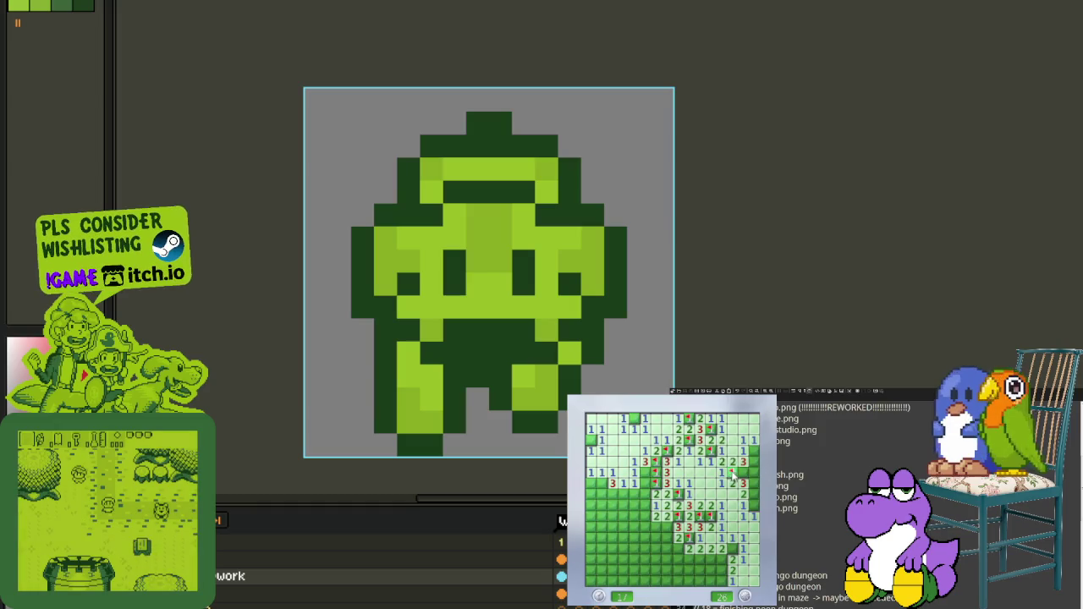
Step: Flag the remaining lower-right mines and reveal the safe lower-middle cells
right_click(752, 461)
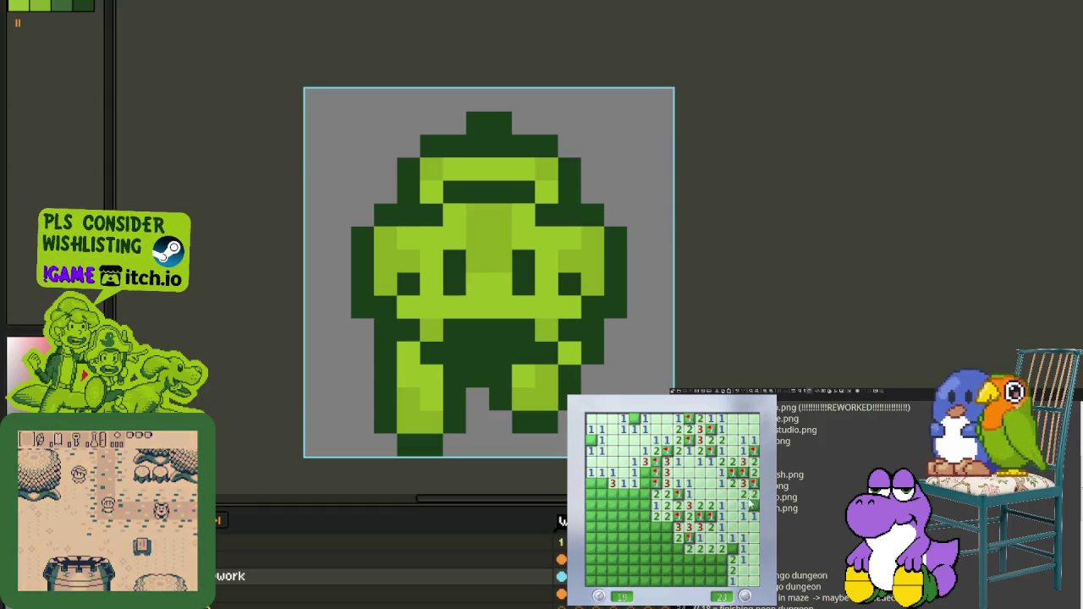
right_click(733, 549)
right_click(723, 560)
right_click(732, 562)
left_click(725, 579)
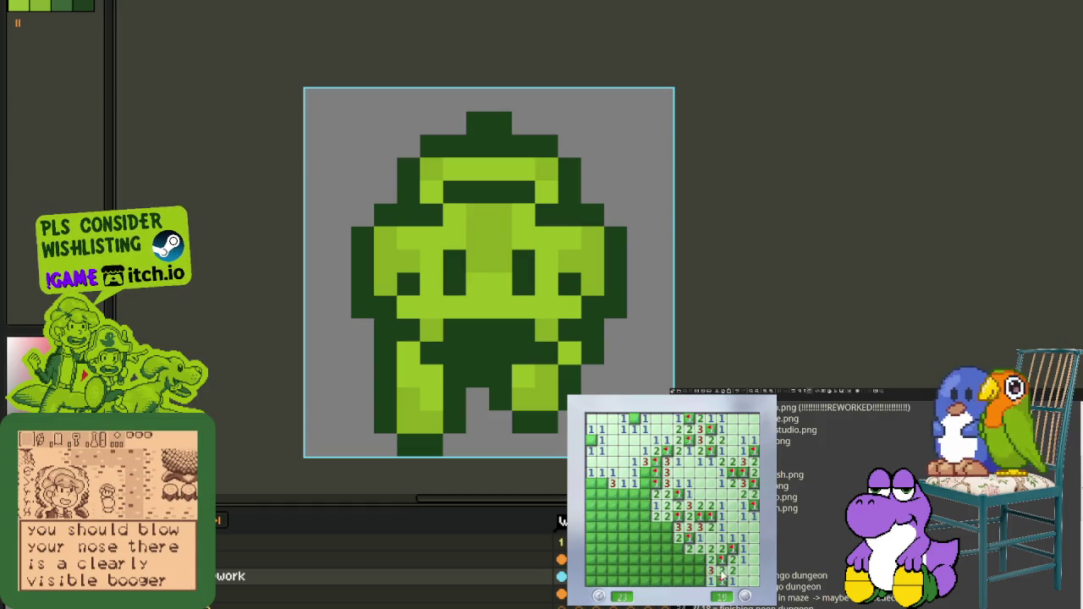
right_click(713, 582)
right_click(688, 559)
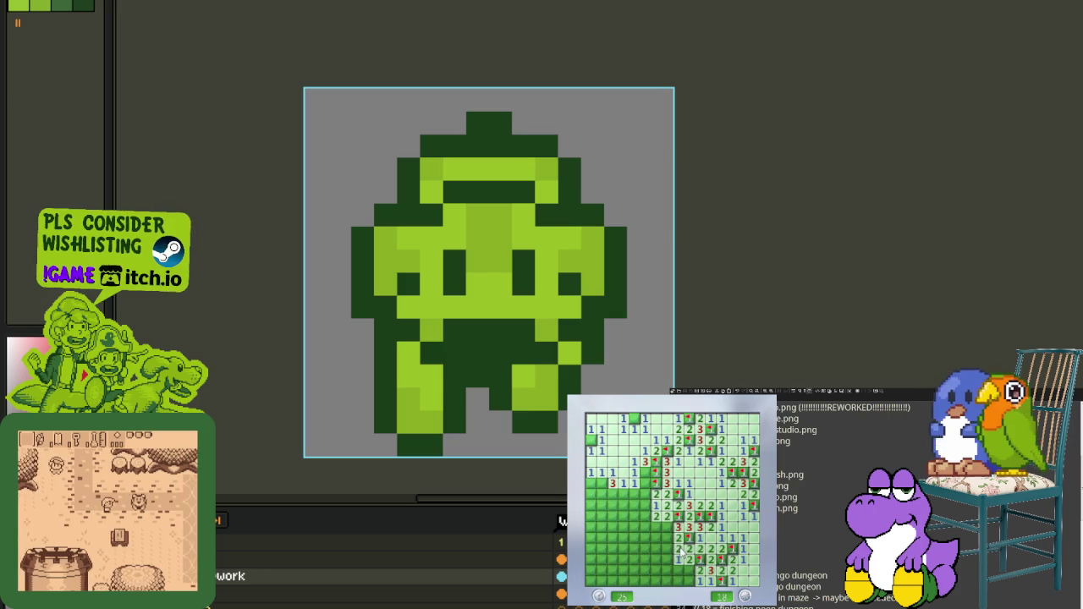
left_click(645, 478)
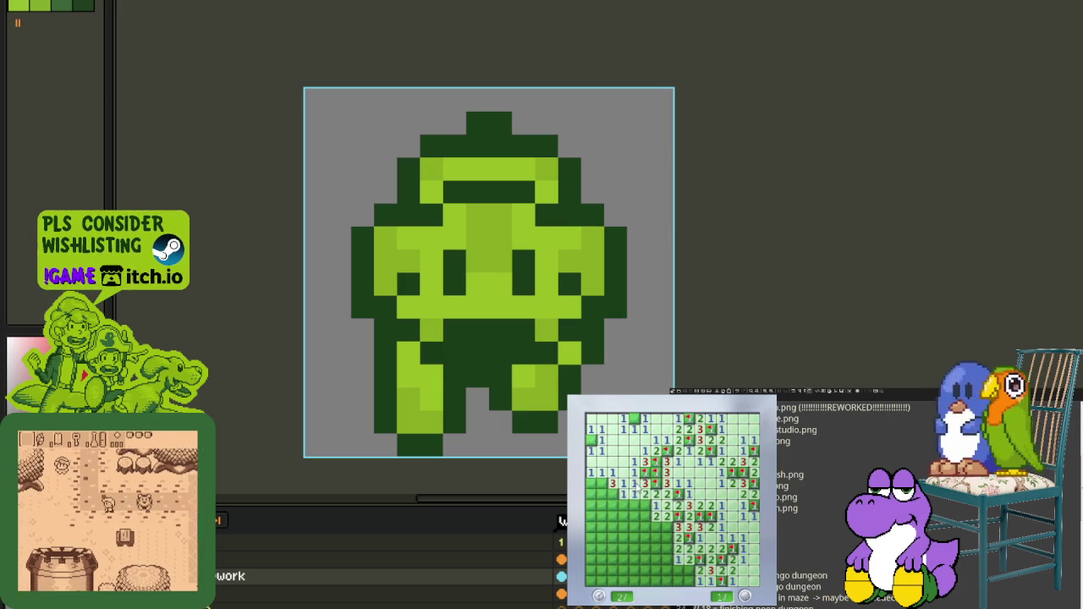
left_click(640, 504)
left_click(650, 524)
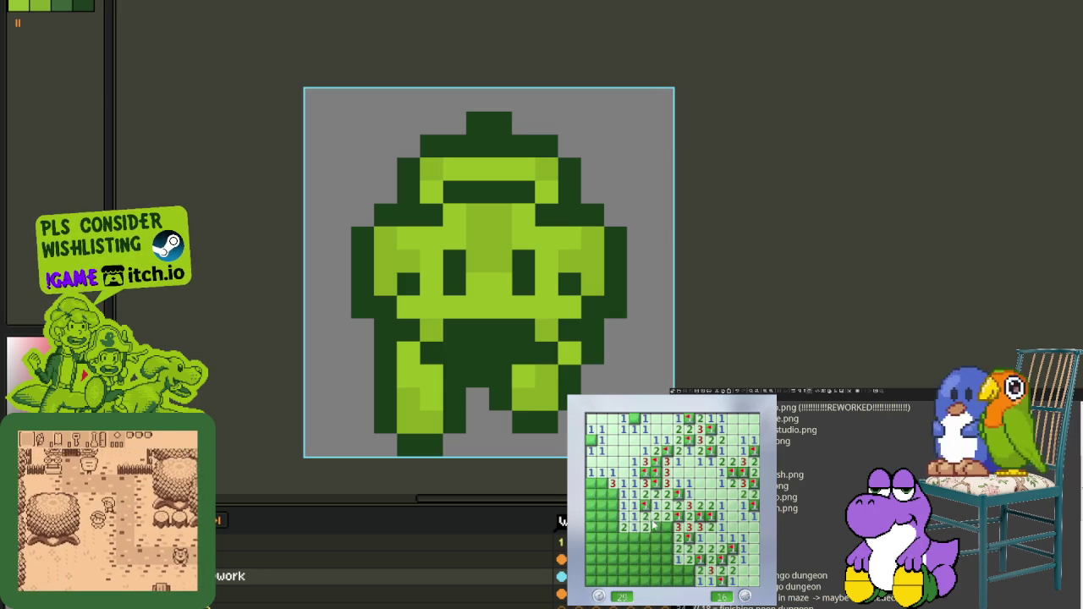
left_click(665, 539)
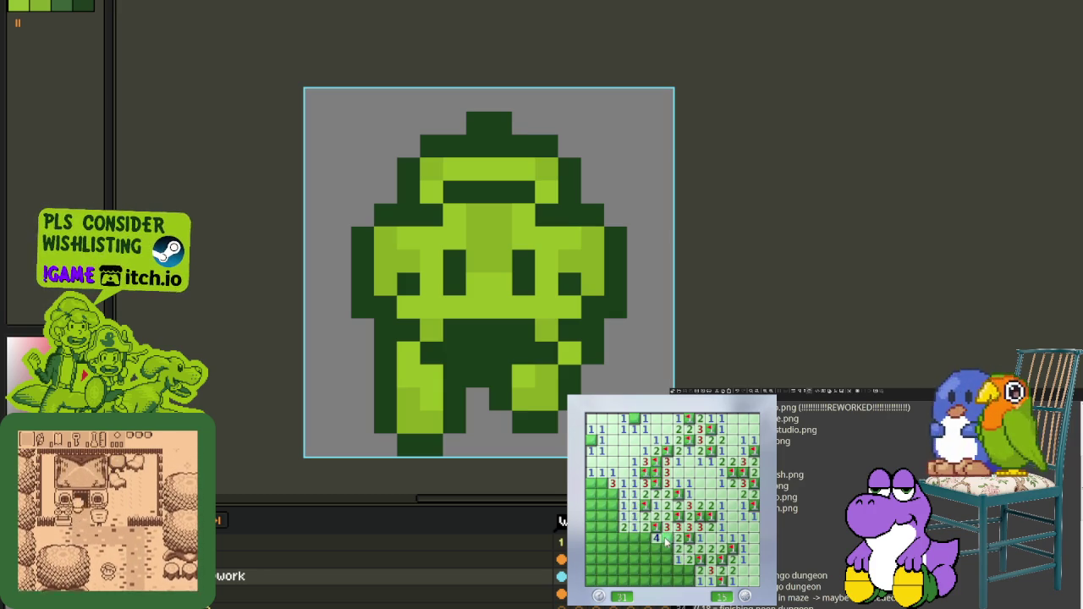
right_click(667, 548)
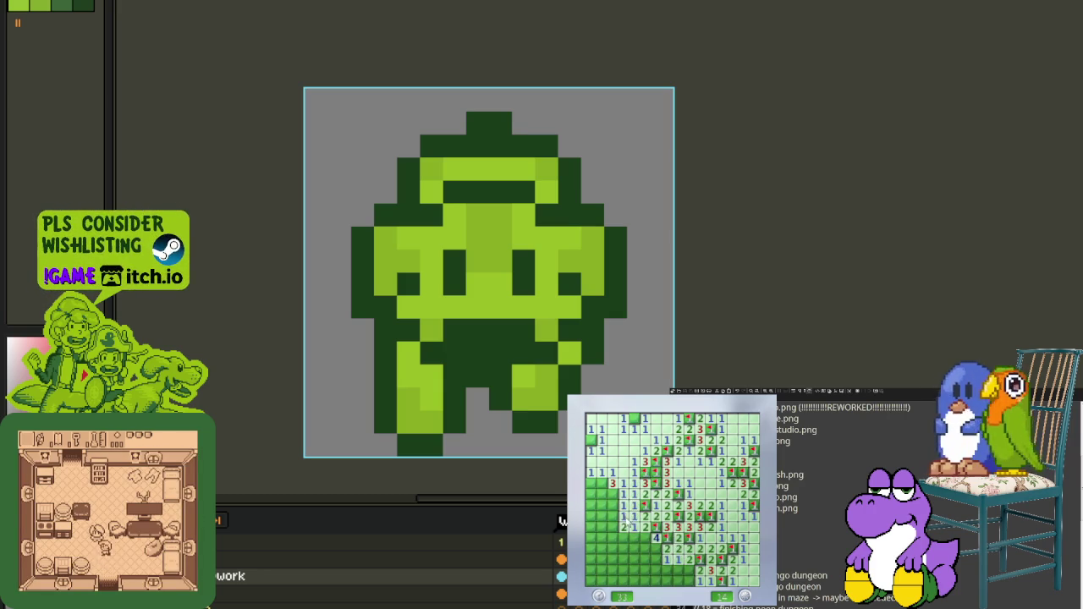
Step: Clear the lower-left corner, flagging its last mines to win the first board
left_click(616, 505)
left_click(602, 513)
left_click(596, 544)
left_click(592, 484)
right_click(611, 540)
right_click(612, 549)
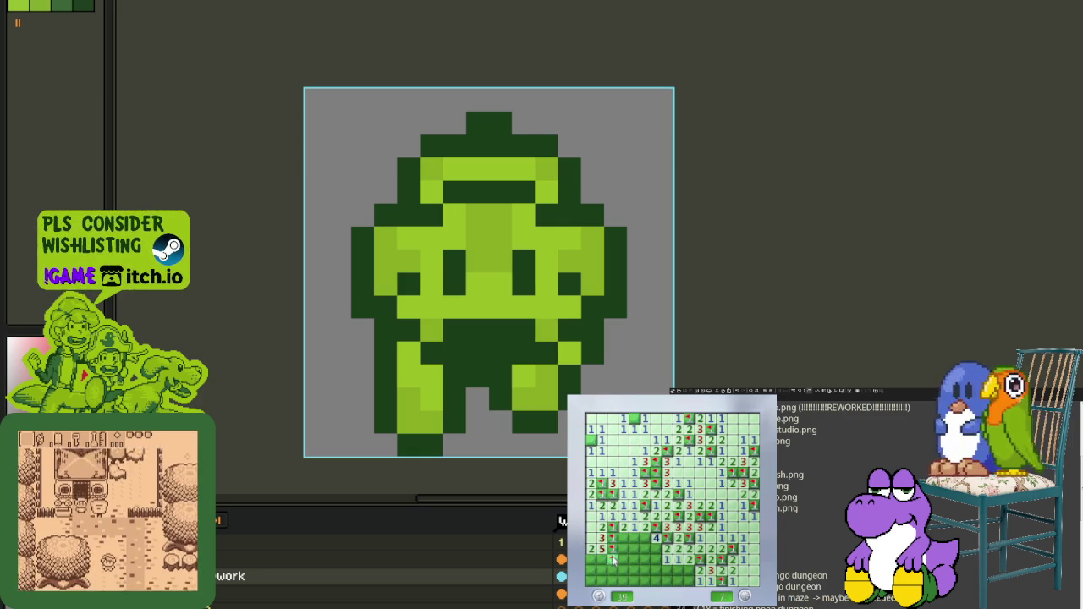
right_click(593, 560)
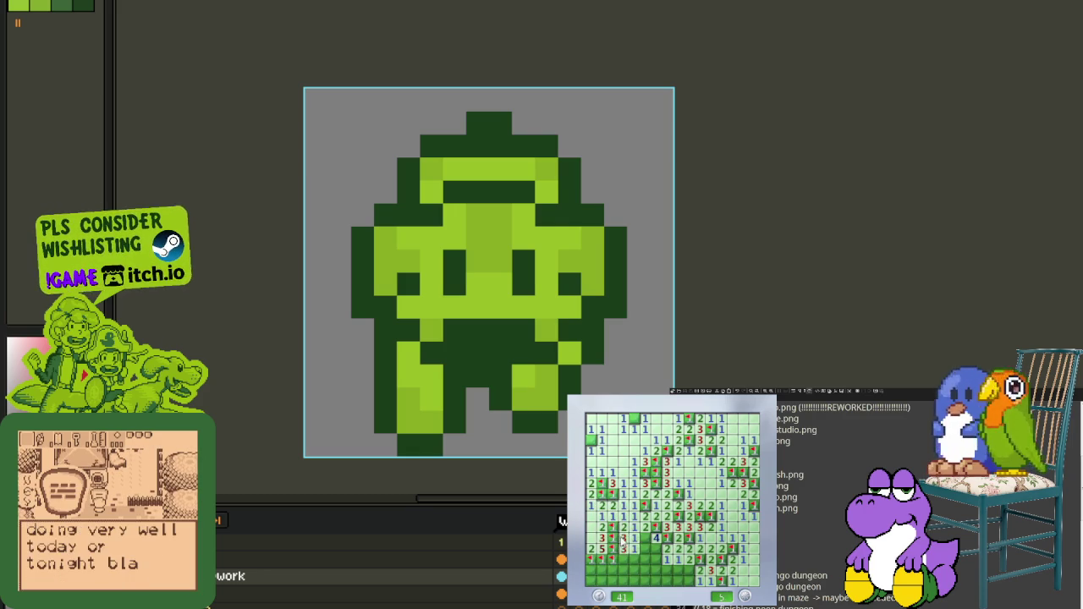
right_click(630, 548)
left_click(644, 541)
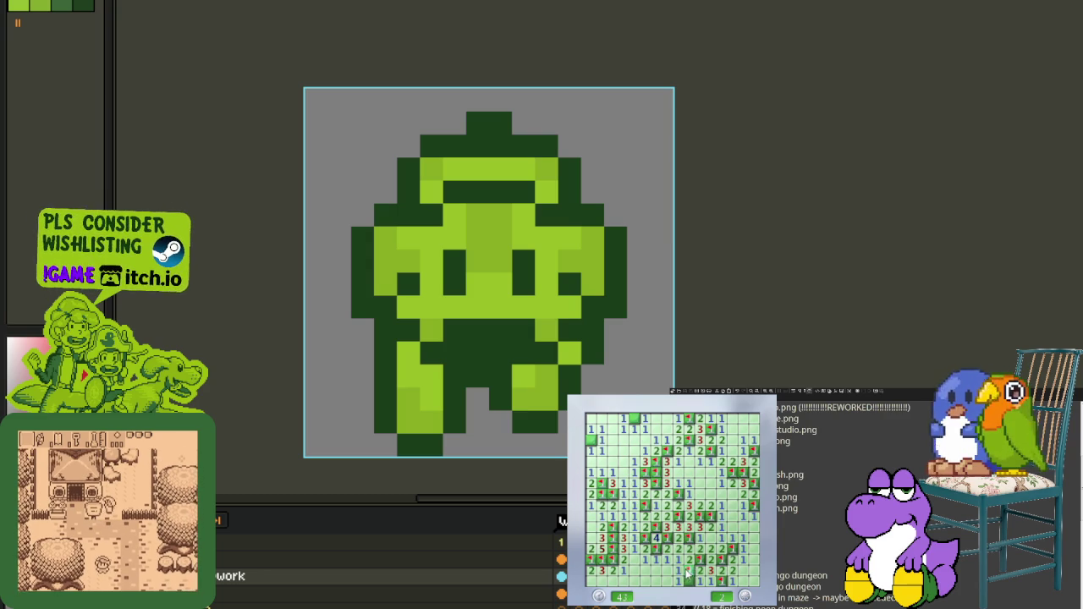
Step: Start a new game and open the top-left and upper regions, flagging nearby mines
left_click(689, 561)
left_click(666, 550)
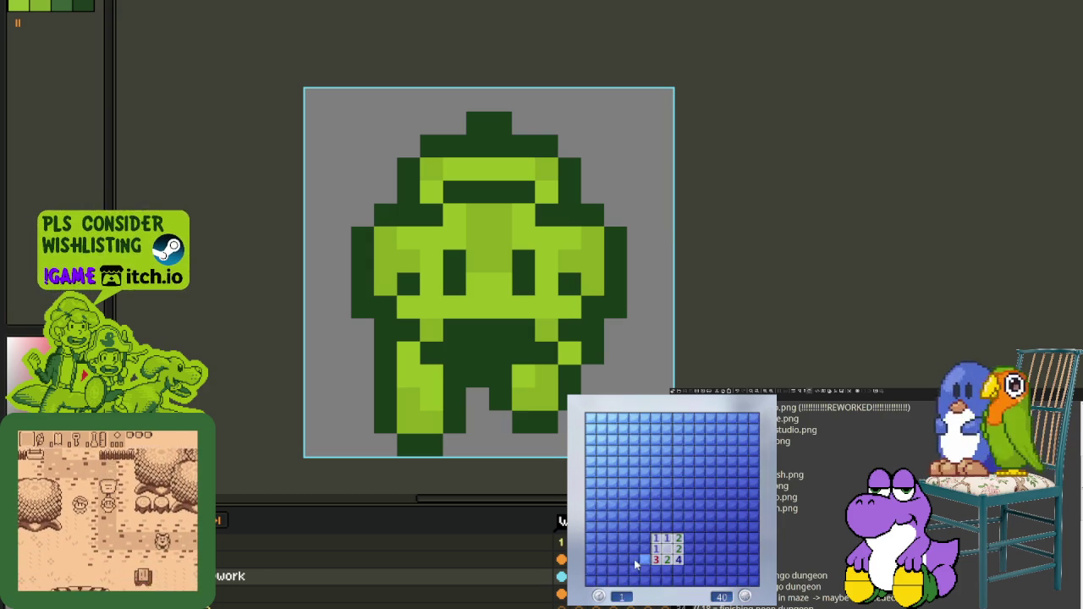
left_click(621, 466)
right_click(633, 450)
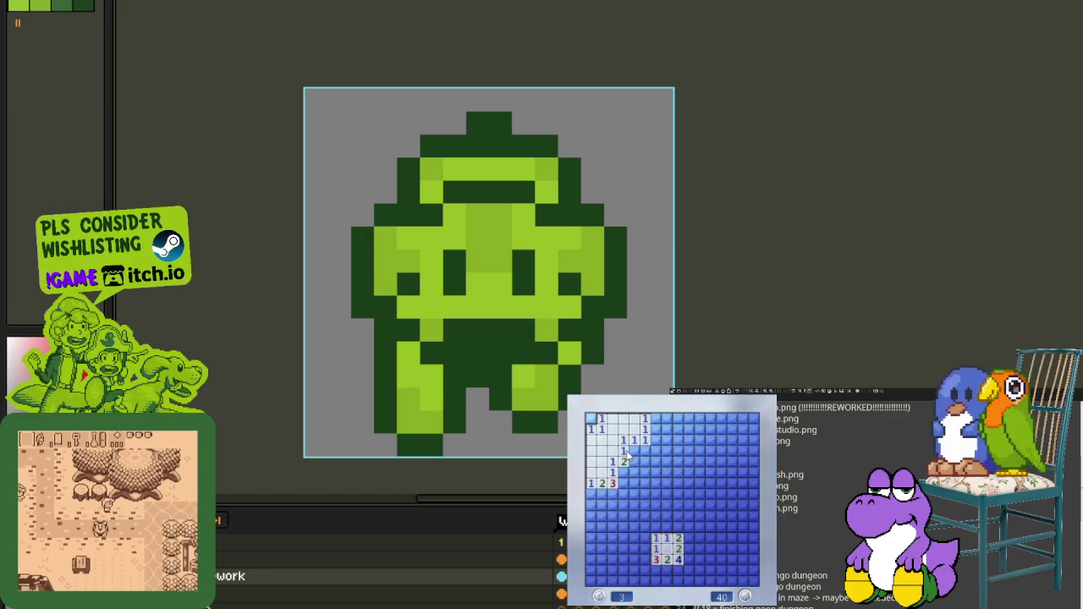
right_click(623, 471)
left_click(644, 449)
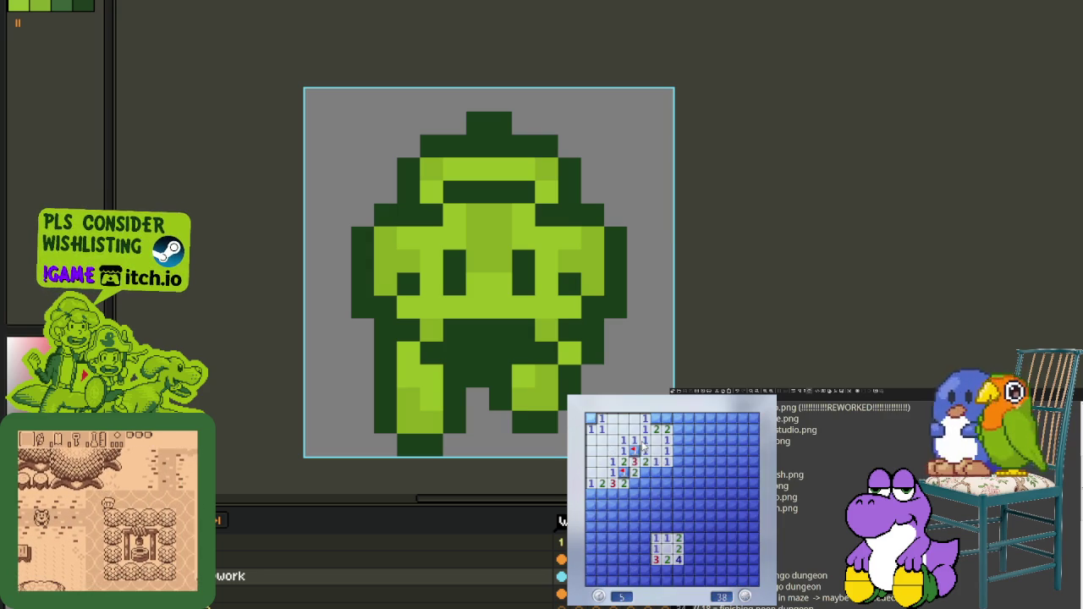
left_click(648, 486)
right_click(677, 450)
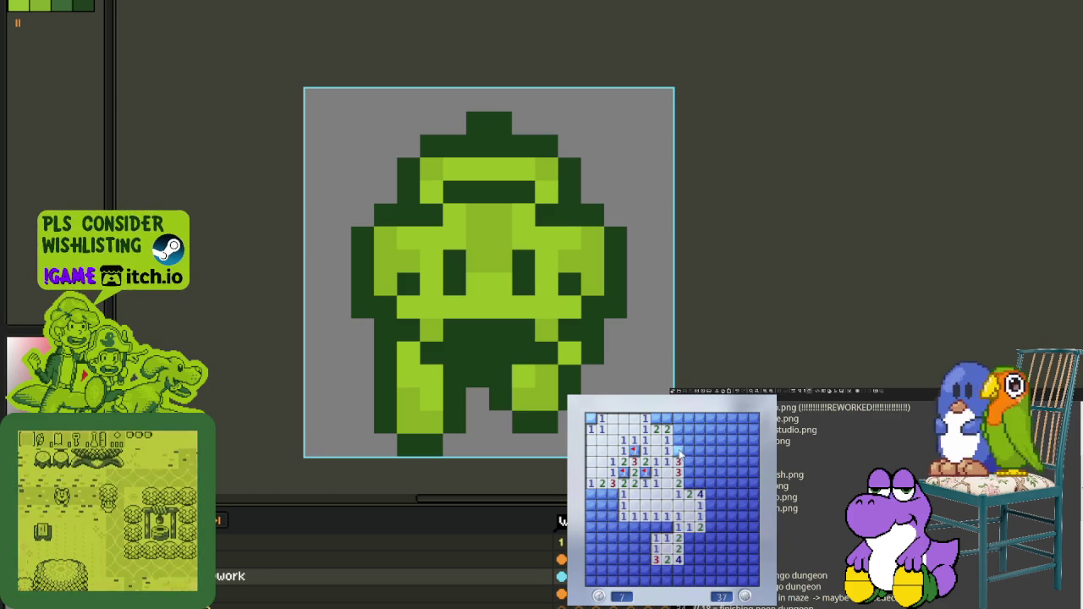
left_click(675, 439)
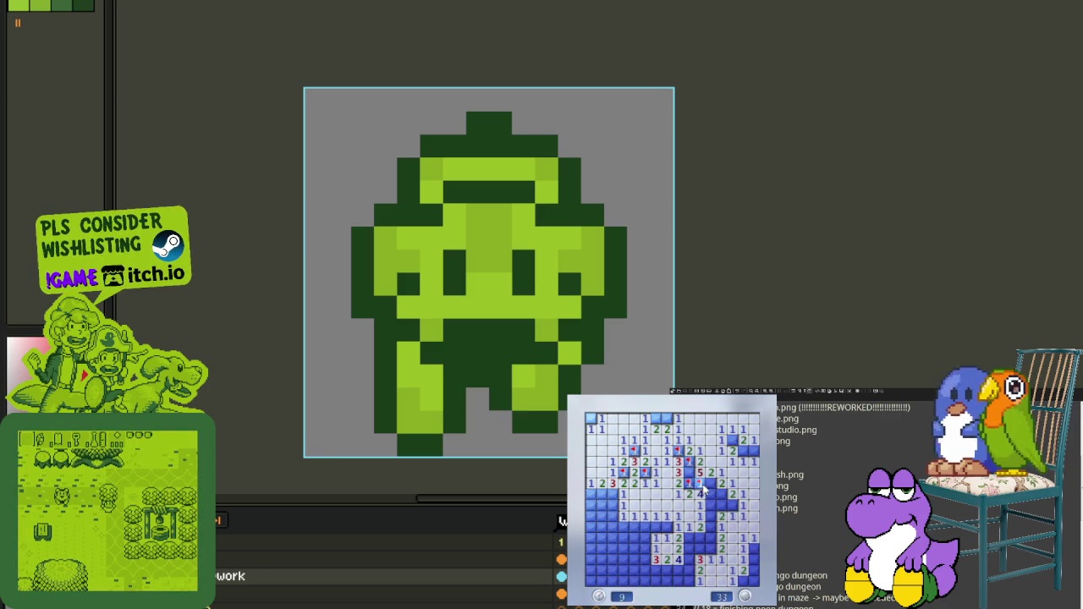
Step: Flag the middle-right mines and work through the bottom rows of the board
right_click(709, 482)
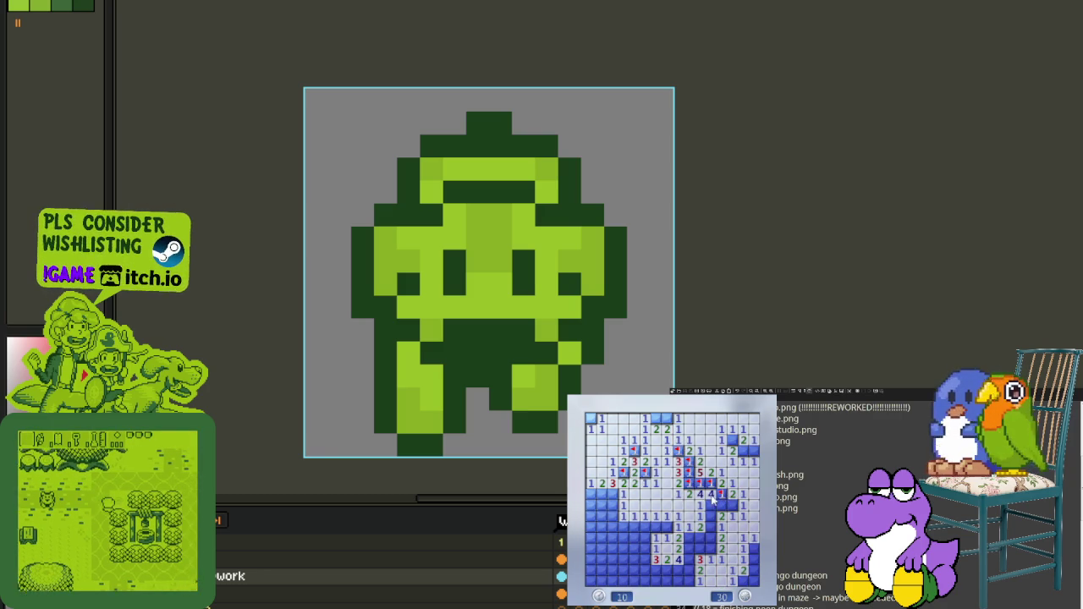
right_click(721, 494)
right_click(733, 505)
right_click(721, 505)
right_click(711, 547)
right_click(699, 537)
right_click(689, 548)
left_click(700, 558)
right_click(689, 569)
right_click(678, 569)
right_click(666, 570)
left_click(656, 569)
right_click(677, 580)
left_click(656, 580)
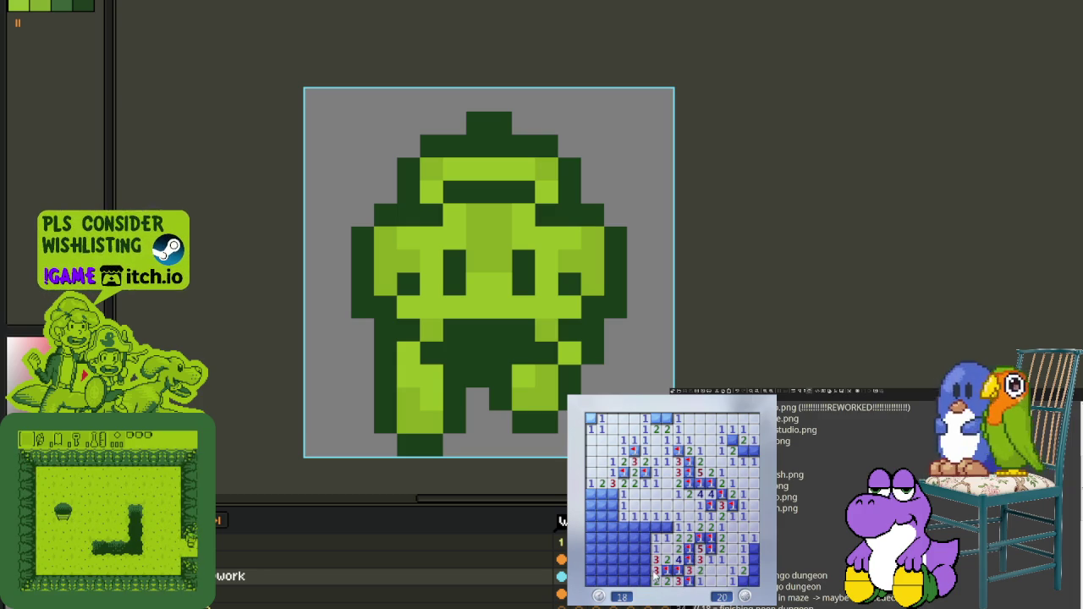
Step: Clear the middle column and left side to win, then open a fresh game with F2
right_click(666, 527)
left_click(656, 537)
left_click(645, 537)
right_click(645, 558)
right_click(645, 569)
right_click(634, 538)
left_click(634, 548)
left_click(623, 548)
right_click(623, 559)
left_click(613, 516)
right_click(613, 548)
right_click(602, 548)
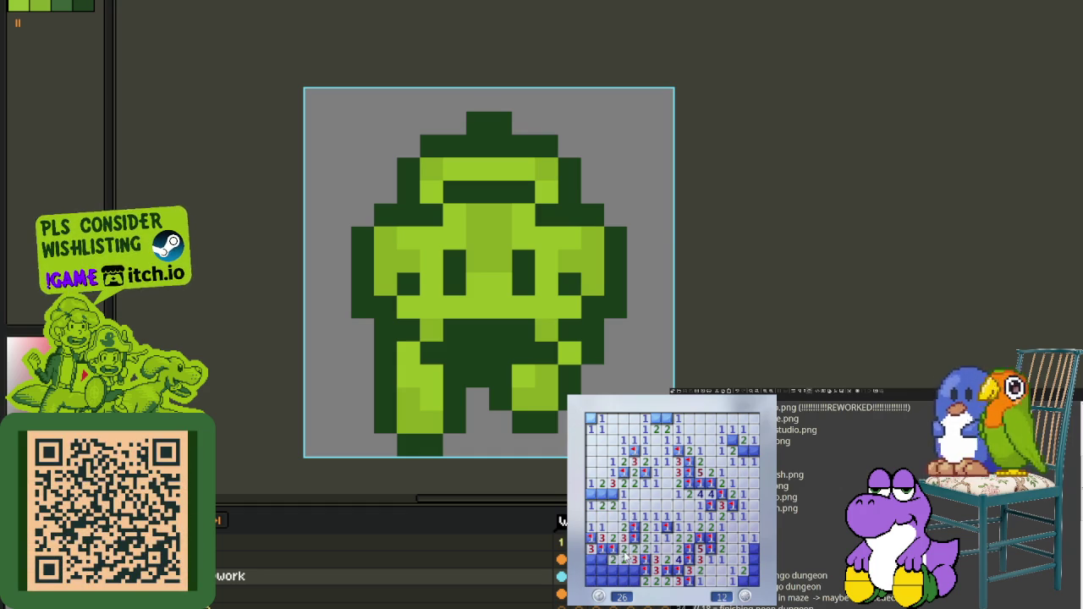
left_click(604, 571)
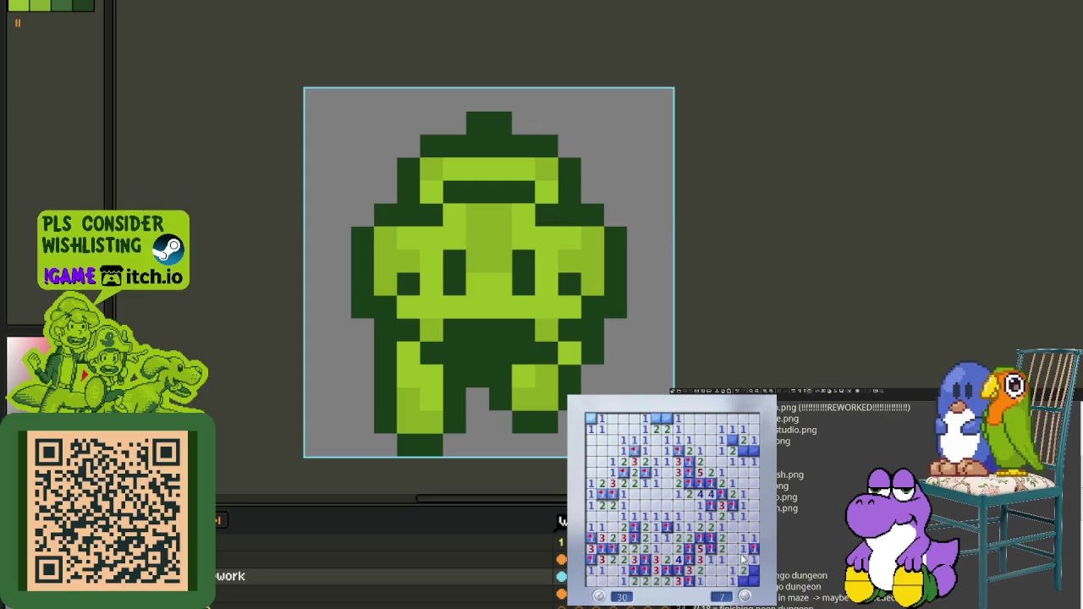
left_click(742, 446)
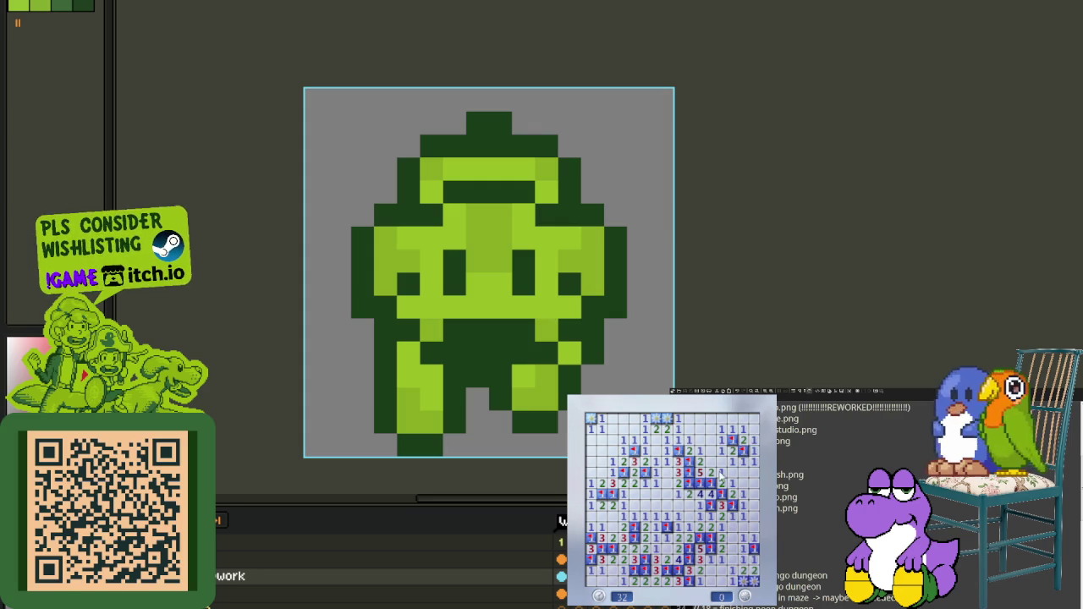
key("F2")
left_click(698, 550)
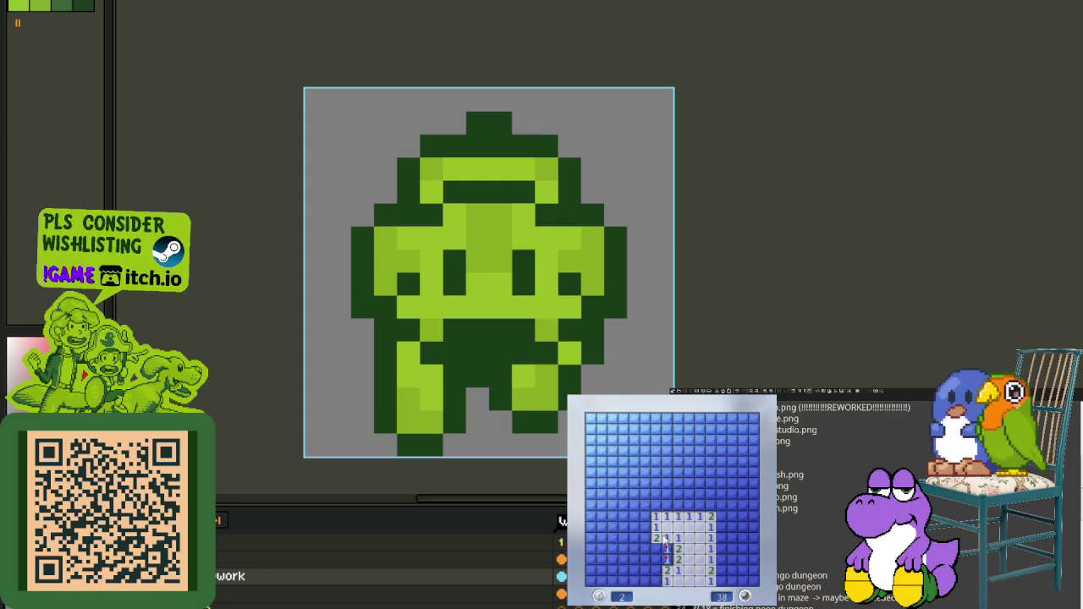
Step: Clear the right side and upper-right corner, flagging the mines along it
left_click(728, 578)
right_click(742, 516)
left_click(732, 505)
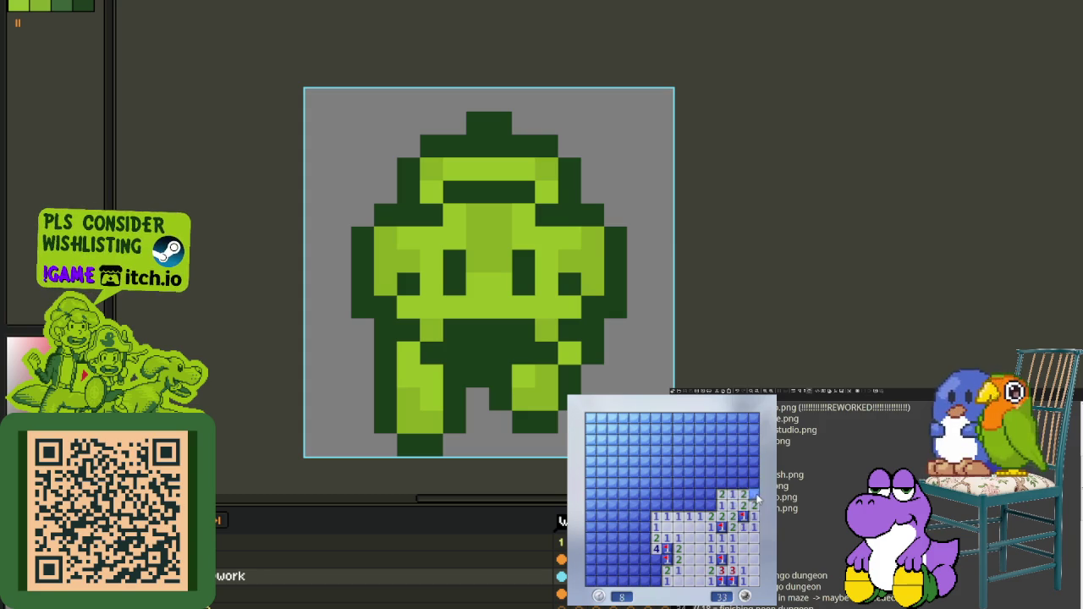
left_click(705, 498)
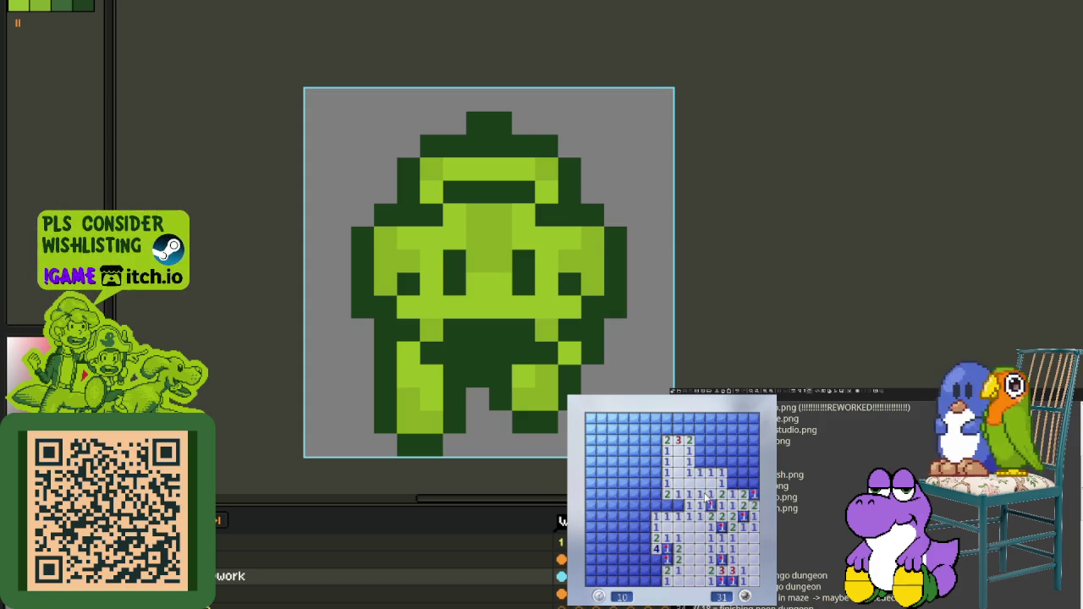
right_click(732, 483)
left_click(724, 473)
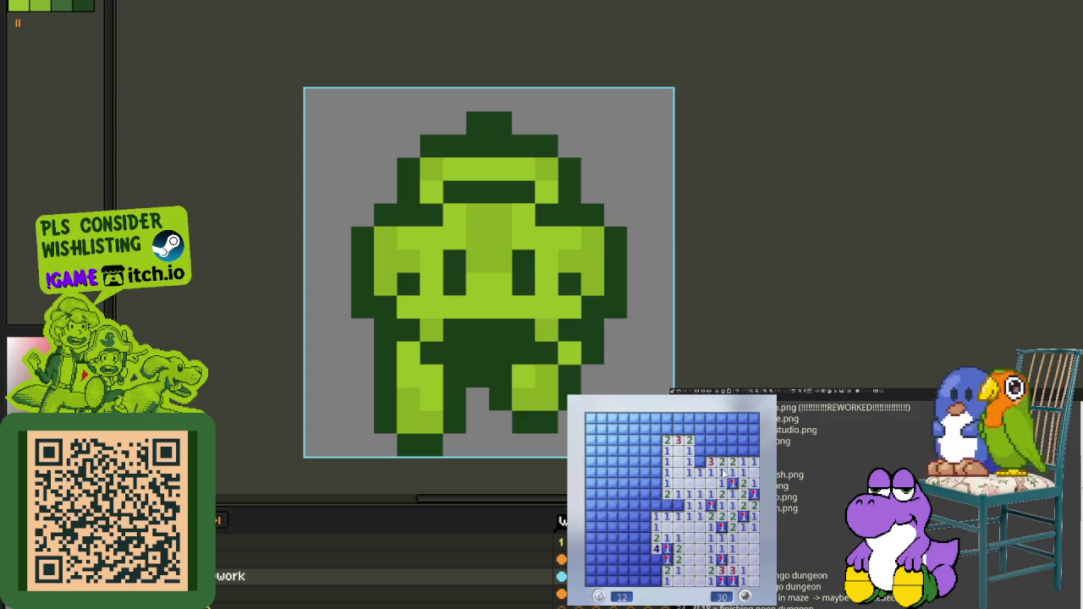
right_click(699, 461)
right_click(709, 450)
right_click(720, 451)
right_click(741, 450)
left_click(734, 455)
left_click(739, 445)
Step: Flag the top-row mines and open the top-left area and left column
right_click(689, 428)
right_click(677, 429)
right_click(666, 428)
left_click(655, 431)
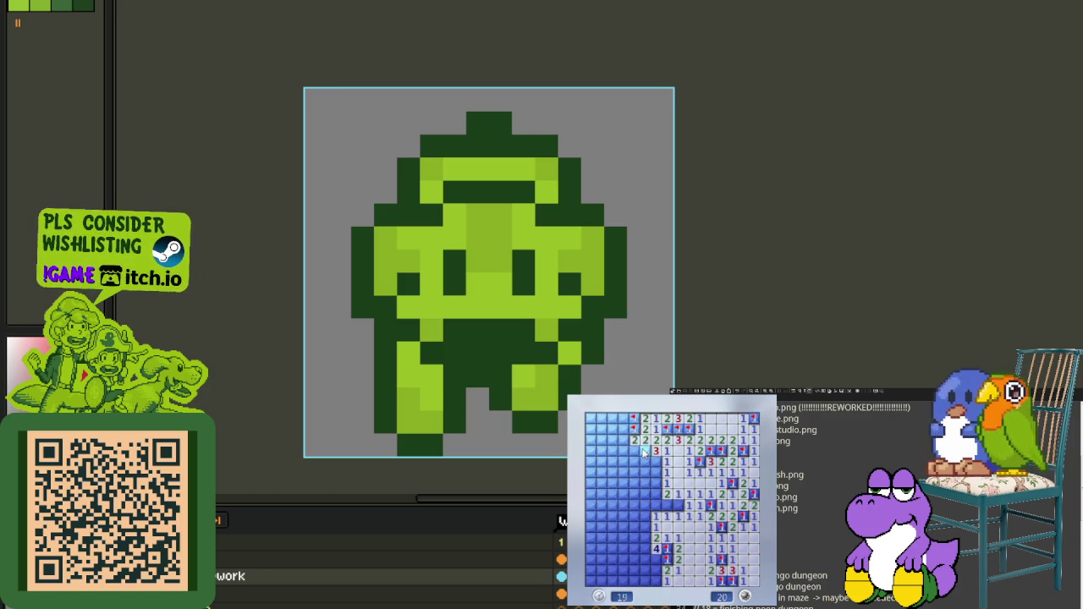
right_click(644, 452)
left_click(633, 441)
left_click(618, 423)
right_click(601, 429)
left_click(601, 440)
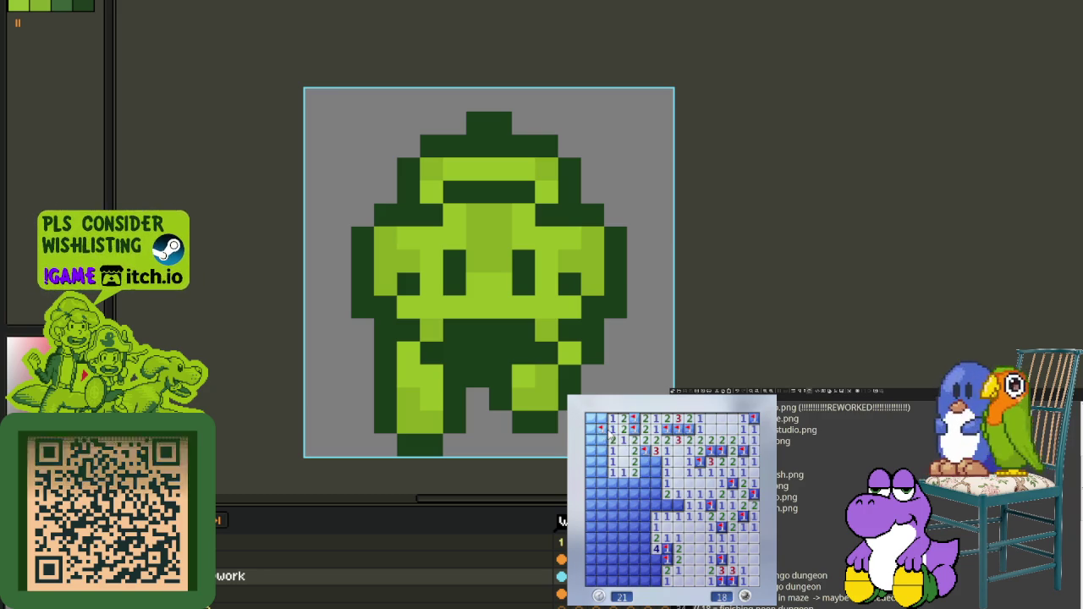
right_click(601, 451)
left_click(611, 459)
left_click(596, 440)
left_click(595, 423)
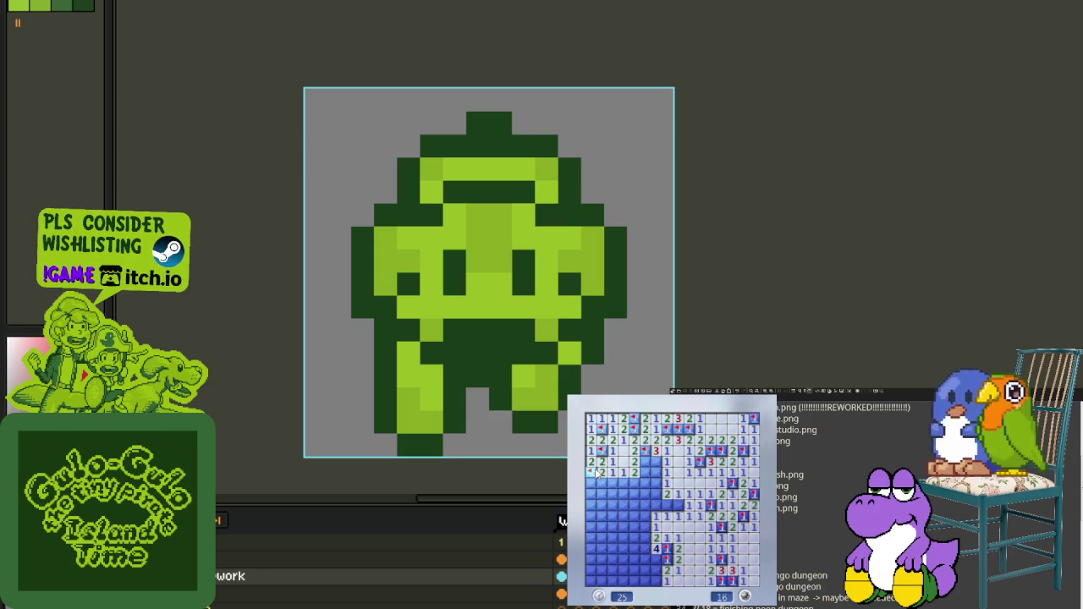
Step: Flag and reveal the remaining left and bottom cells, then step the sprite a frame
right_click(655, 461)
left_click(657, 472)
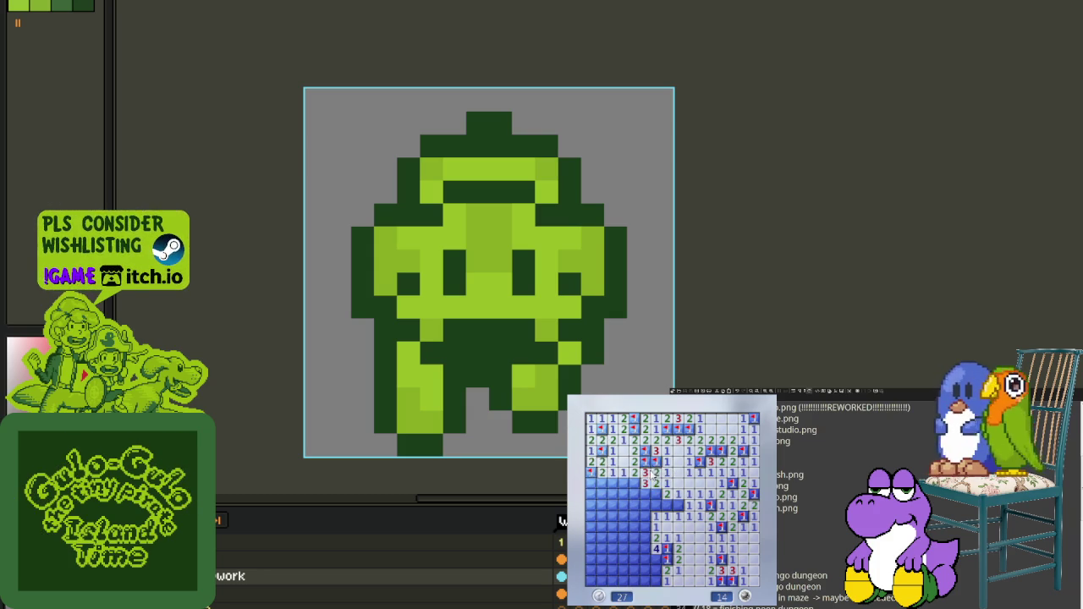
right_click(634, 483)
left_click(623, 483)
left_click(635, 504)
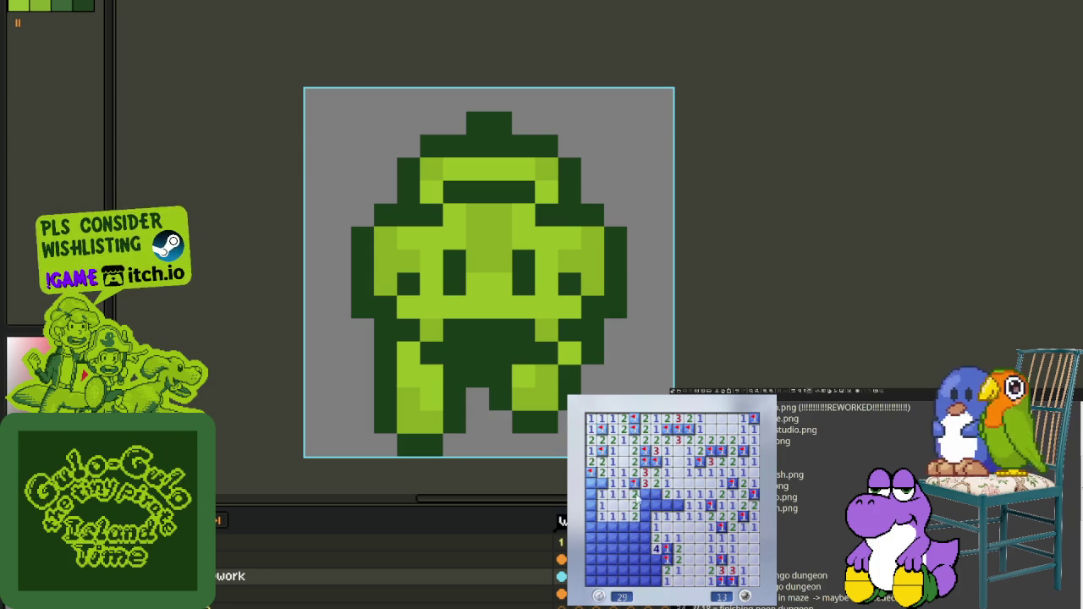
right_click(677, 505)
right_click(646, 515)
left_click(645, 527)
right_click(601, 494)
right_click(600, 517)
left_click(603, 526)
left_click(622, 544)
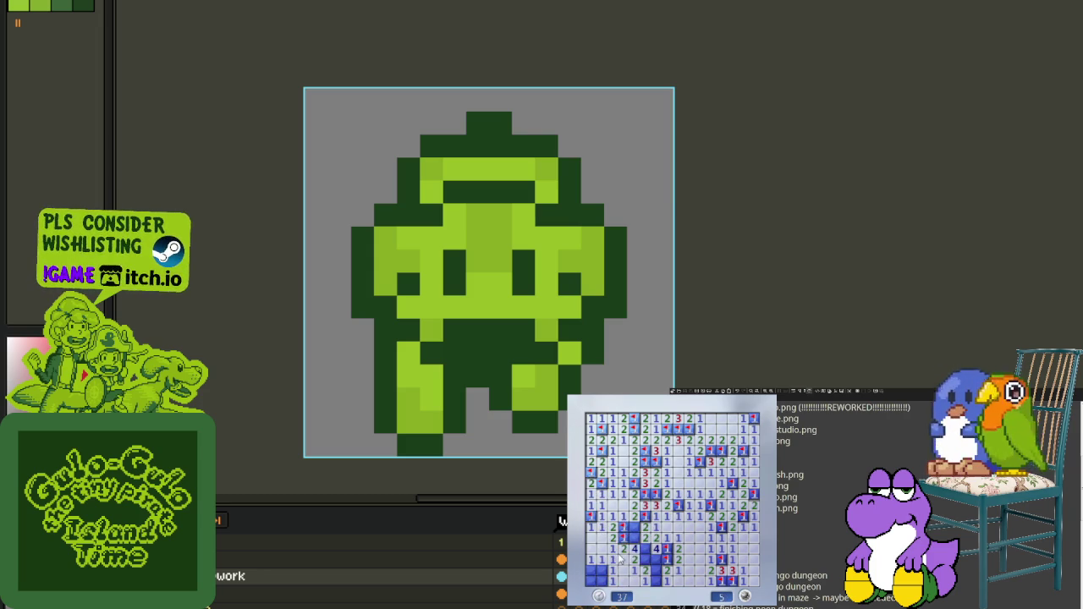
right_click(634, 538)
right_click(644, 548)
right_click(647, 548)
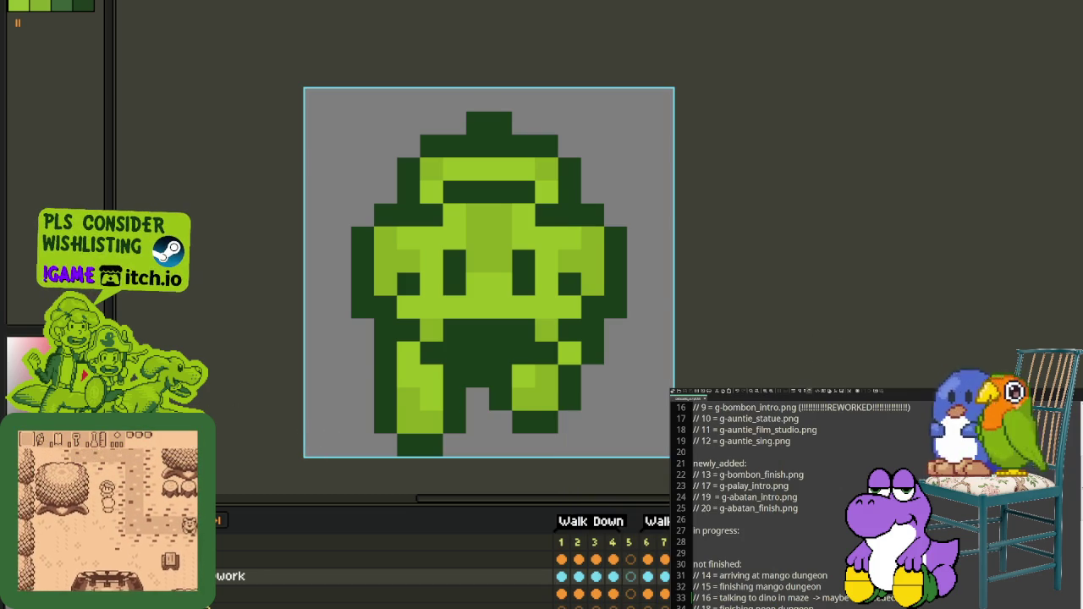
key("Right")
Step: Zoom on the green character sprite and play its Walk Down animation
scroll(303, 362, "down", 2)
scroll(303, 362, "down", 1)
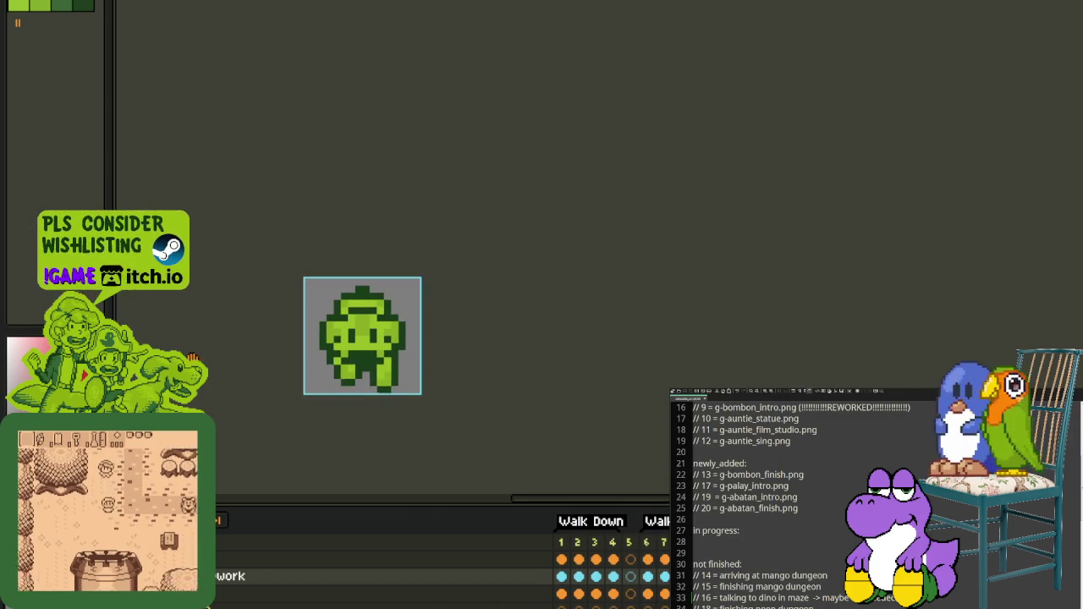
scroll(302, 362, "down", 1)
scroll(303, 362, "down", 1)
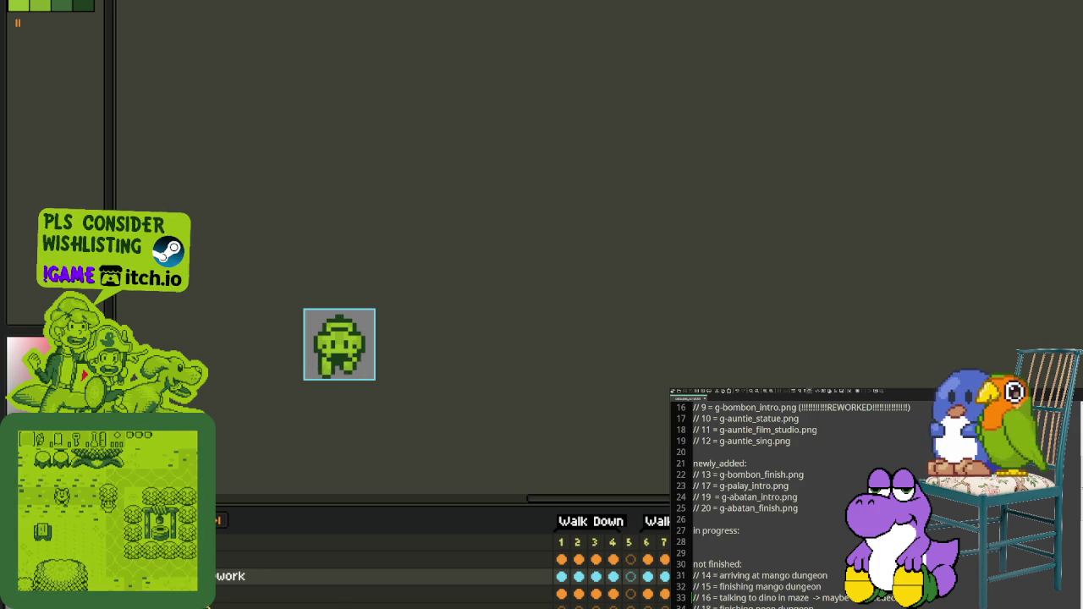
scroll(326, 364, "up", 4)
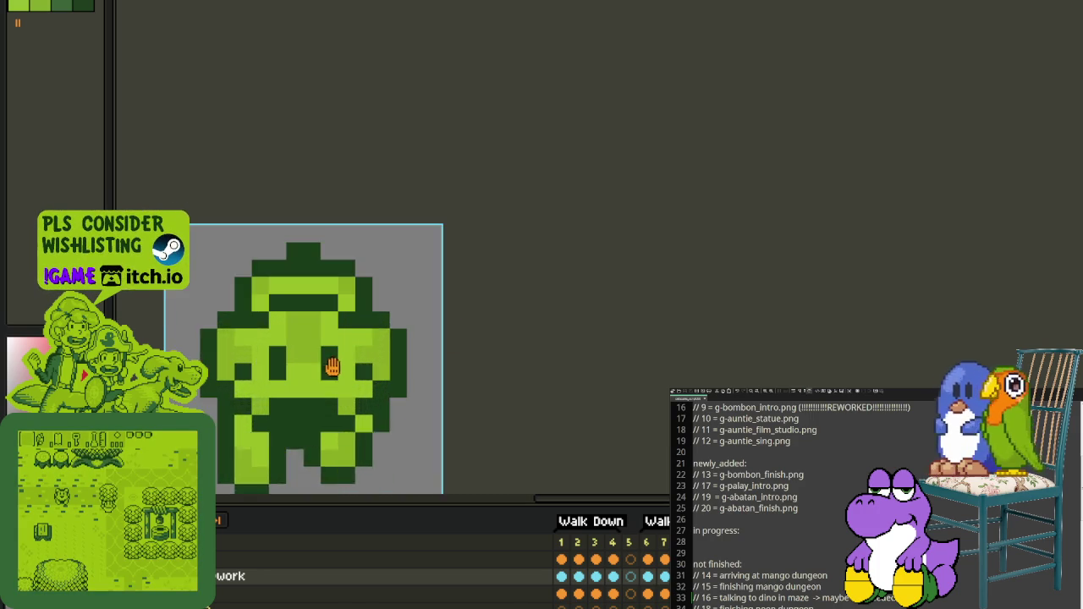
scroll(426, 279, "up", 1)
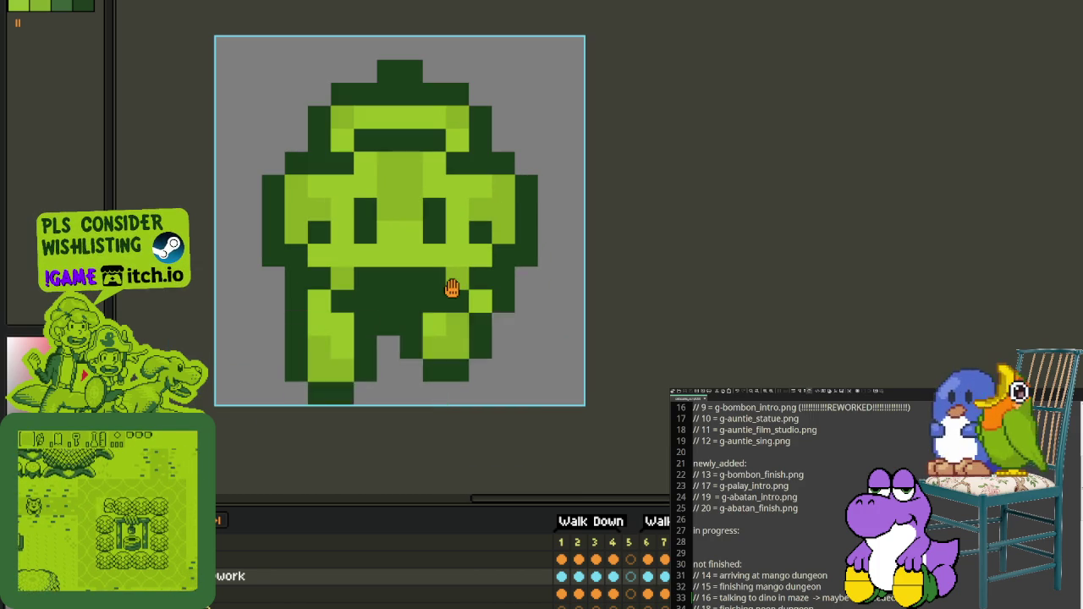
key("Return")
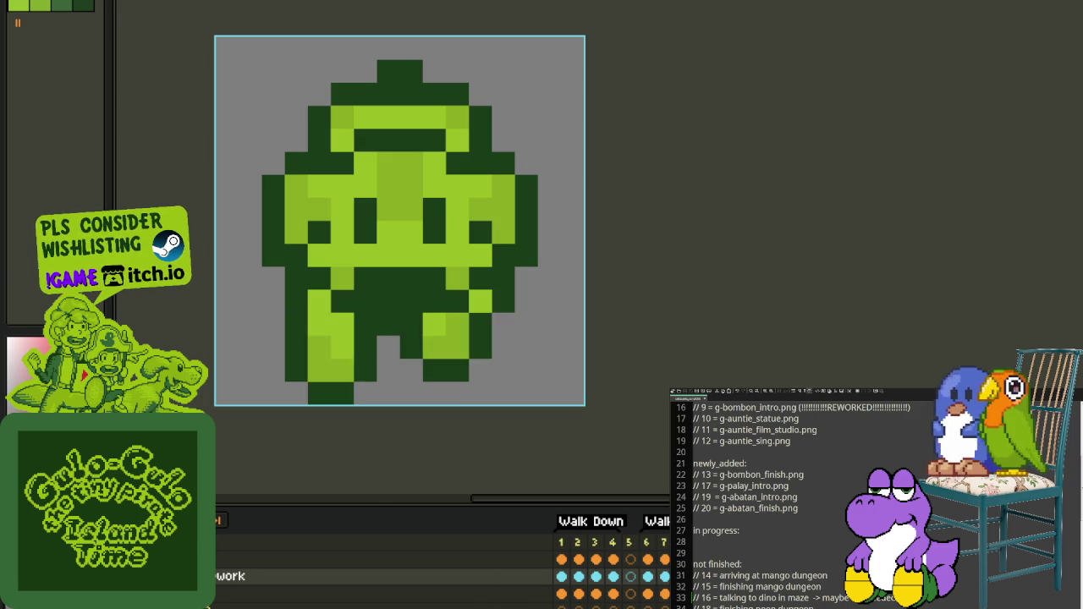
key("alt+Tab")
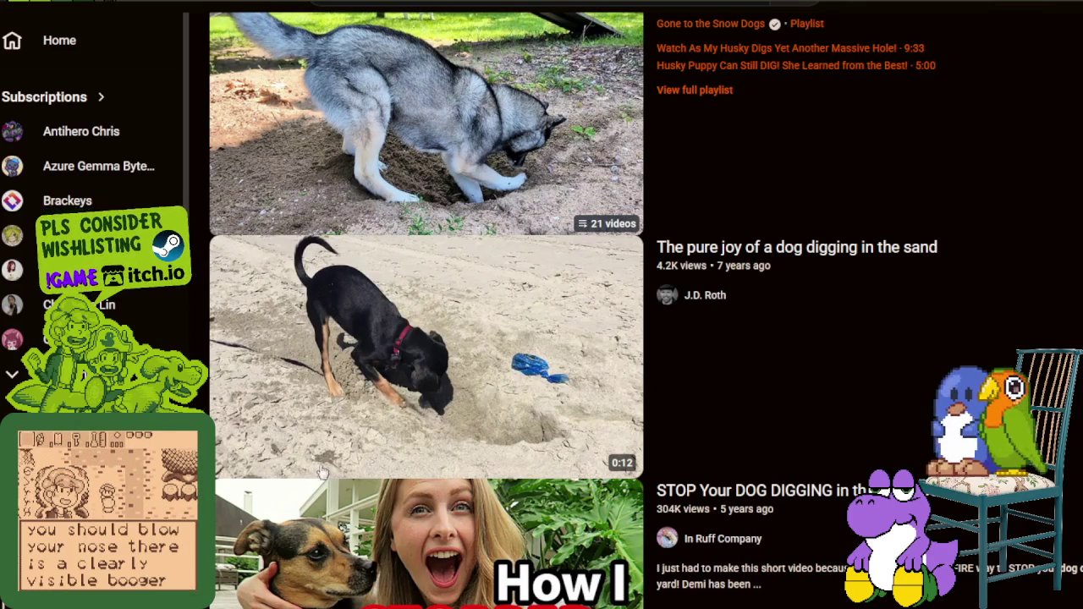
Step: Play the 'pure joy of a dog digging in the sand' video
left_click(415, 332)
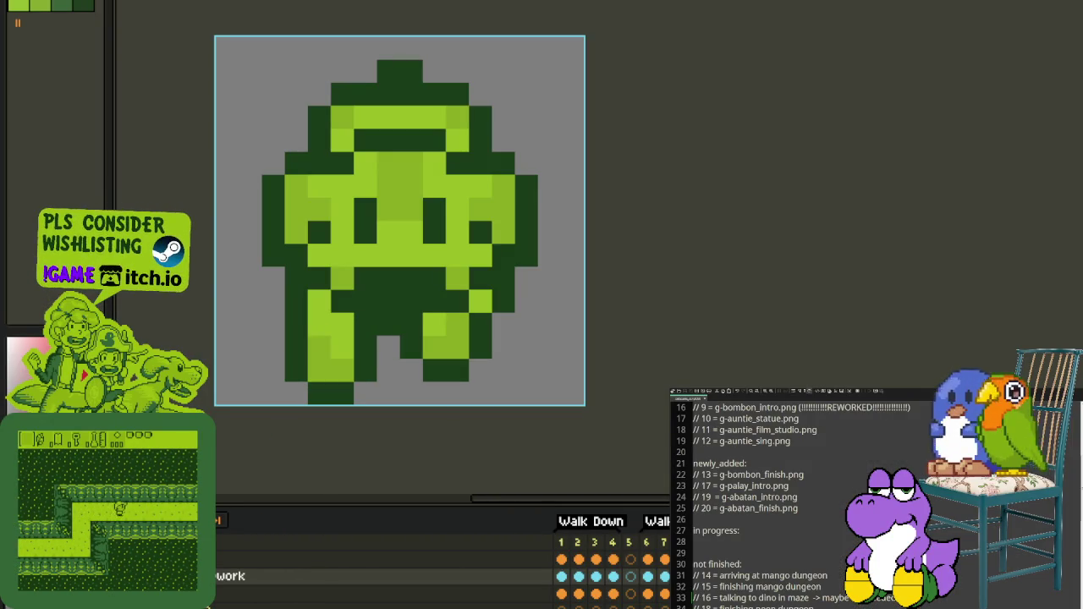
Step: Add an empty layer above the work layer and zoom to the top of the sprite's head
right_click(225, 576)
left_click(393, 524)
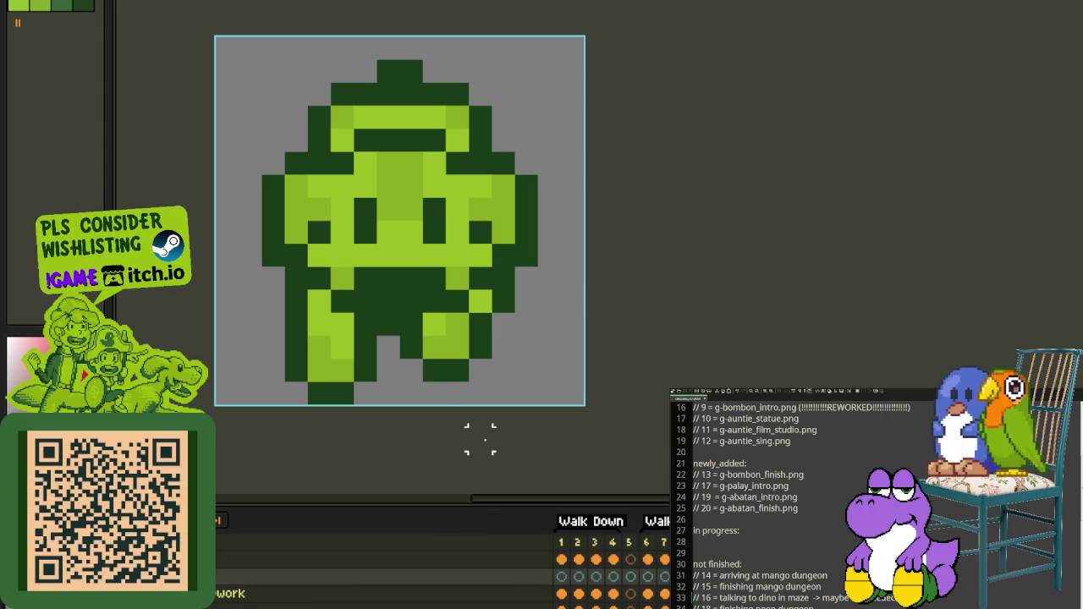
left_click_drag(387, 145, 496, 213)
scroll(496, 212, "up", 2)
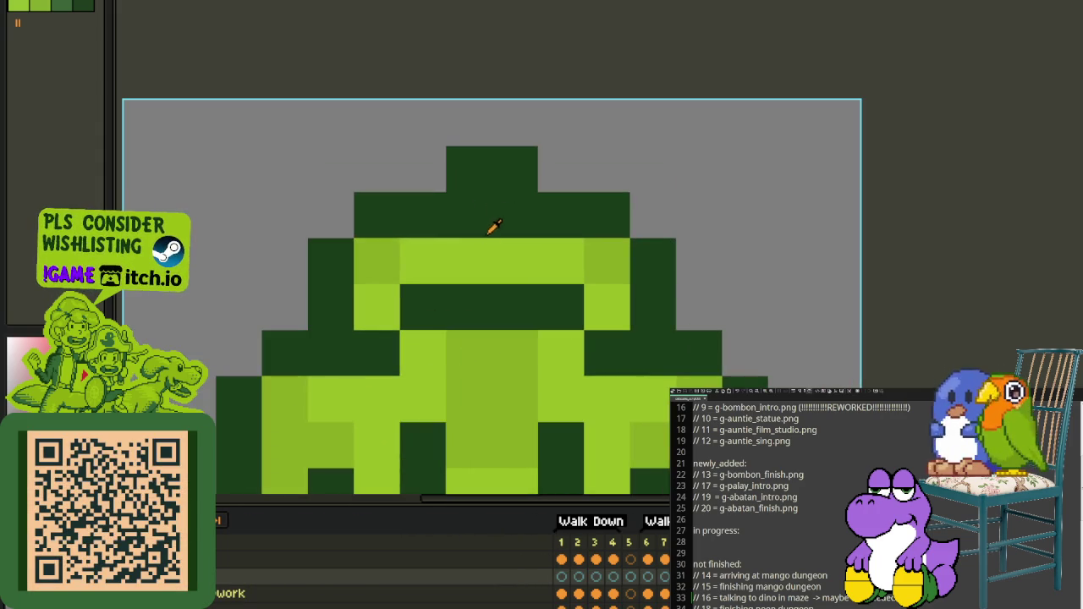
Step: Repaint the head's top pixels light green with a dark-green outline around them
left_click(512, 169)
left_click(469, 169)
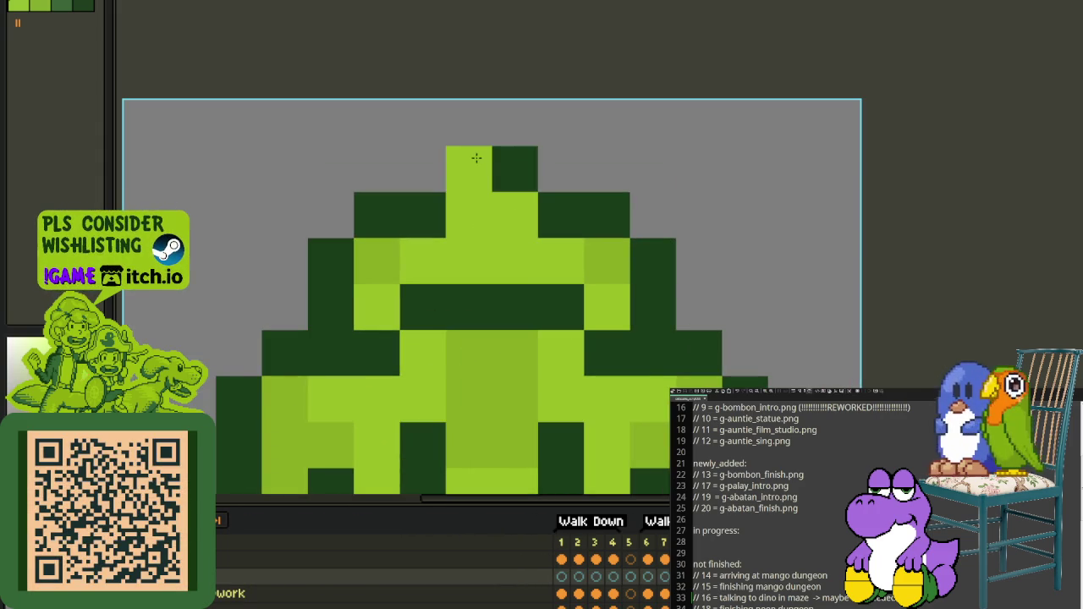
left_click(468, 135)
left_click(510, 133)
left_click(550, 164)
scroll(576, 178, "down", 3)
scroll(595, 186, "down", 2)
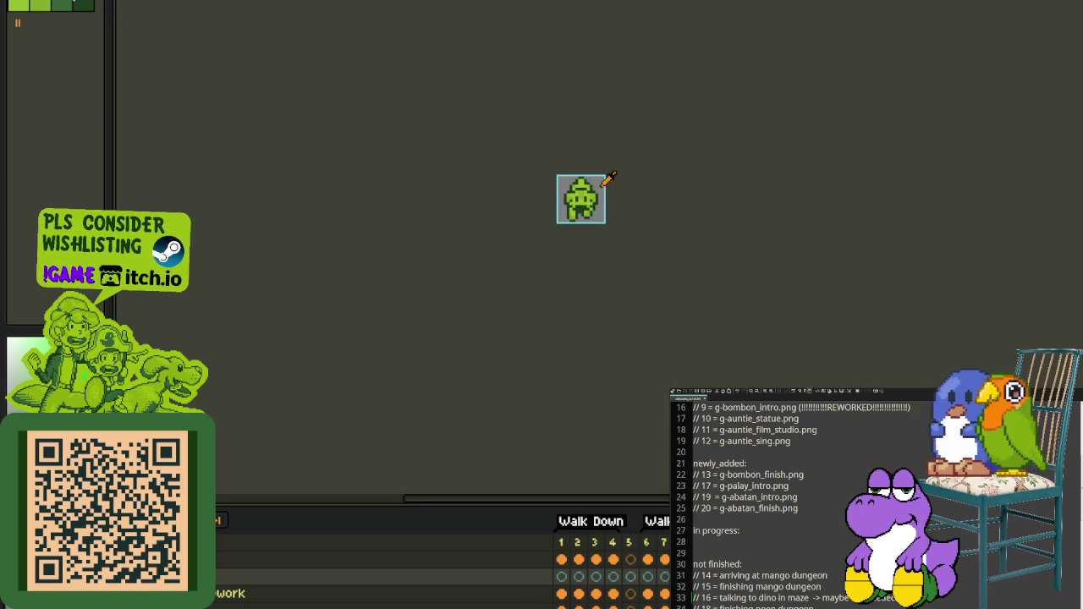
scroll(605, 181, "up", 5)
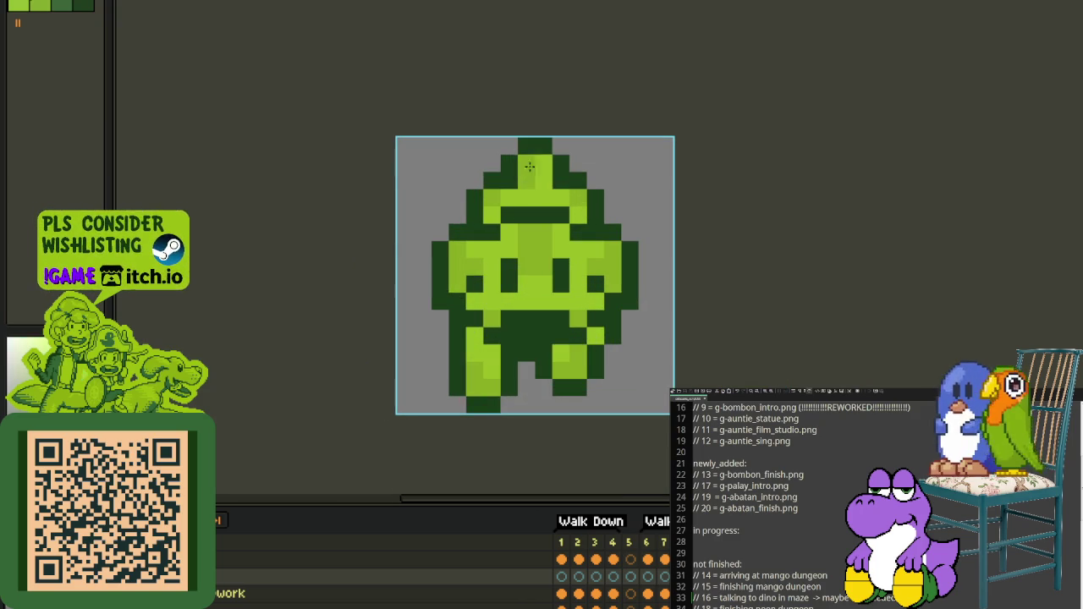
scroll(584, 181, "down", 3)
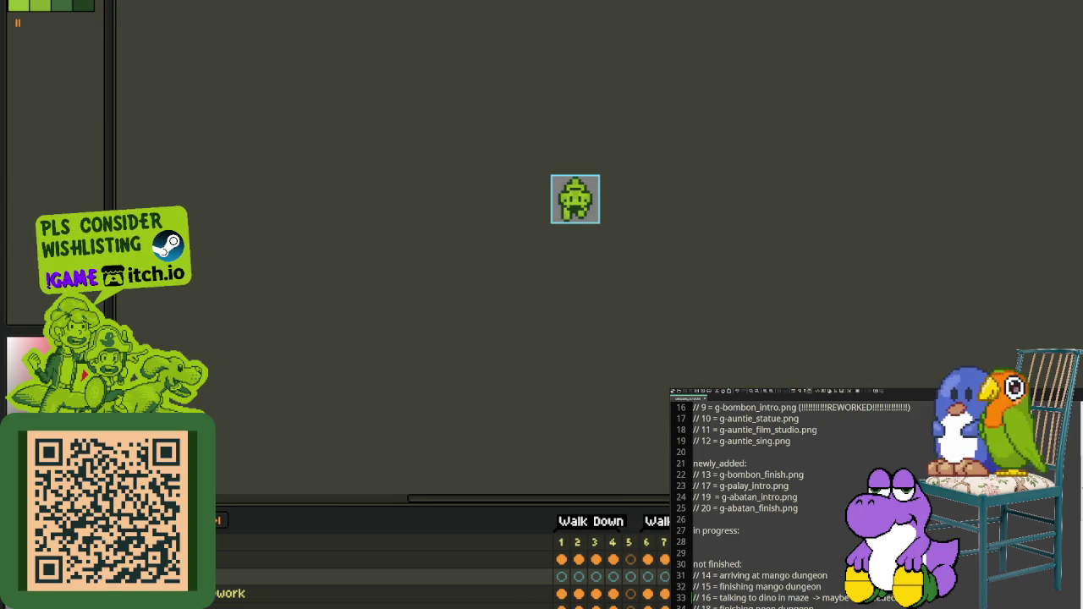
scroll(547, 163, "up", 1)
scroll(618, 164, "up", 1)
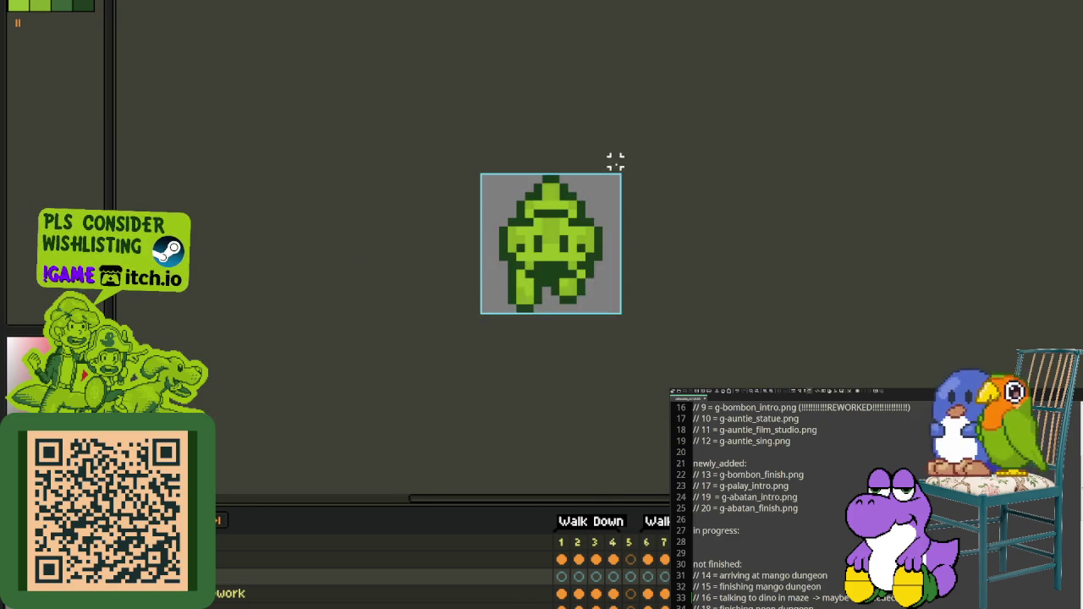
scroll(614, 161, "up", 1)
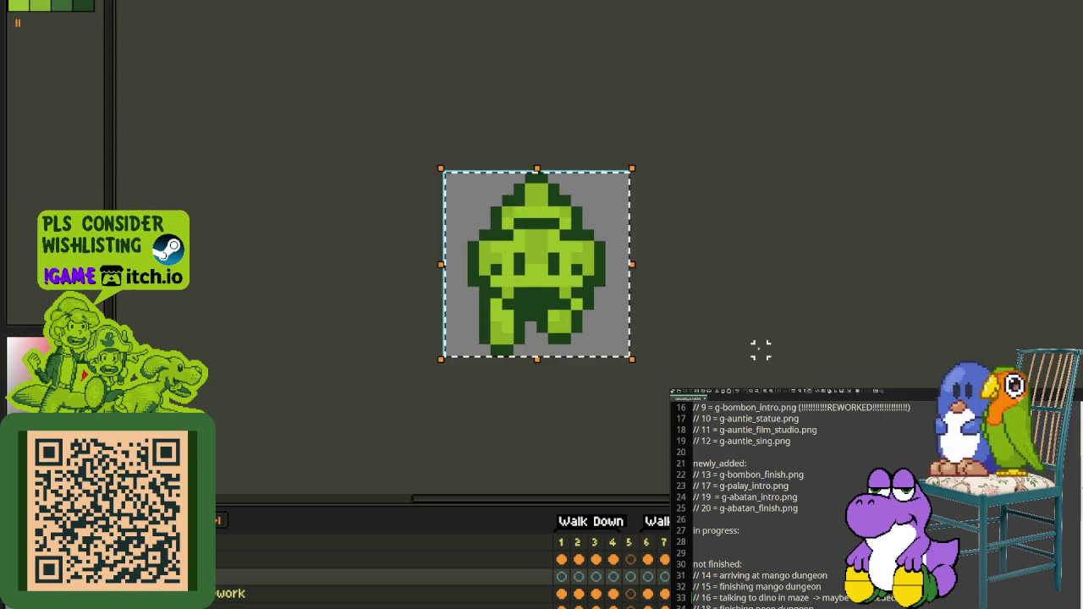
scroll(629, 356, "down", 1)
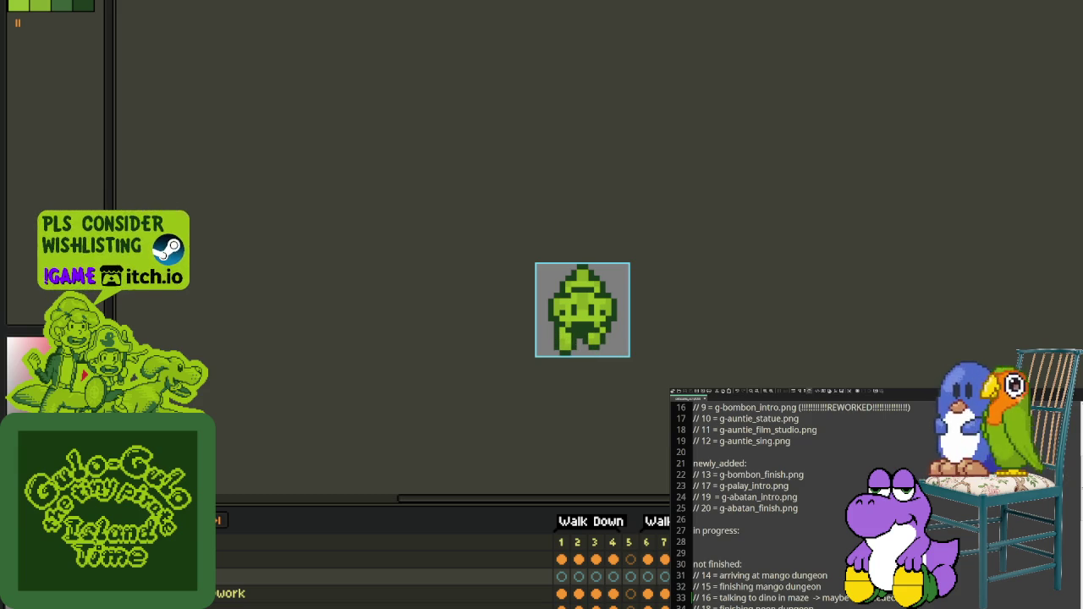
Step: On the filled layer above, redraw the pixels at the top of the head with the timeline hidden
left_click(338, 559)
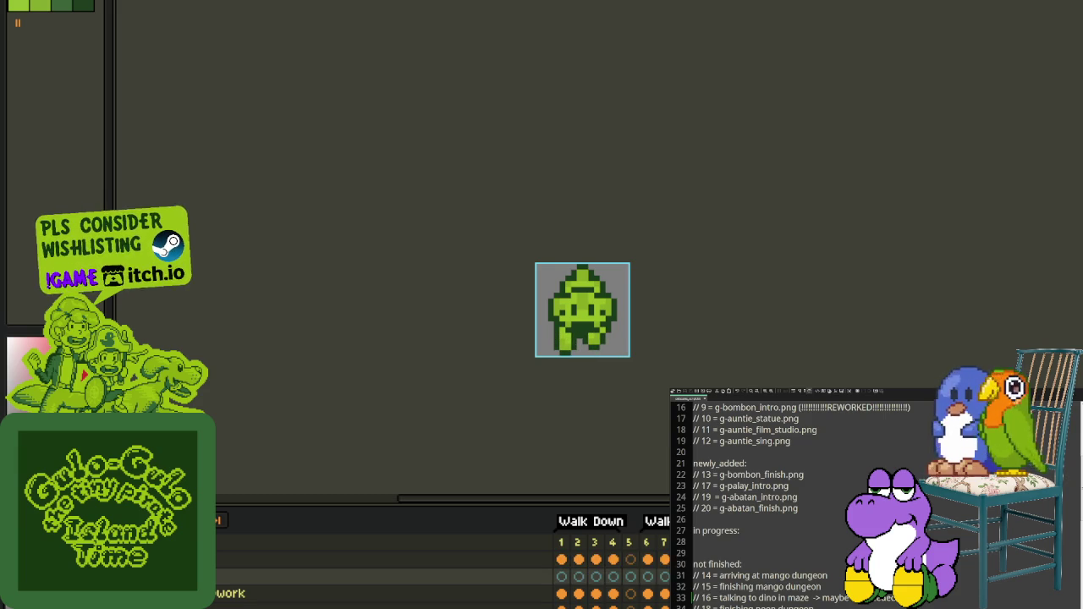
key("Tab")
scroll(573, 262, "up", 2)
left_click_drag(556, 281, 604, 262)
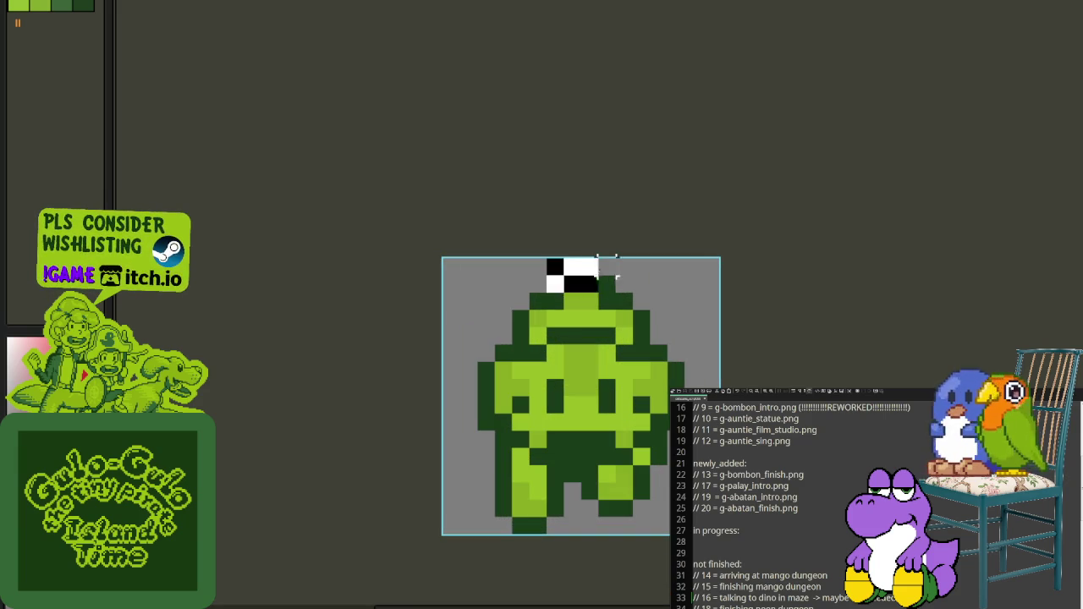
scroll(733, 289, "down", 2)
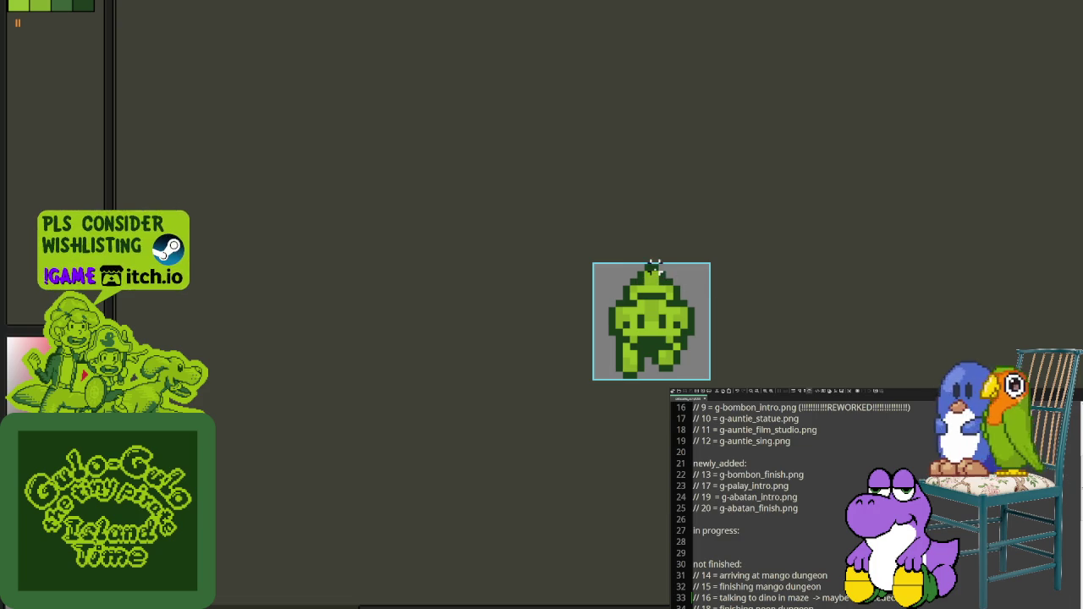
scroll(654, 268, "up", 1)
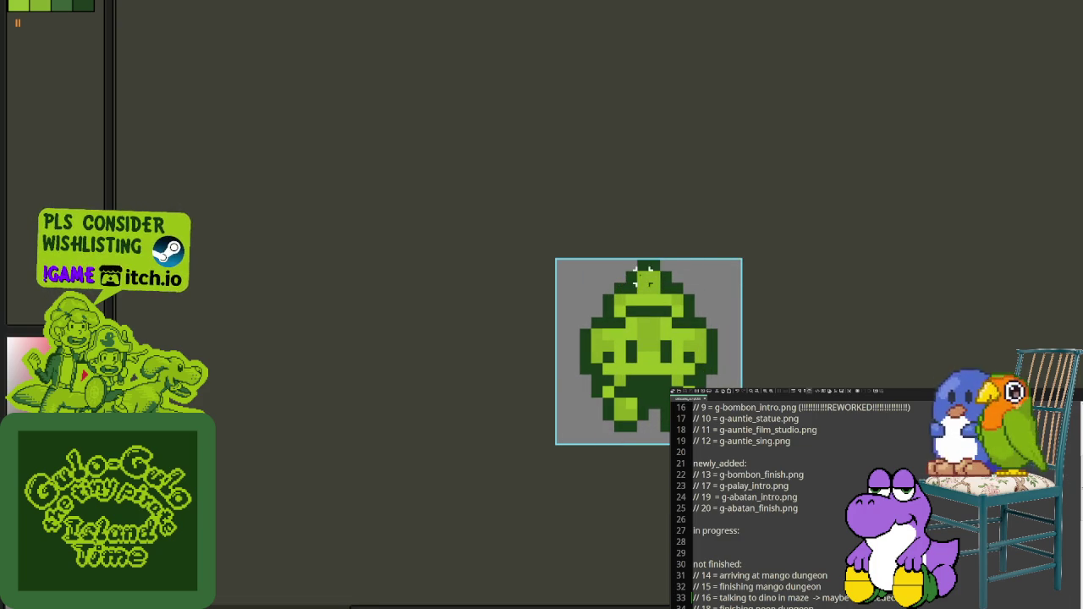
scroll(694, 283, "down", 2)
scroll(689, 329, "down", 2)
scroll(681, 331, "up", 2)
key("Tab")
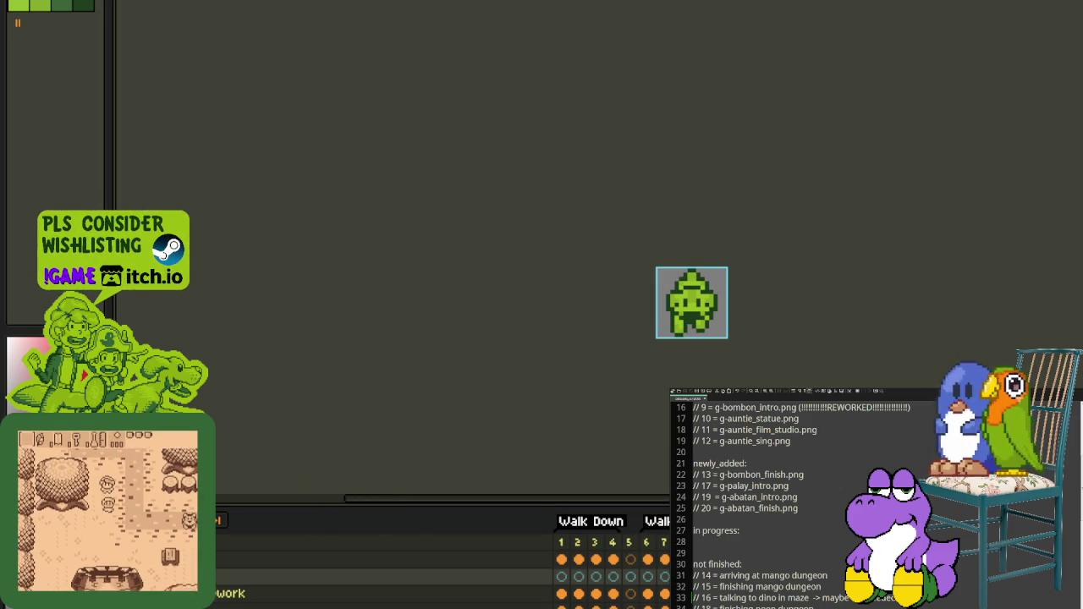
Step: Make the work layer active again and bring up the bottom layer's actions
left_click(230, 593)
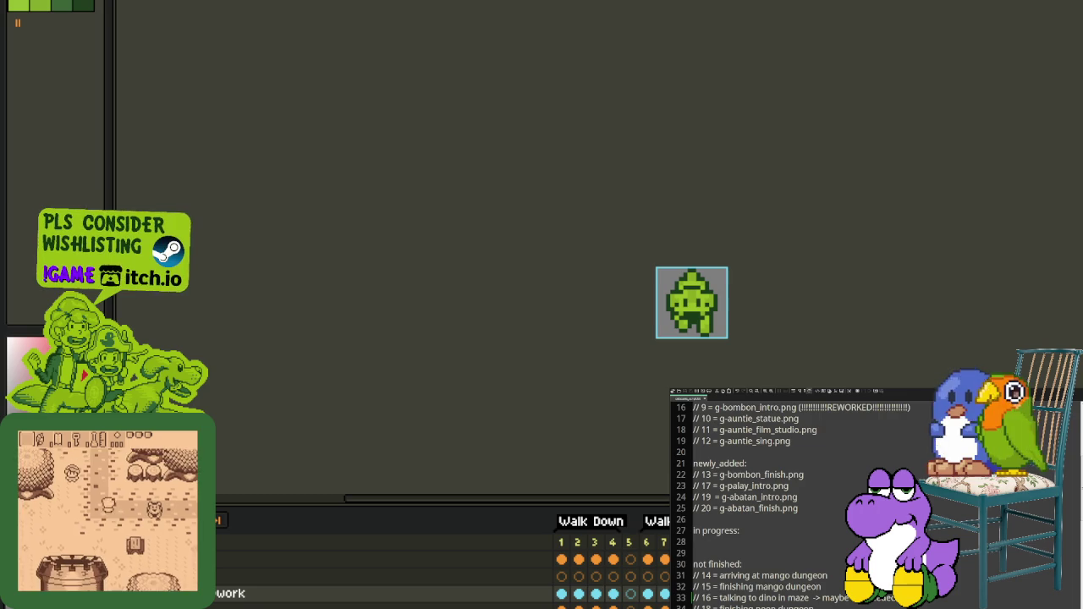
scroll(340, 334, "down", 2)
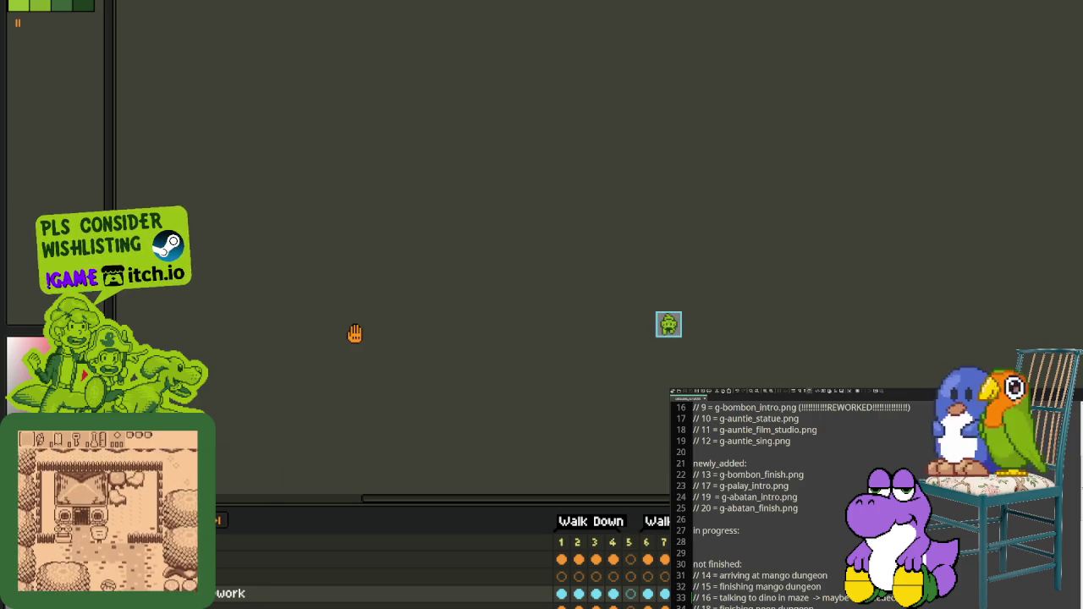
scroll(636, 362, "up", 2)
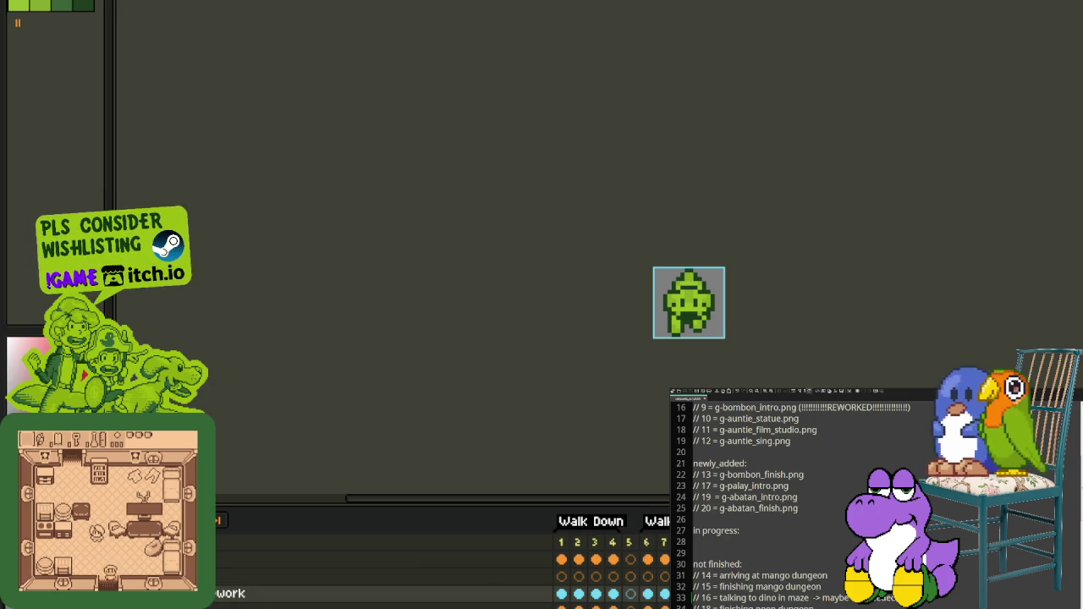
right_click(401, 593)
mouse_move(457, 525)
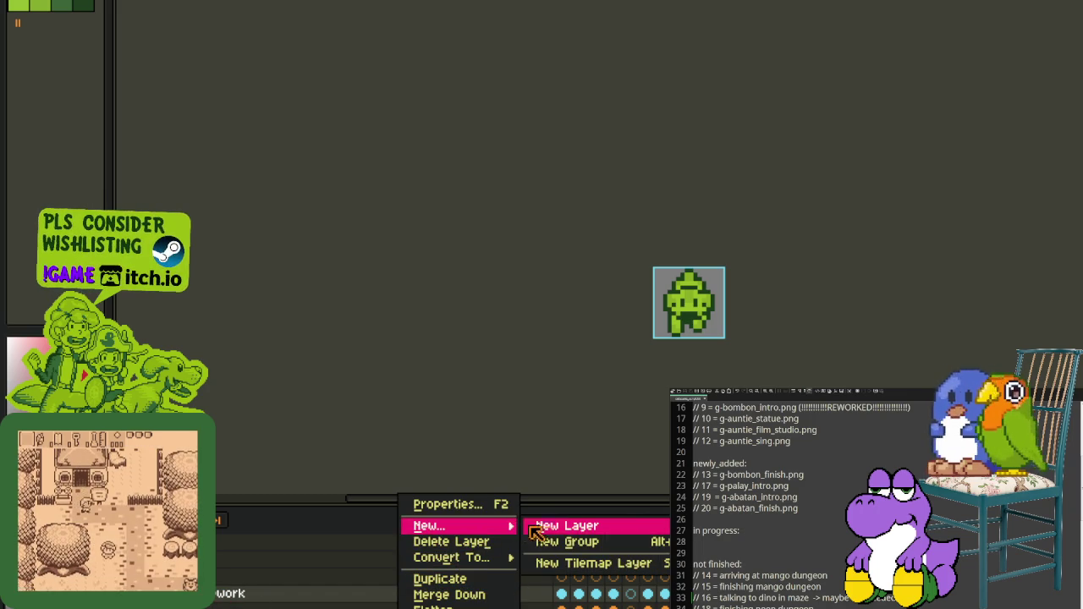
Step: Add a layer, undo it, then merge the upper layer down into the one below
left_click(535, 528)
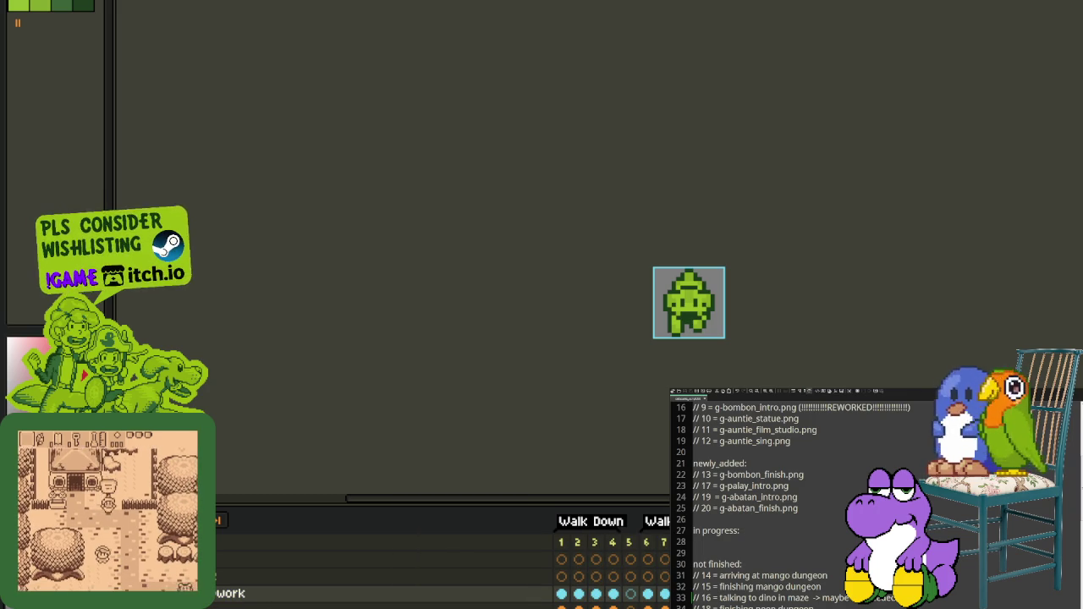
key("ctrl+z")
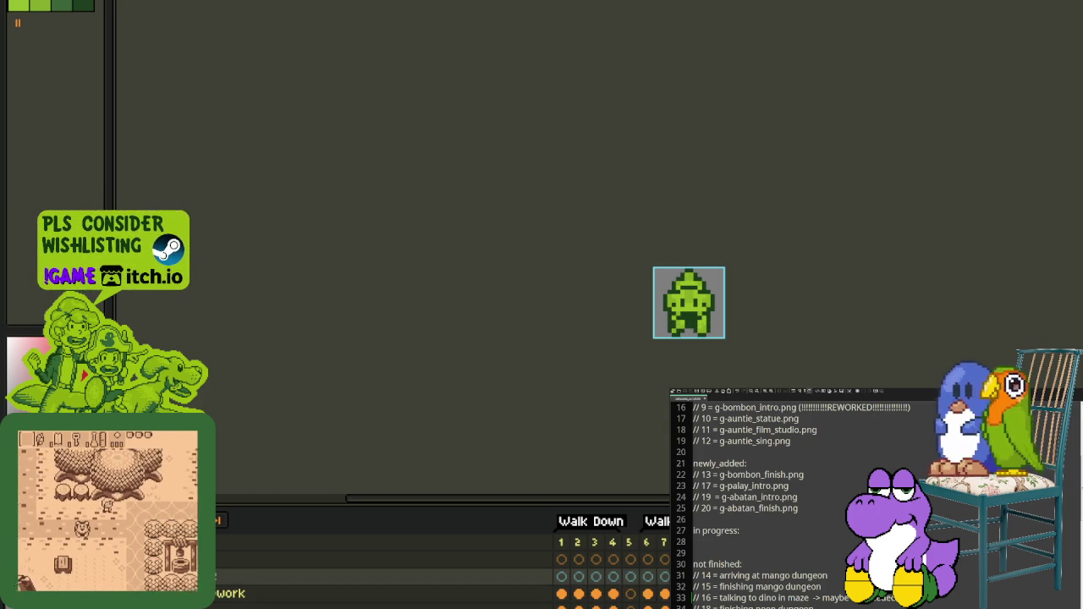
right_click(349, 575)
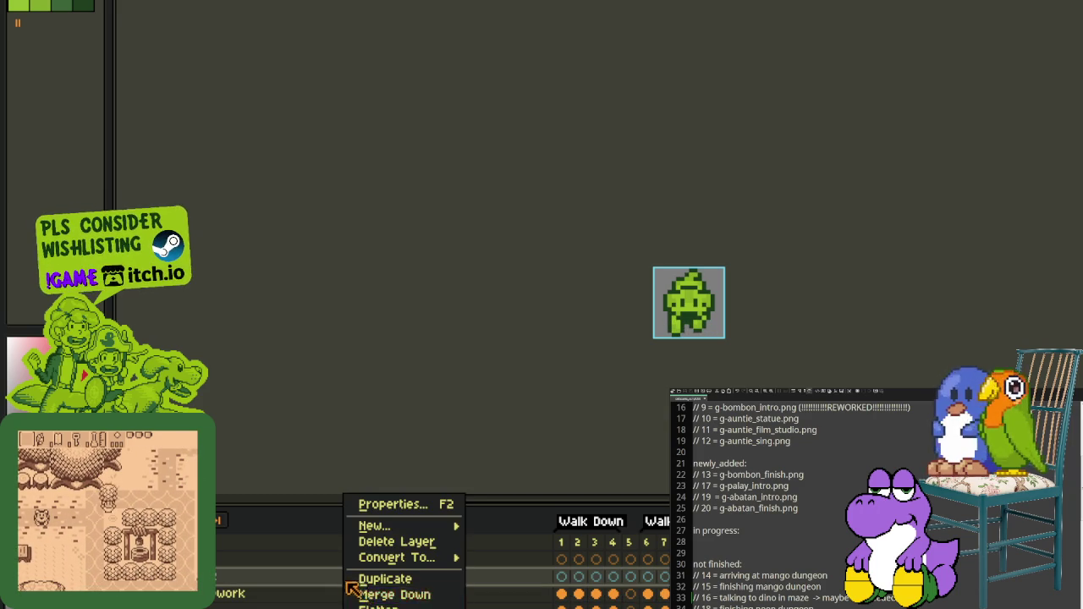
left_click(421, 596)
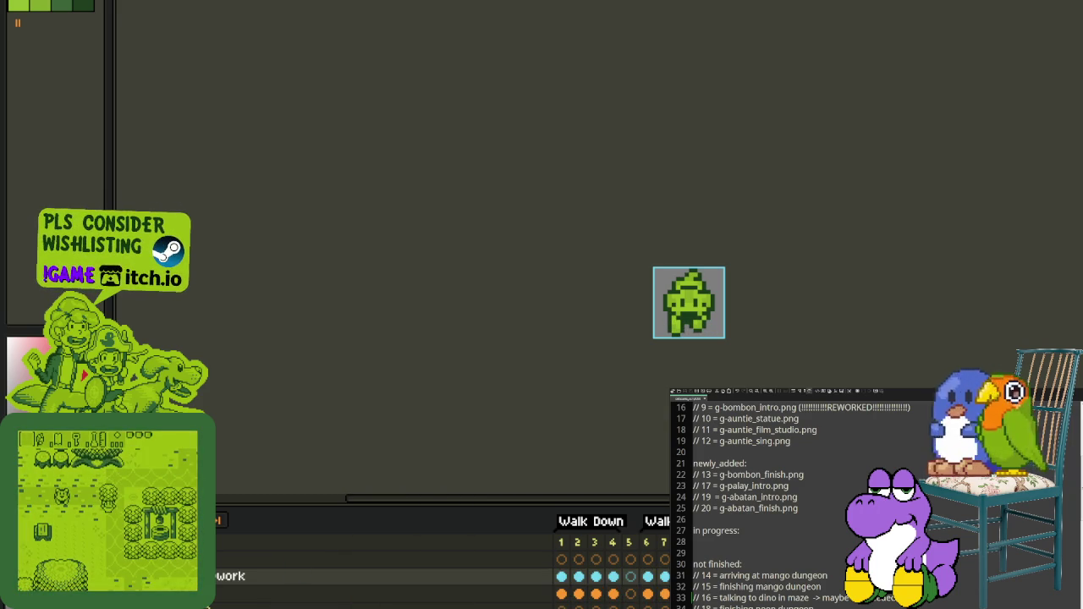
scroll(434, 381, "down", 1)
scroll(425, 387, "down", 1)
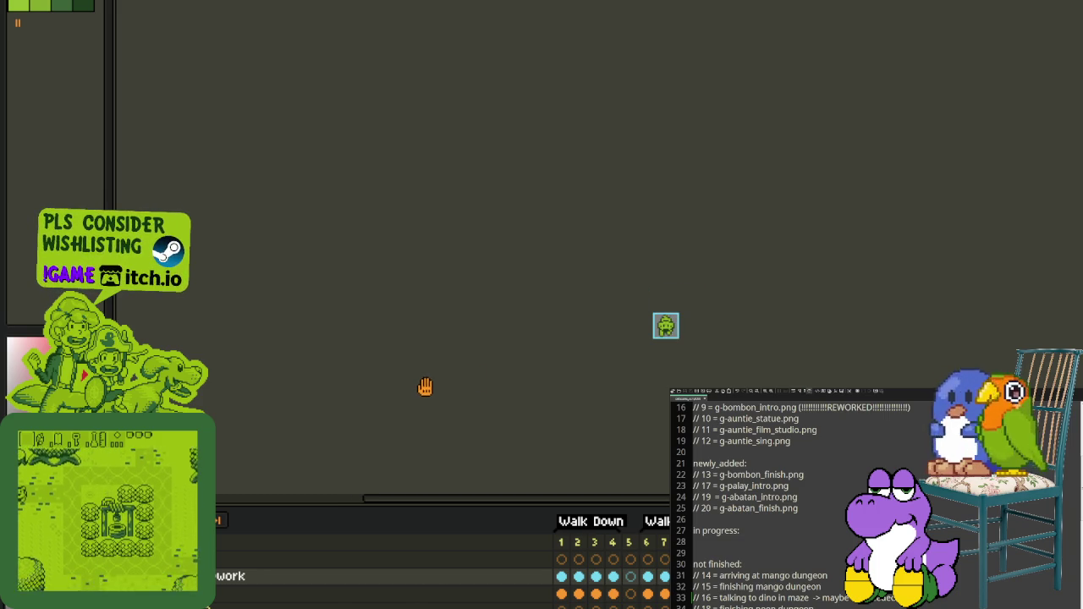
scroll(597, 337, "up", 2)
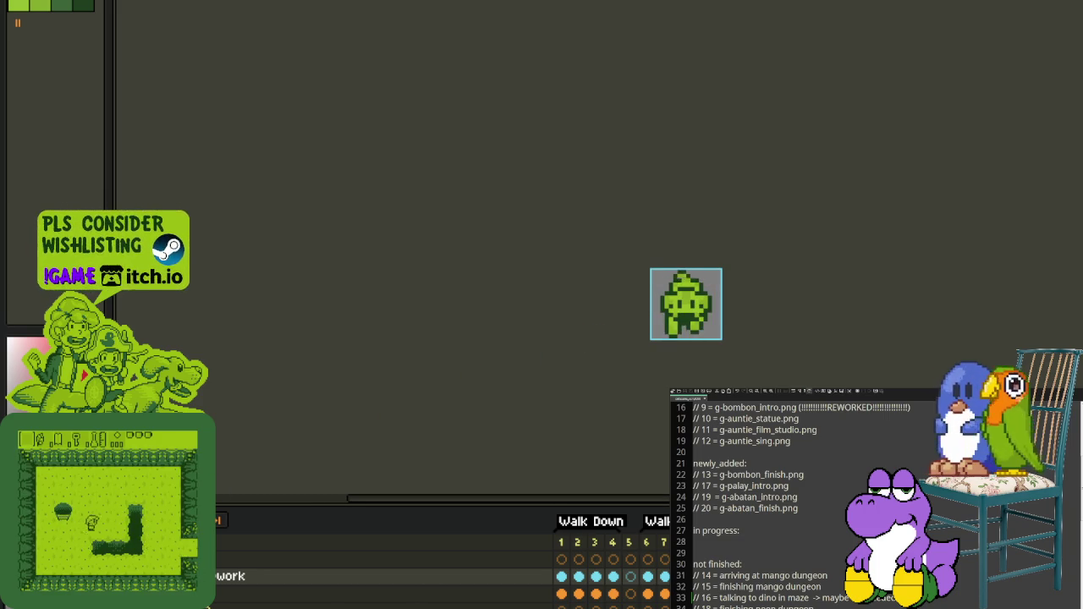
Step: Apply a work-layer menu action, then centre and zoom in close on the sprite
right_click(222, 576)
left_click(283, 594)
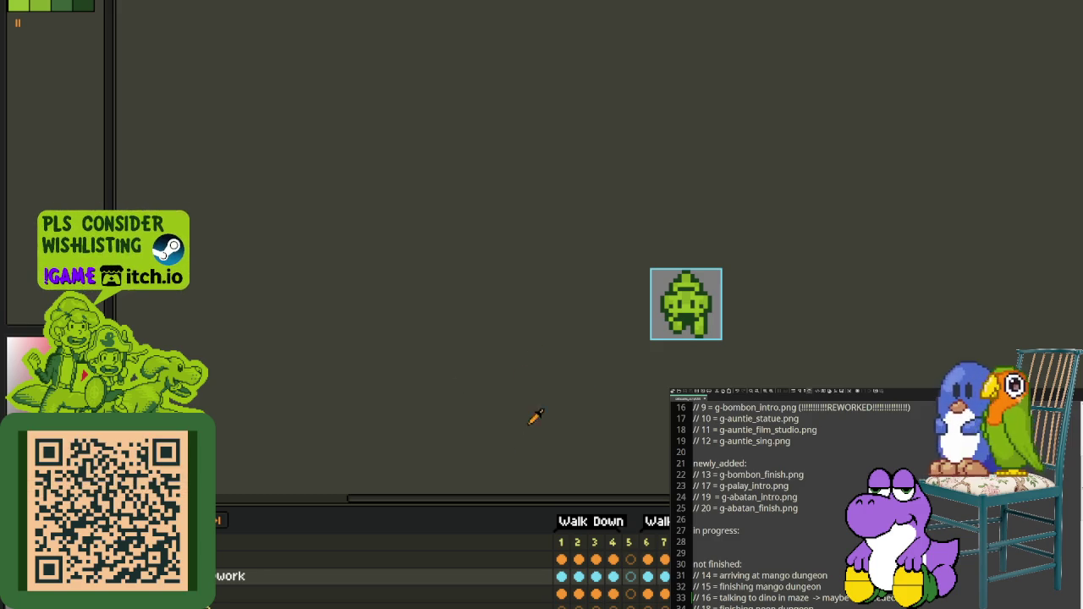
left_click_drag(591, 375, 394, 362)
scroll(484, 355, "up", 1)
scroll(467, 361, "up", 1)
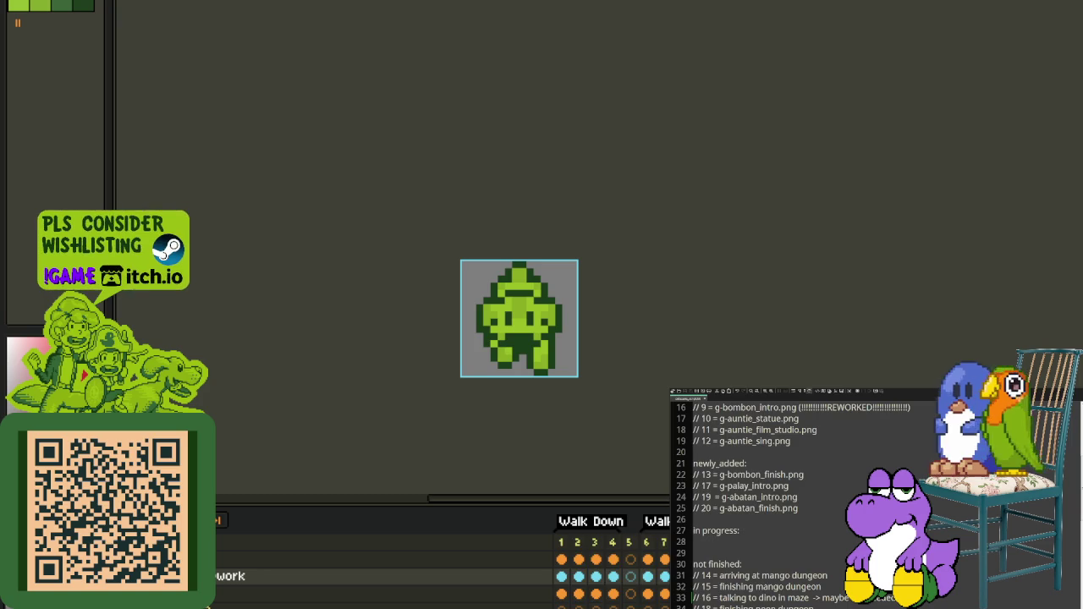
scroll(467, 379, "up", 2)
scroll(482, 357, "up", 1)
scroll(430, 392, "up", 1)
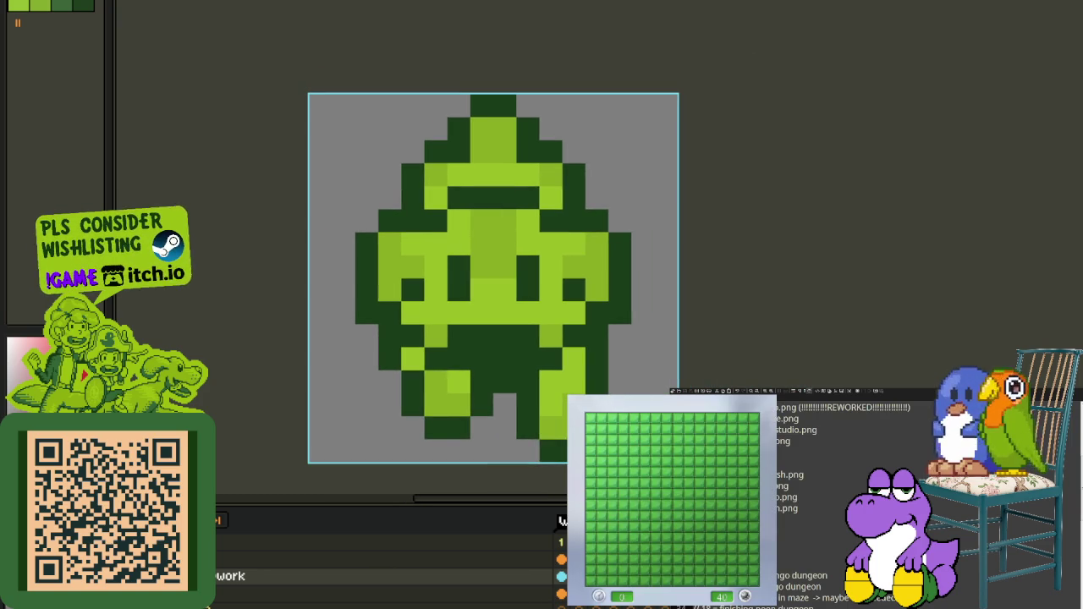
Step: Play a first Minesweeper game that hits a mine, then start a new board
left_click(672, 500)
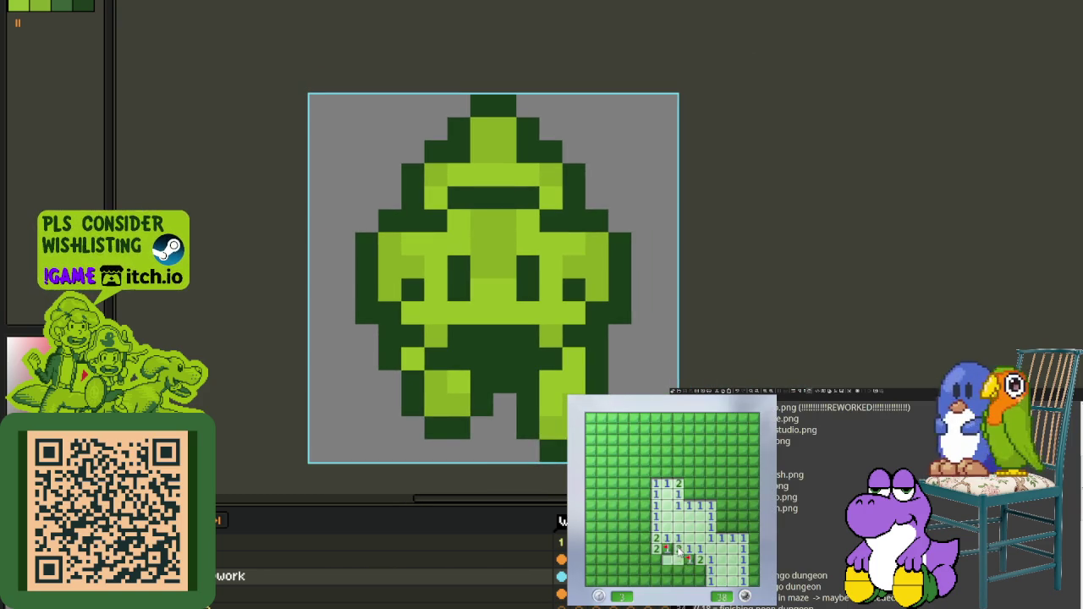
right_click(697, 572)
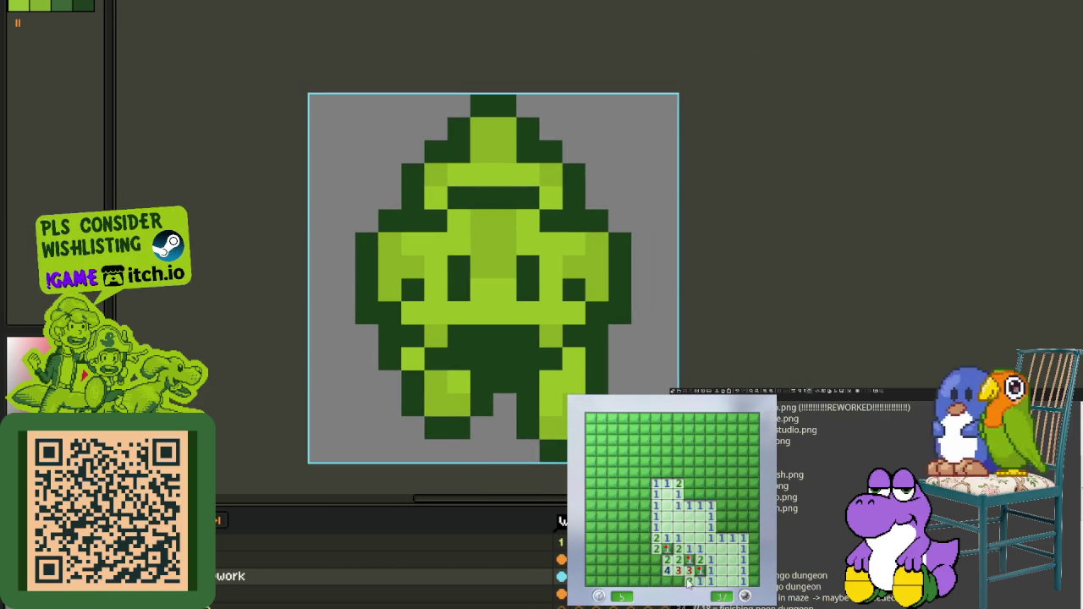
left_click(657, 573)
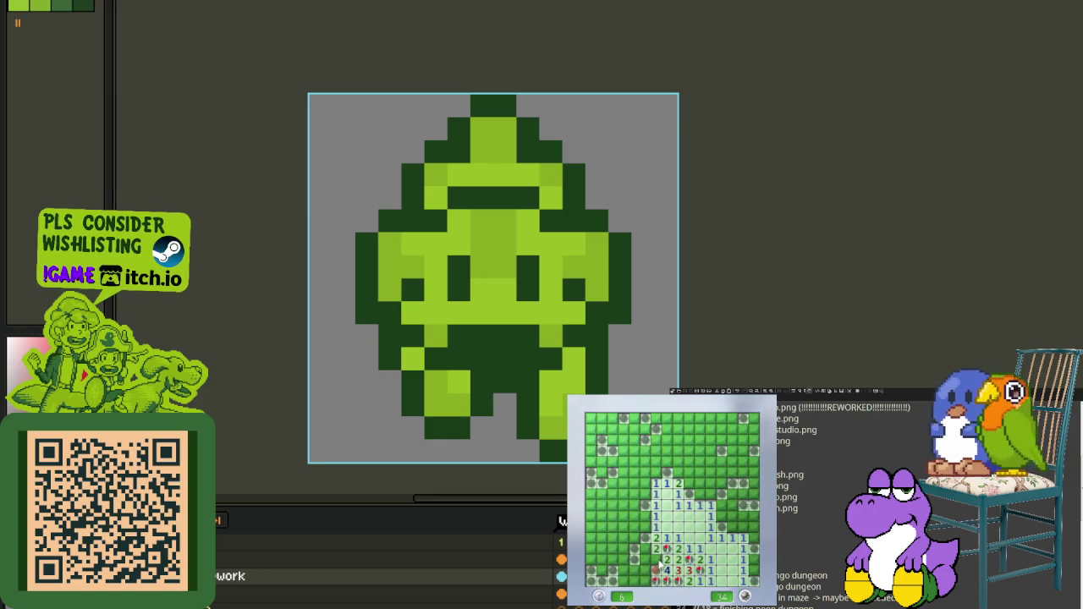
left_click(664, 534)
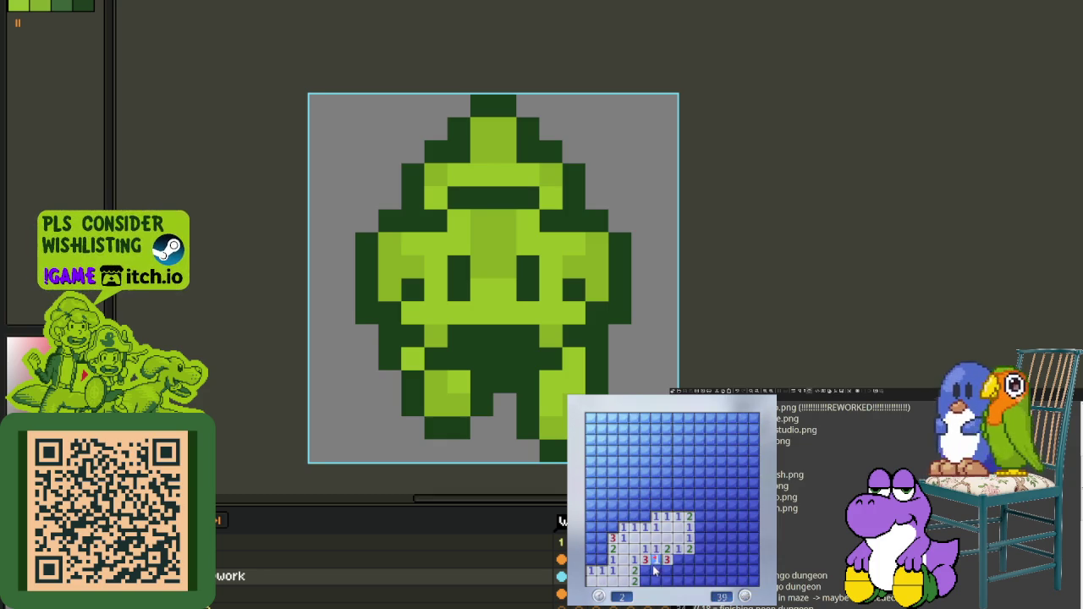
Step: Clear the centre and right side of the new board, flagging two mines
left_click(665, 571)
left_click(699, 572)
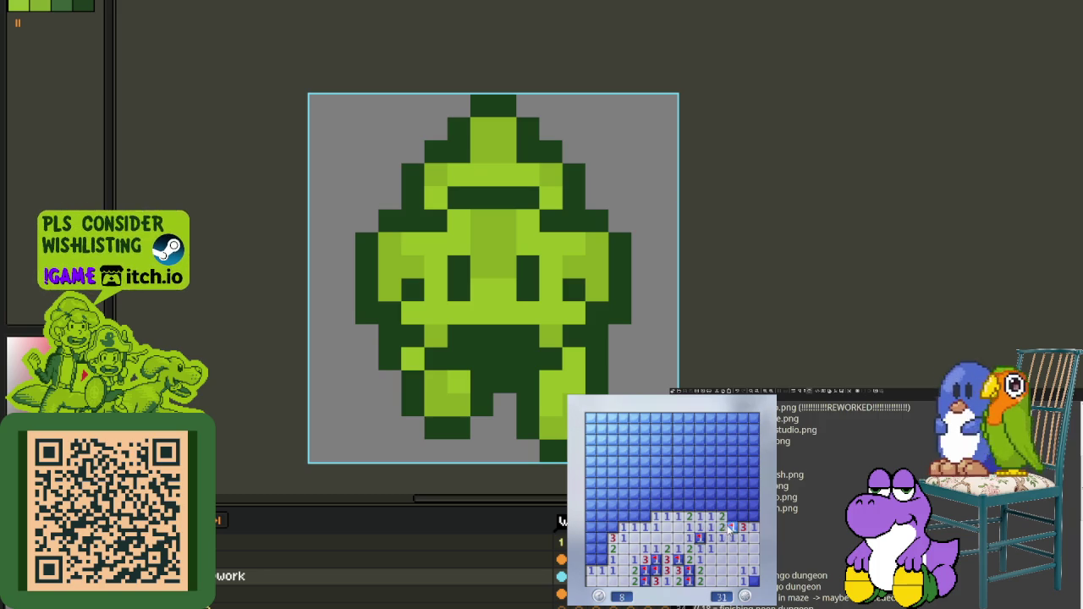
left_click(723, 511)
left_click(733, 514)
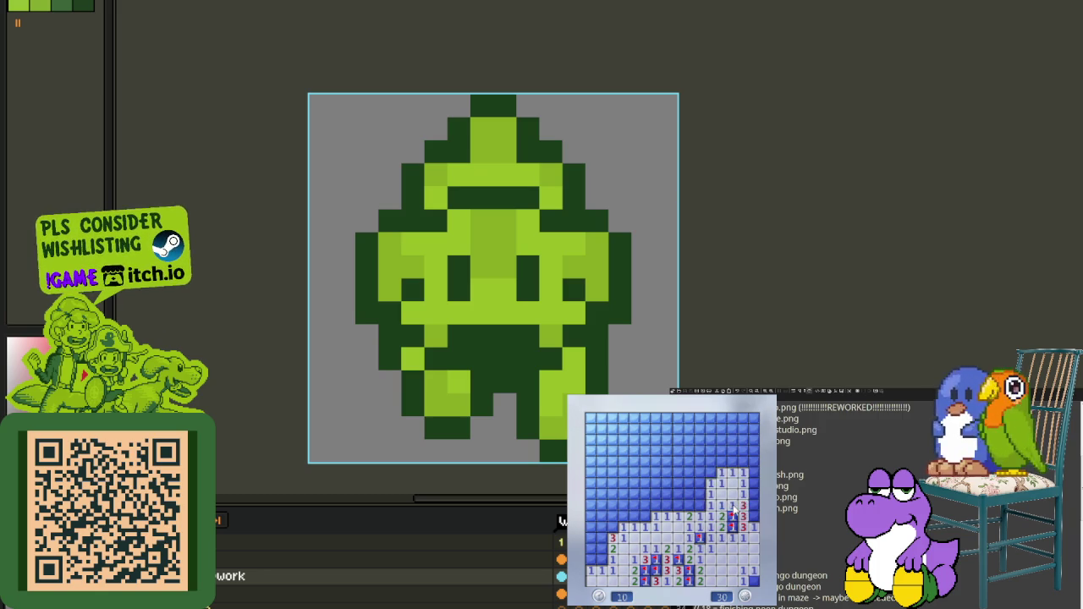
right_click(709, 471)
left_click(720, 462)
left_click(707, 462)
left_click(702, 477)
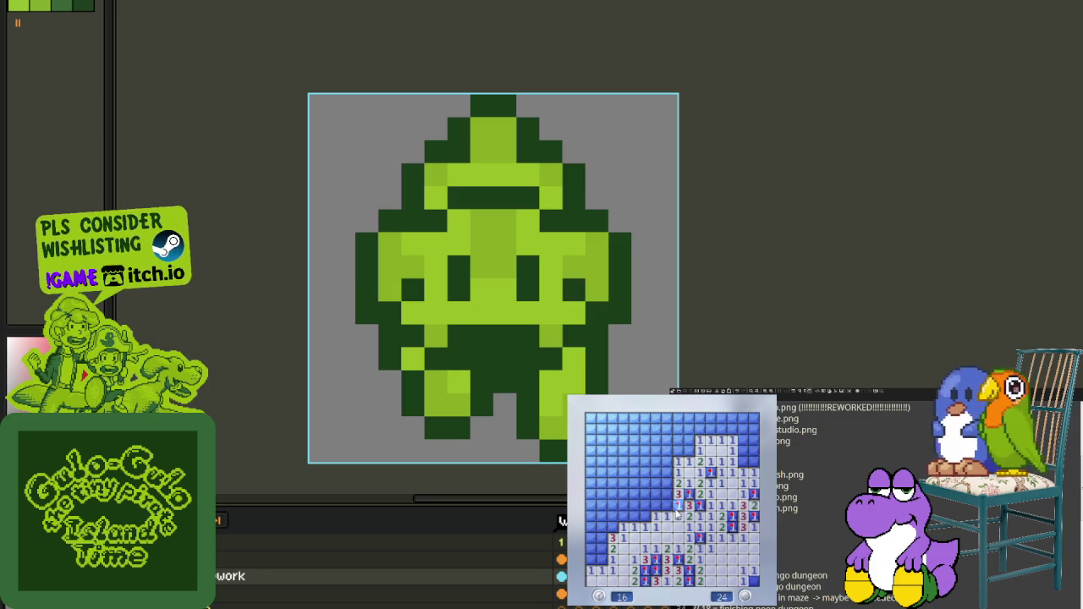
left_click(634, 508)
left_click(651, 489)
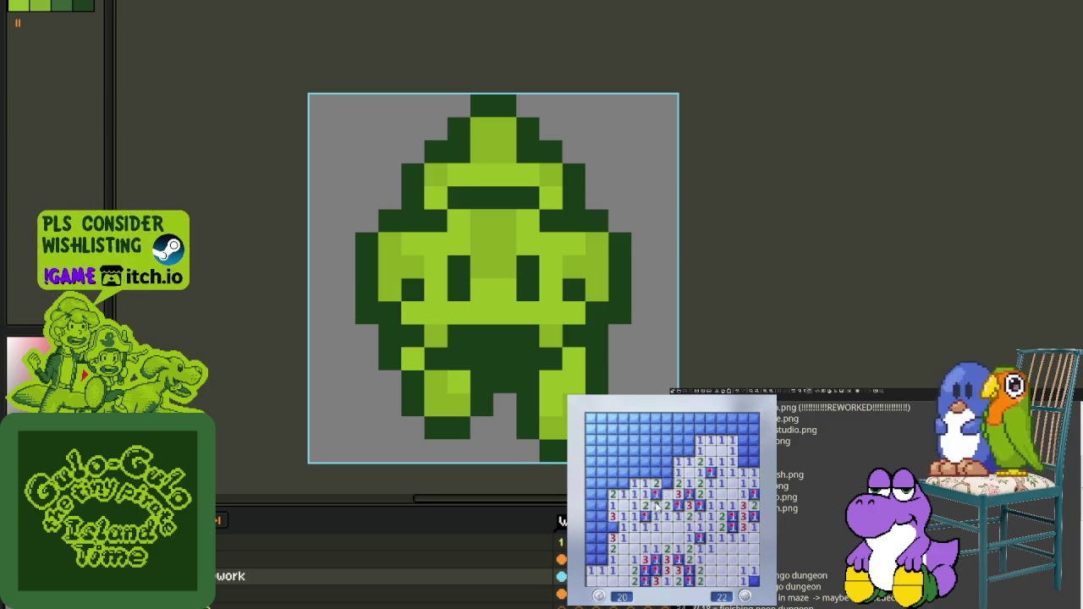
left_click(660, 476)
right_click(687, 451)
left_click(689, 441)
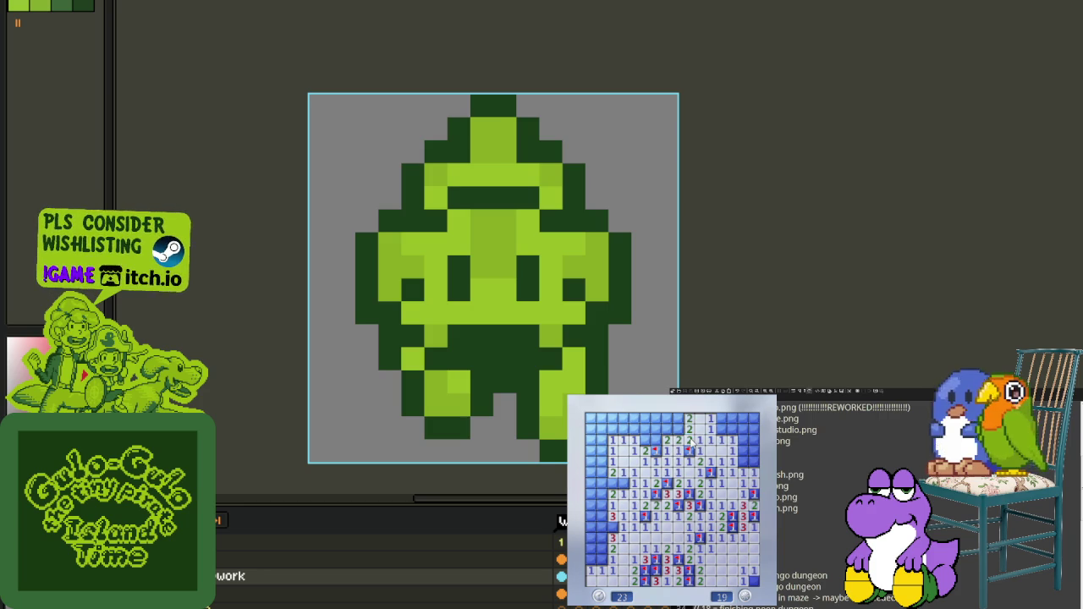
Step: Work through the upper-left area and left column, flagging its mines
left_click(646, 430)
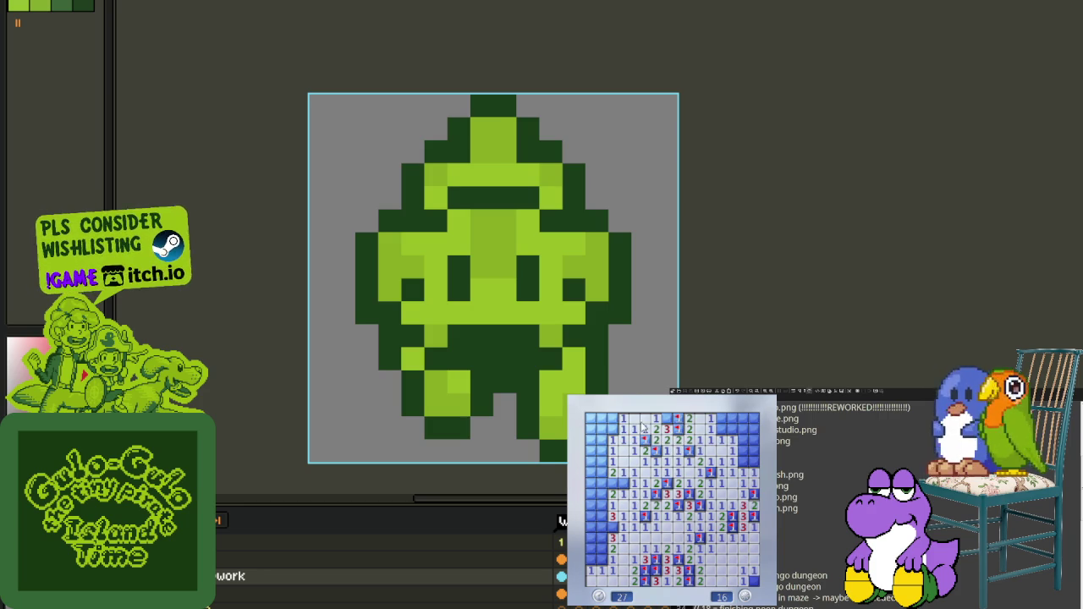
left_click(595, 440)
right_click(610, 429)
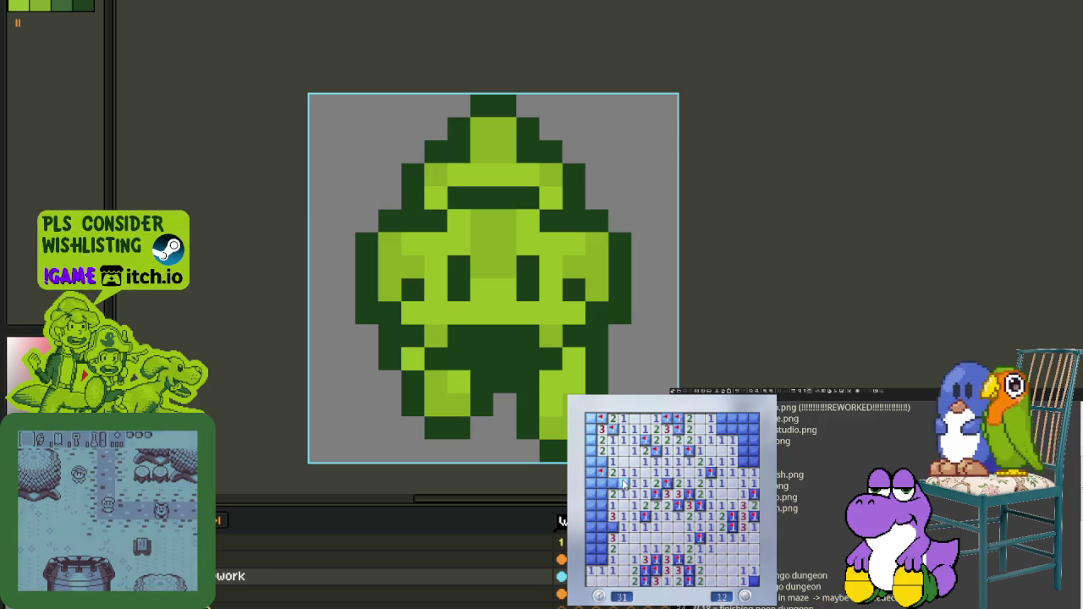
right_click(623, 484)
right_click(601, 462)
left_click(591, 461)
right_click(590, 428)
left_click(602, 498)
Step: Flag the lower-left mines and clear the top-right cells to win the game
right_click(602, 505)
right_click(603, 516)
right_click(602, 527)
right_click(590, 538)
right_click(600, 559)
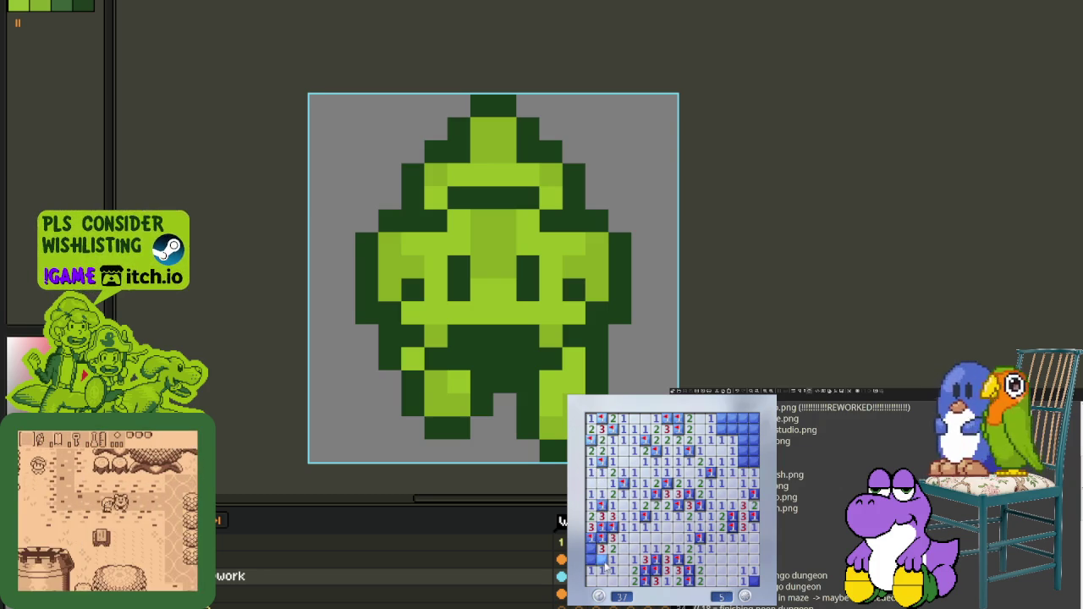
left_click(600, 555)
right_click(740, 462)
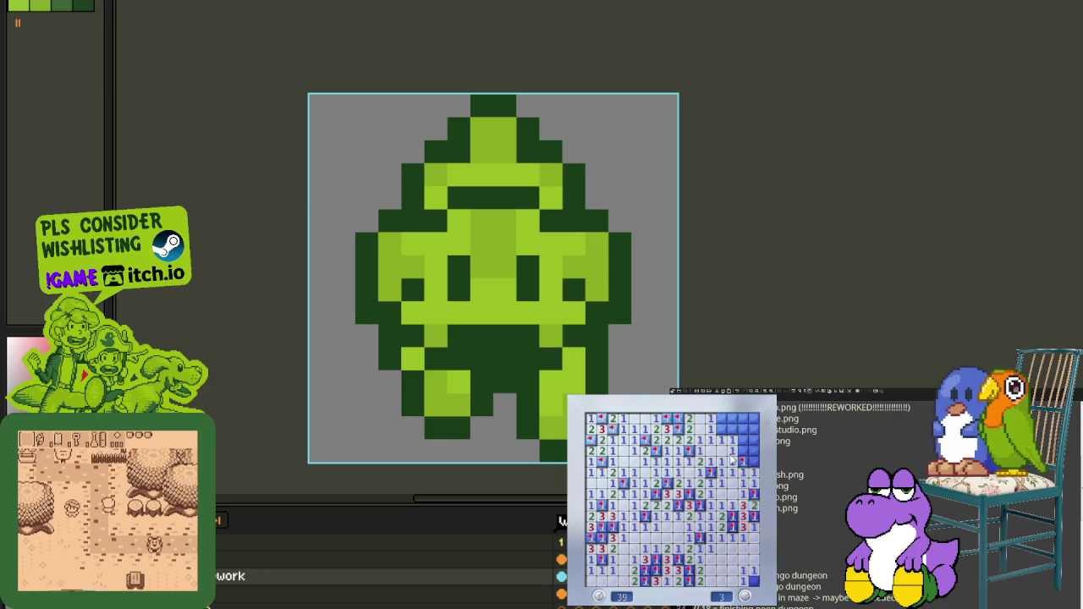
left_click(742, 453)
left_click(721, 430)
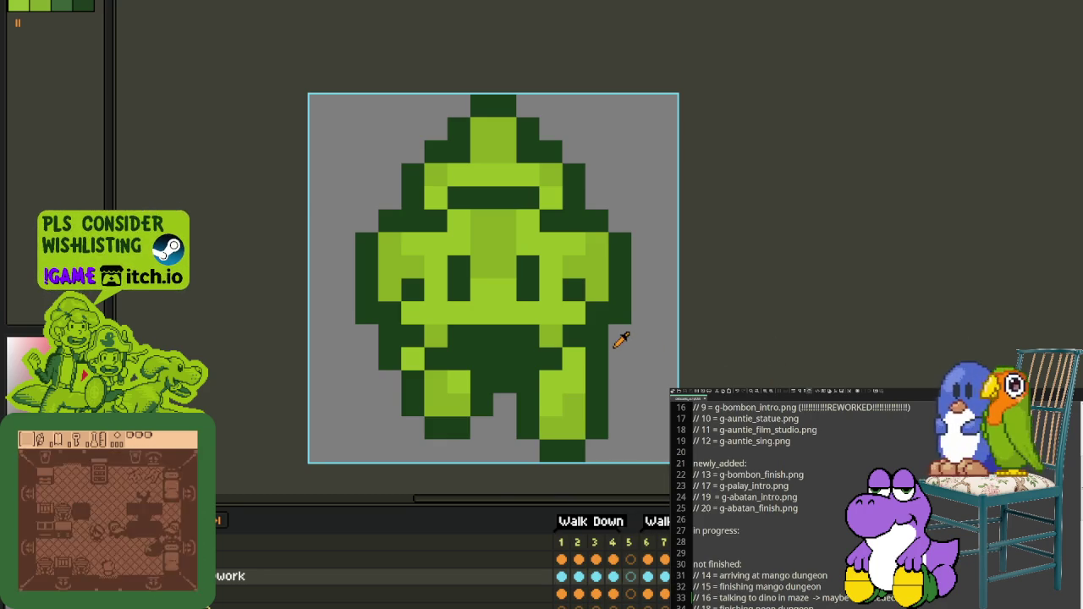
Step: Zoom out, play the Walk Down cycle from frame 2, then switch to the overworld map
scroll(623, 341, "up", 2)
scroll(703, 310, "down", 1)
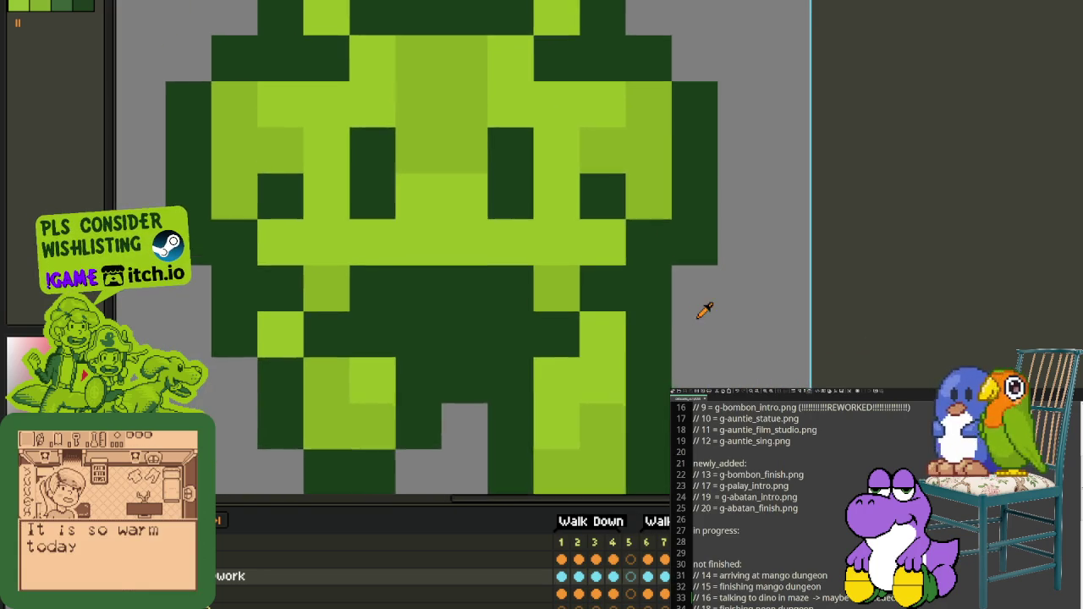
scroll(696, 314, "down", 1)
scroll(695, 314, "down", 1)
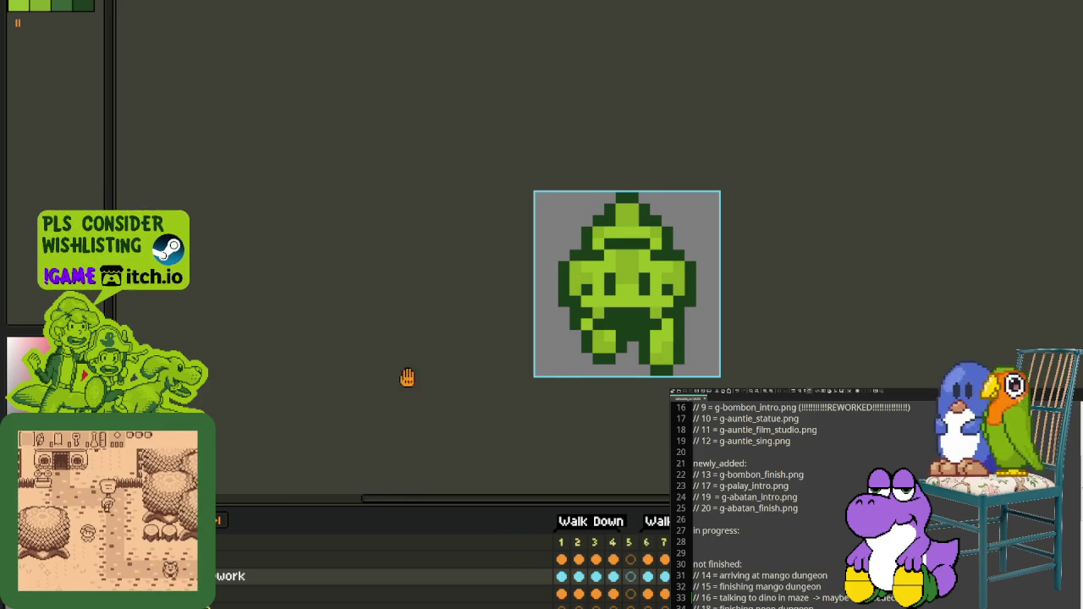
scroll(448, 355, "down", 2)
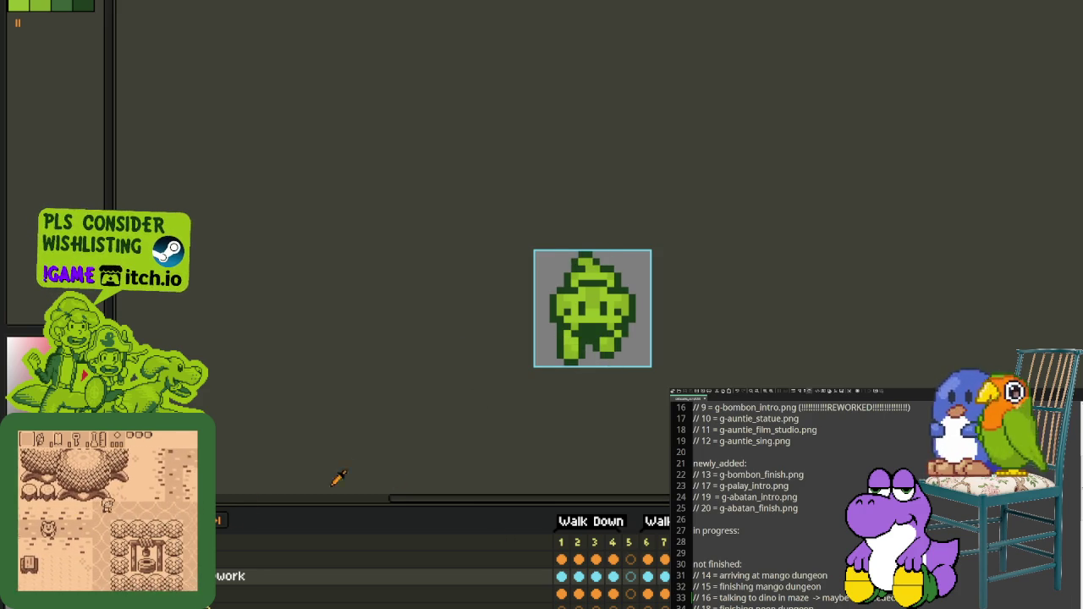
left_click(579, 559)
key("Return")
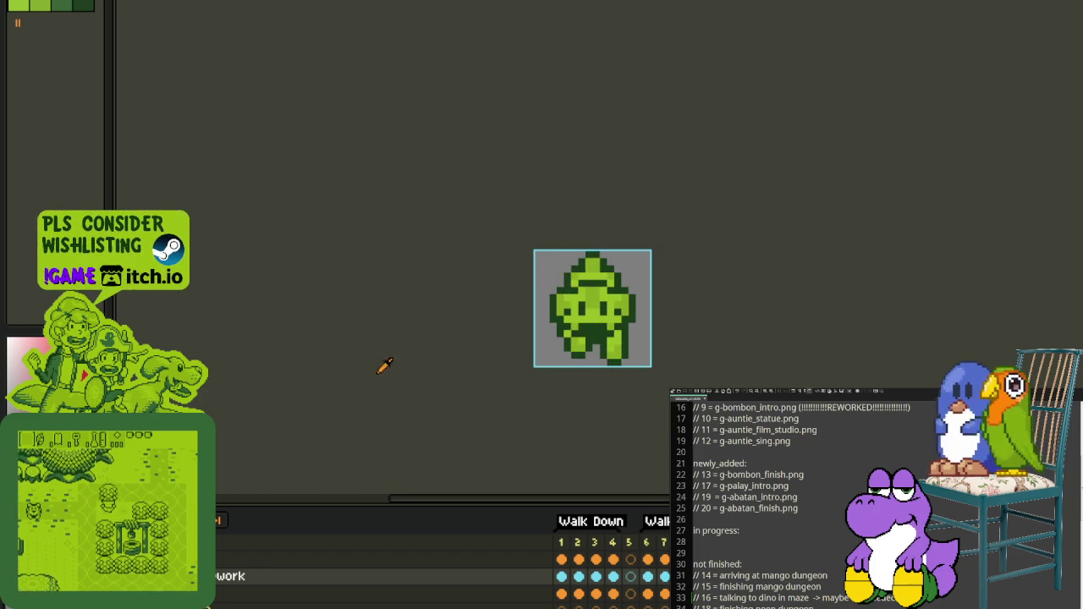
scroll(396, 342, "down", 1)
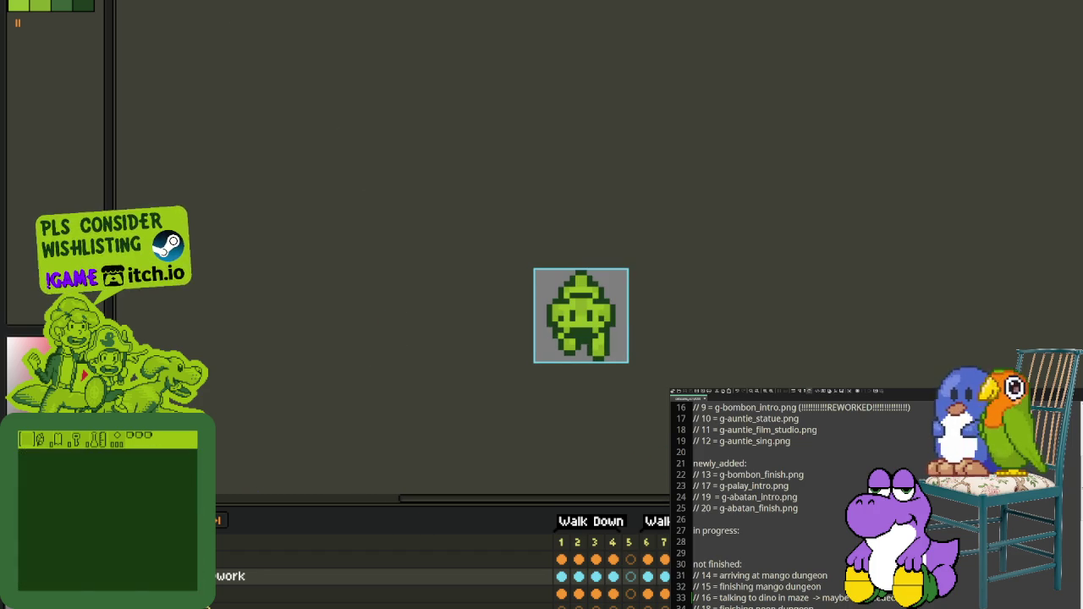
key("ctrl+Tab")
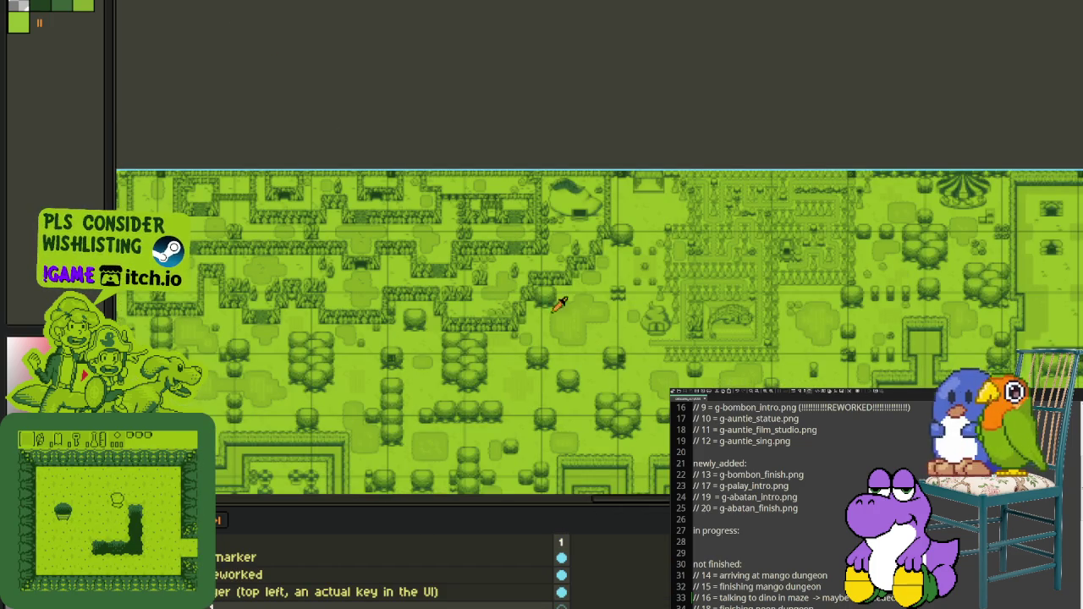
Step: Hide the timeline and zoom into the overworld map around the large bush
key("Tab")
scroll(559, 303, "up", 1)
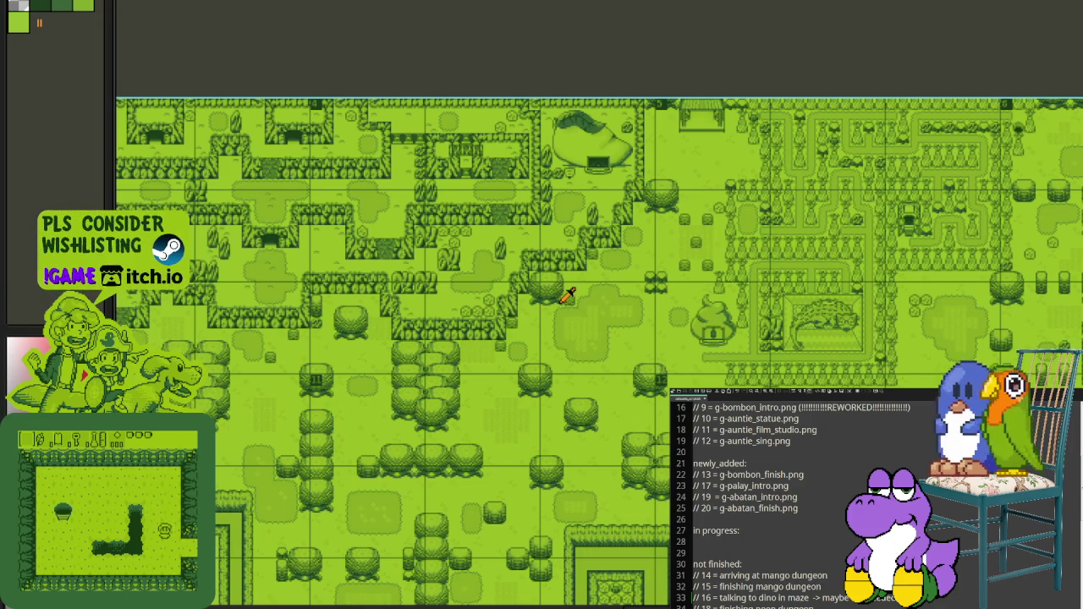
scroll(624, 322, "up", 2)
scroll(633, 329, "down", 2)
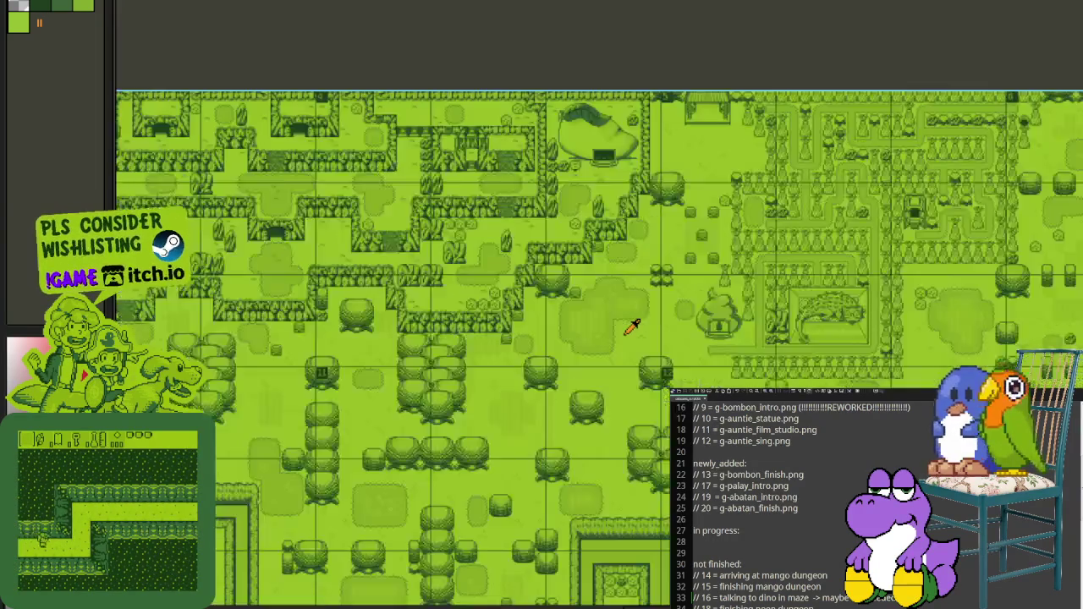
scroll(632, 328, "down", 1)
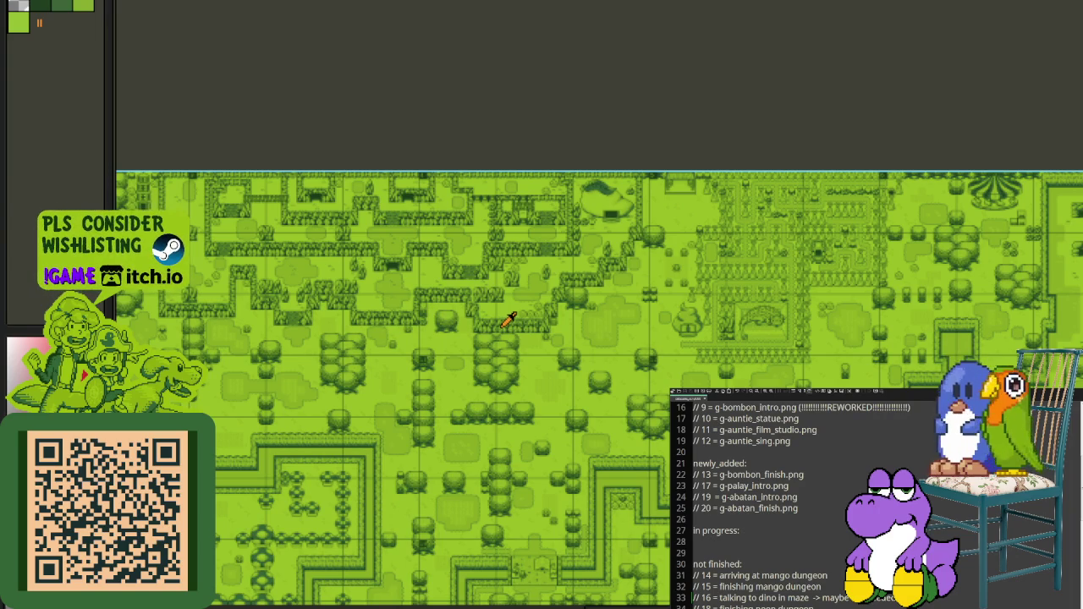
scroll(508, 312, "up", 3)
scroll(508, 311, "down", 2)
scroll(609, 381, "down", 2)
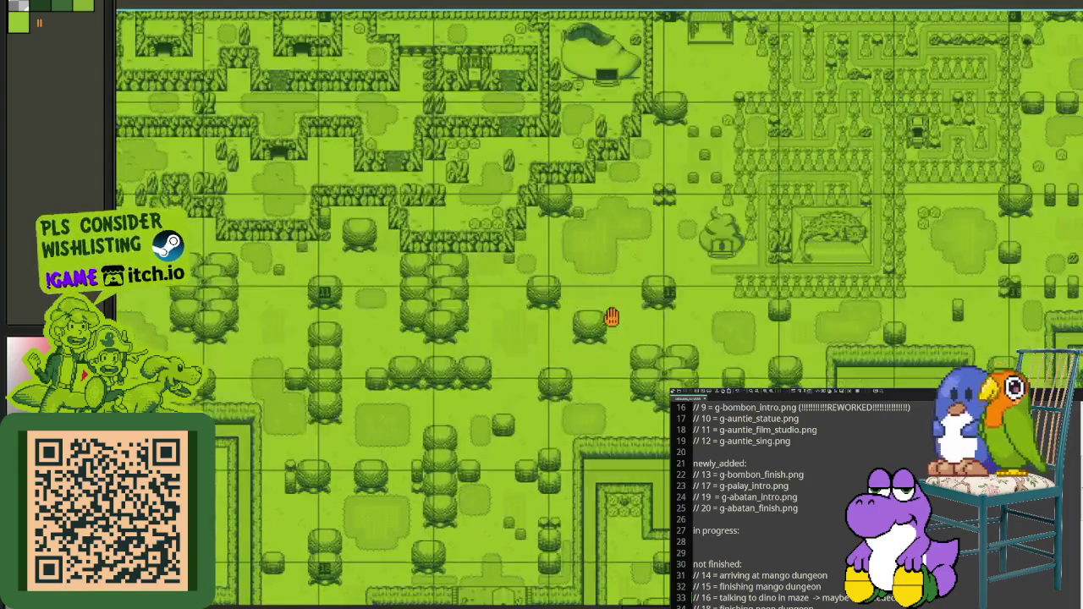
scroll(611, 317, "up", 4)
scroll(612, 317, "down", 3)
scroll(732, 305, "down", 2)
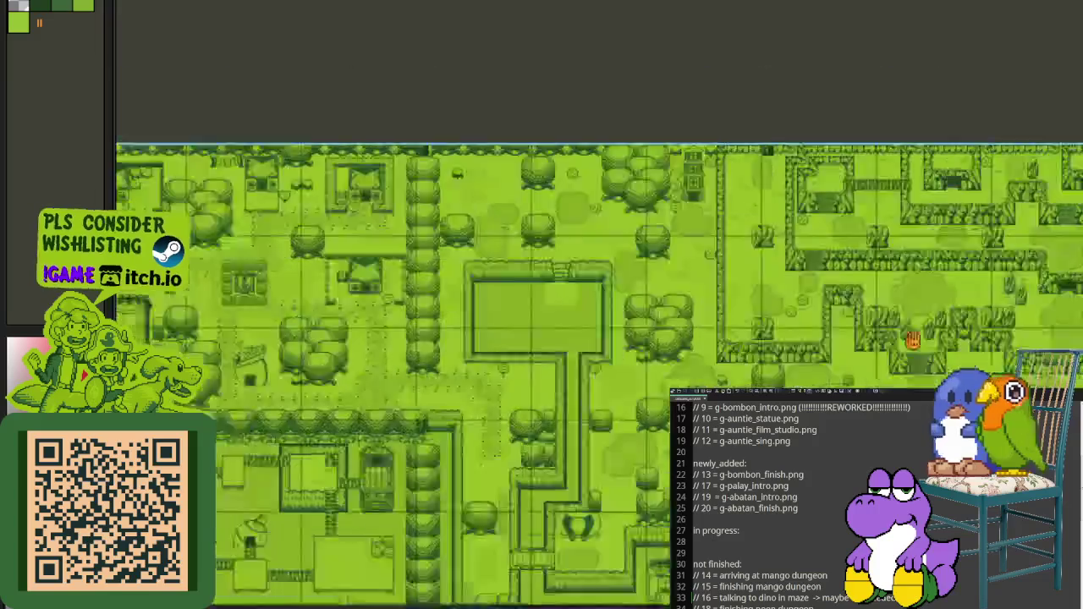
scroll(541, 278, "up", 2)
scroll(561, 349, "down", 1)
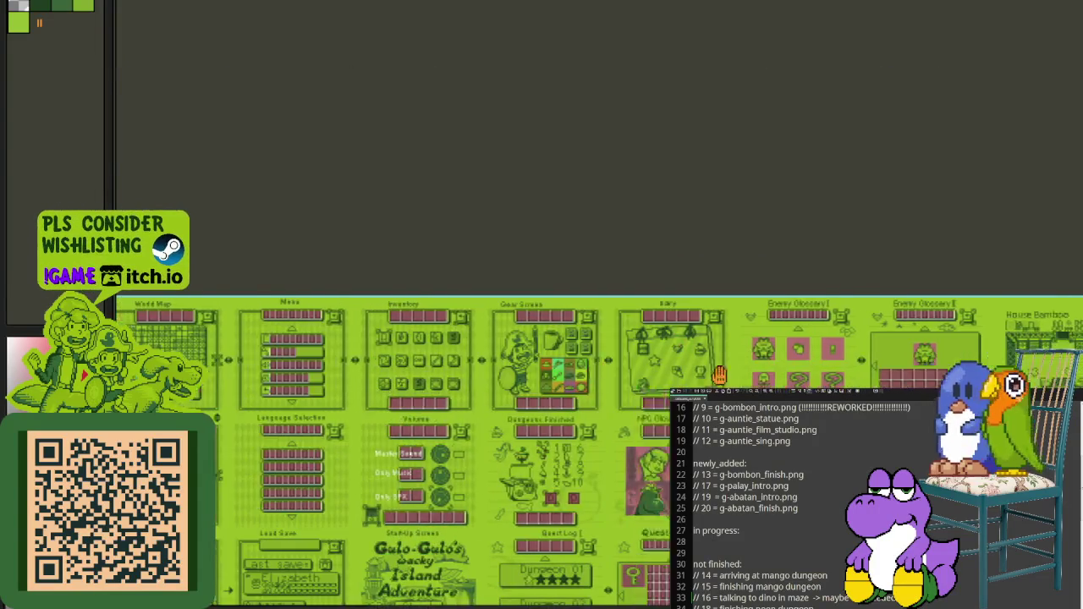
scroll(473, 330, "up", 2)
scroll(423, 322, "up", 2)
scroll(385, 315, "up", 2)
scroll(385, 315, "up", 2)
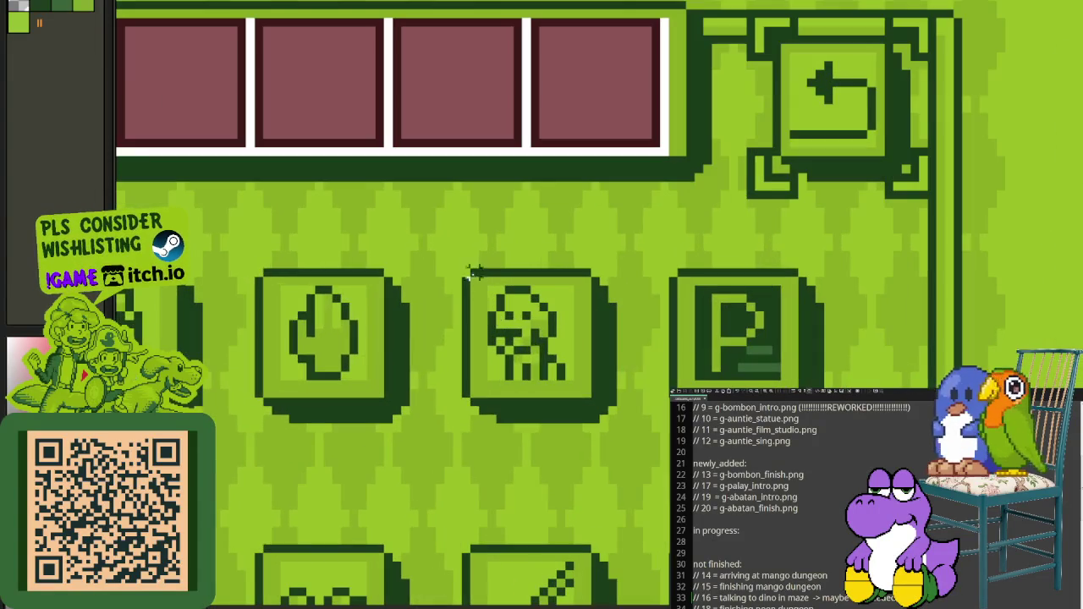
Step: Marquee-select a small square of grass beside the bush, deselect, then return to the character sprite
left_click_drag(458, 248, 611, 427)
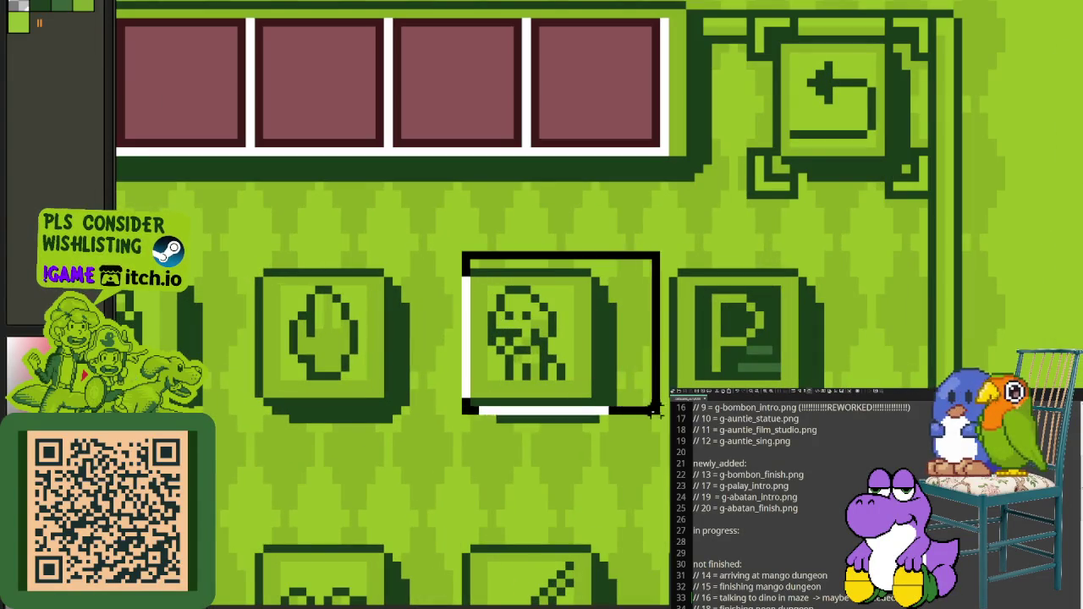
left_click(630, 324)
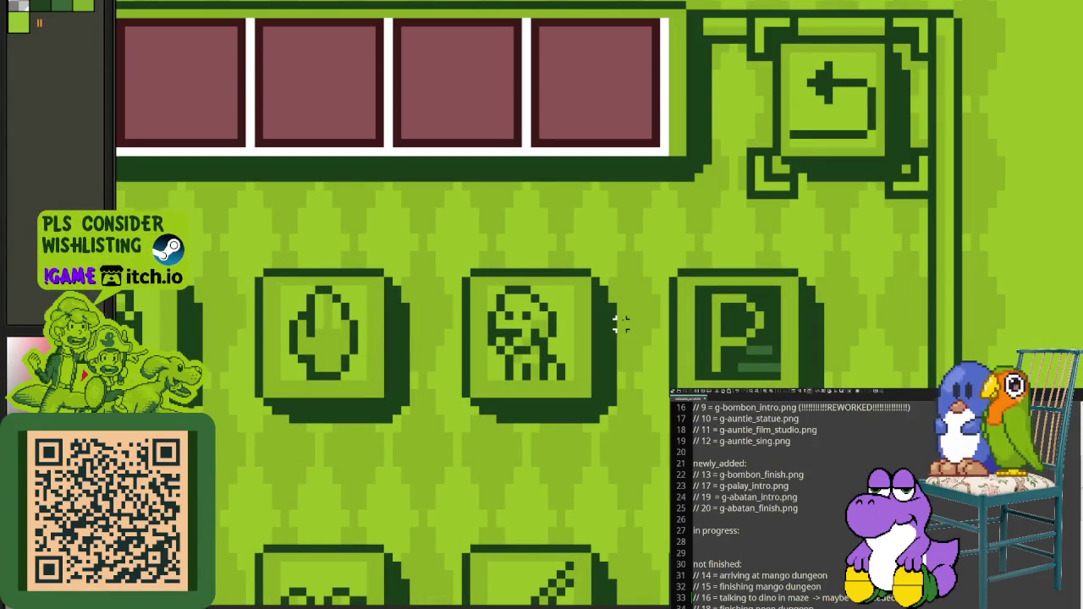
scroll(620, 324, "down", 2)
scroll(604, 317, "down", 1)
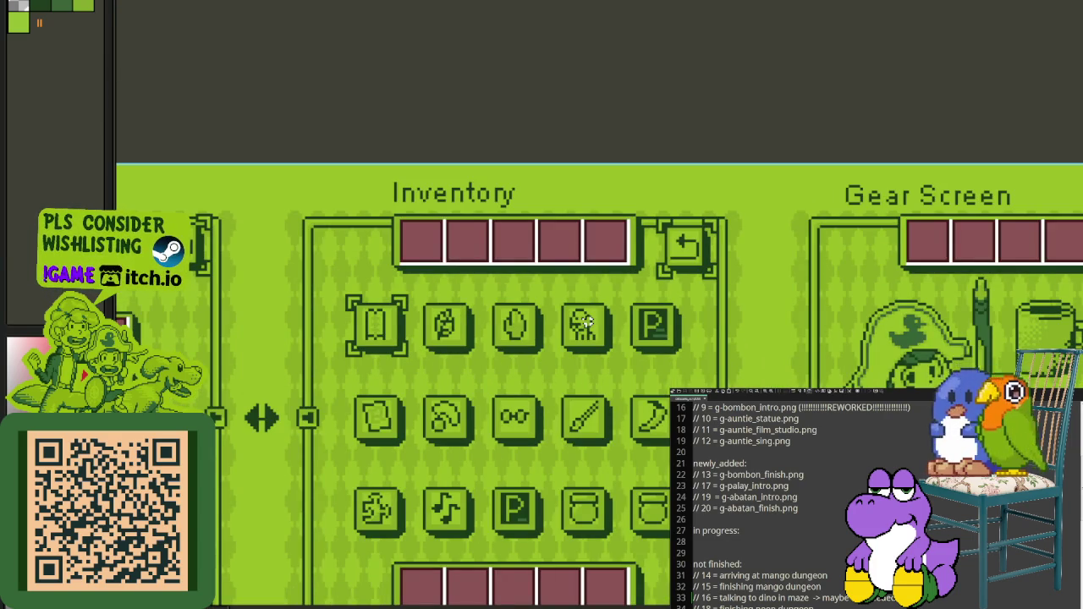
scroll(585, 322, "down", 3)
scroll(626, 406, "up", 1)
scroll(634, 429, "up", 1)
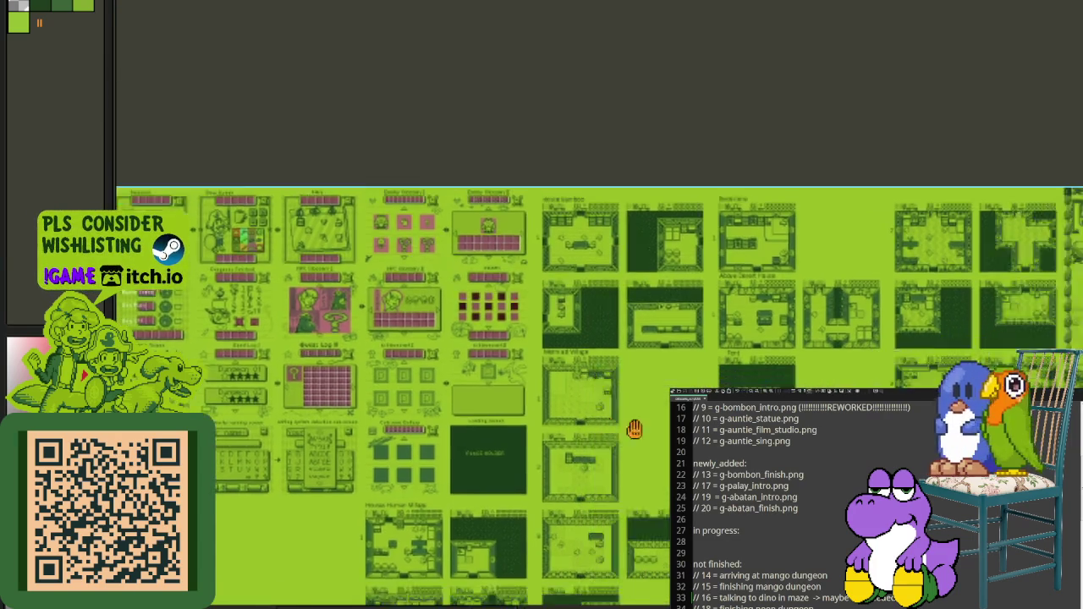
scroll(635, 429, "up", 1)
scroll(643, 465, "up", 1)
scroll(654, 502, "up", 1)
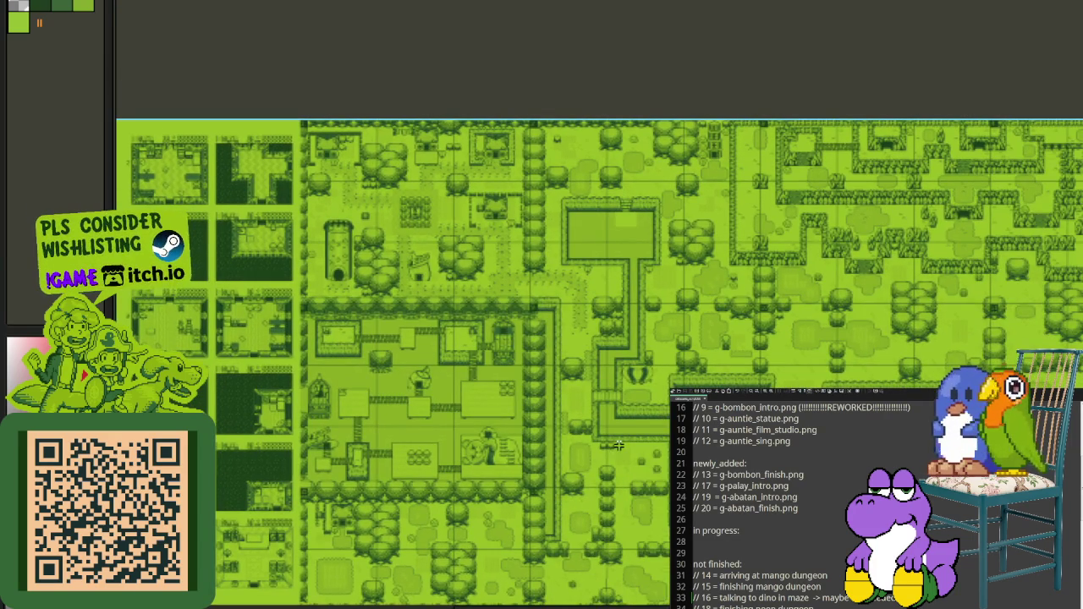
scroll(619, 445, "up", 1)
scroll(618, 445, "up", 1)
scroll(618, 445, "up", 2)
scroll(618, 445, "up", 2)
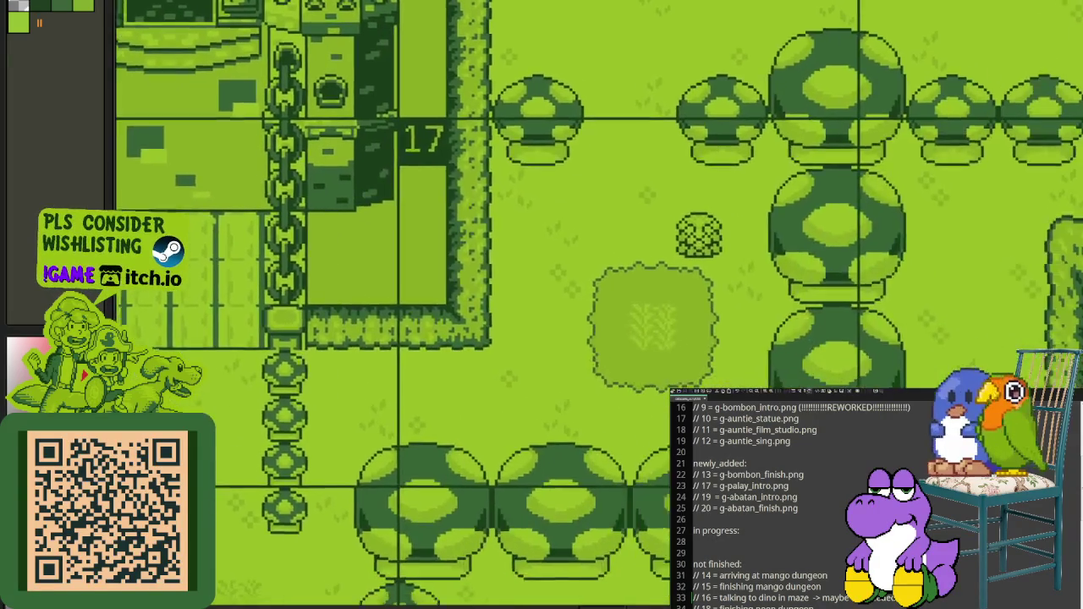
scroll(585, 332, "up", 2)
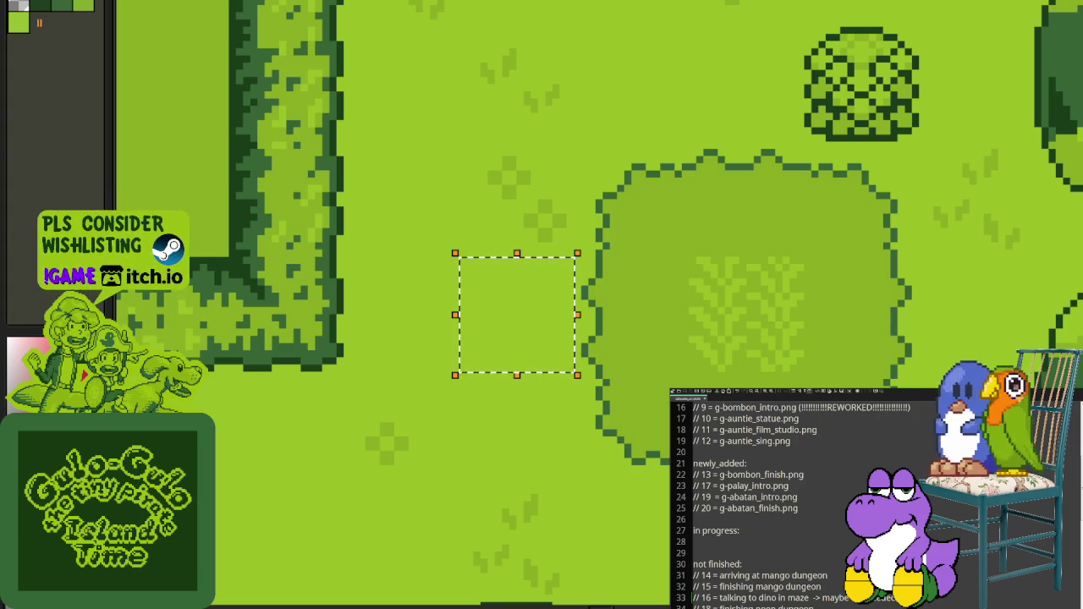
key("ctrl+Tab")
key("Tab")
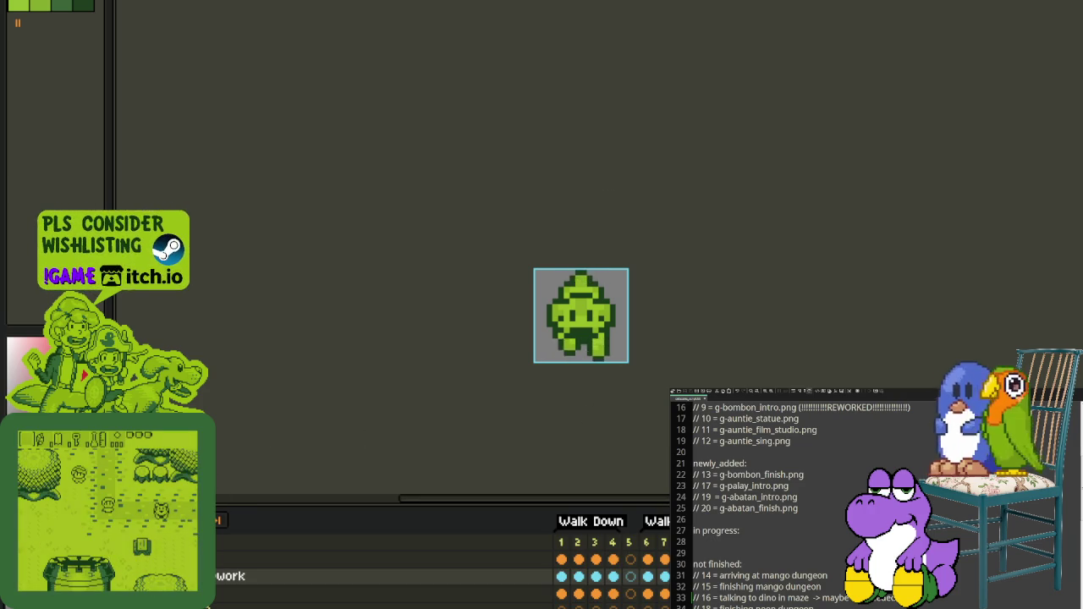
key("Tab")
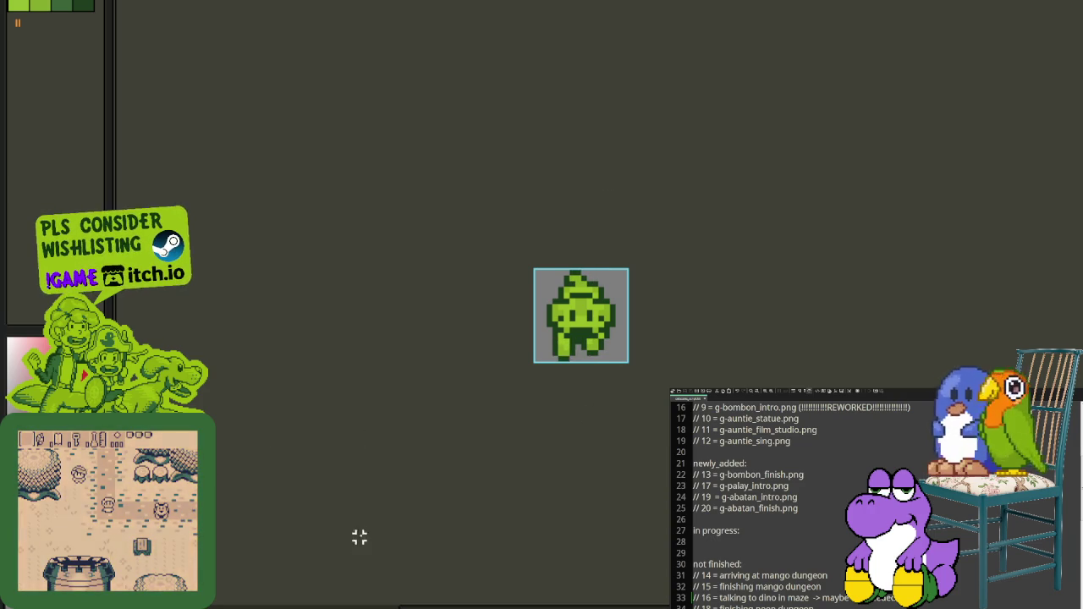
key("Tab")
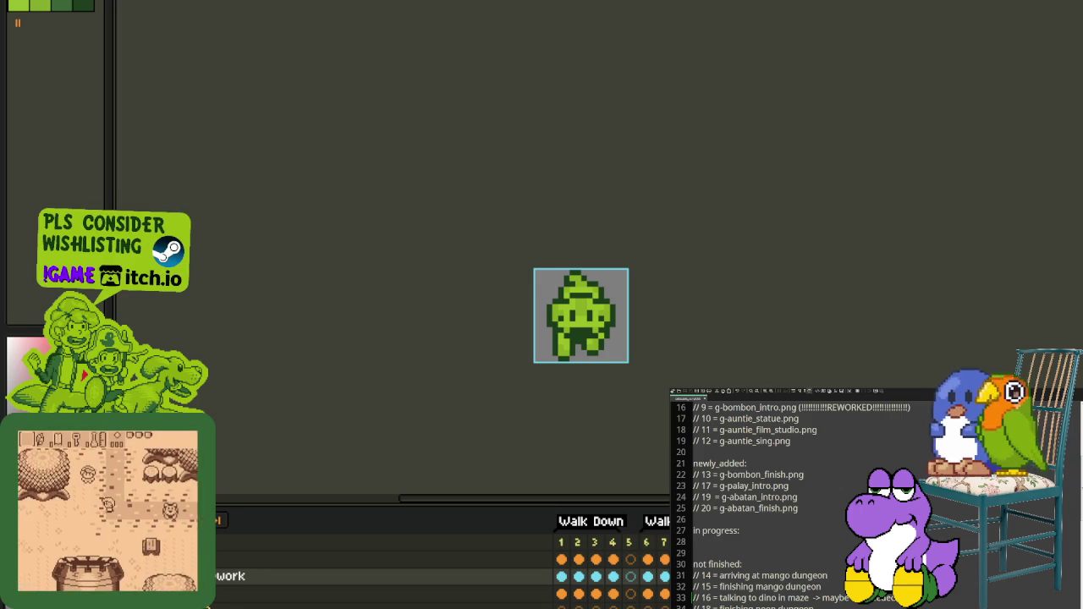
key("Tab")
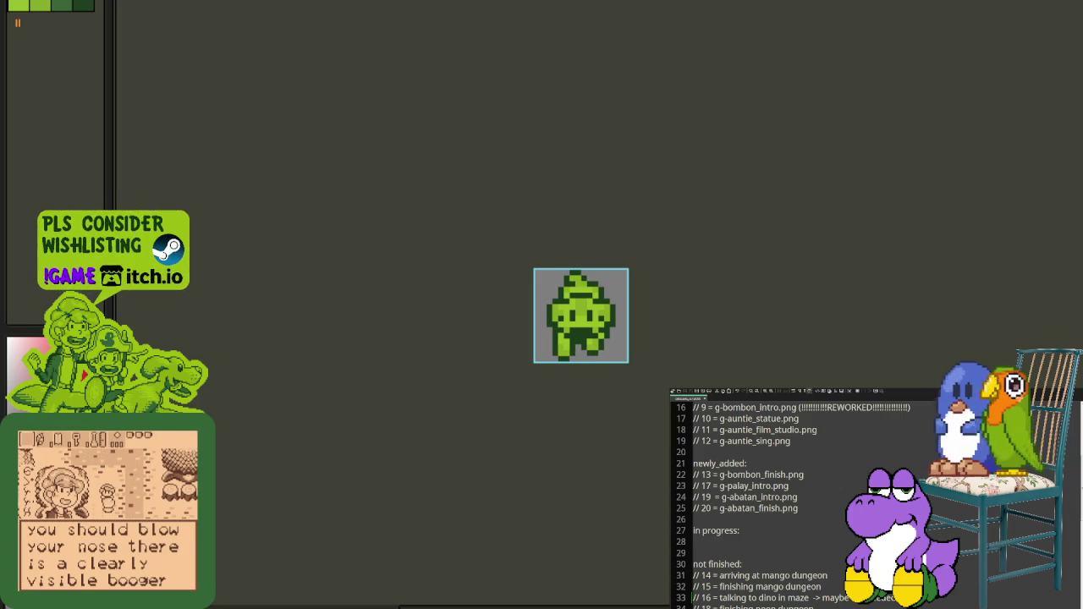
key("ctrl+Tab")
scroll(425, 174, "down", 1)
scroll(443, 167, "up", 1)
scroll(444, 170, "down", 2)
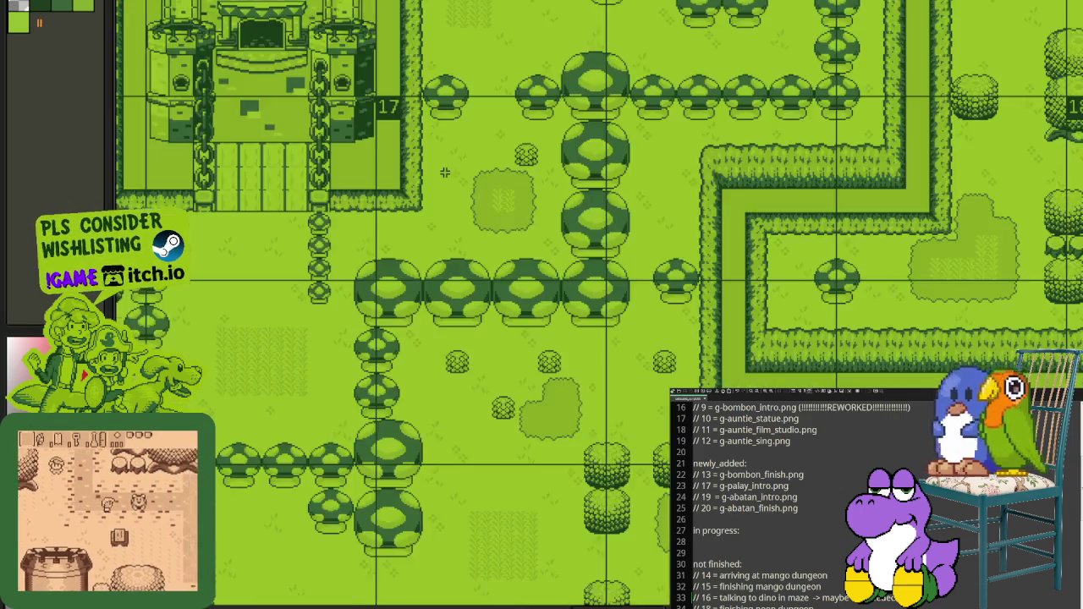
scroll(443, 170, "down", 2)
scroll(540, 385, "up", 2)
scroll(424, 333, "down", 1)
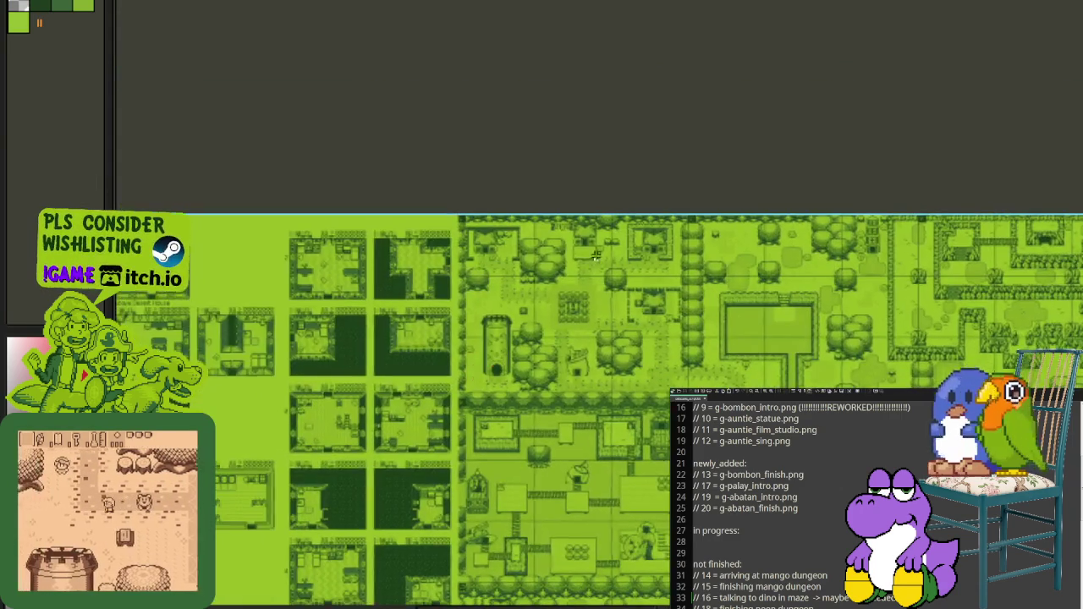
scroll(508, 330, "up", 3)
scroll(632, 326, "up", 1)
scroll(632, 326, "up", 1)
Step: Marquee-select the walled house on the overworld map
left_click_drag(418, 71, 861, 469)
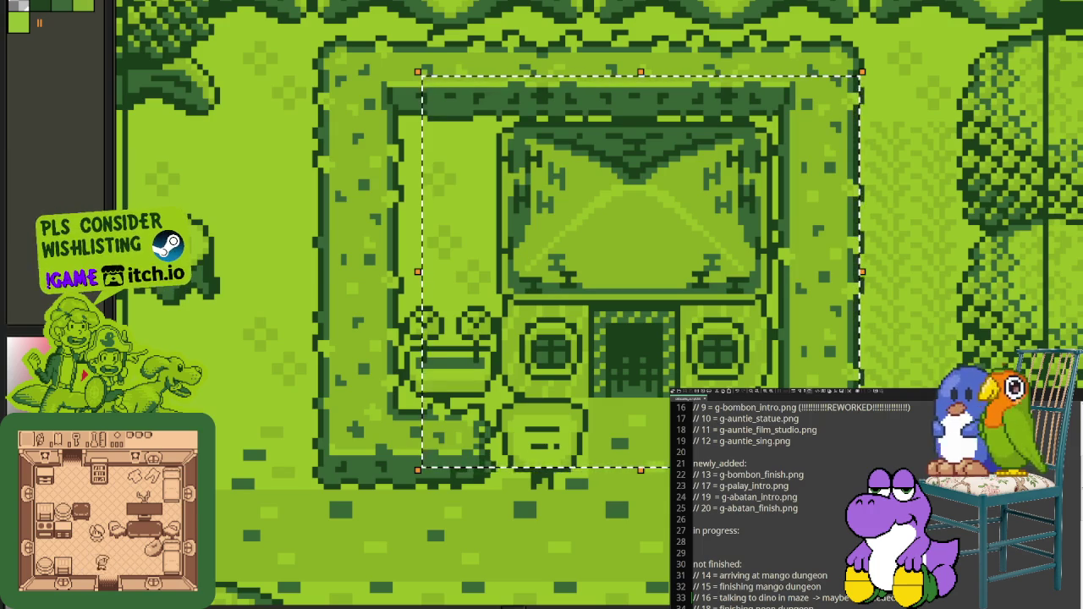
scroll(599, 368, "down", 3)
scroll(599, 369, "up", 1)
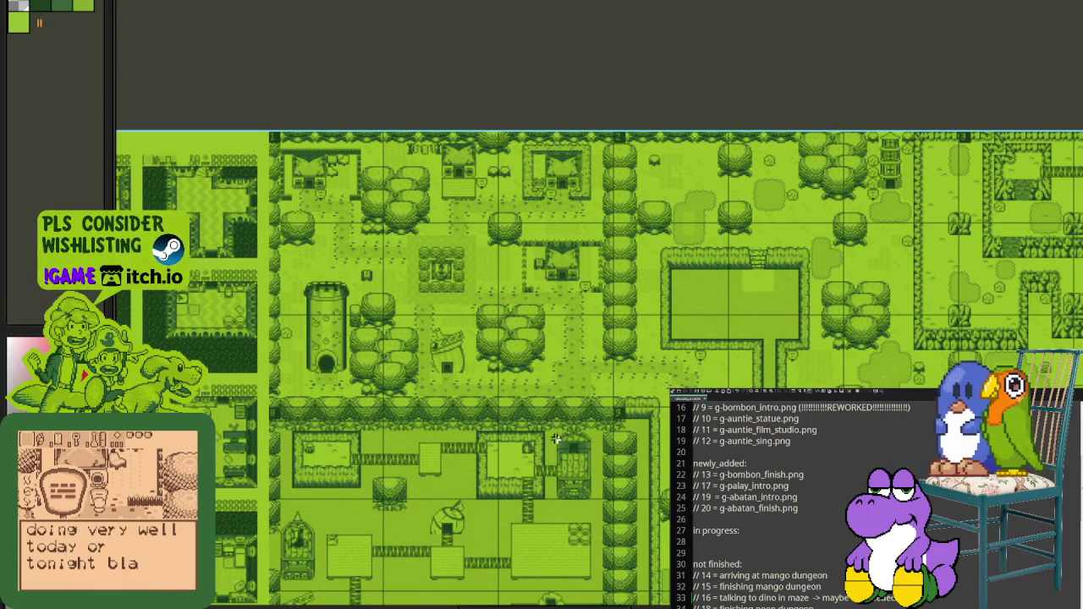
scroll(643, 403, "down", 2)
scroll(461, 440, "up", 1)
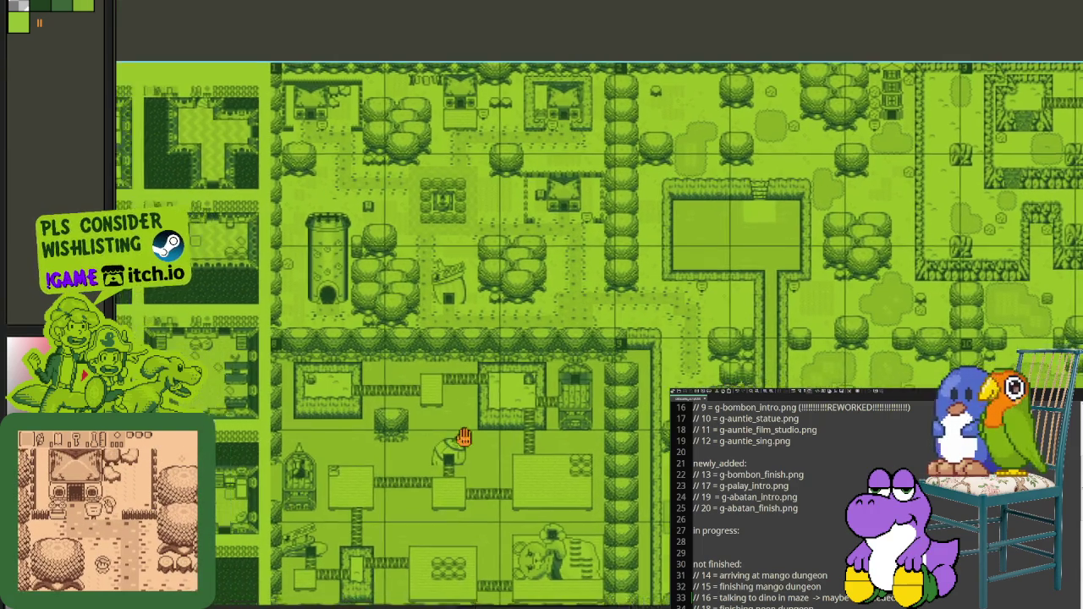
Step: Scroll and zoom across the canvas to the keyboard-key button tiles
scroll(516, 427, "up", 1)
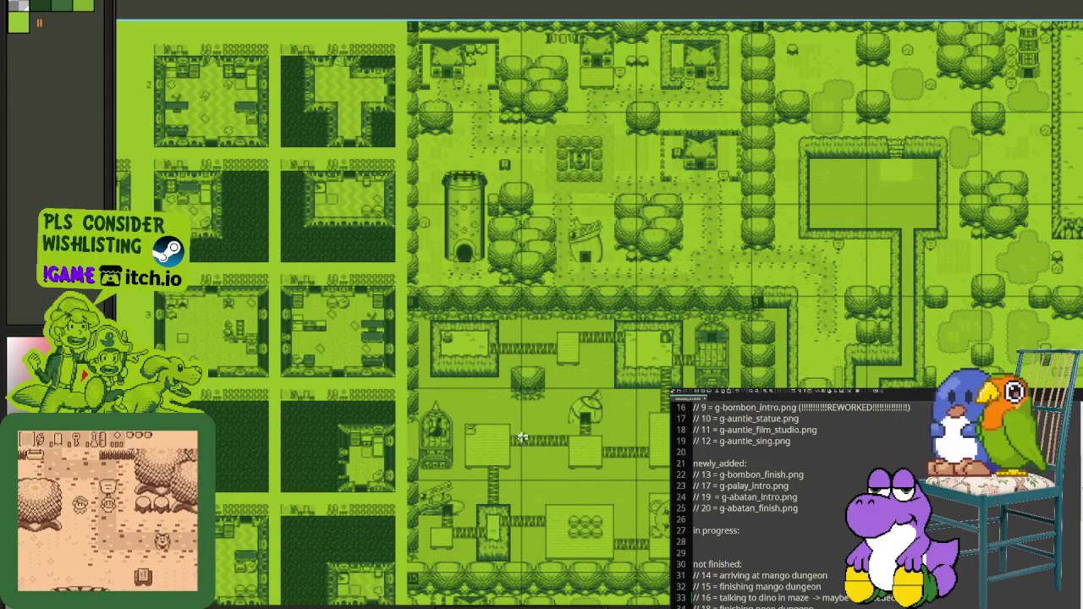
scroll(524, 414, "up", 1)
scroll(592, 508, "up", 1)
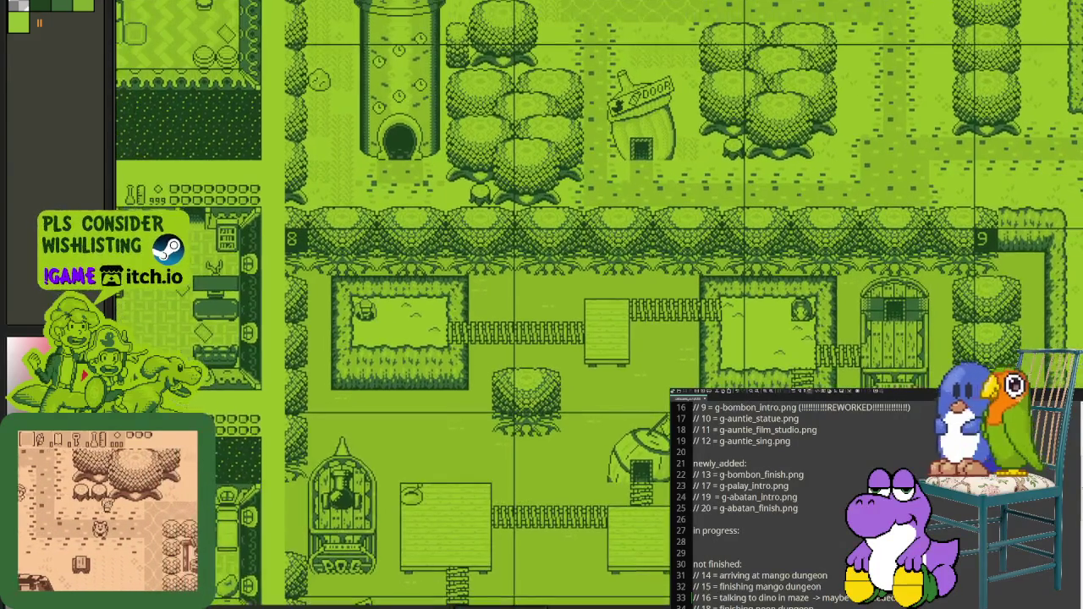
scroll(618, 541, "up", 5)
scroll(584, 529, "right", 5)
scroll(550, 519, "down", 1)
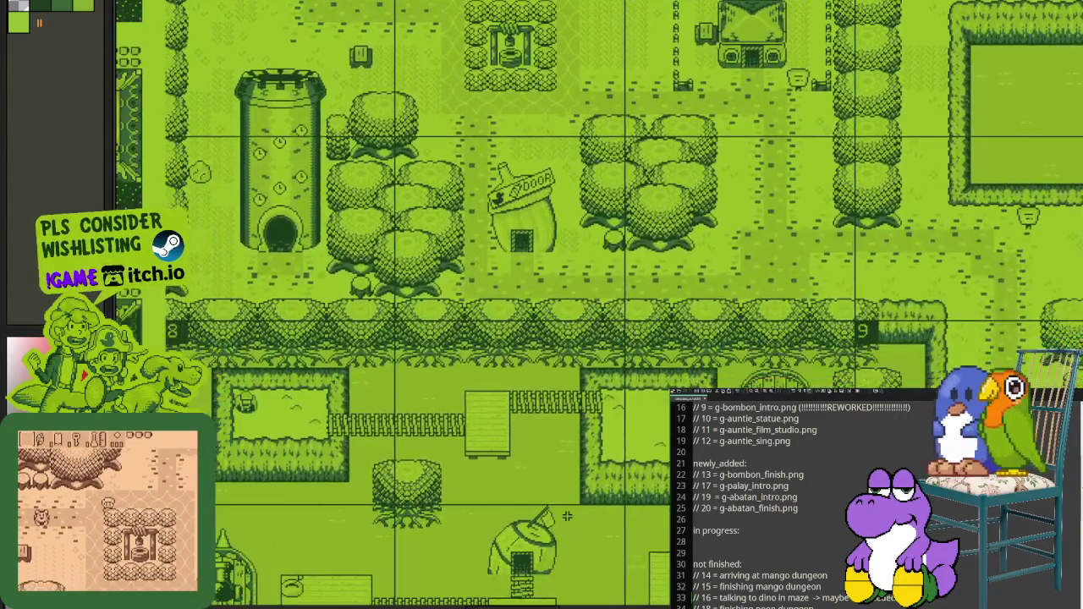
scroll(516, 517, "down", 1)
scroll(496, 516, "up", 1)
scroll(452, 521, "down", 3)
scroll(452, 516, "left", 5)
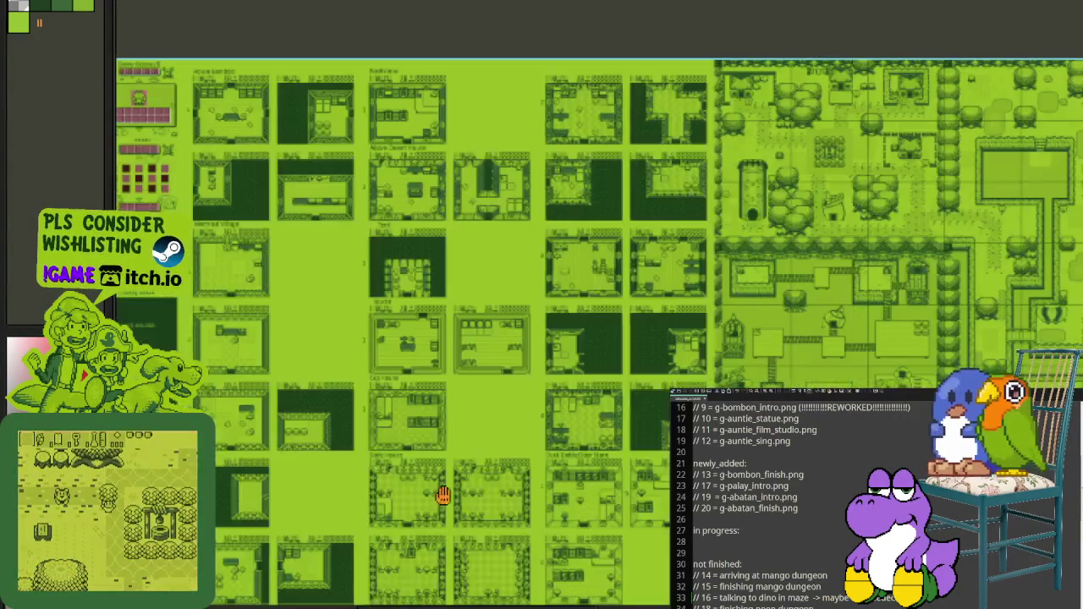
scroll(496, 471, "left", 4)
scroll(550, 448, "left", 4)
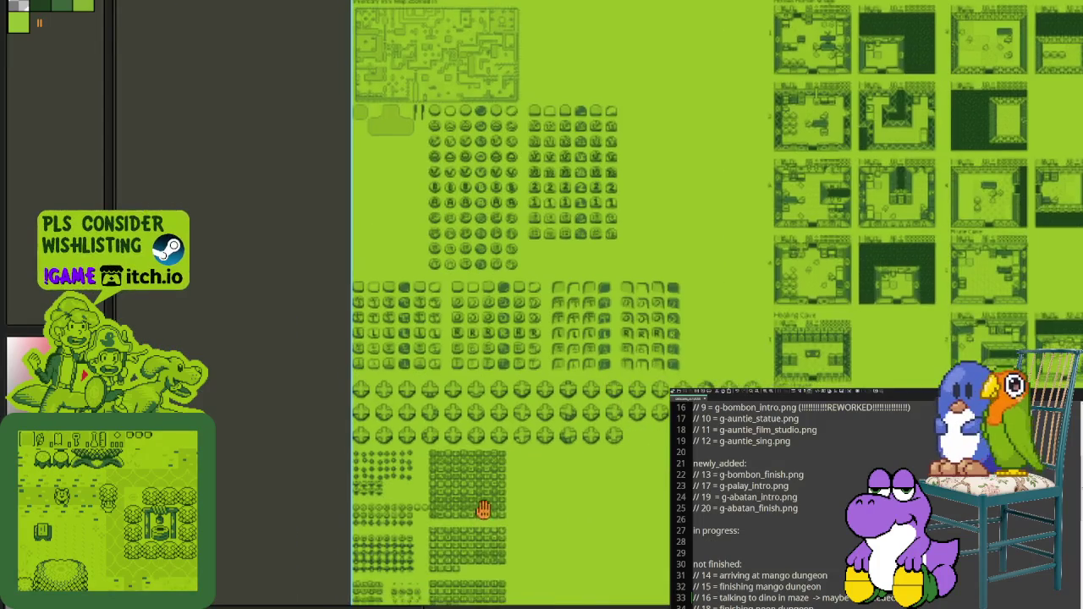
scroll(525, 499, "down", 3)
scroll(508, 491, "down", 4)
scroll(458, 471, "up", 2)
scroll(458, 471, "left", 4)
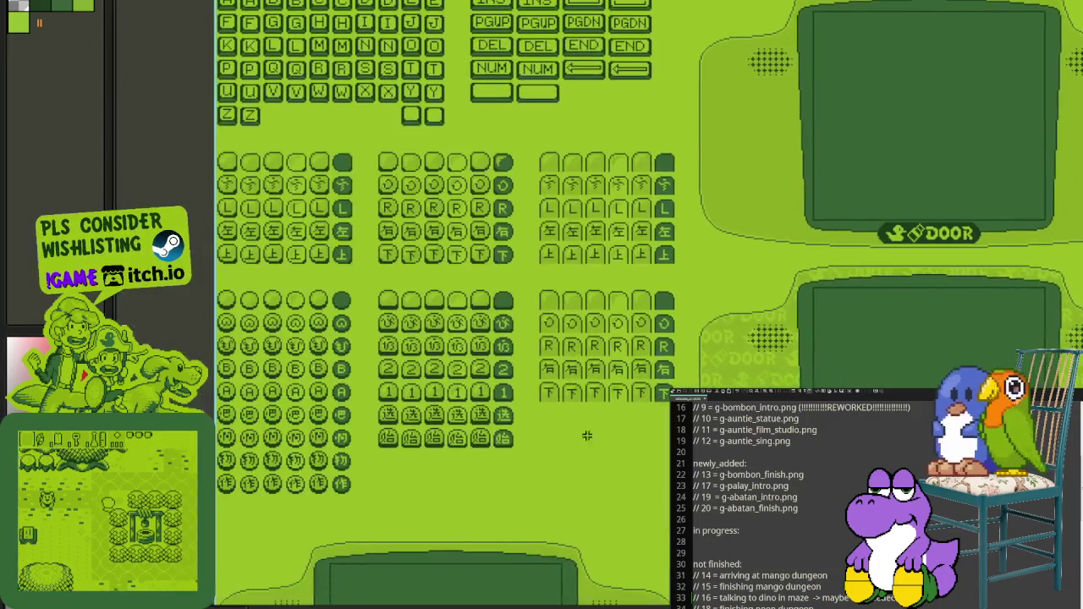
scroll(490, 449, "up", 2)
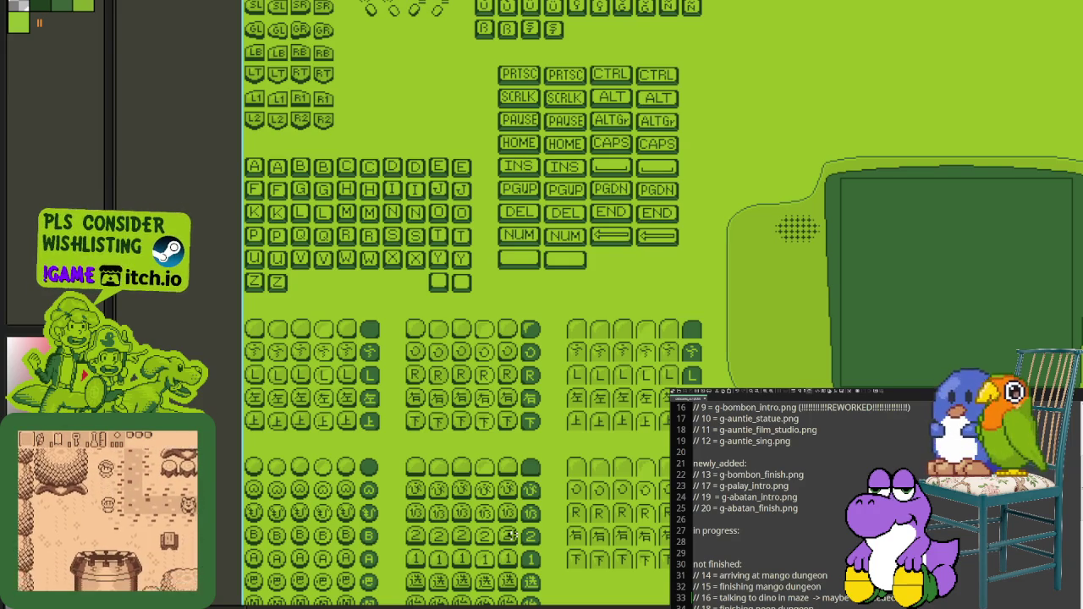
scroll(649, 311, "down", 3)
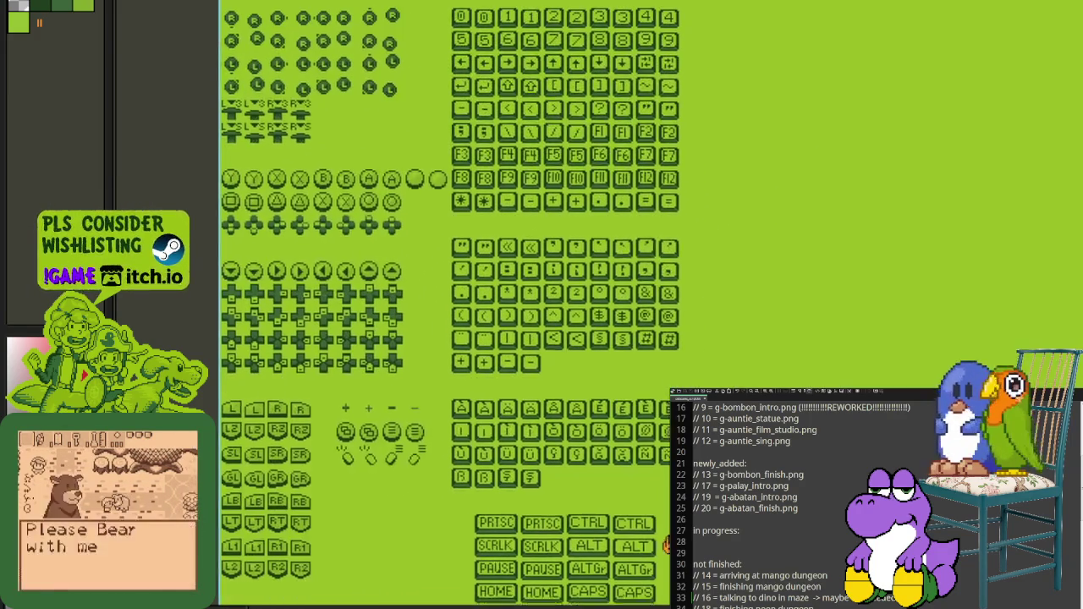
scroll(649, 311, "up", 4)
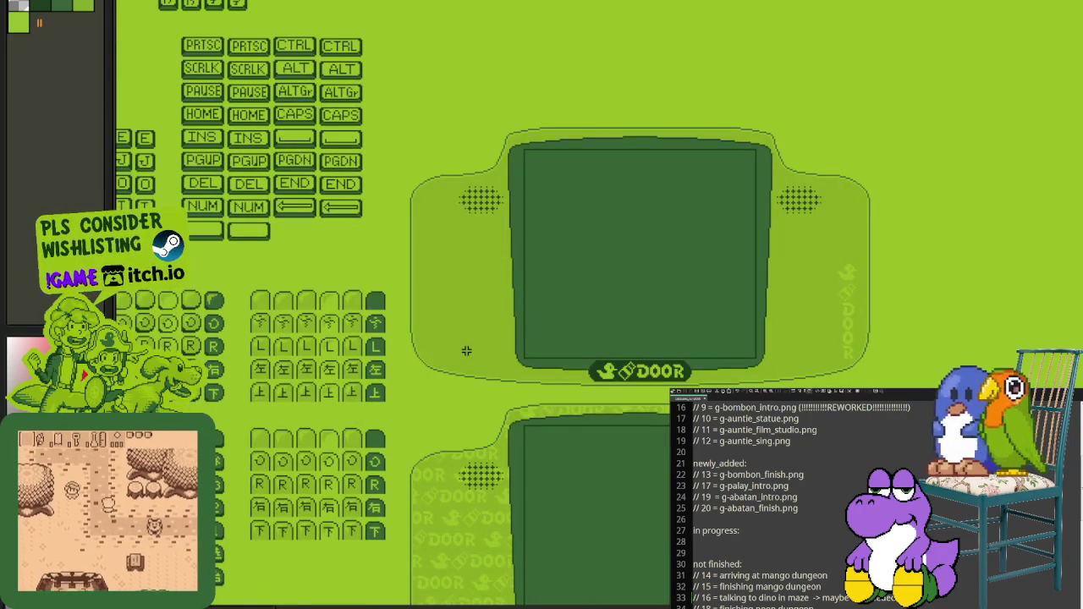
left_click_drag(421, 219, 527, 340)
mouse_move(852, 260)
left_mouse_down()
mouse_move(733, 373)
mouse_move(788, 366)
left_mouse_up()
left_click_drag(452, 228, 558, 320)
left_click_drag(699, 230, 787, 326)
left_click(690, 385)
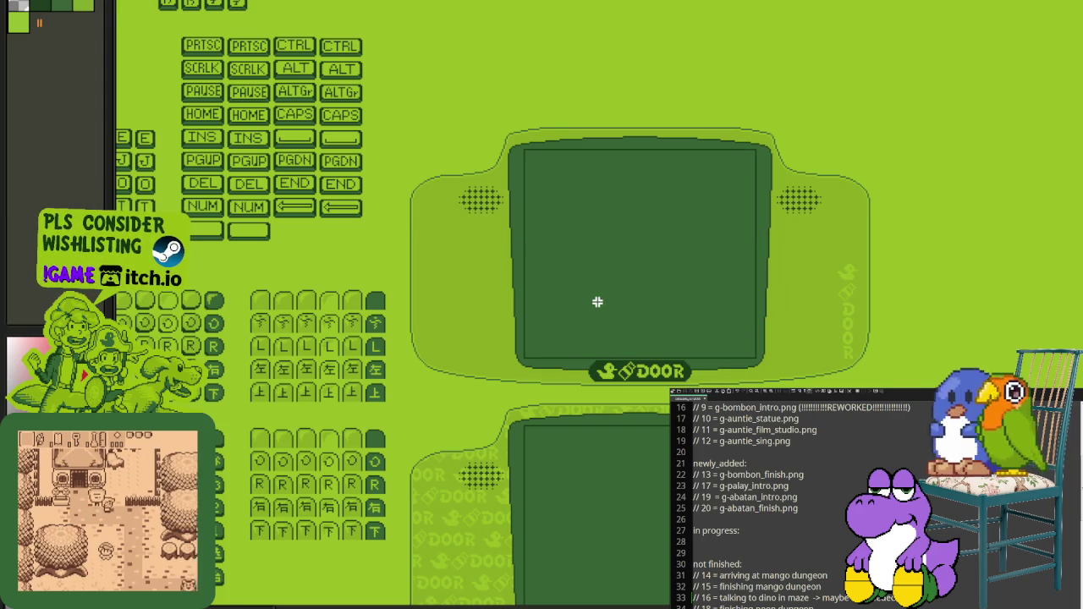
scroll(600, 304, "down", 3)
scroll(543, 465, "down", 2)
left_click_drag(543, 465, 615, 224)
scroll(615, 224, "down", 1)
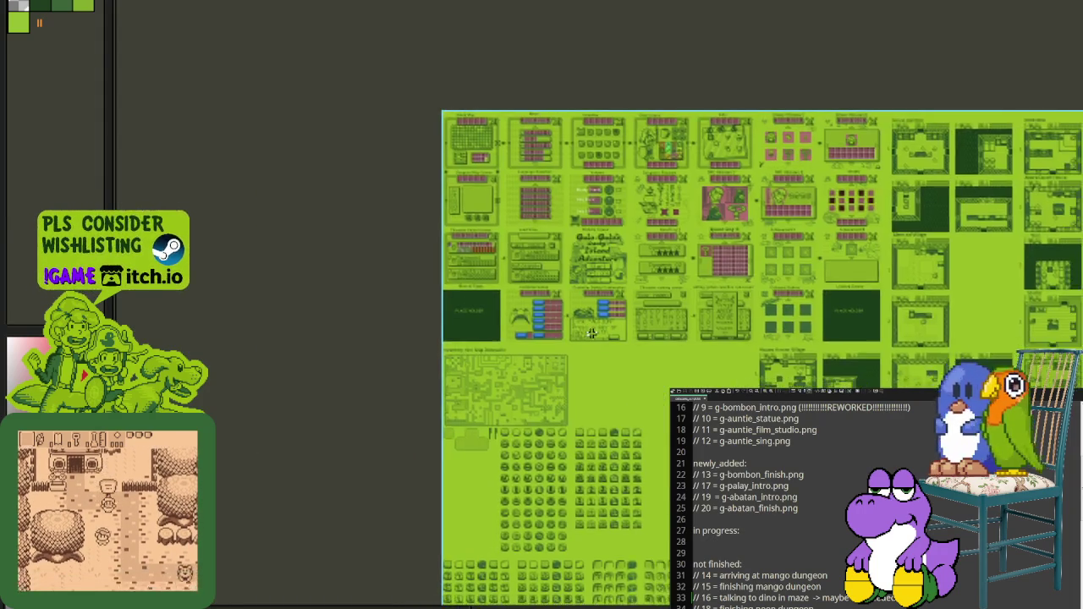
Step: Zoom in, make a trial marquee on the Controller Set-Up mockup, then deselect it
scroll(568, 110, "up", 3)
scroll(568, 110, "up", 2)
left_click_drag(825, 506, 858, 547)
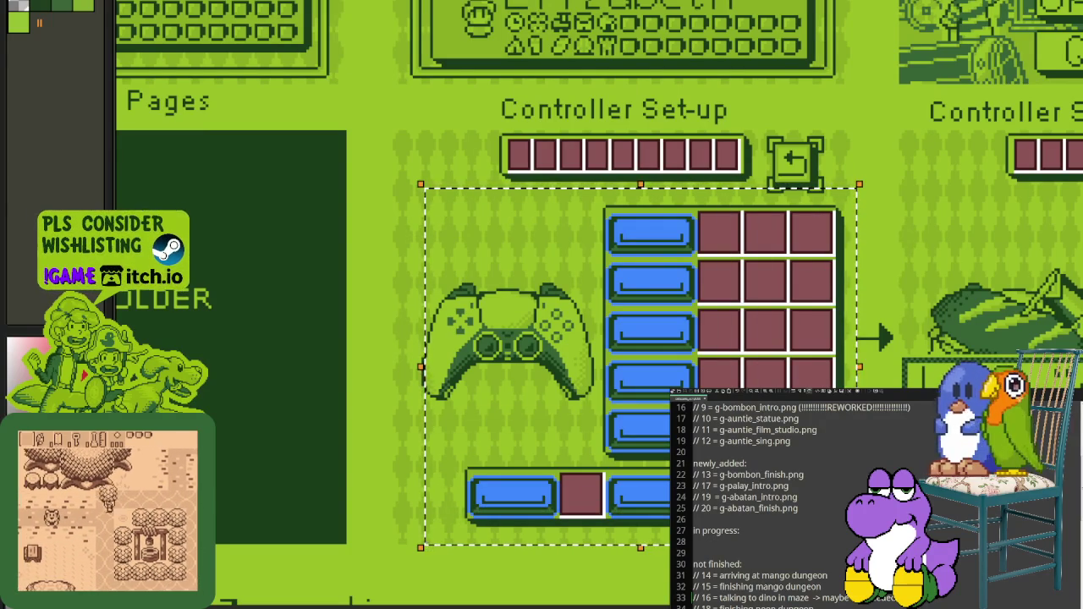
key("ctrl+d")
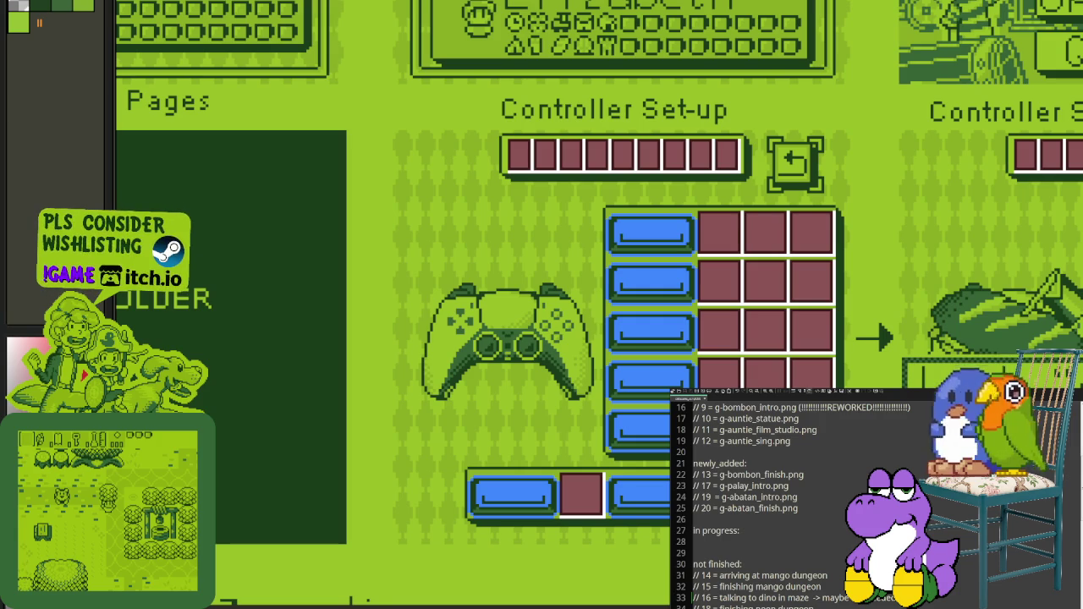
Step: Zoom out, pan to the confirmation mockup and marquee its three blue button rows
key("minus")
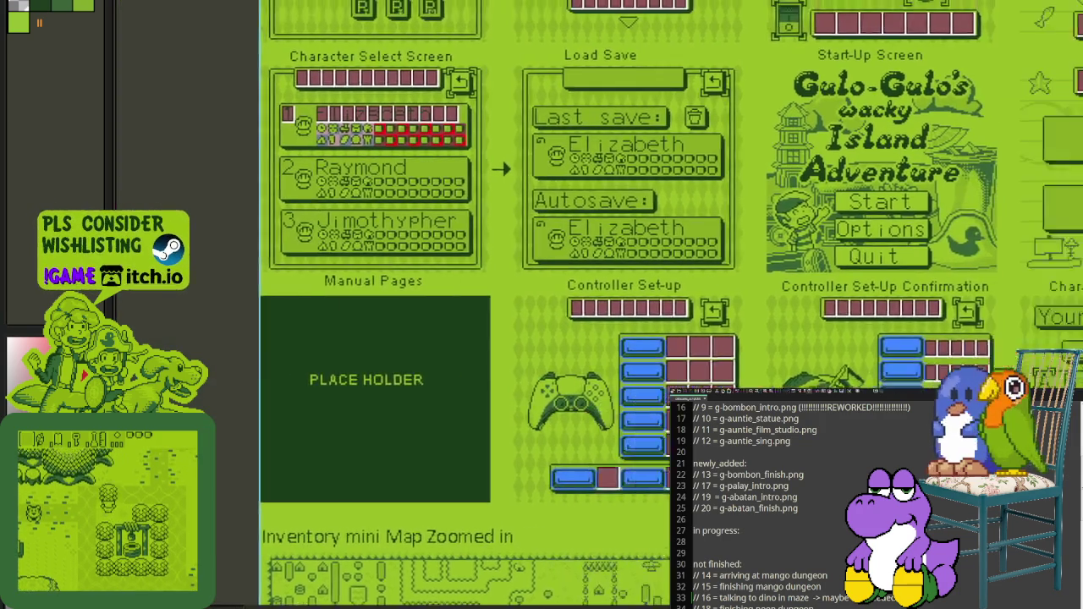
left_click_drag(793, 445, 643, 397)
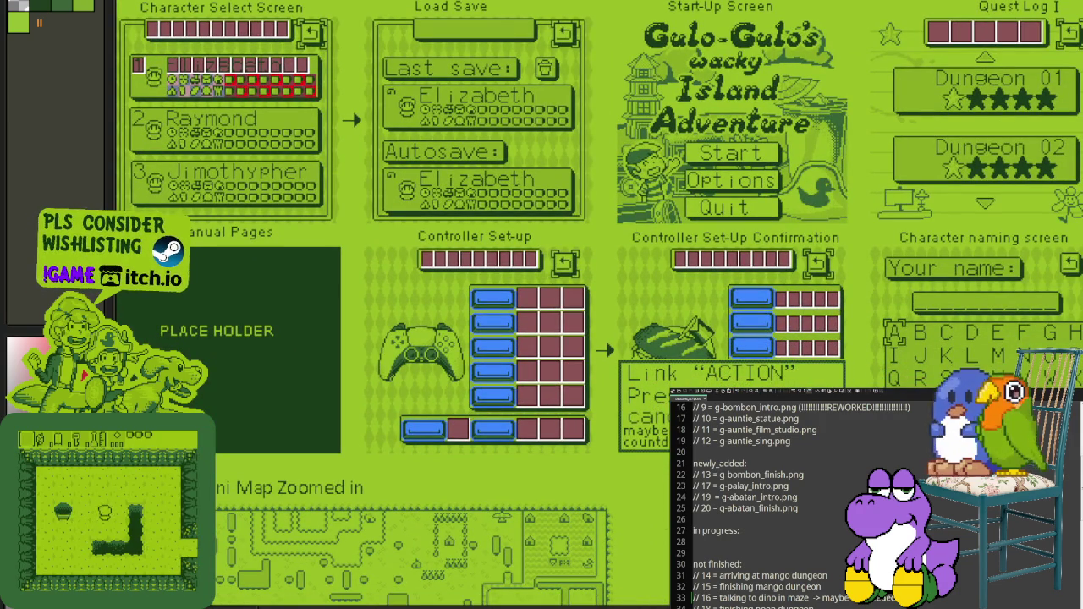
scroll(803, 389, "up", 3)
scroll(837, 378, "up", 1)
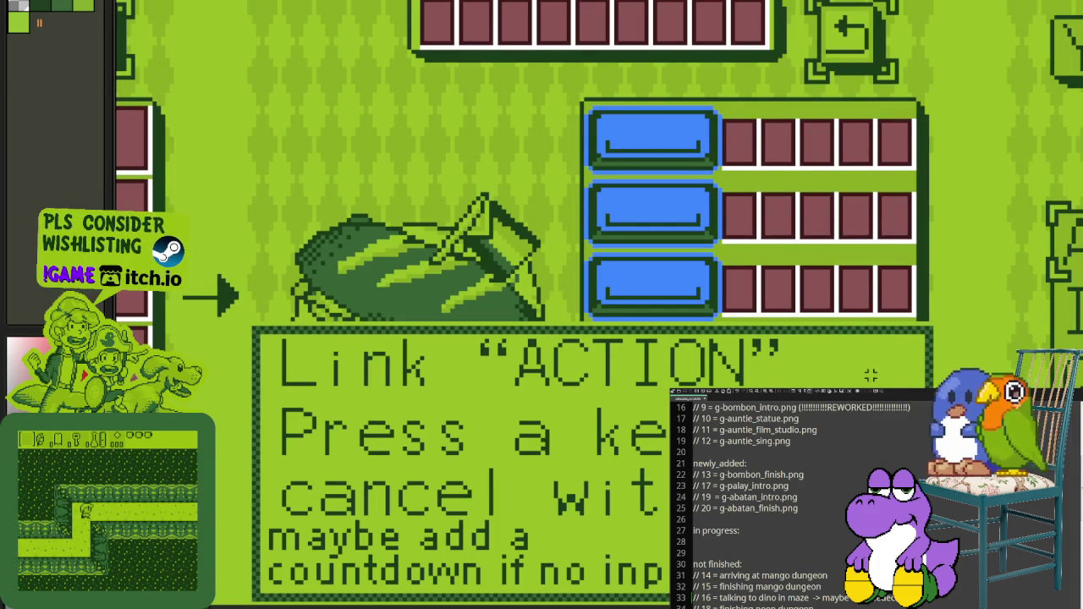
mouse_move(928, 95)
left_mouse_down()
mouse_move(573, 431)
mouse_move(576, 318)
left_mouse_up()
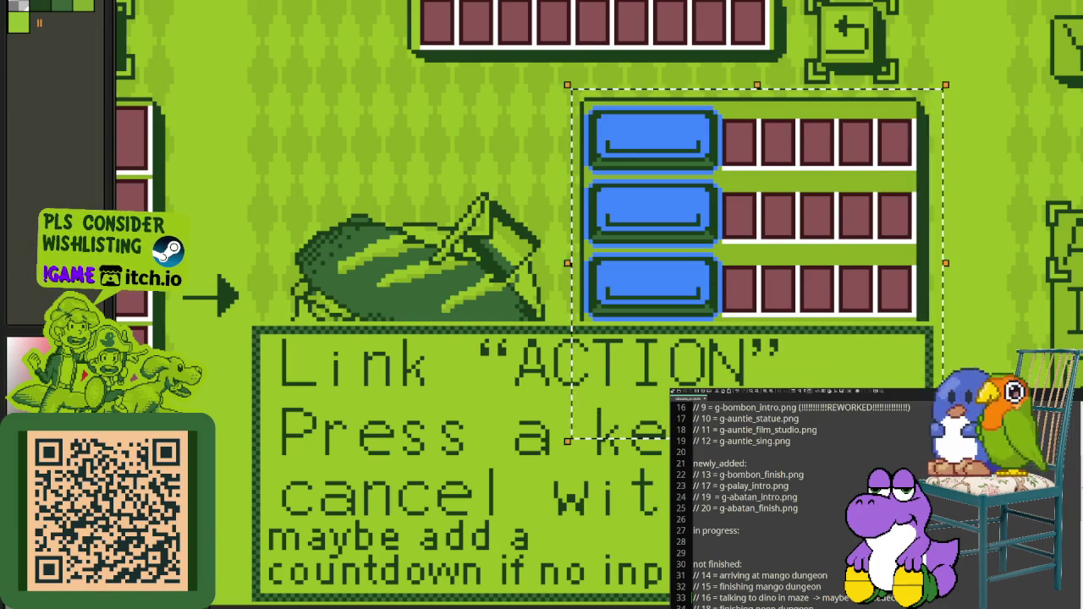
scroll(573, 90, "down", 5)
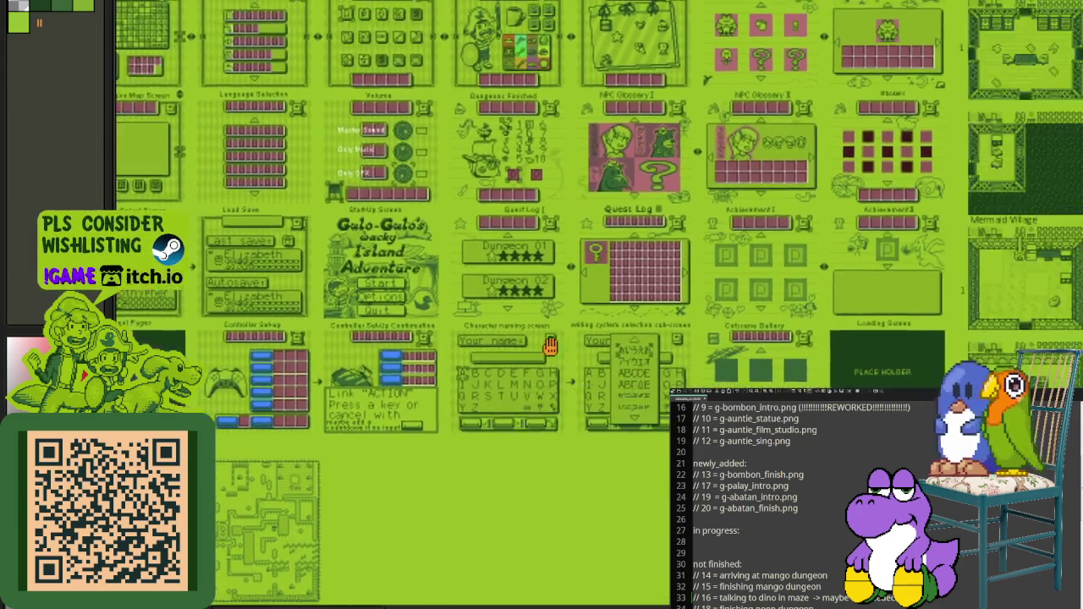
Step: Scroll and pan upward through the room mockups
scroll(844, 369, "up", 2)
scroll(843, 370, "up", 3)
scroll(570, 425, "down", 3)
scroll(516, 399, "up", 3)
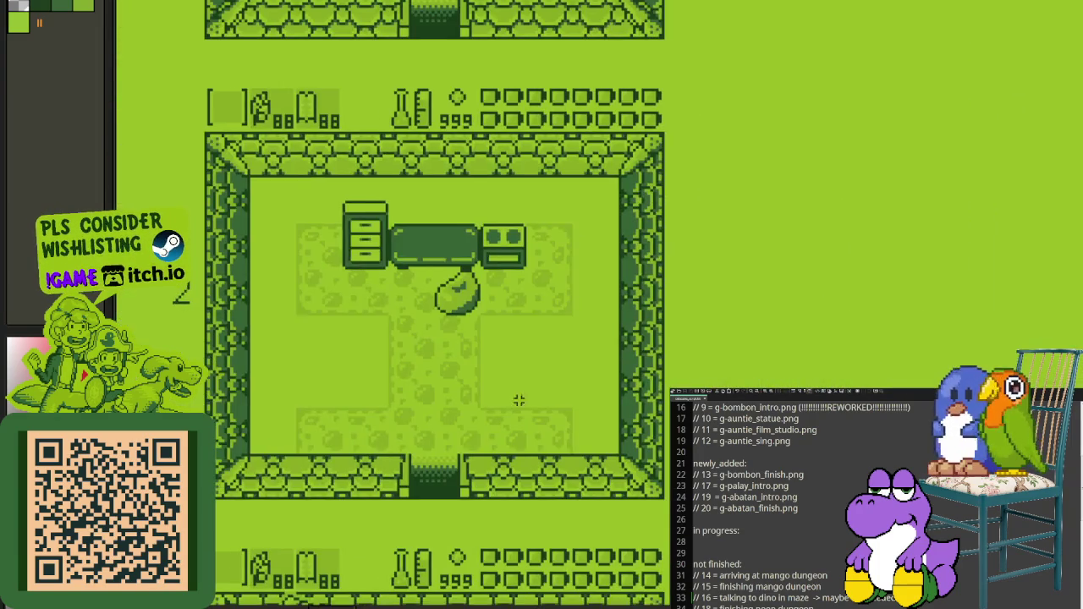
scroll(517, 399, "up", 1)
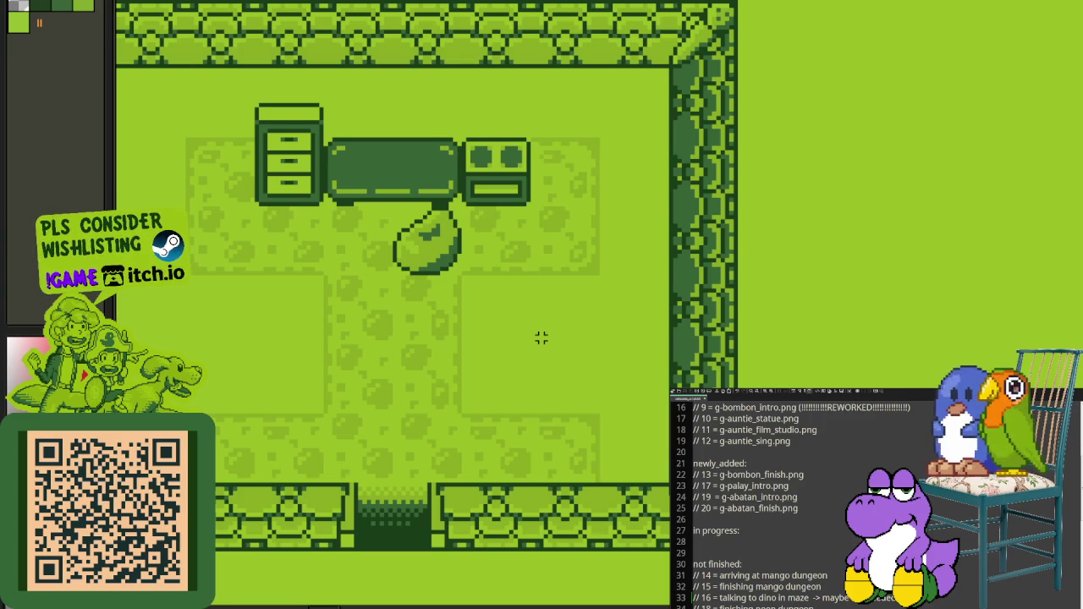
scroll(540, 338, "down", 3)
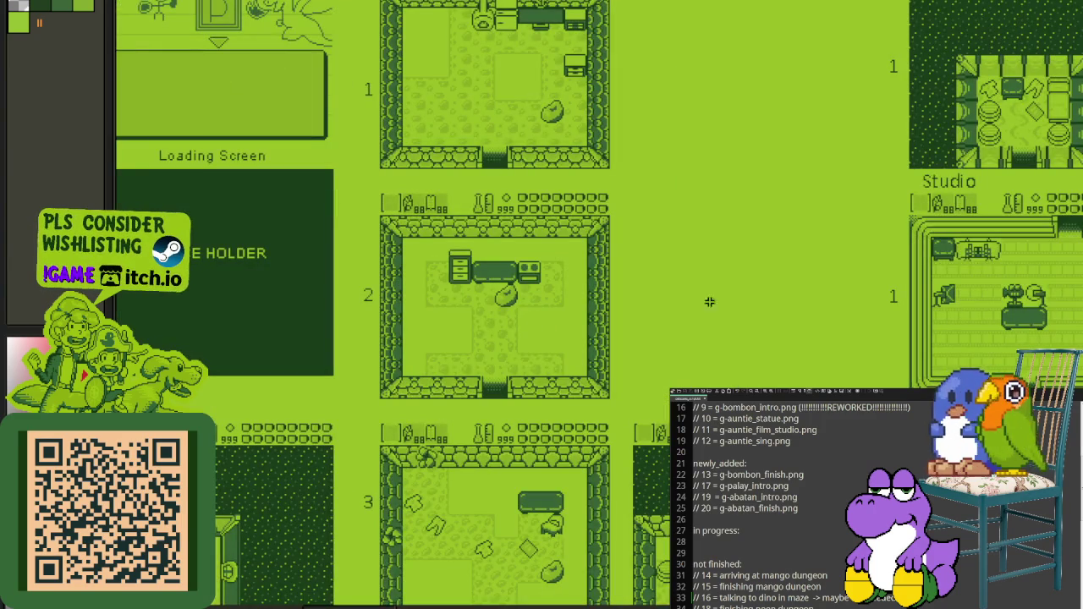
mouse_move(708, 302)
left_mouse_down()
mouse_move(639, 369)
mouse_move(704, 503)
left_mouse_up()
Step: Scroll past the menu mockups and zoom into the overworld map near the castle
scroll(452, 412, "left", 4)
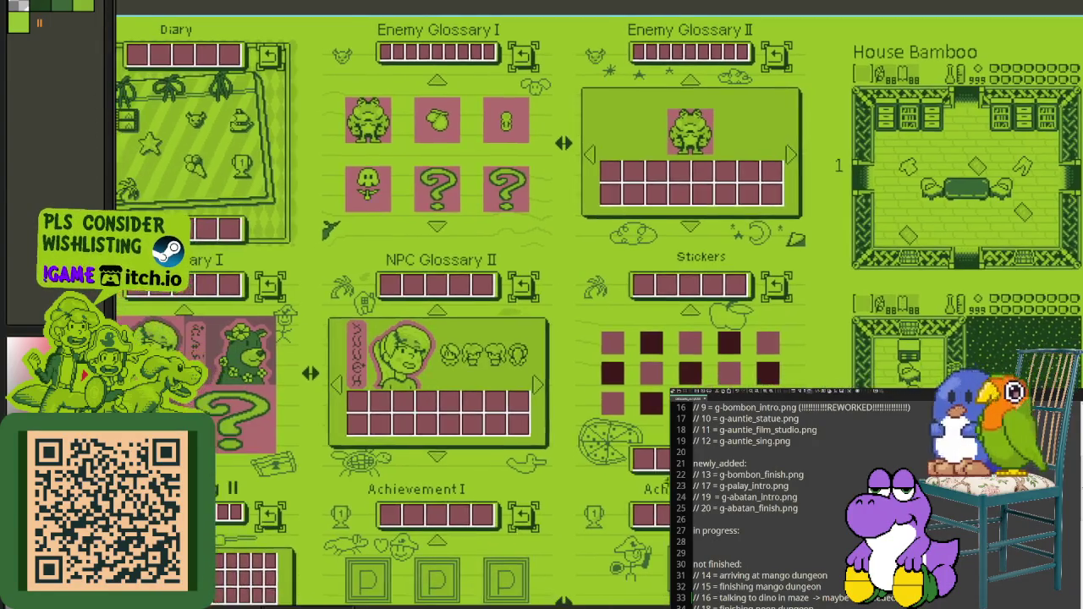
scroll(362, 423, "left", 6)
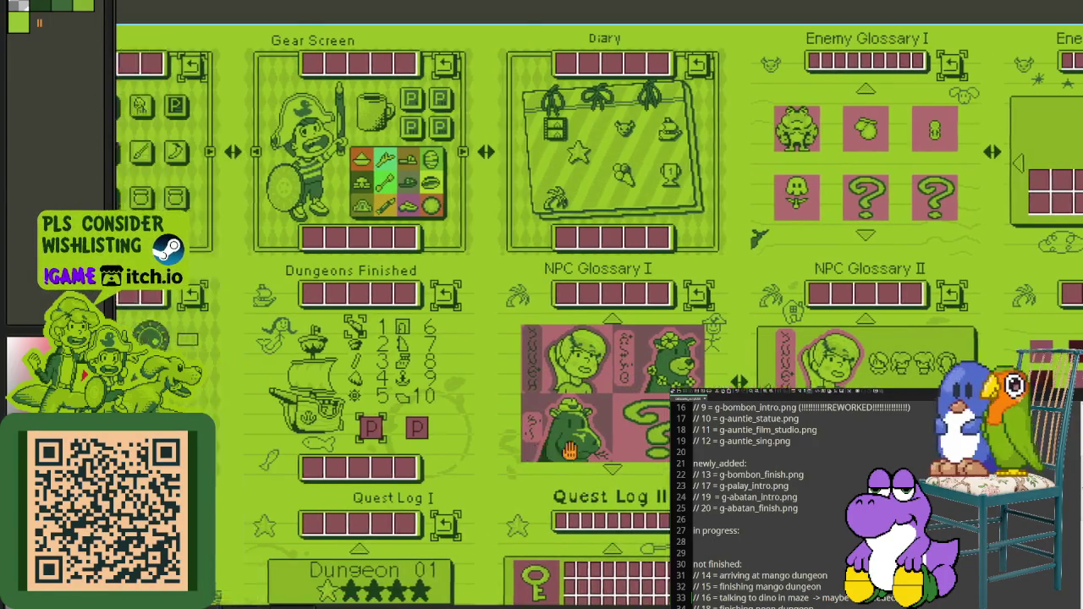
scroll(492, 339, "left", 5)
scroll(490, 338, "down", 3)
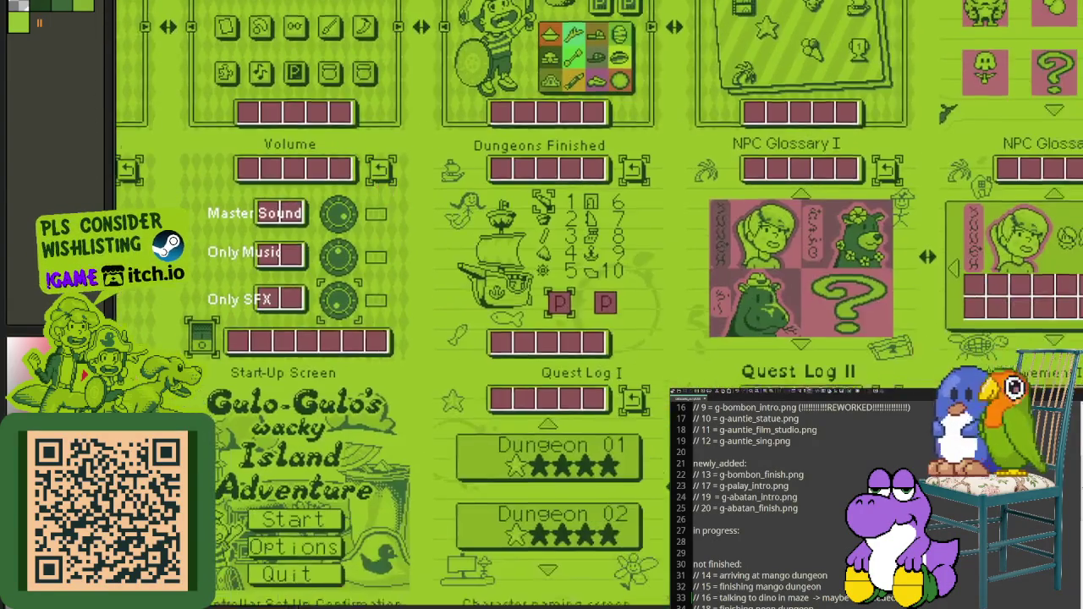
scroll(550, 339, "right", 8)
scroll(612, 338, "right", 8)
scroll(411, 381, "right", 6)
scroll(573, 405, "down", 5)
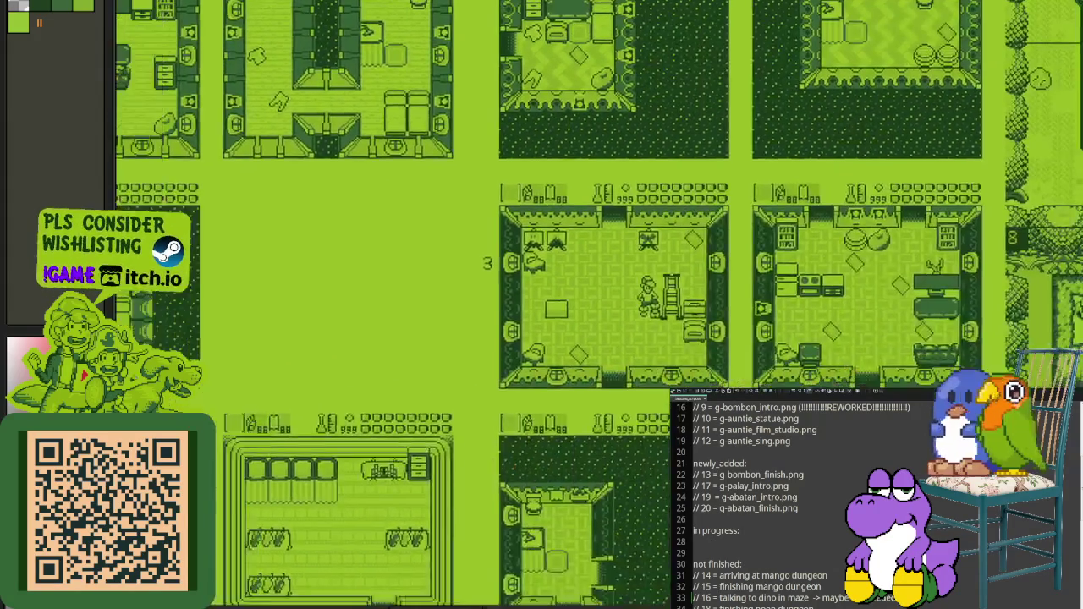
scroll(550, 355, "down", 5)
scroll(524, 321, "up", 2)
scroll(508, 299, "up", 2)
scroll(509, 298, "right", 3)
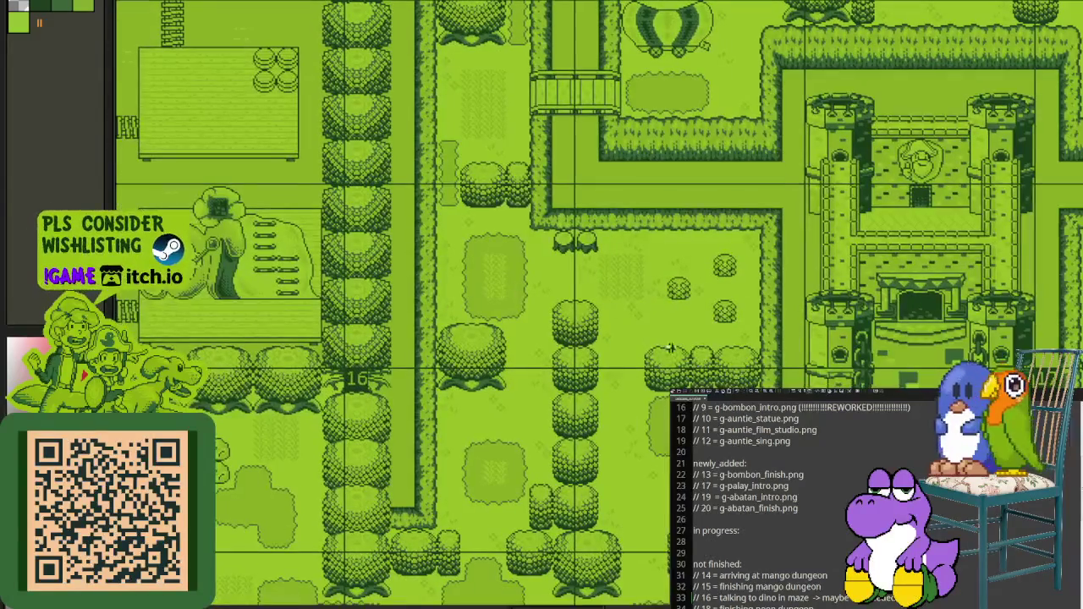
scroll(508, 299, "down", 2)
Step: Peek at the single-sprite document, return to the overworld map, and save it with Ctrl+S
key("F5")
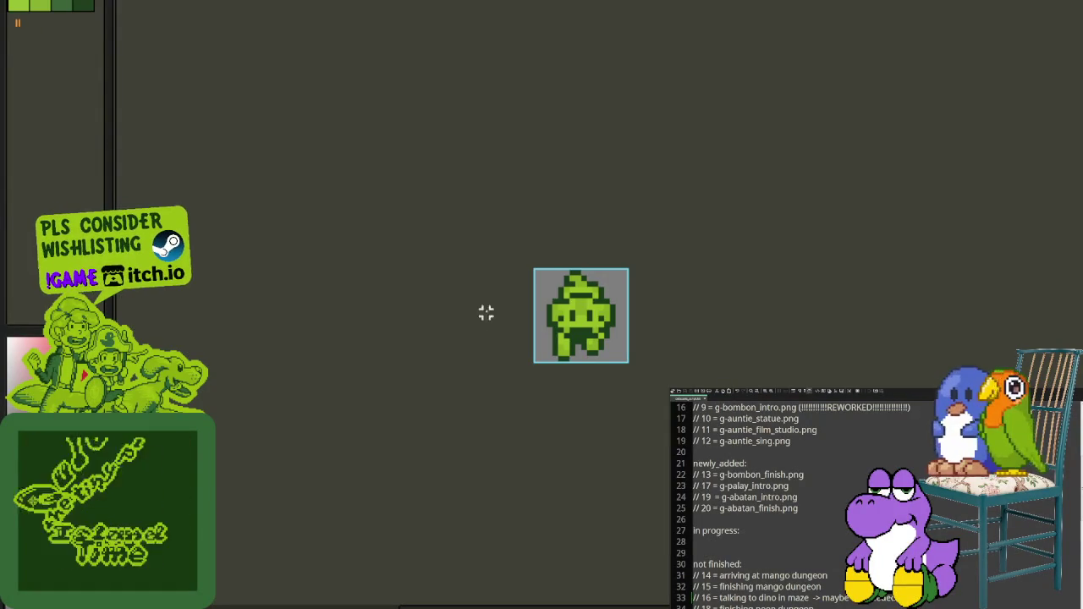
key("Escape")
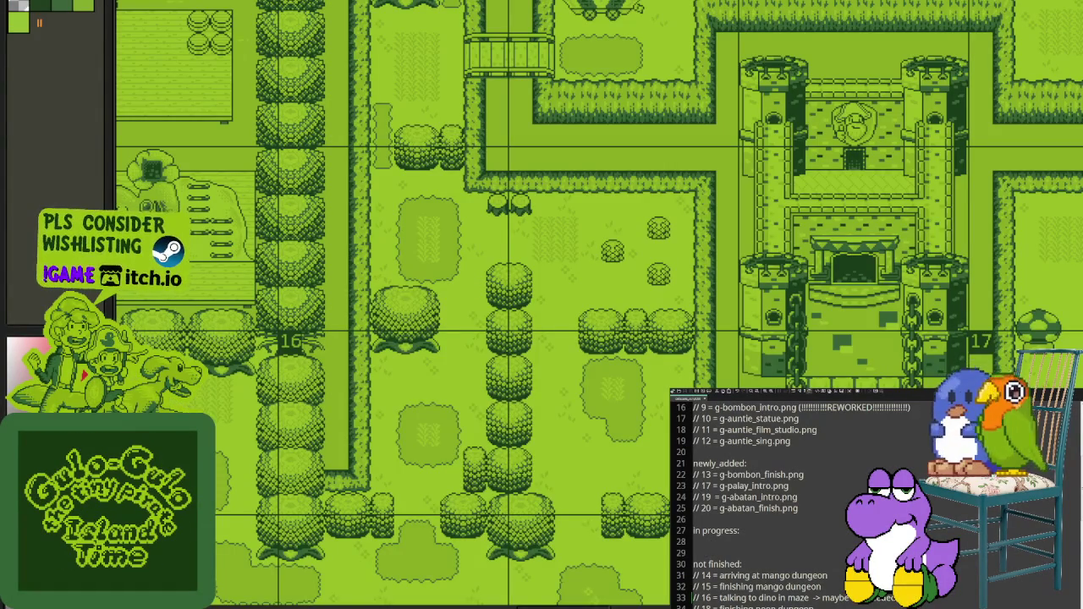
scroll(407, 17, "up", 2)
scroll(407, 17, "right", 2)
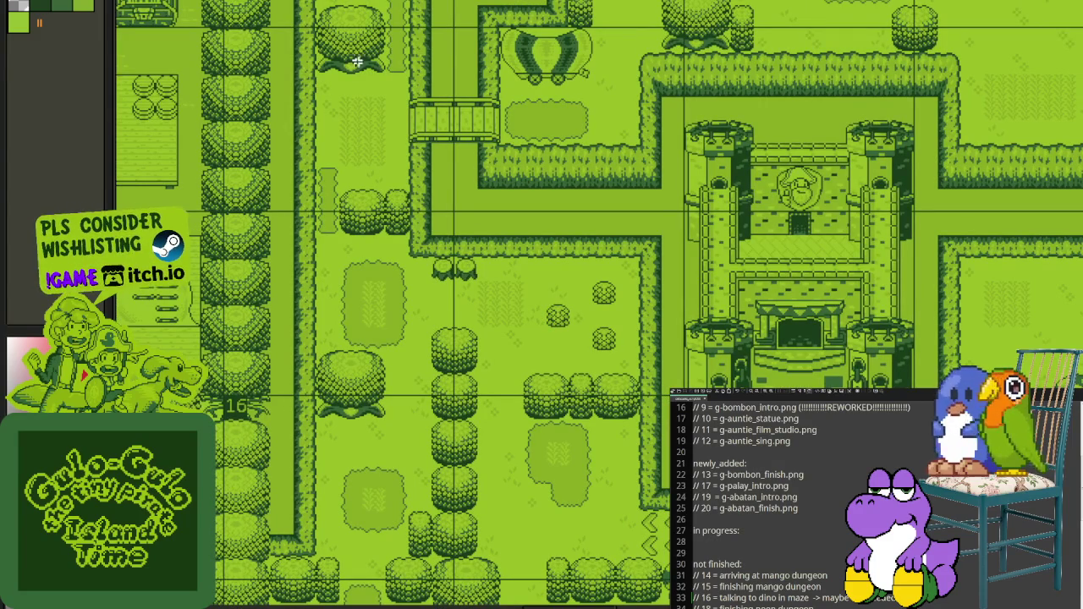
key("ctrl+s")
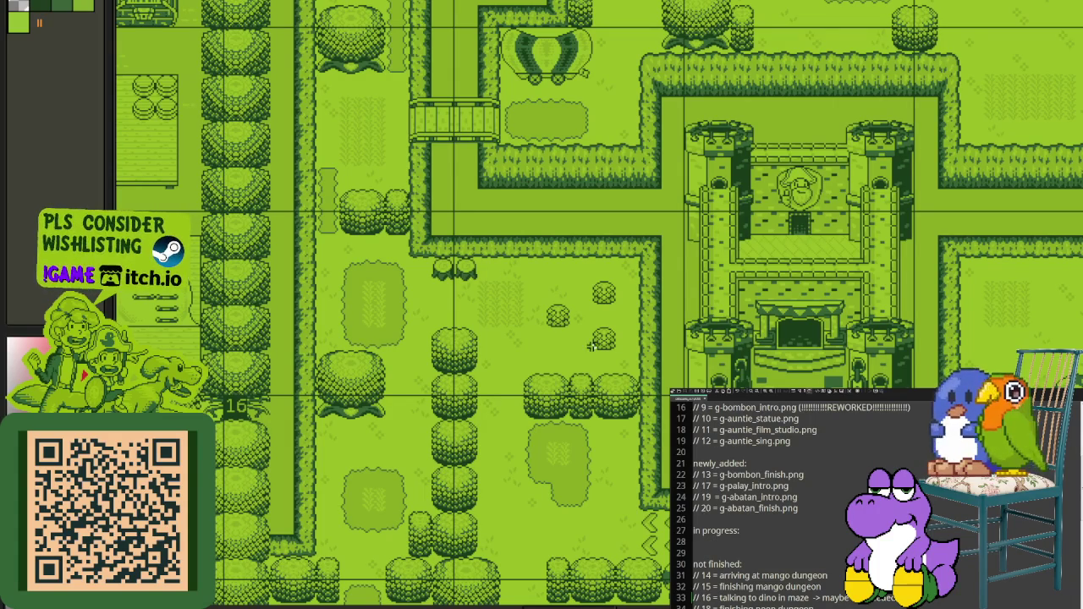
scroll(592, 346, "down", 3)
scroll(625, 372, "down", 2)
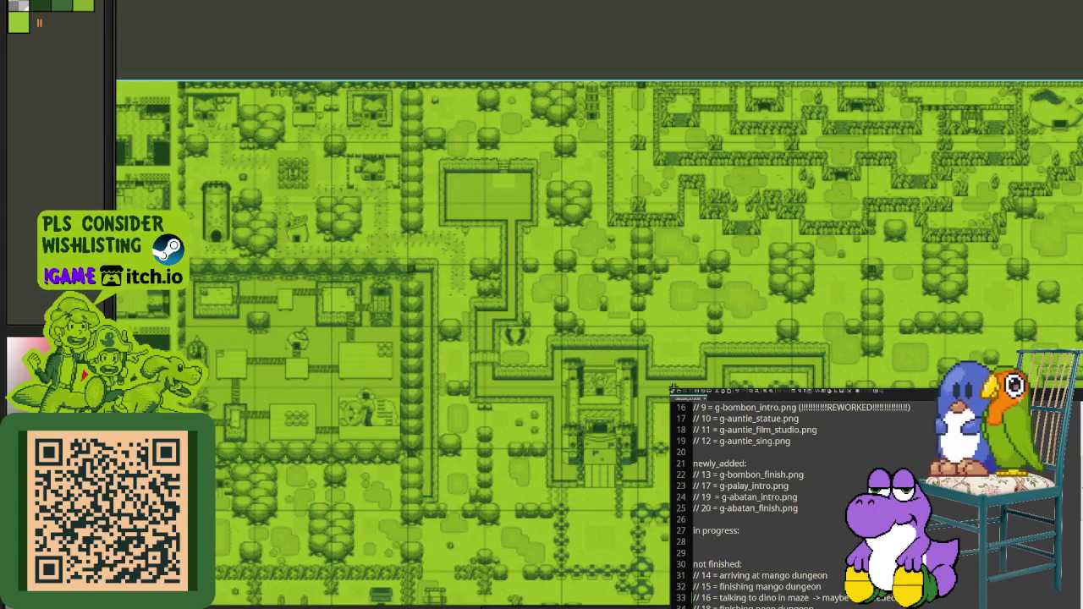
left_click_drag(871, 252, 449, 295)
left_click_drag(708, 351, 570, 266)
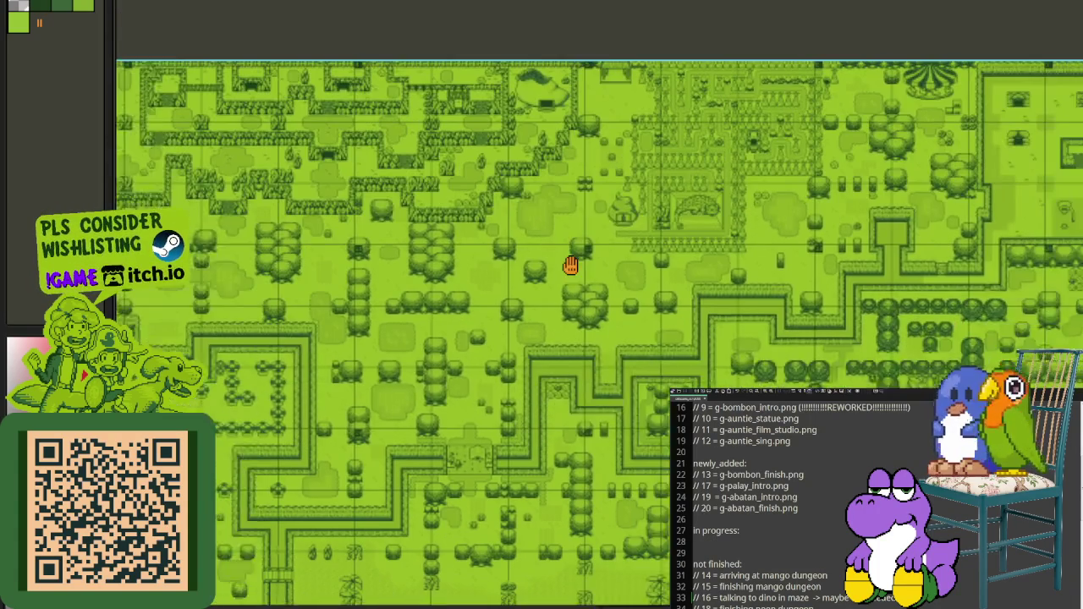
scroll(573, 207, "up", 3)
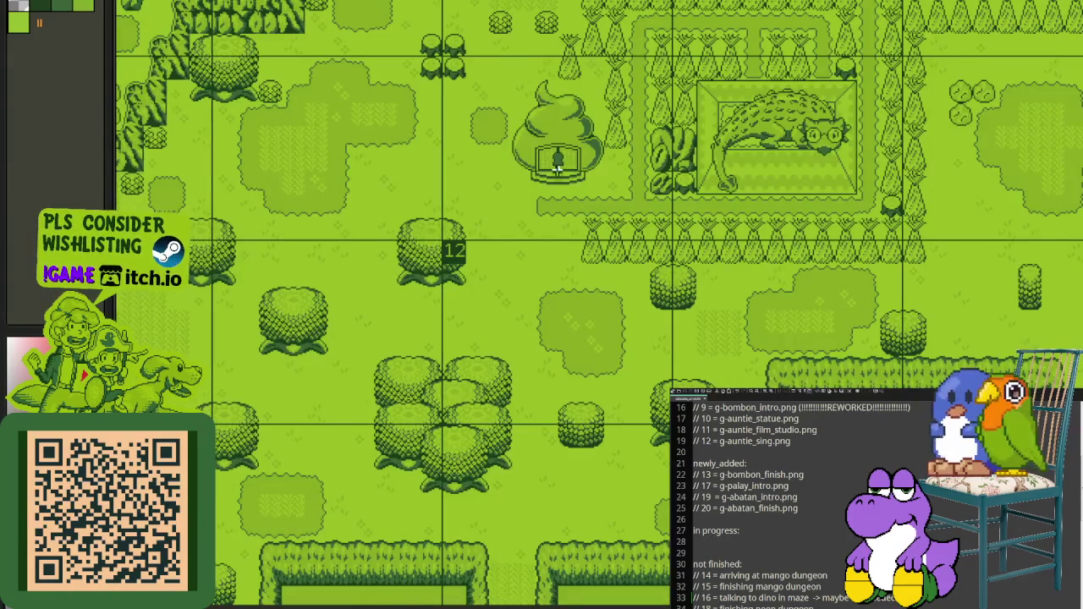
scroll(558, 168, "up", 2)
left_click(558, 165)
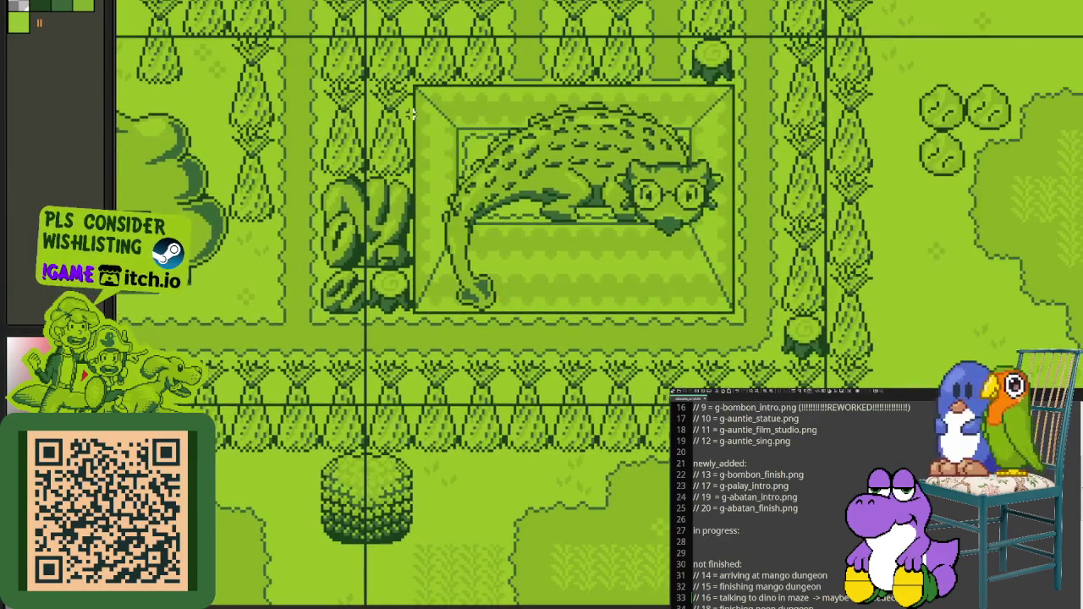
left_click(742, 306)
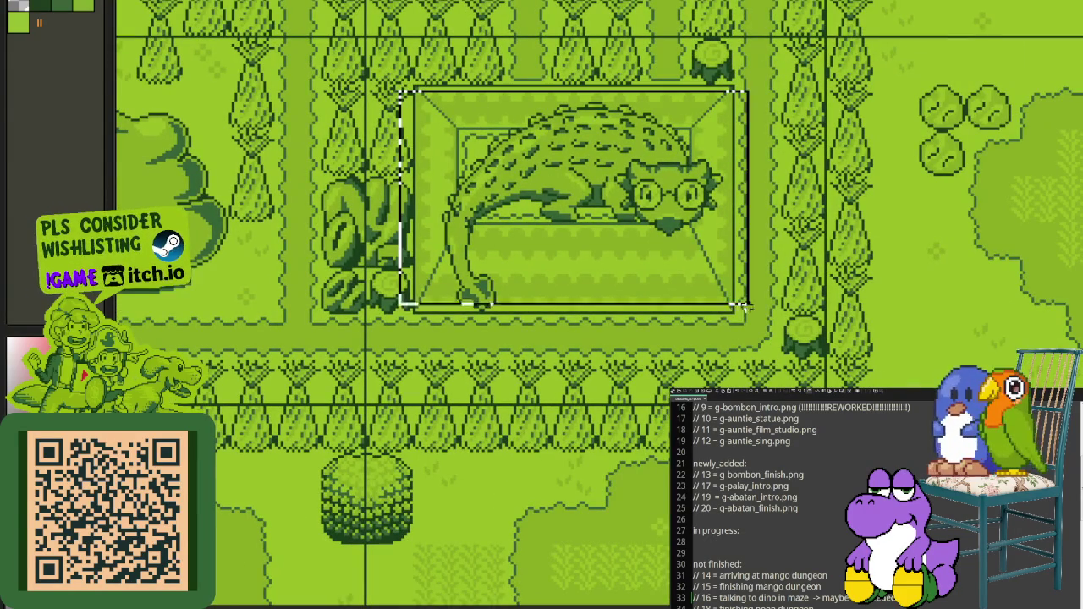
left_click(741, 326)
left_click(681, 348)
scroll(667, 344, "up", 1)
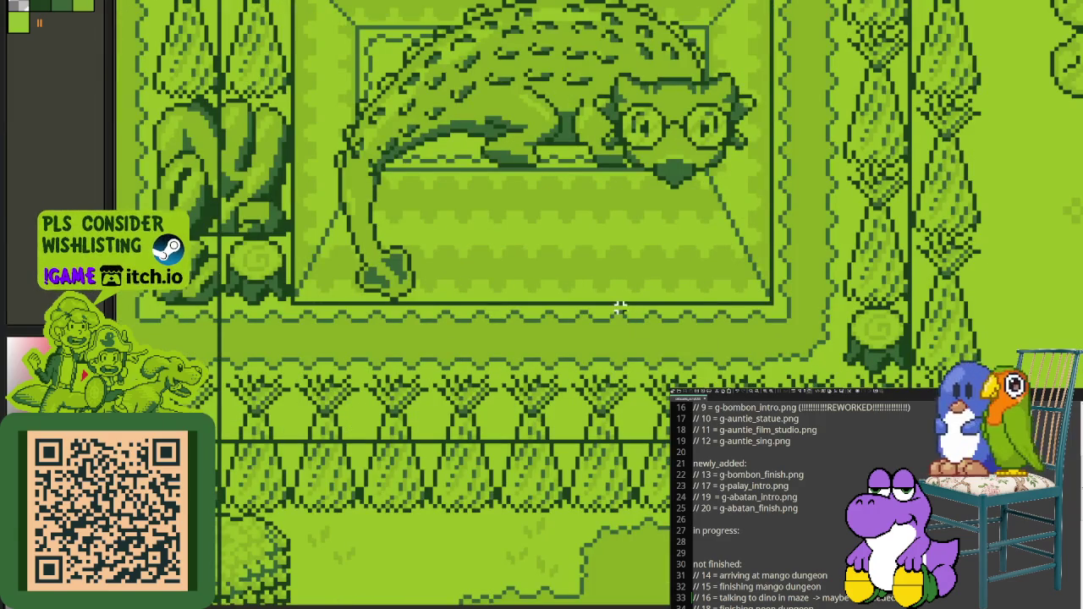
scroll(788, 309, "down", 2)
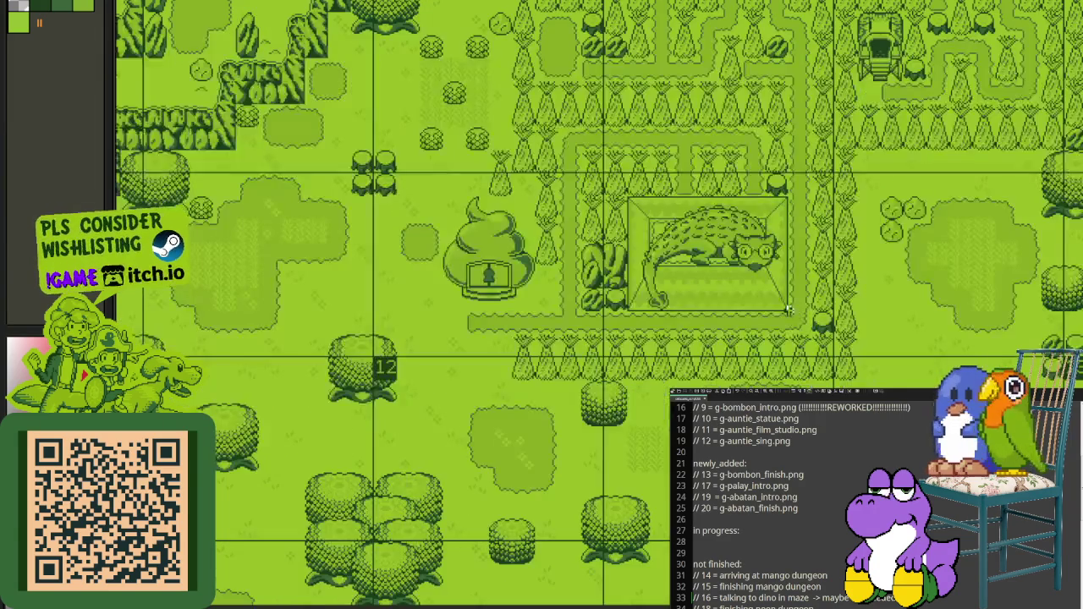
scroll(718, 247, "up", 2)
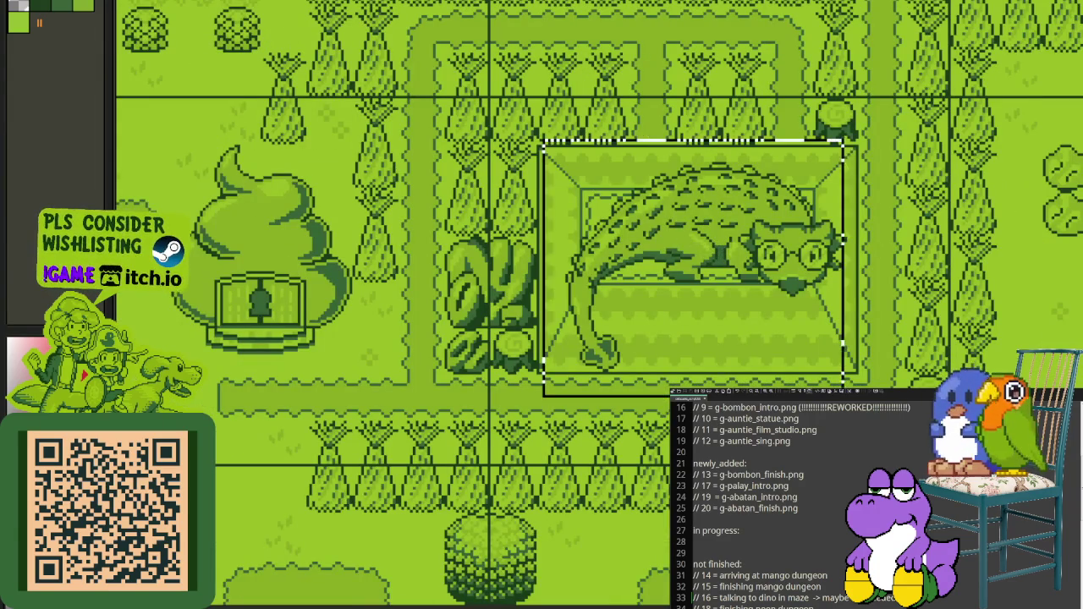
scroll(795, 329, "down", 2)
scroll(811, 348, "down", 1)
scroll(811, 348, "up", 1)
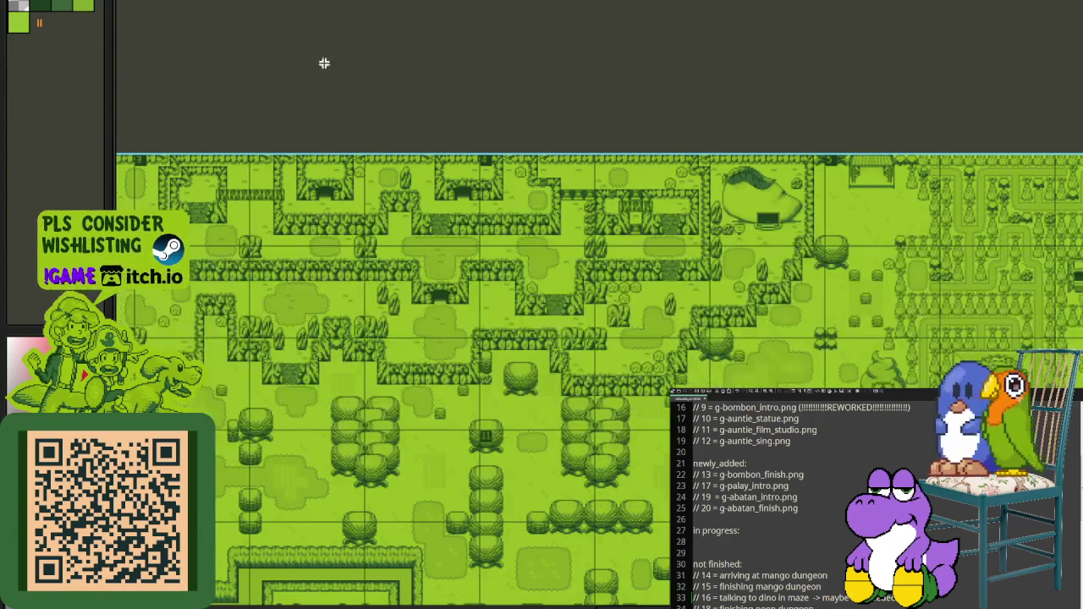
left_click_drag(745, 339, 642, 377)
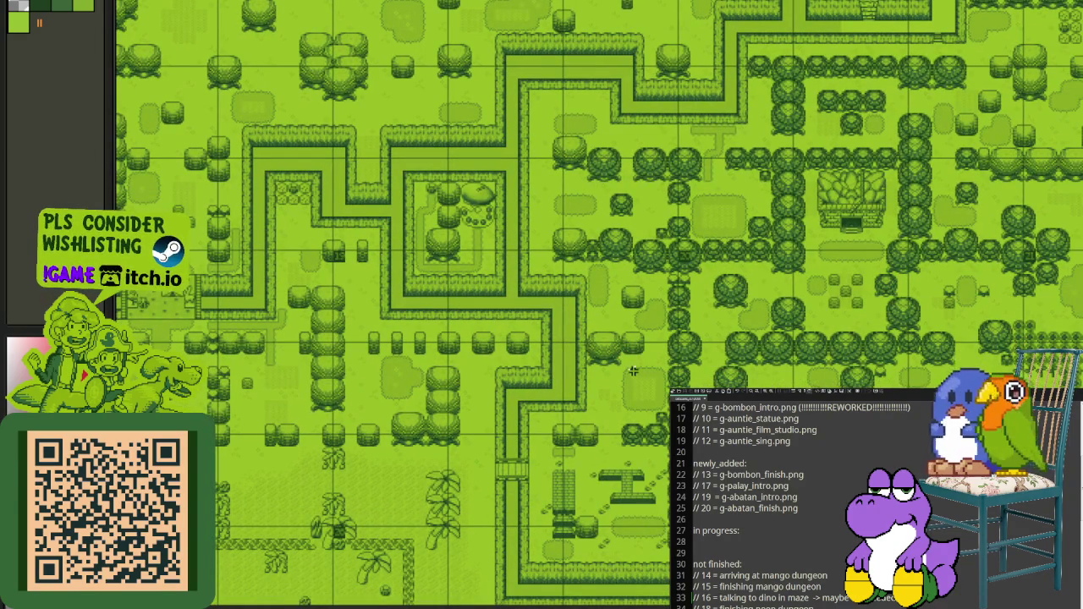
left_click_drag(633, 371, 770, 196)
scroll(769, 195, "up", 2)
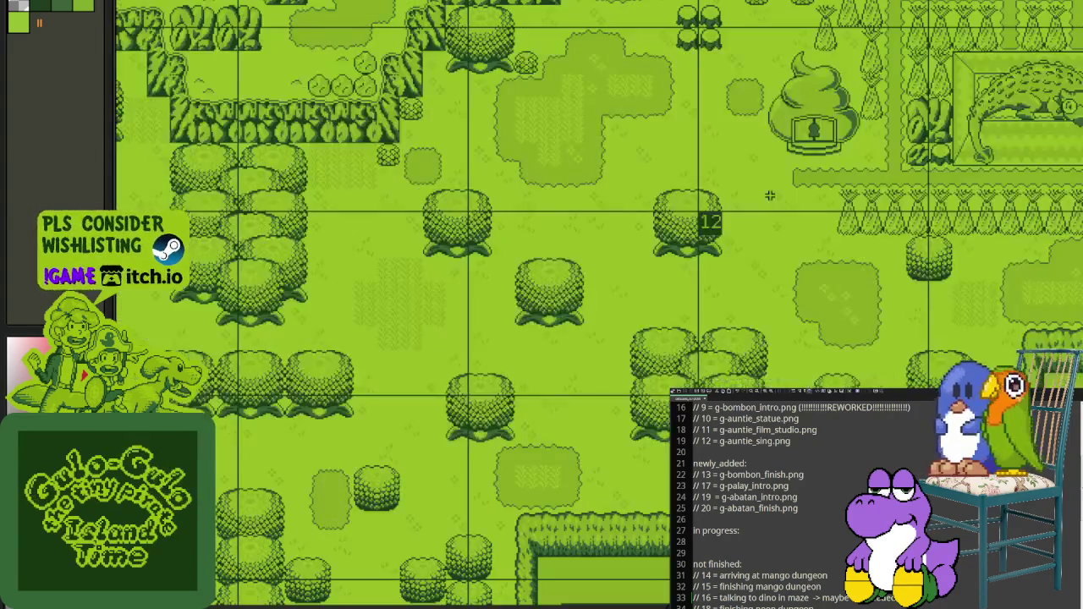
scroll(770, 195, "up", 3)
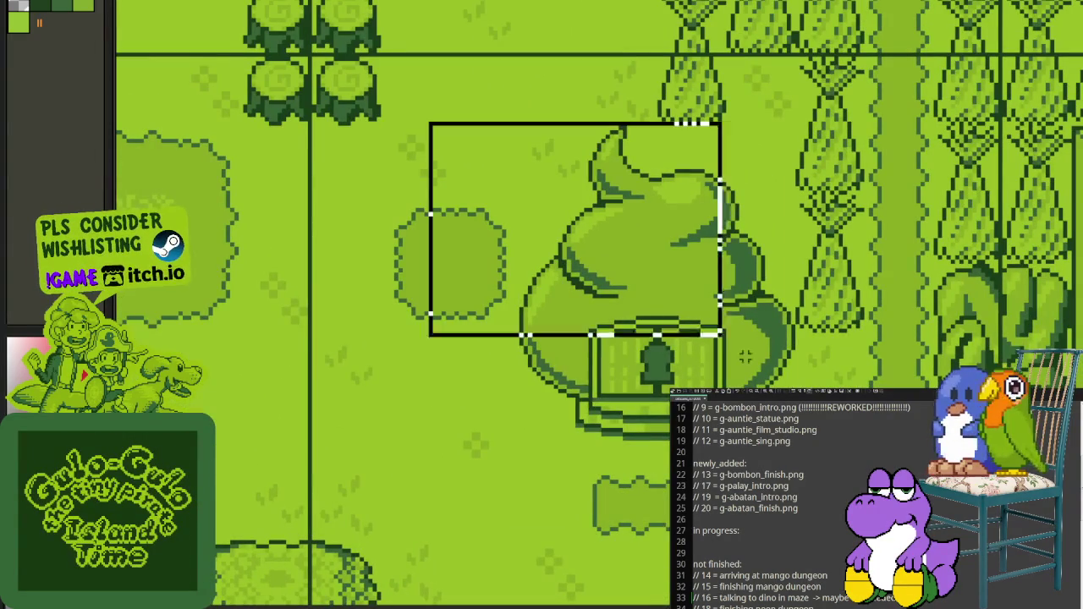
left_click_drag(744, 356, 867, 468)
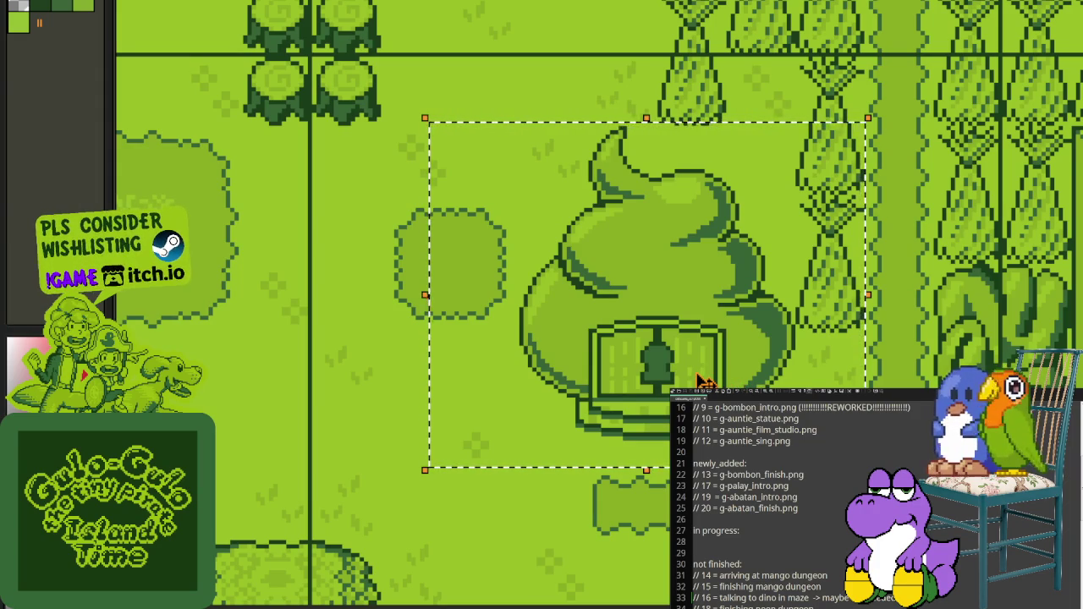
left_click(961, 321)
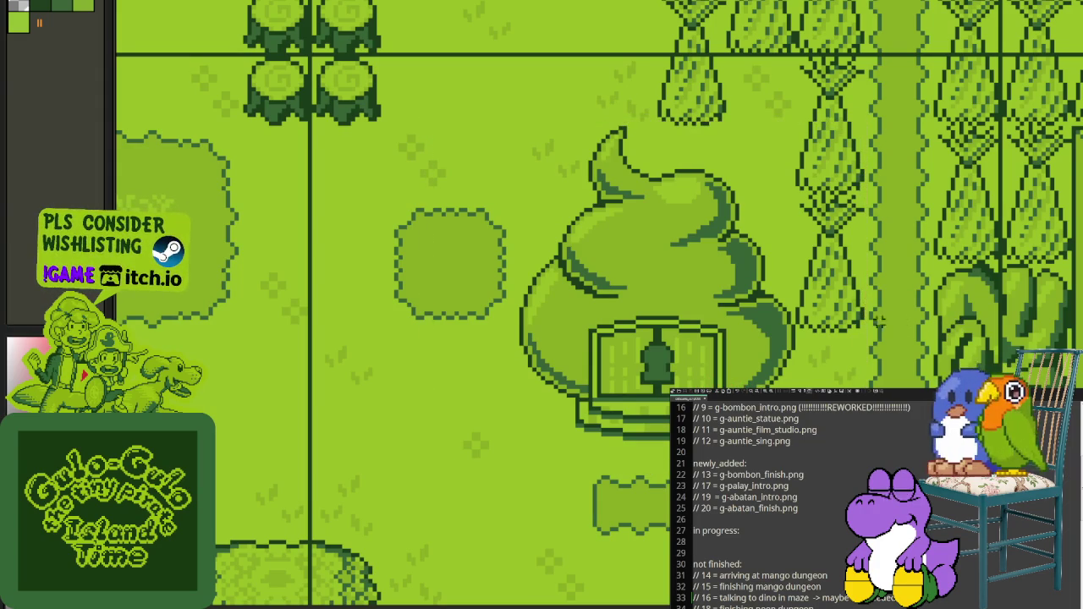
scroll(689, 304, "down", 2)
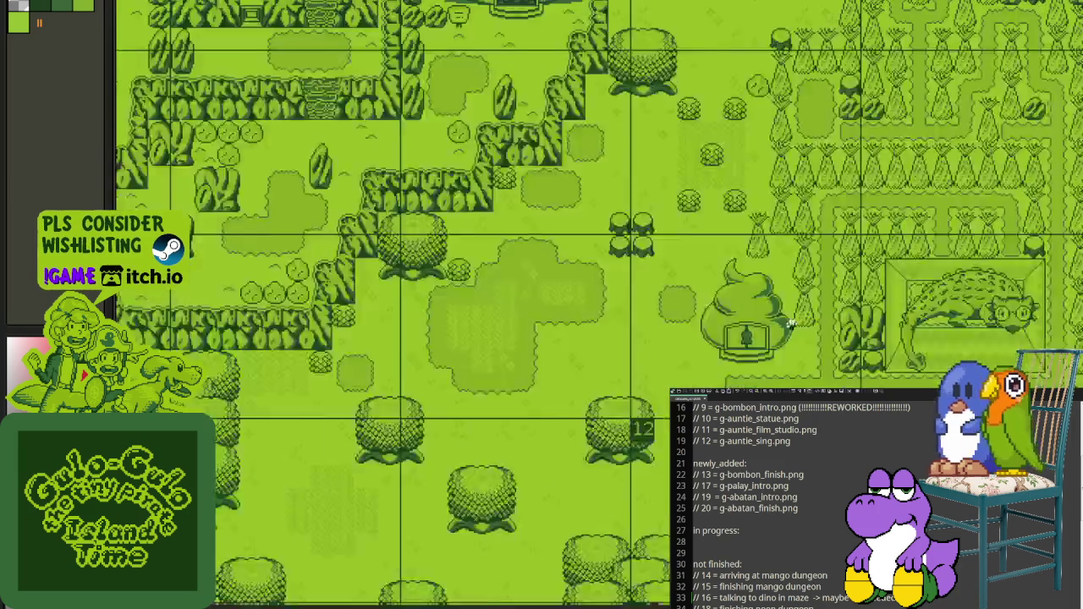
scroll(689, 305, "down", 2)
Step: Zoom around the cutscene sheet and marquee the spiral artwork
scroll(626, 355, "up", 1)
scroll(542, 253, "down", 1)
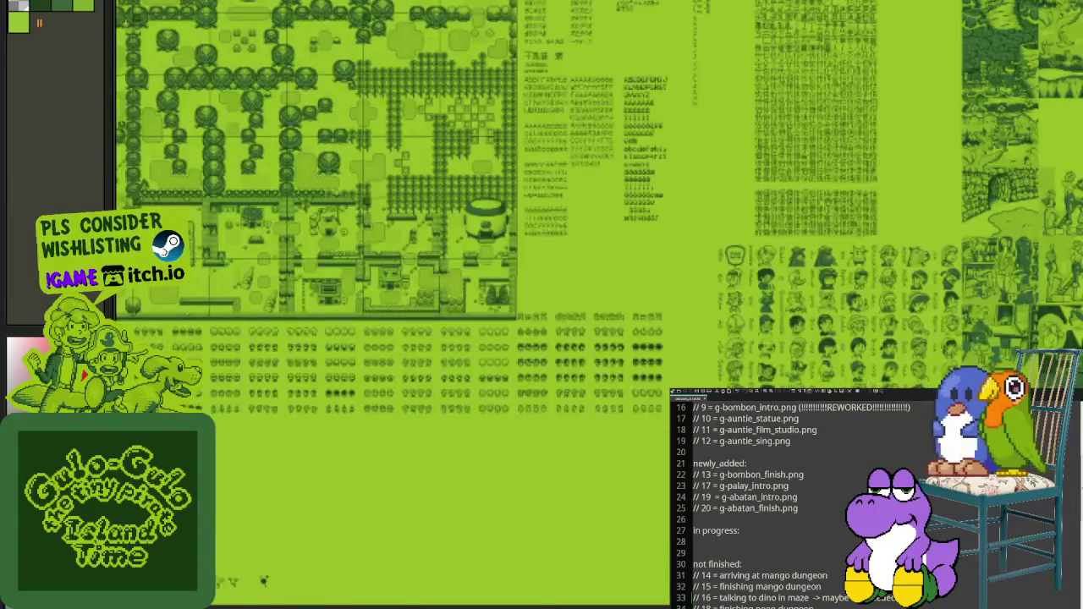
scroll(761, 254, "up", 3)
scroll(544, 291, "up", 2)
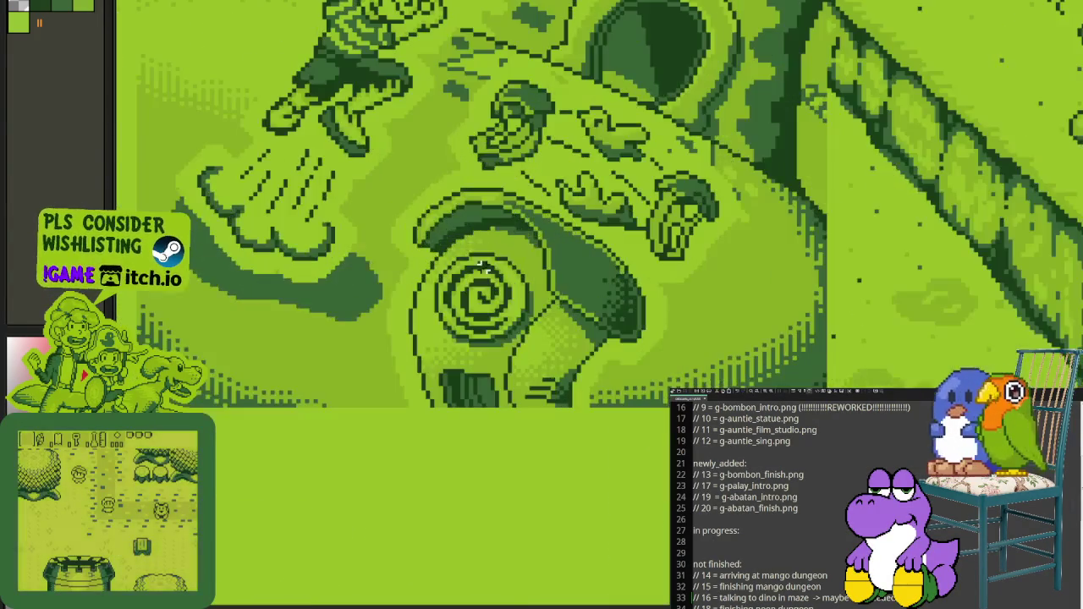
left_click_drag(384, 119, 743, 428)
scroll(558, 271, "down", 2)
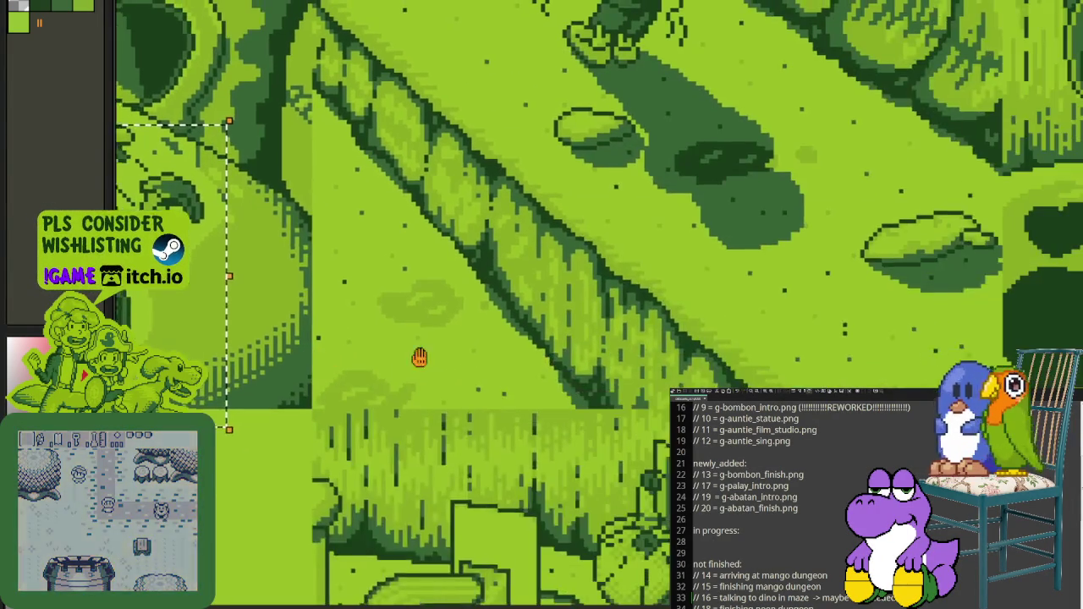
scroll(507, 211, "up", 1)
scroll(576, 138, "up", 1)
Step: Marquee the frog and several other regions of the cutscene art
left_click_drag(563, 94, 910, 394)
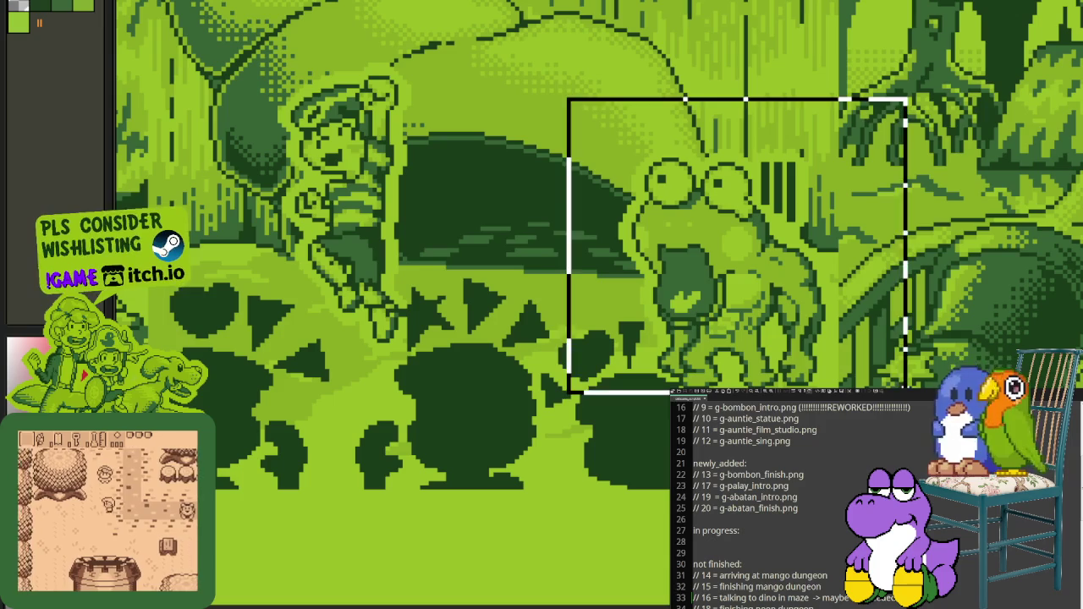
scroll(654, 475, "down", 3)
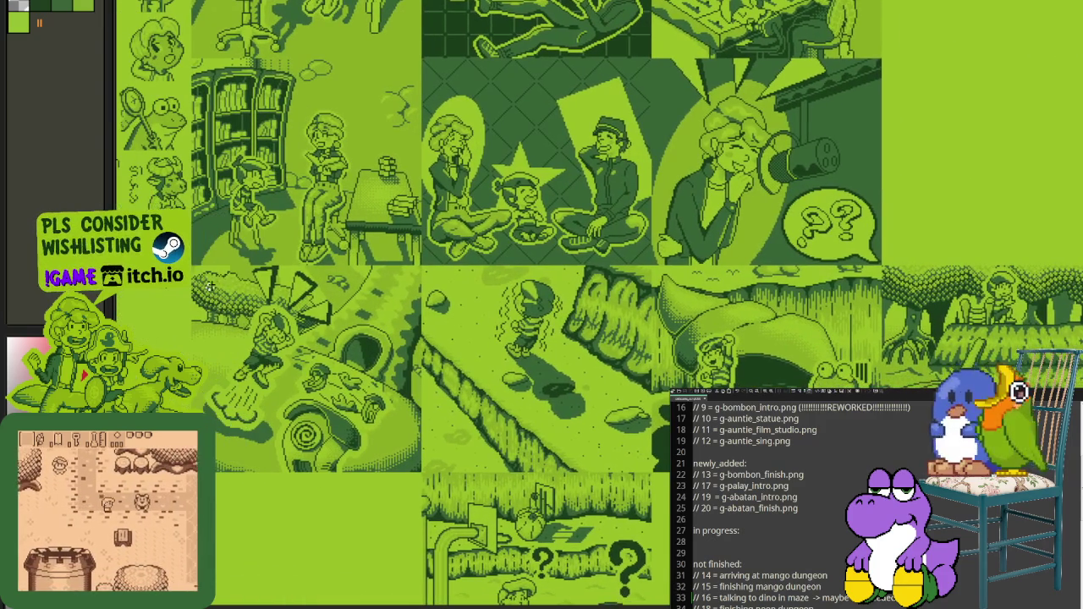
left_click_drag(210, 285, 385, 394)
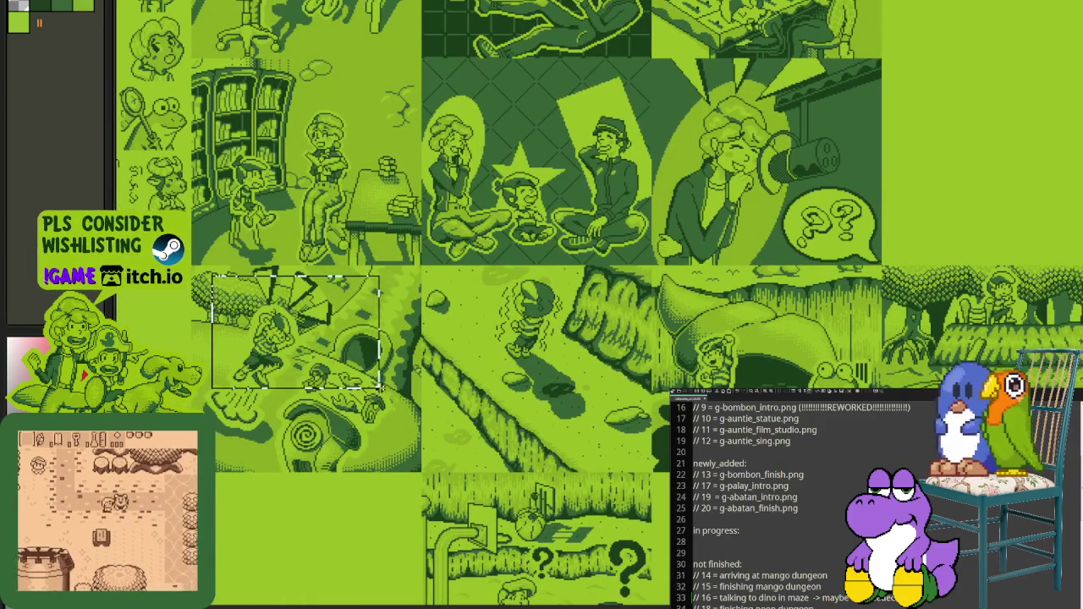
left_click_drag(684, 326, 809, 385)
left_click_drag(248, 328, 427, 516)
left_click_drag(761, 326, 886, 389)
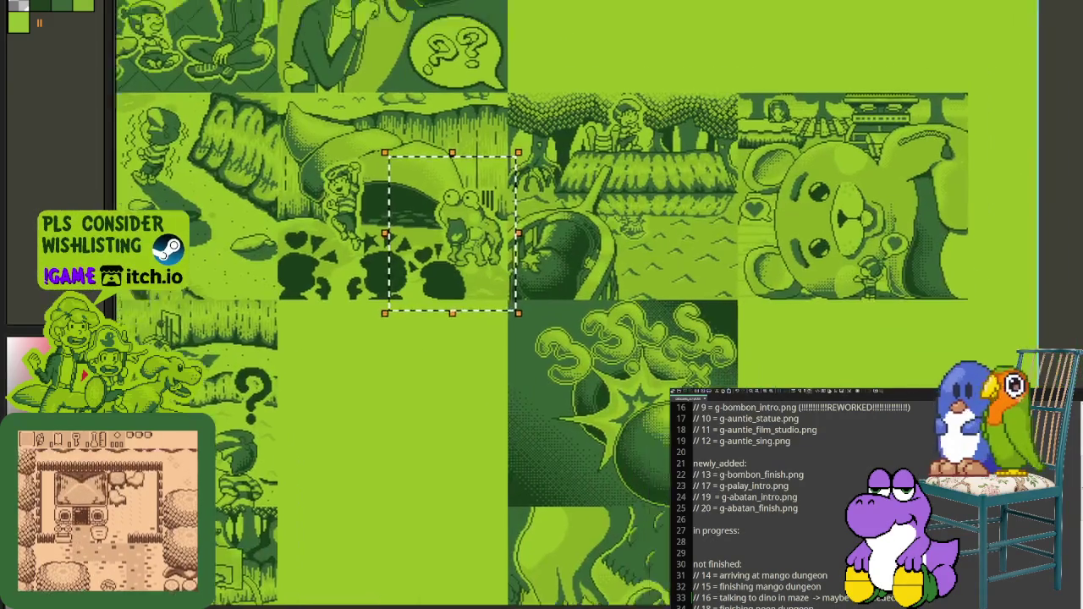
Step: Marquee the bear illustration, then zoom out and pan to the pot-shaped house
scroll(737, 305, "up", 3)
left_click_drag(507, 232, 769, 492)
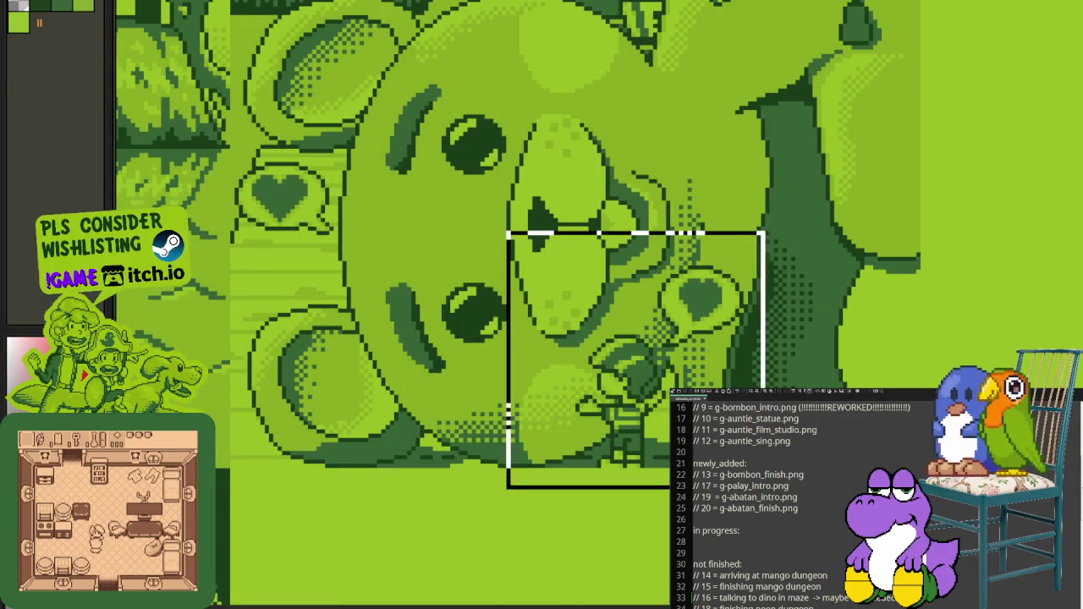
scroll(416, 364, "down", 1)
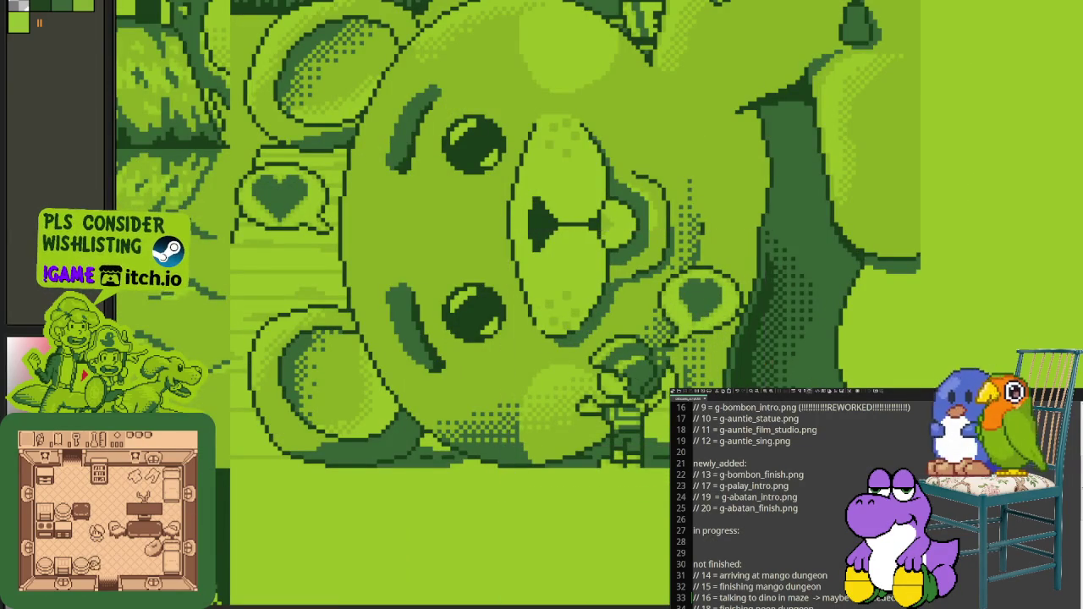
scroll(417, 365, "down", 3)
scroll(416, 364, "down", 1)
left_click_drag(416, 365, 514, 379)
scroll(514, 379, "up", 3)
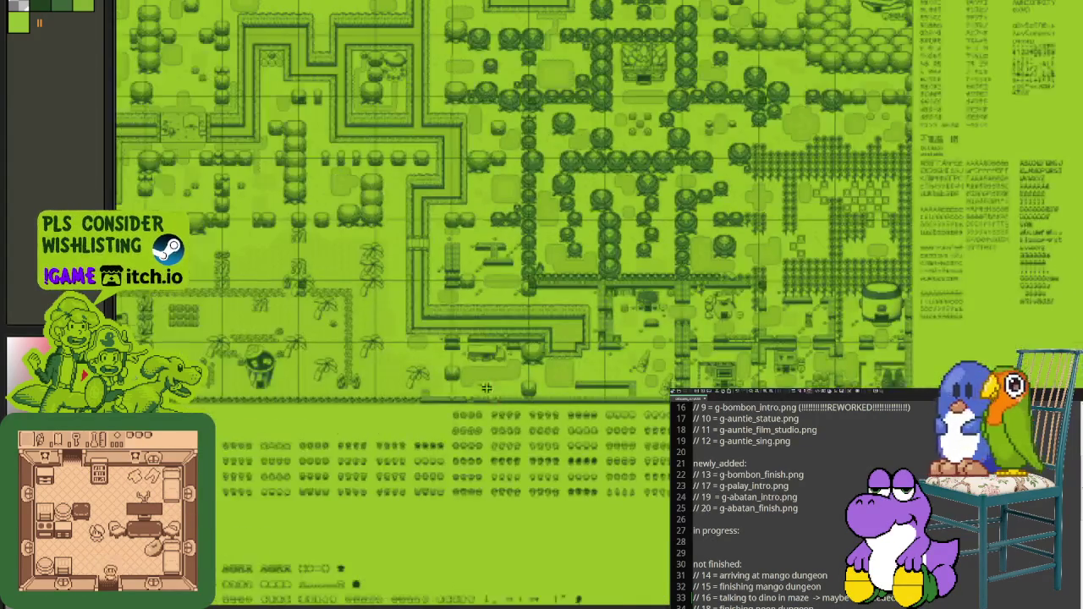
scroll(442, 351, "up", 2)
scroll(442, 351, "down", 1)
scroll(587, 327, "up", 3)
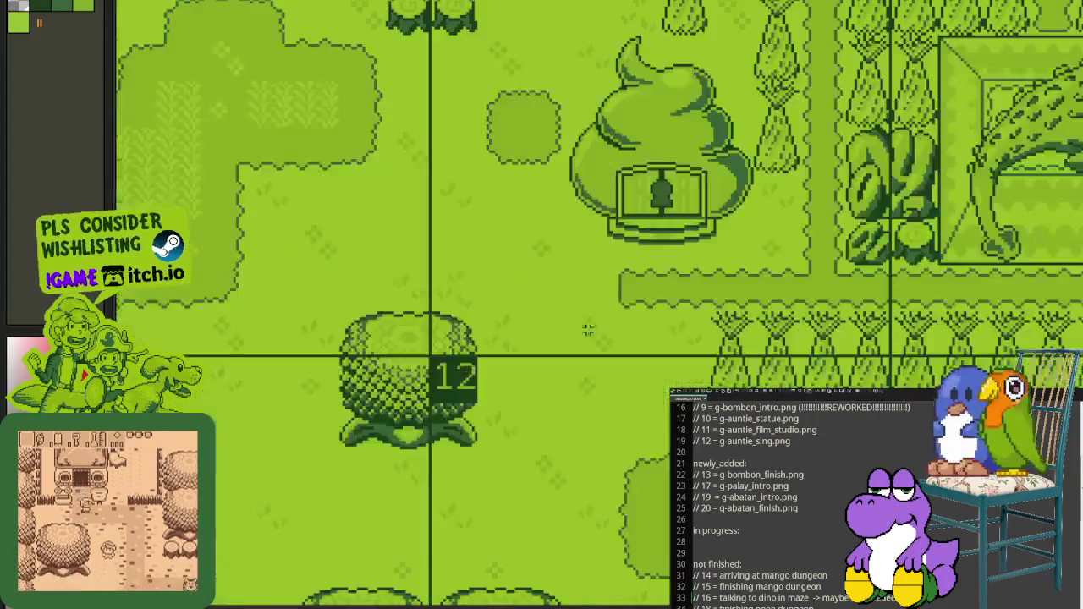
Step: Zoom around the pot-shaped house, marquee the dinosaur enclosure, then zoom out to the full map
scroll(587, 326, "down", 1)
scroll(501, 208, "up", 1)
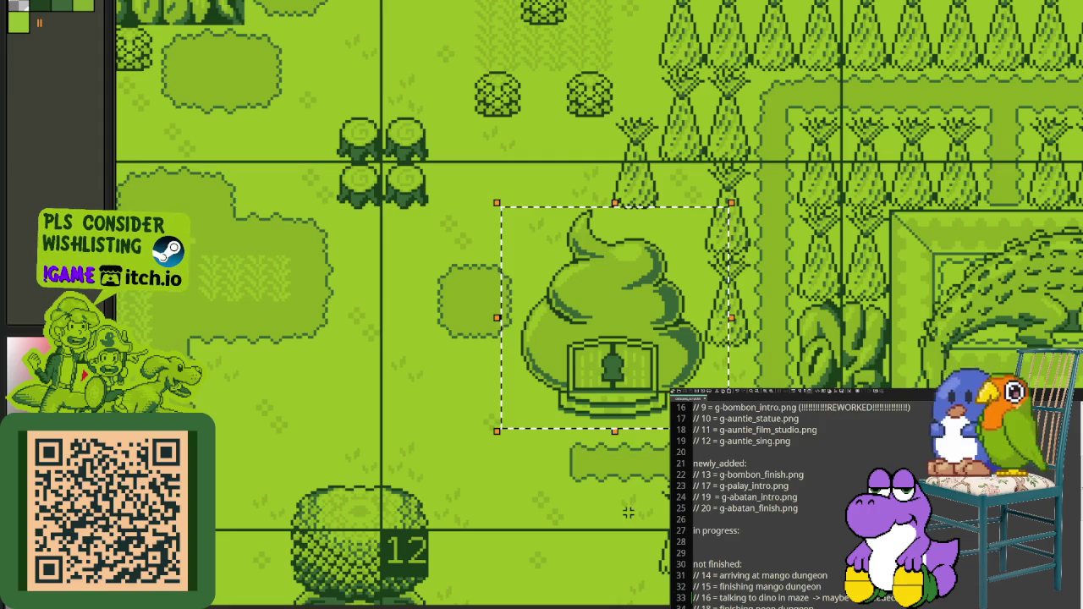
scroll(573, 329, "down", 3)
scroll(563, 347, "up", 3)
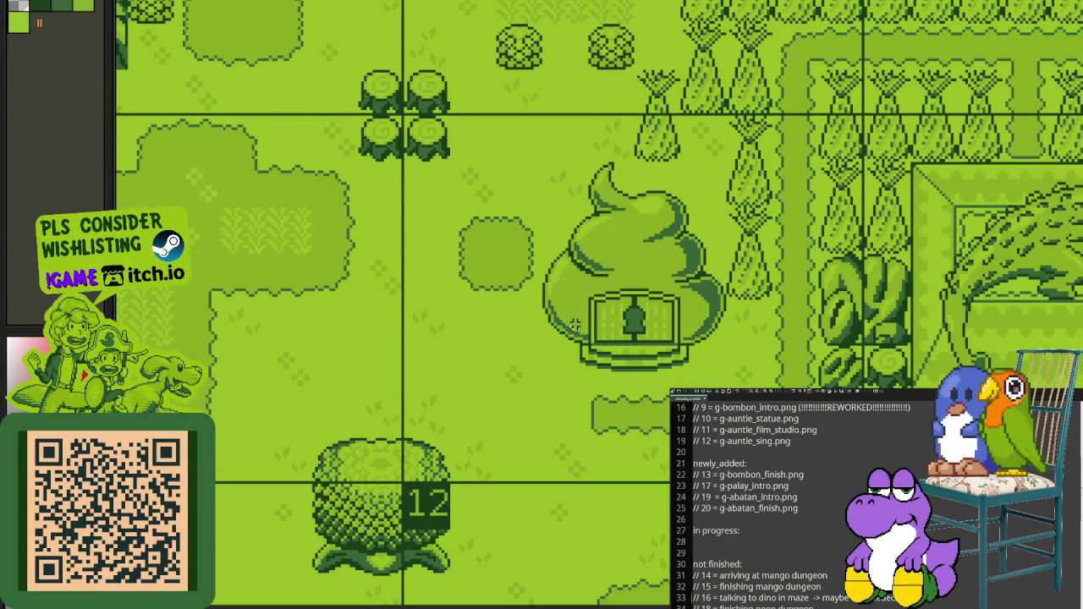
scroll(574, 349, "down", 2)
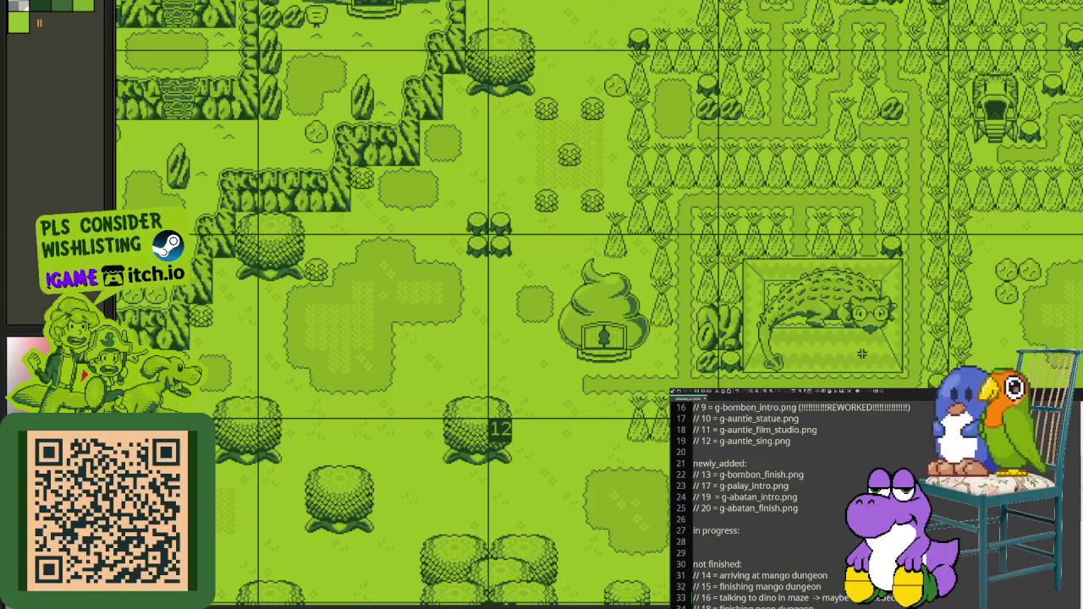
scroll(861, 353, "up", 2)
scroll(858, 352, "up", 2)
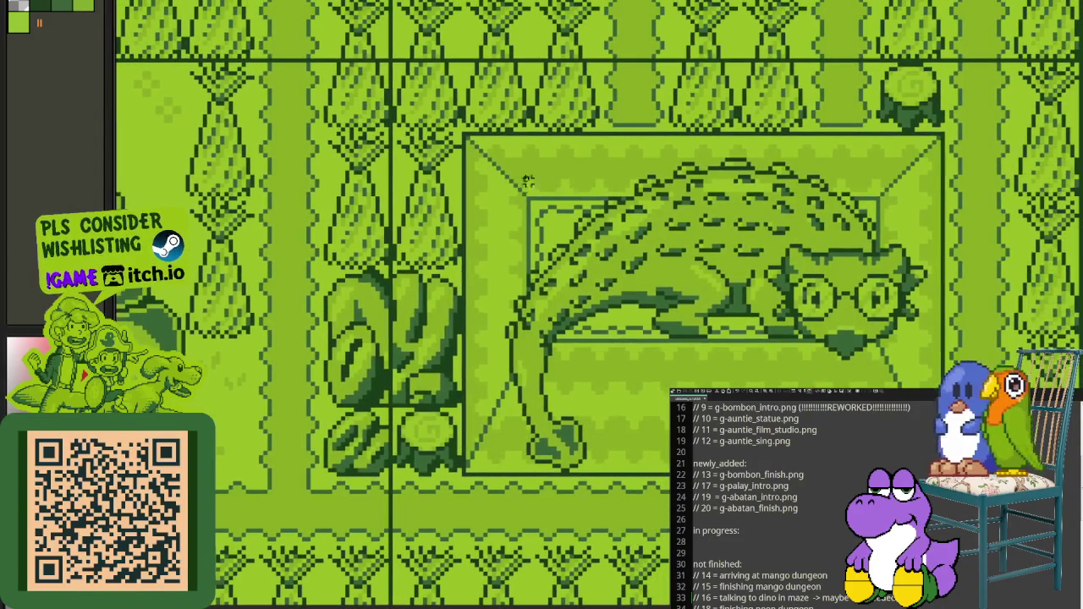
mouse_move(523, 167)
left_mouse_down()
mouse_move(913, 487)
mouse_move(933, 475)
mouse_move(925, 484)
left_mouse_up()
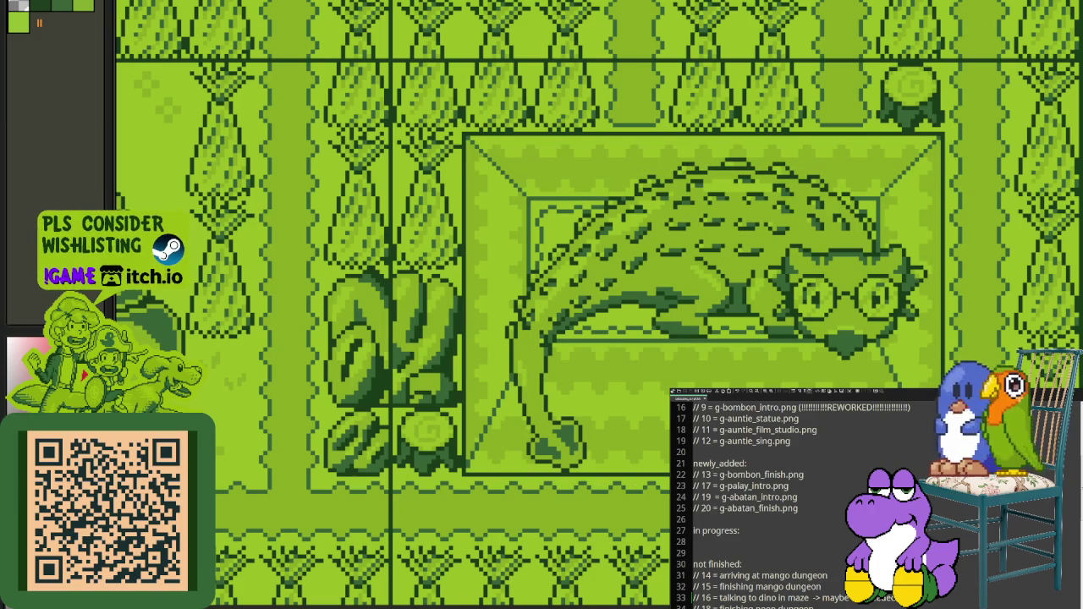
scroll(770, 259, "down", 2)
scroll(770, 259, "down", 2)
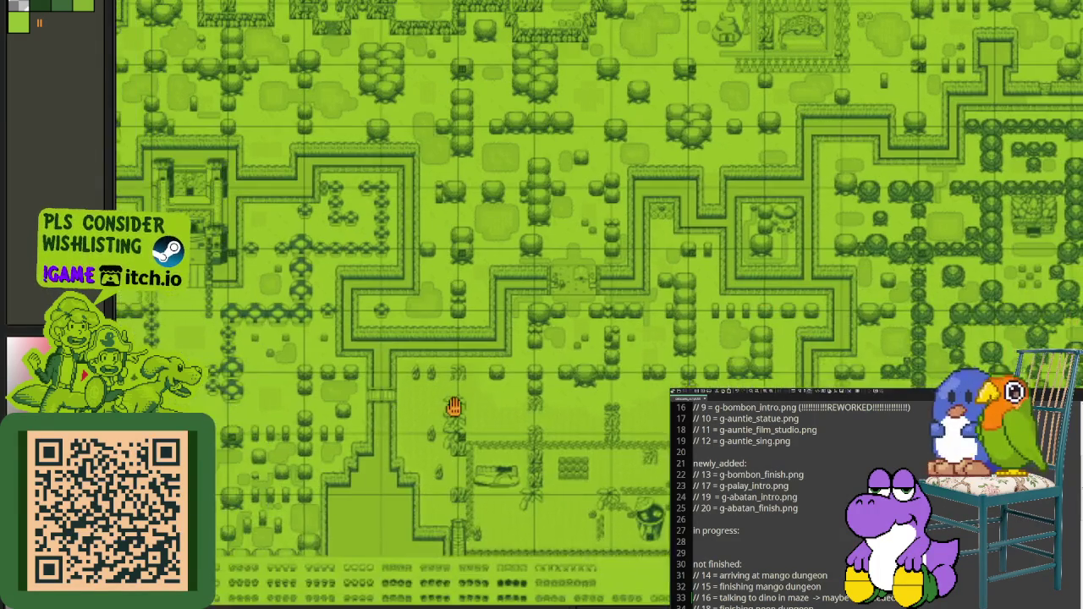
Step: Pan off the overworld map and zoom out to the portrait grid and comic illustrations
mouse_move(440, 605)
left_mouse_down()
mouse_move(578, 410)
mouse_move(844, 443)
left_mouse_up()
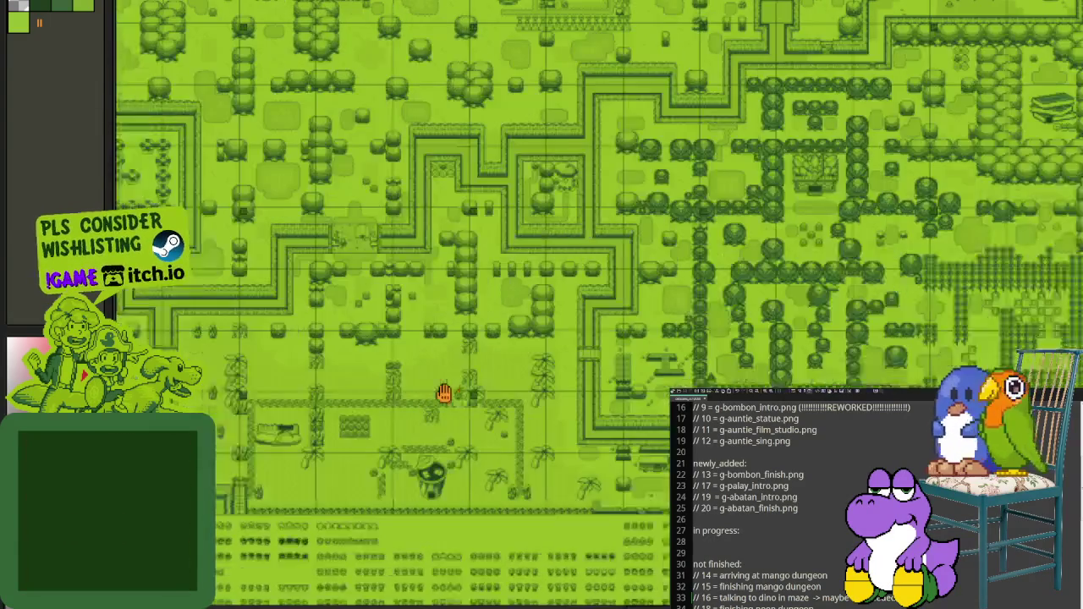
scroll(719, 204, "up", 3)
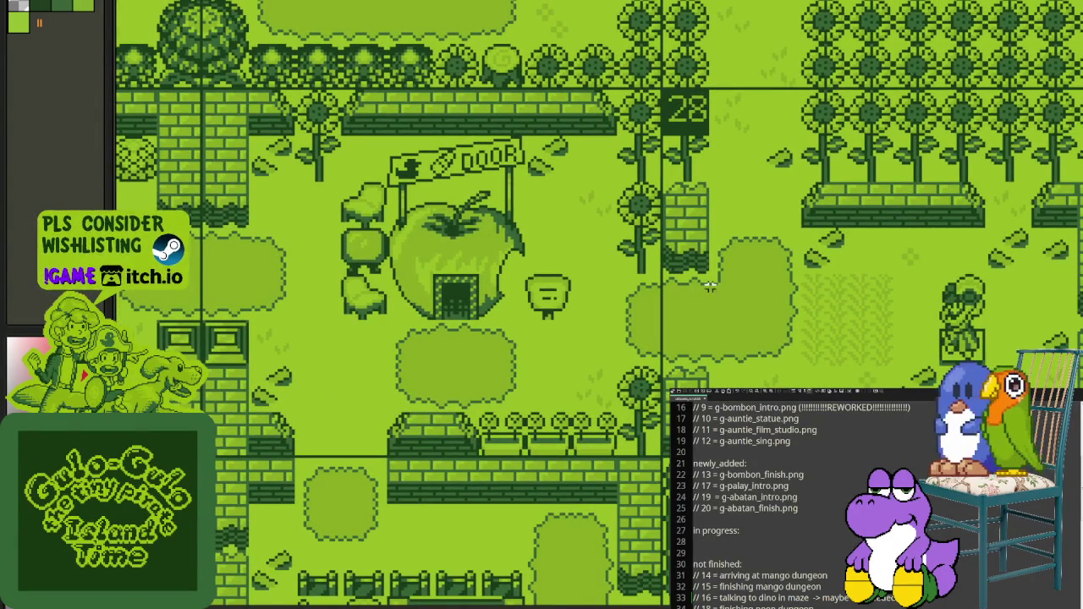
scroll(505, 362, "down", 3)
scroll(459, 395, "left", 5)
scroll(296, 362, "left", 5)
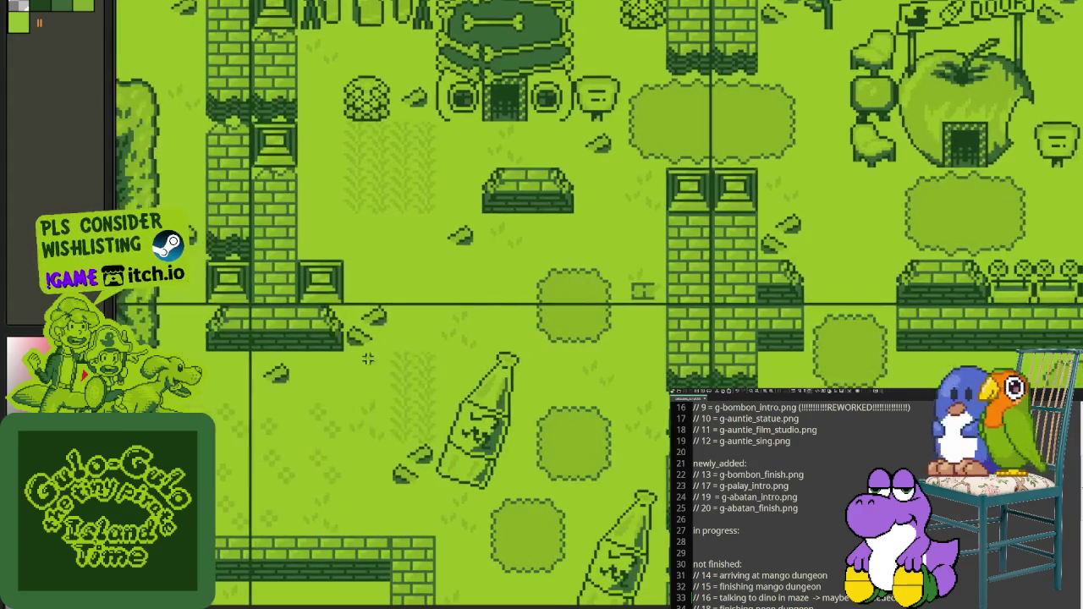
scroll(400, 472, "down", 2)
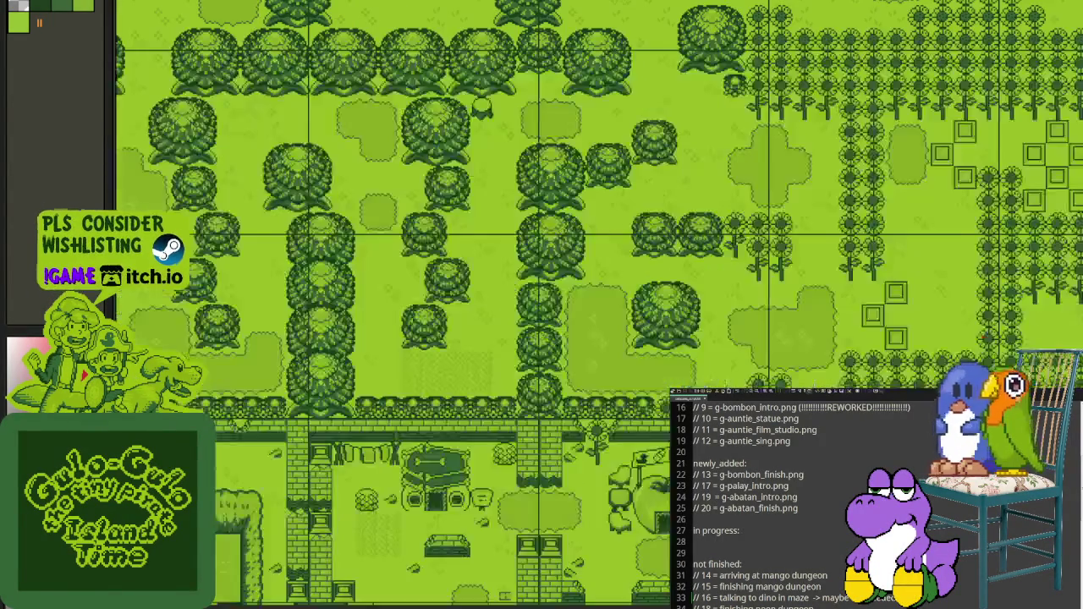
scroll(532, 430, "down", 3)
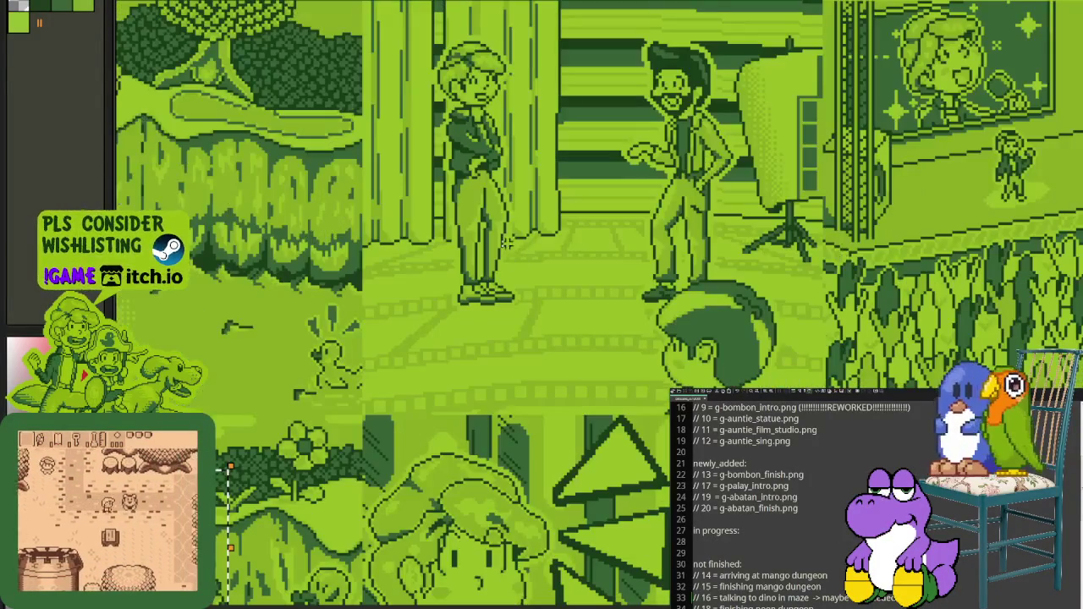
Step: Marquee the forest patch, the character illustrations and the bending-figure scene
left_click_drag(500, 234, 716, 383)
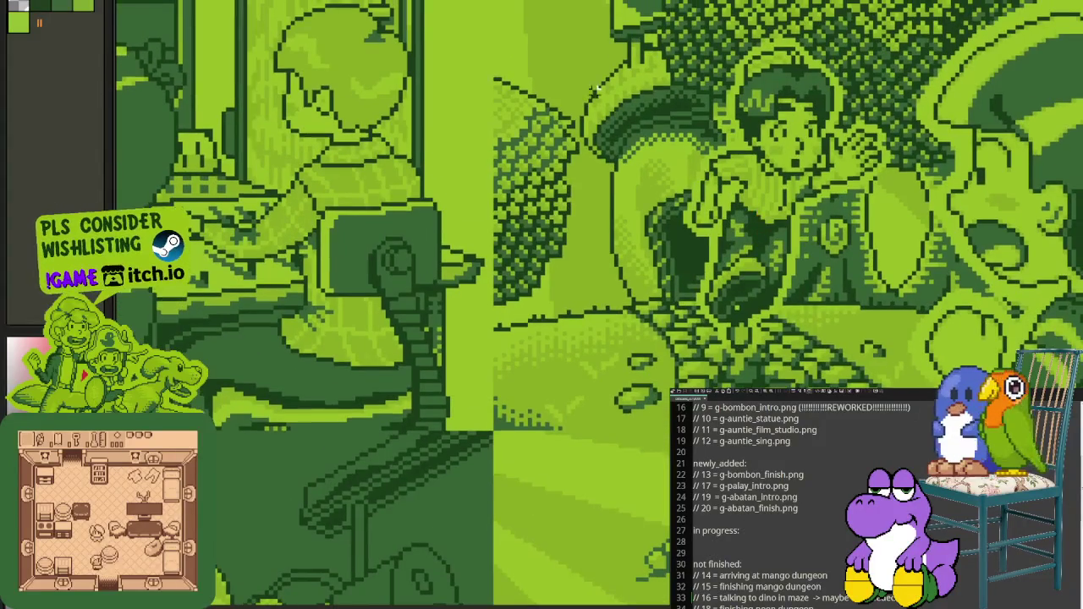
left_click_drag(591, 87, 919, 450)
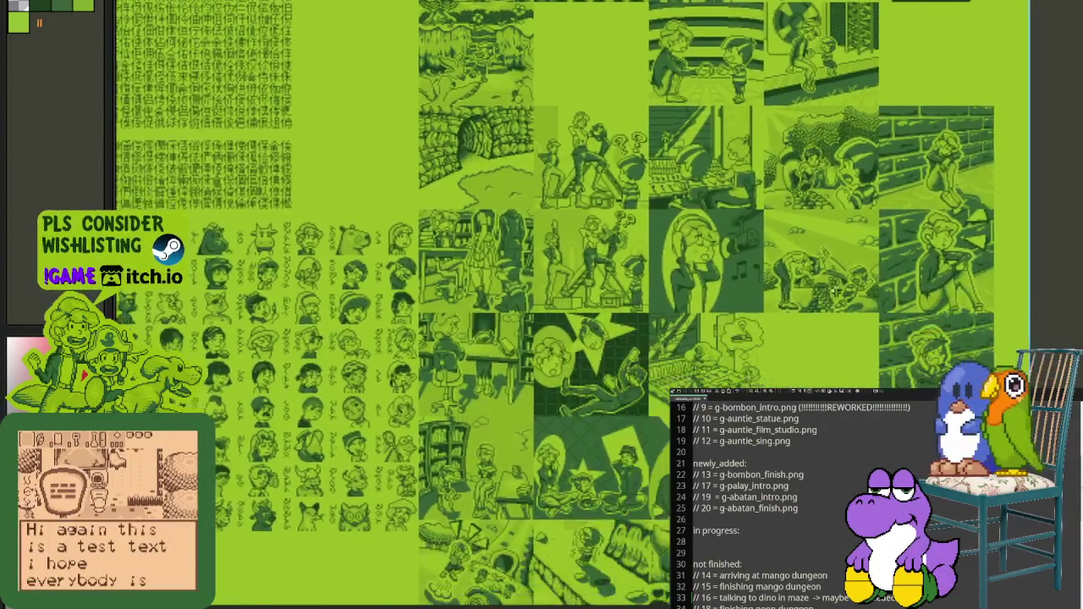
left_click_drag(672, 178, 940, 381)
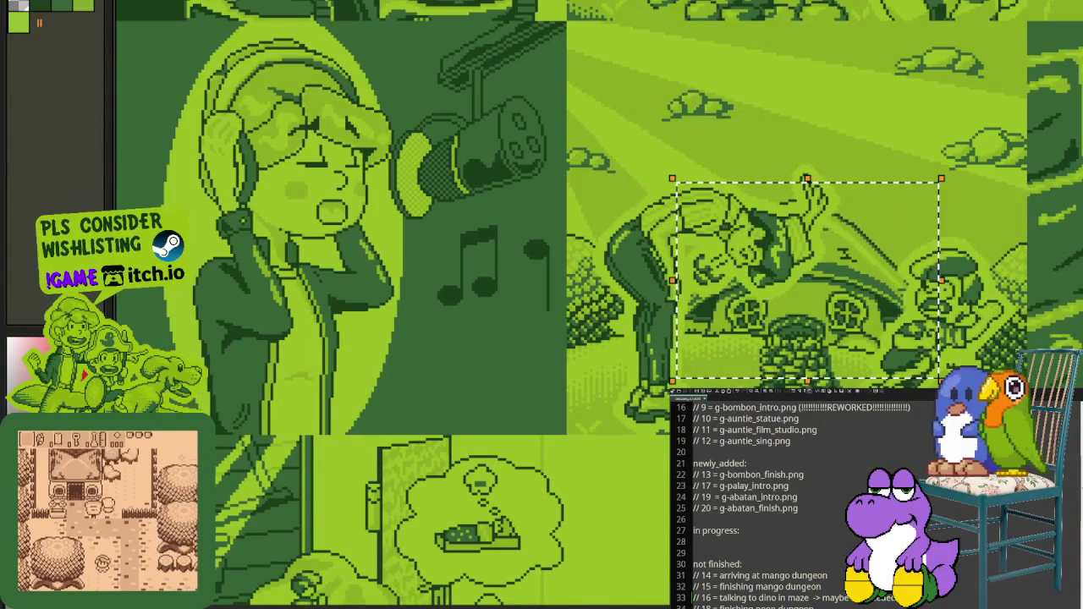
scroll(630, 370, "down", 5)
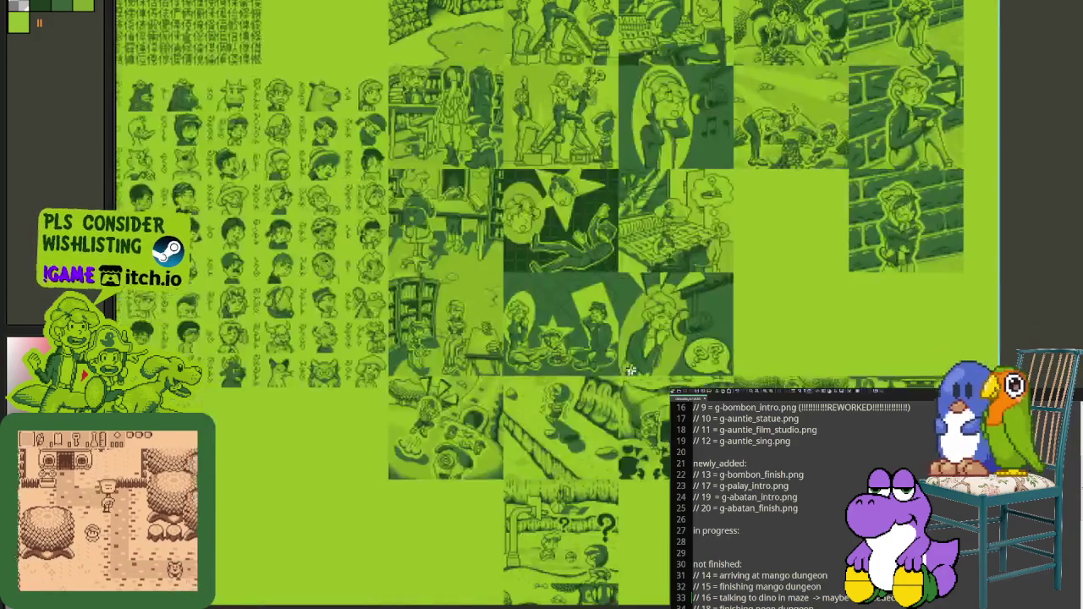
scroll(633, 425, "down", 1)
scroll(660, 373, "up", 2)
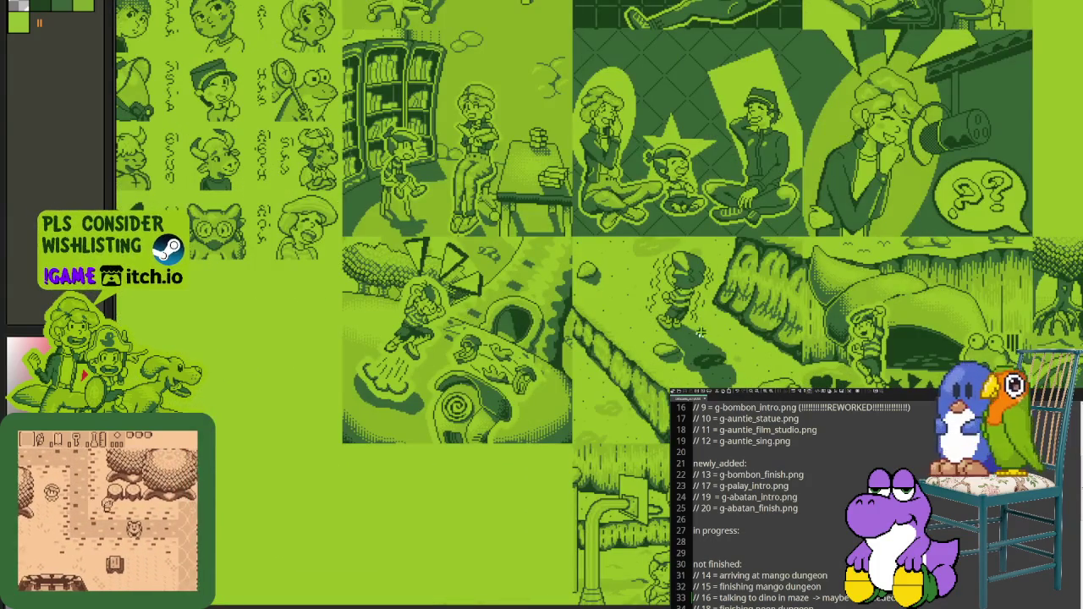
scroll(681, 325, "up", 1)
Step: Pan across the forest scenes, marquee the forest hut, then zoom out around the car scene
left_click_drag(681, 326, 641, 302)
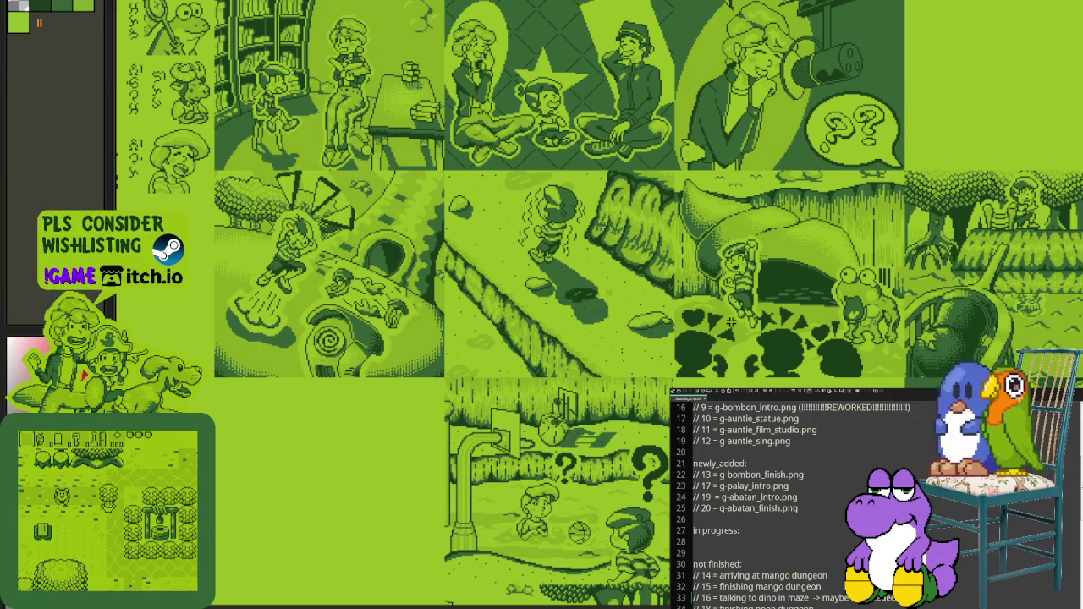
scroll(730, 322, "right", 3)
left_click_drag(670, 131, 900, 349)
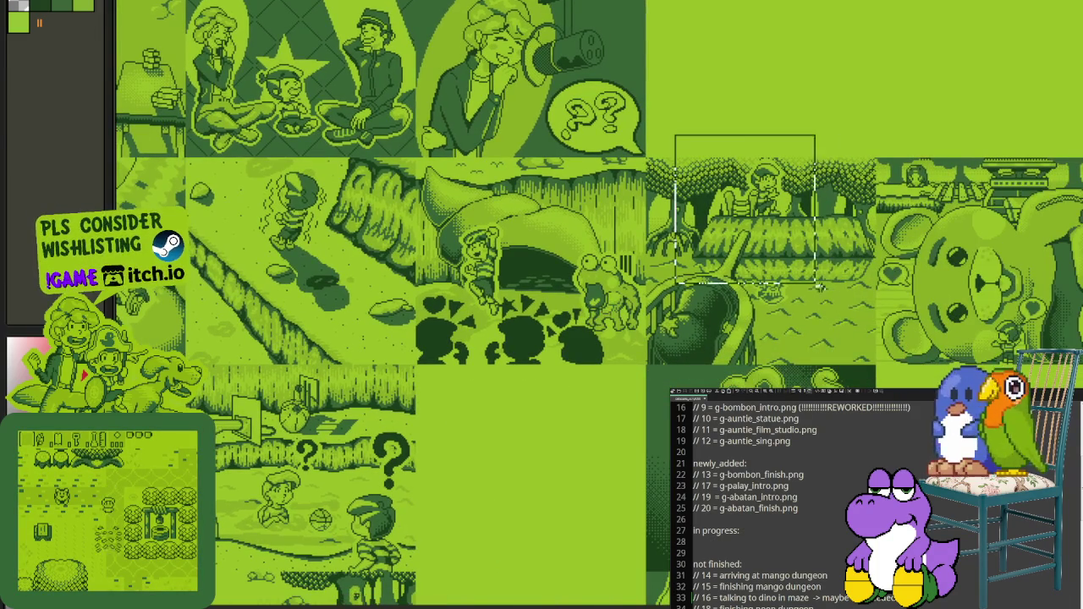
scroll(575, 361, "down", 5)
scroll(505, 346, "left", 3)
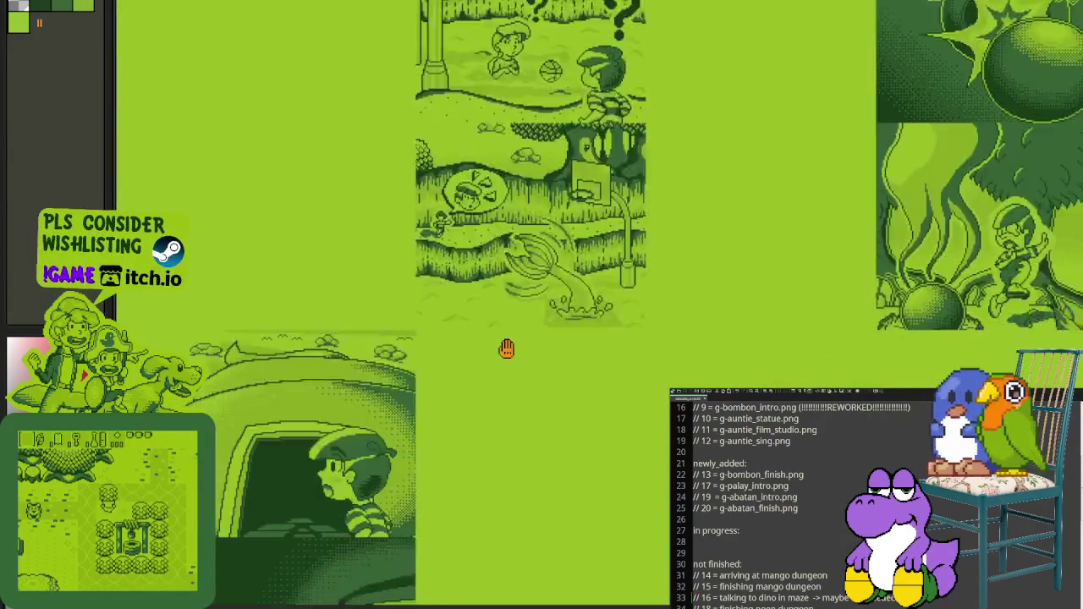
left_click_drag(647, 268, 672, 241)
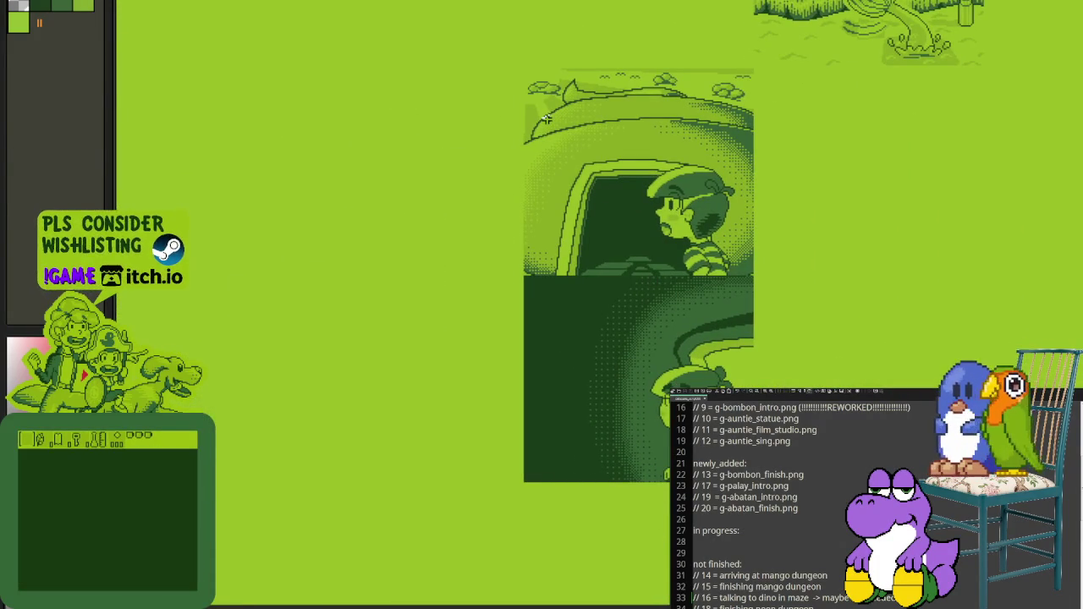
scroll(558, 161, "down", 3)
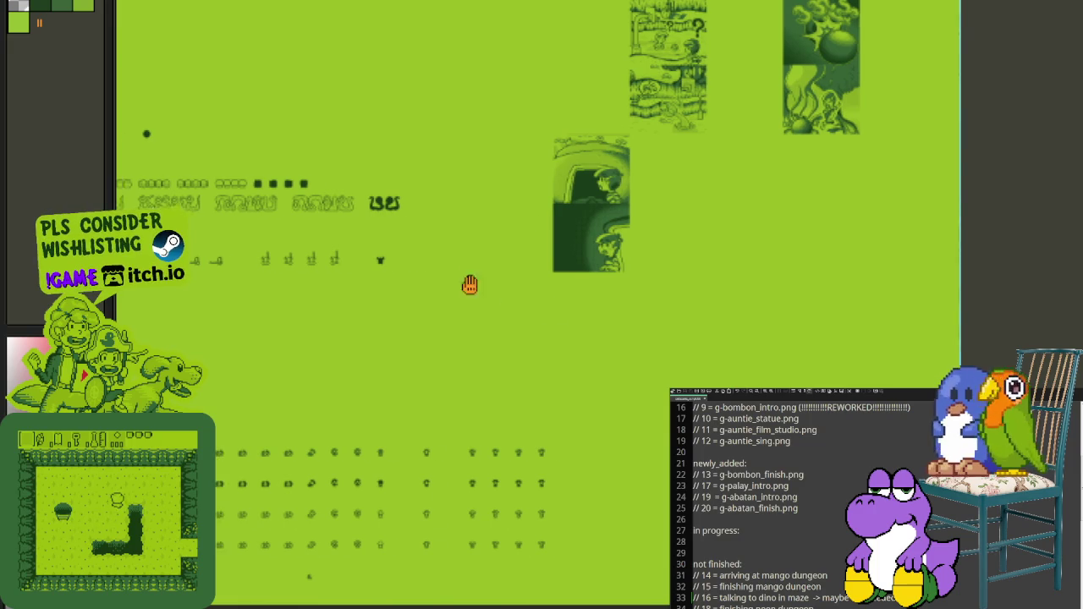
scroll(468, 285, "down", 3)
left_click_drag(756, 350, 782, 298)
scroll(782, 298, "up", 2)
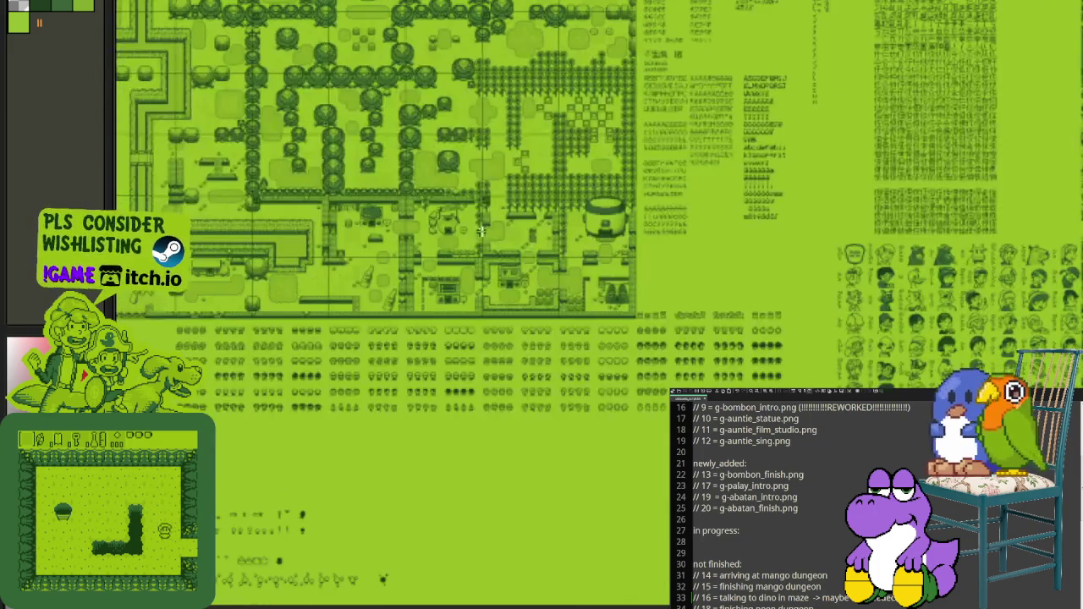
scroll(592, 338, "up", 2)
scroll(406, 379, "up", 2)
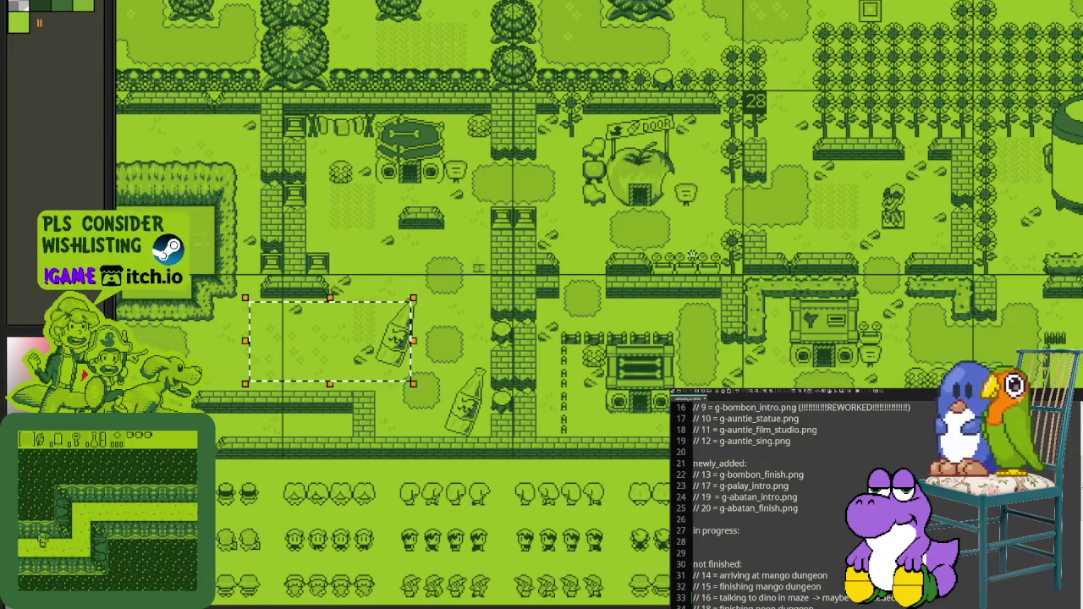
scroll(406, 379, "down", 3)
mouse_move(406, 379)
left_mouse_down()
mouse_move(606, 367)
mouse_move(570, 379)
left_mouse_up()
scroll(606, 367, "up", 2)
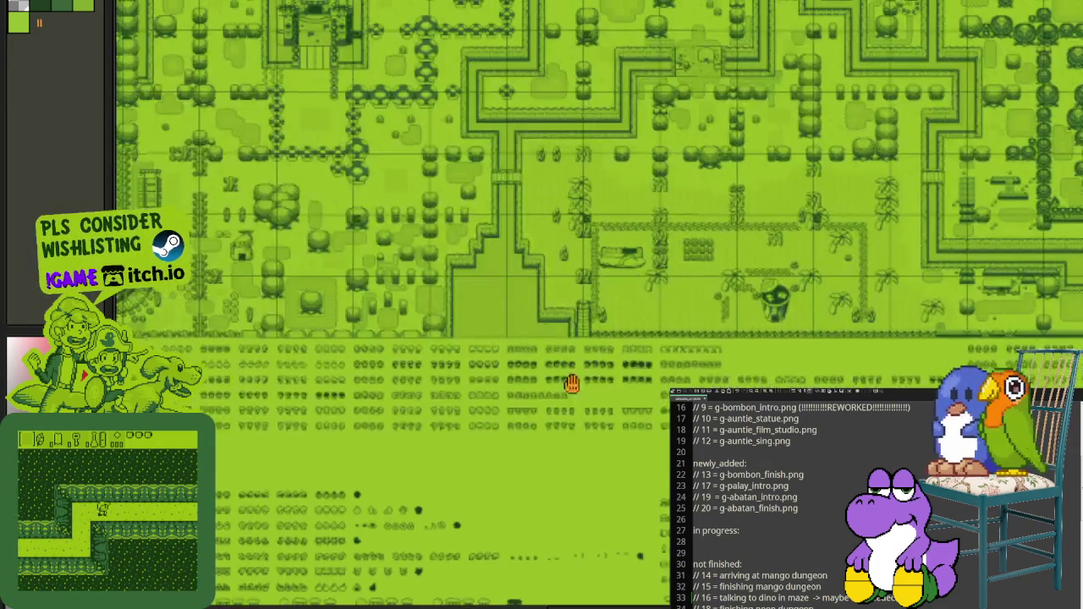
scroll(585, 407, "up", 2)
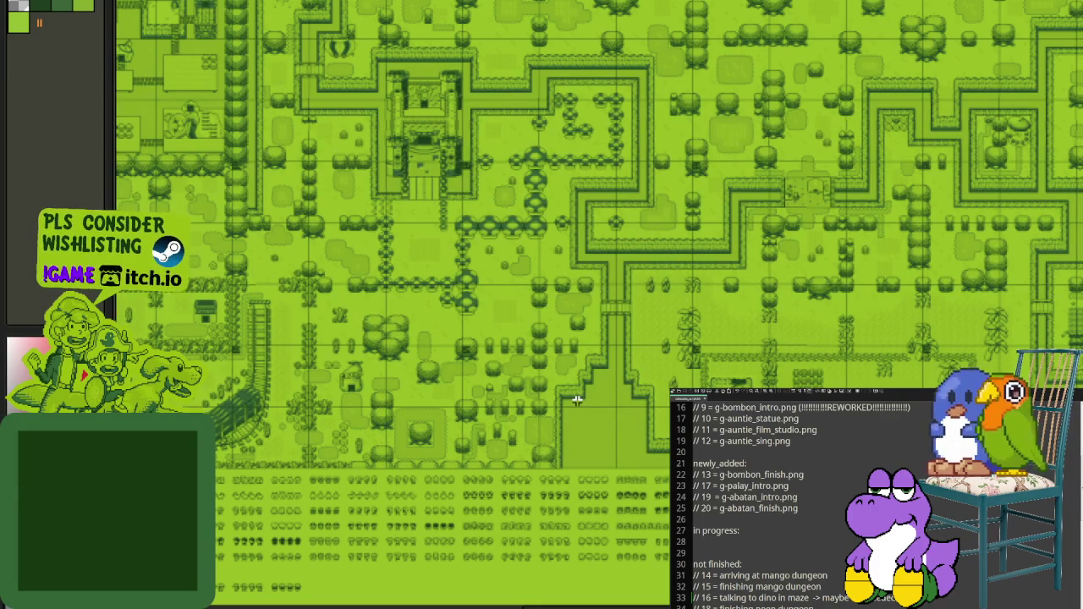
mouse_move(457, 373)
left_mouse_down()
mouse_move(553, 426)
mouse_move(608, 492)
mouse_move(397, 605)
left_mouse_up()
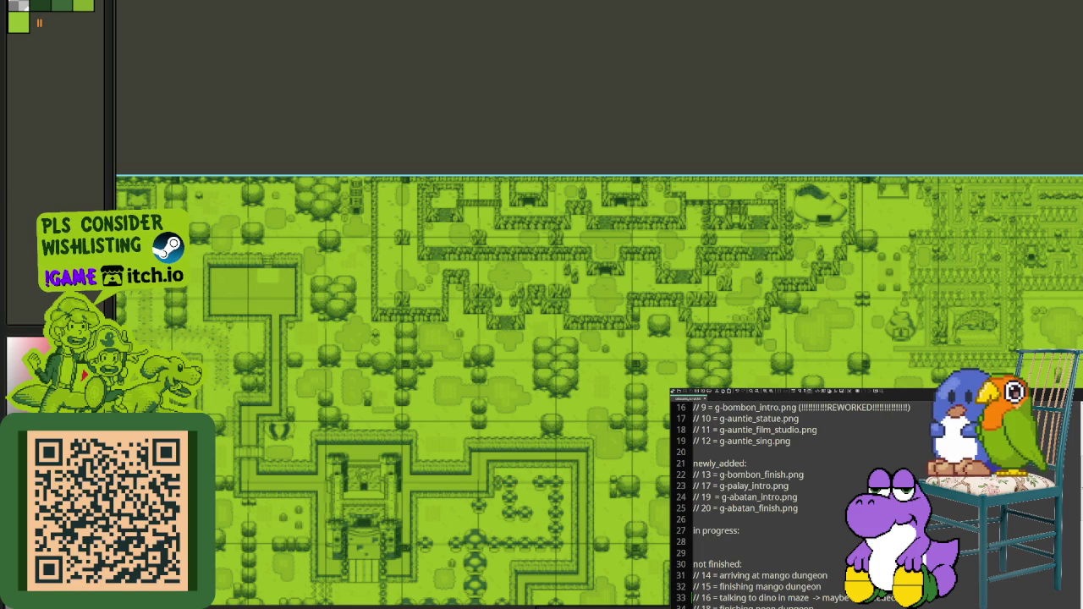
scroll(318, 496, "down", 3)
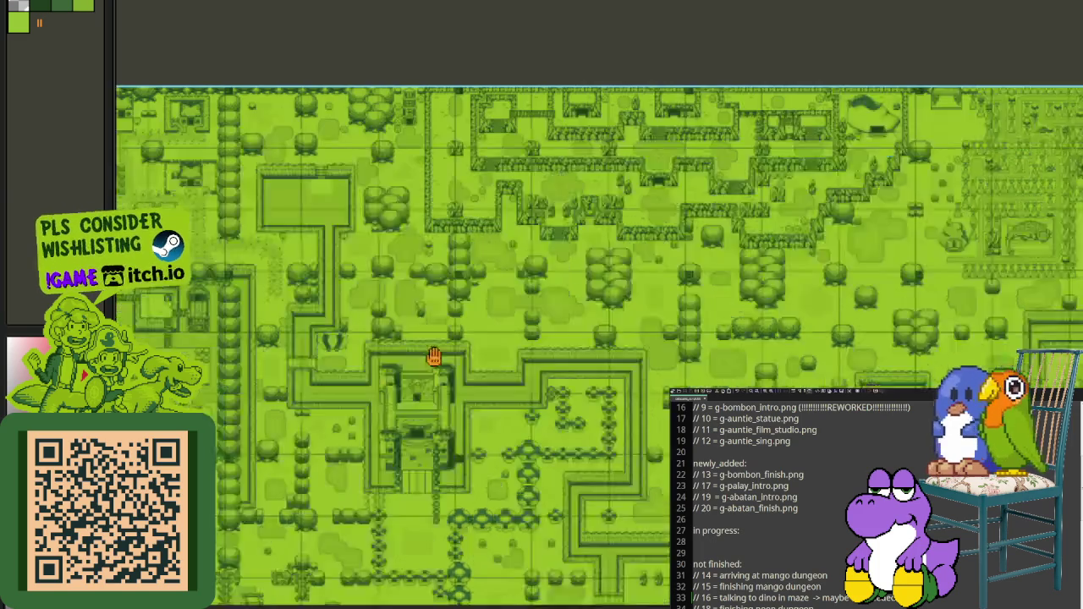
scroll(300, 434, "left", 3)
mouse_move(319, 388)
left_mouse_down()
mouse_move(392, 309)
mouse_move(375, 321)
mouse_move(434, 229)
mouse_move(442, 194)
left_mouse_up()
scroll(347, 408, "up", 2)
scroll(347, 408, "up", 2)
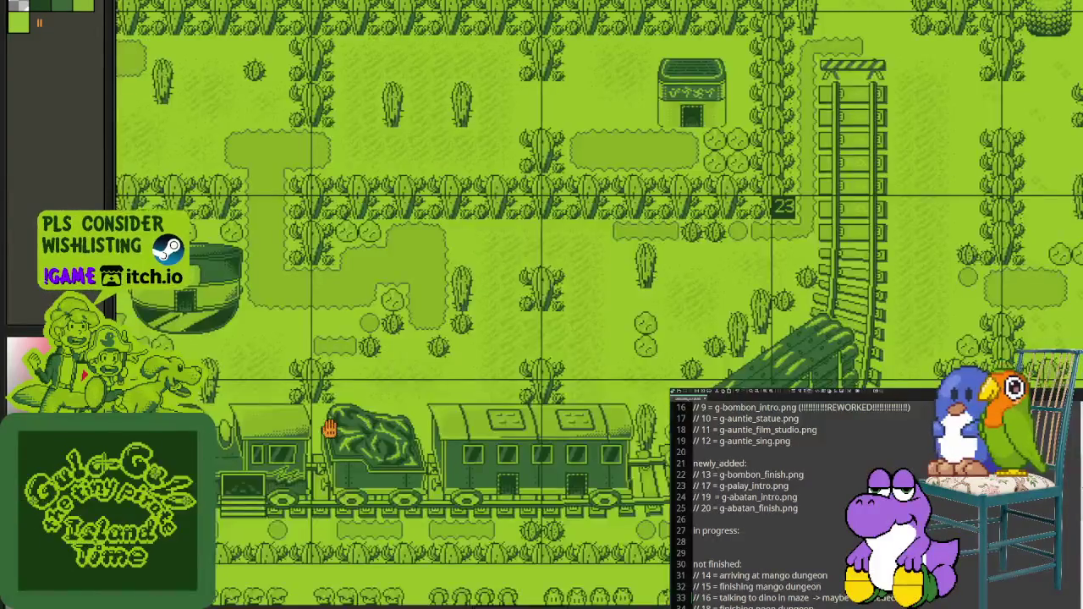
scroll(254, 406, "up", 1)
left_click_drag(451, 479, 213, 342)
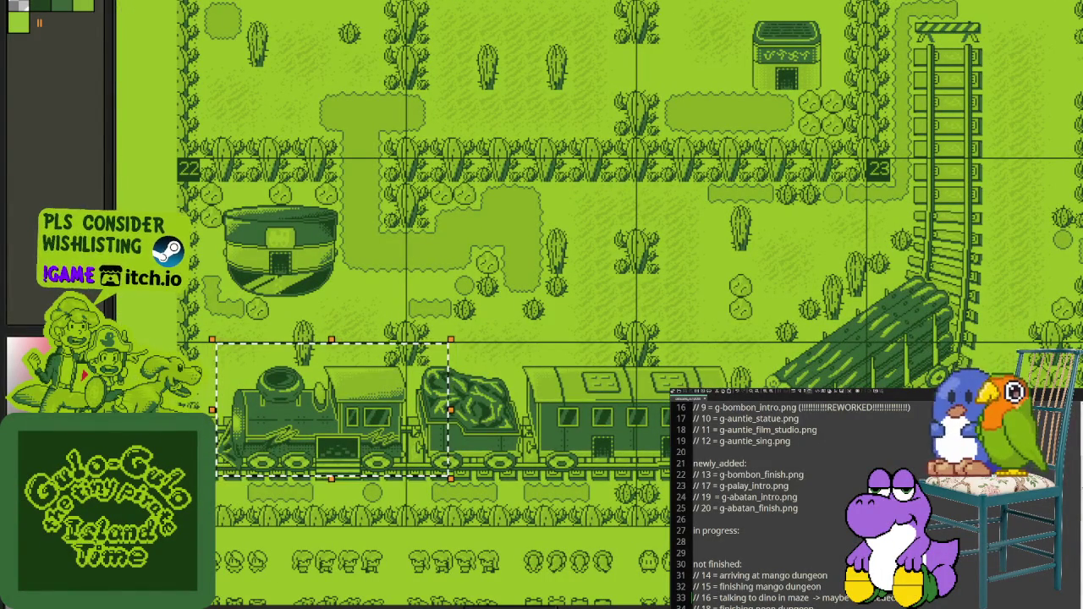
left_click_drag(611, 418, 425, 442)
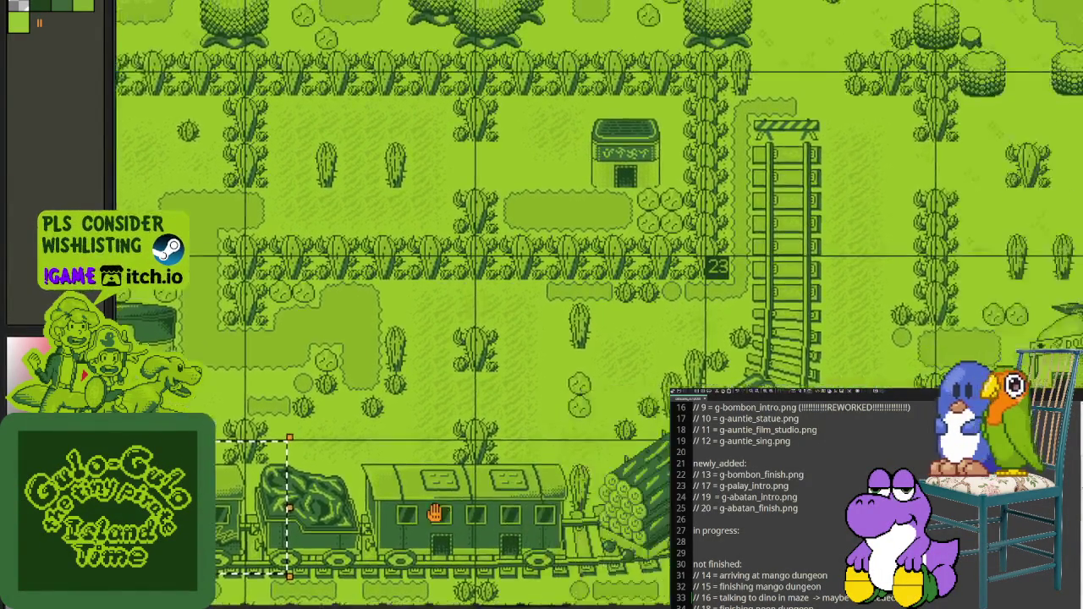
mouse_move(546, 416)
left_mouse_down()
mouse_move(337, 388)
mouse_move(337, 428)
left_mouse_up()
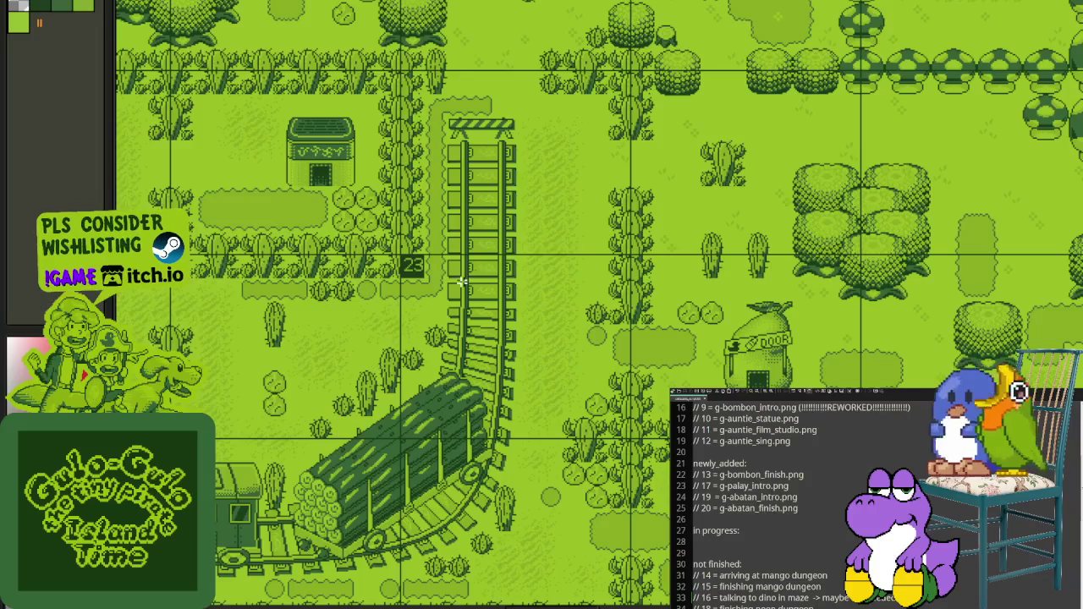
left_click_drag(508, 249, 609, 435)
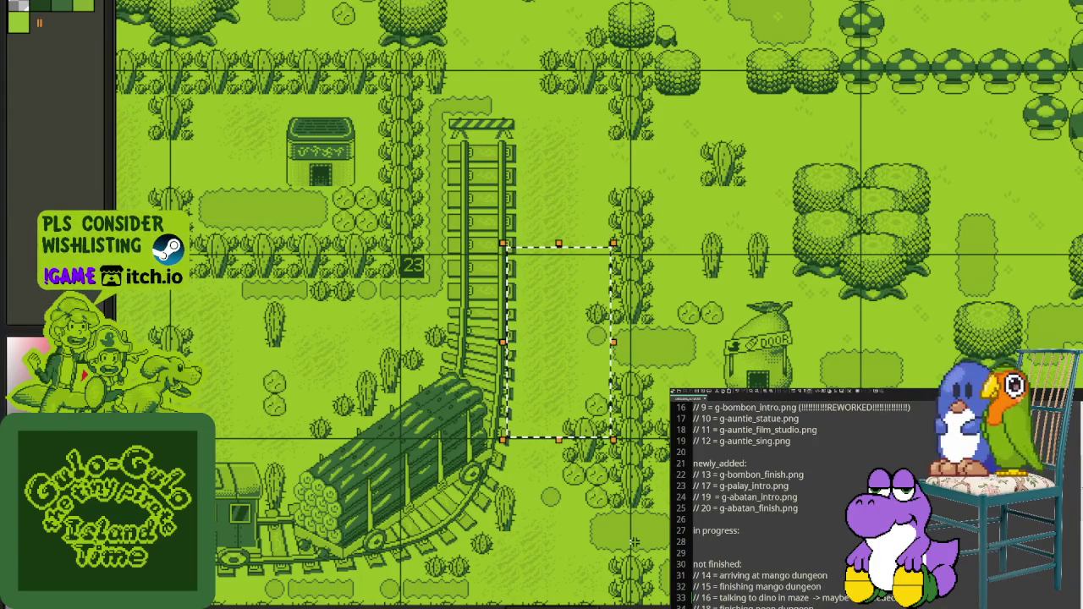
left_click(615, 331)
mouse_move(615, 332)
left_mouse_down()
mouse_move(630, 414)
mouse_move(600, 475)
left_mouse_up()
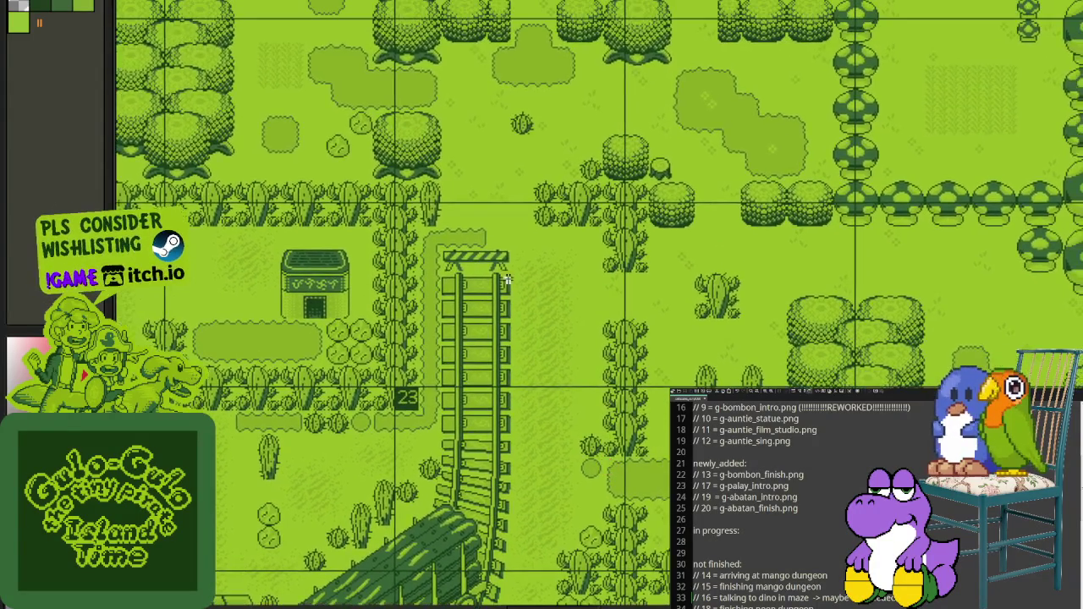
scroll(434, 158, "up", 3)
left_click_drag(361, 51, 665, 592)
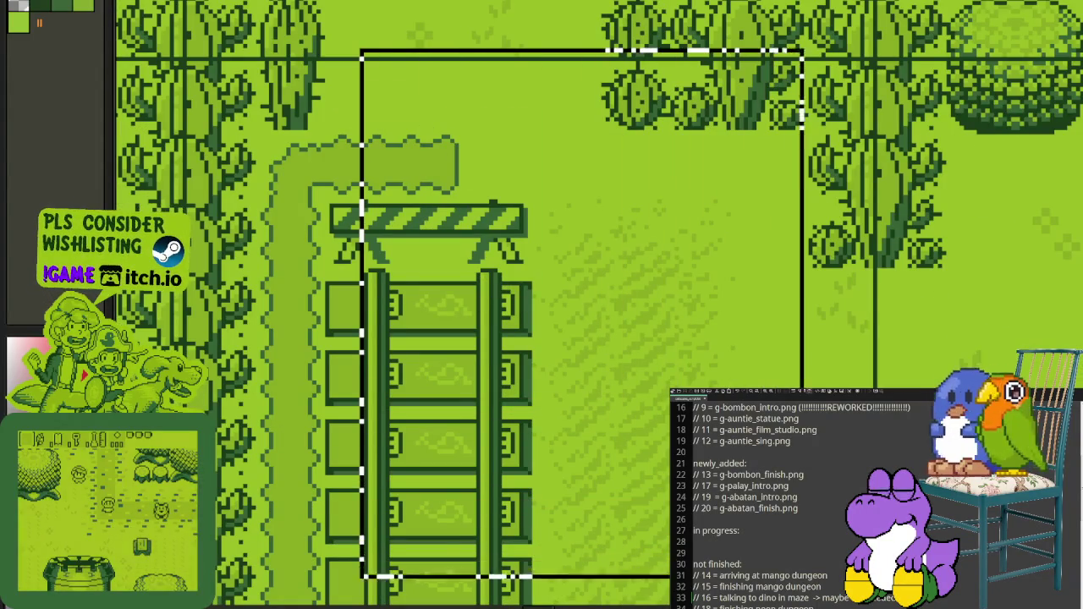
left_click(433, 119)
scroll(799, 111, "down", 1)
left_click_drag(816, 95, 416, 438)
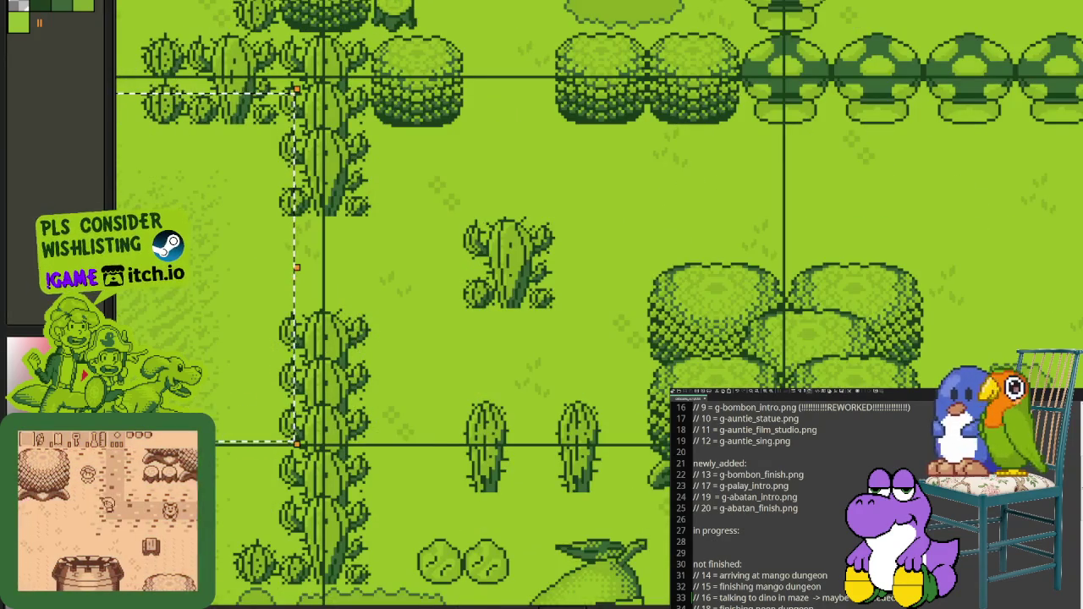
scroll(676, 237, "down", 3)
scroll(579, 456, "up", 3)
left_click_drag(580, 456, 291, 314)
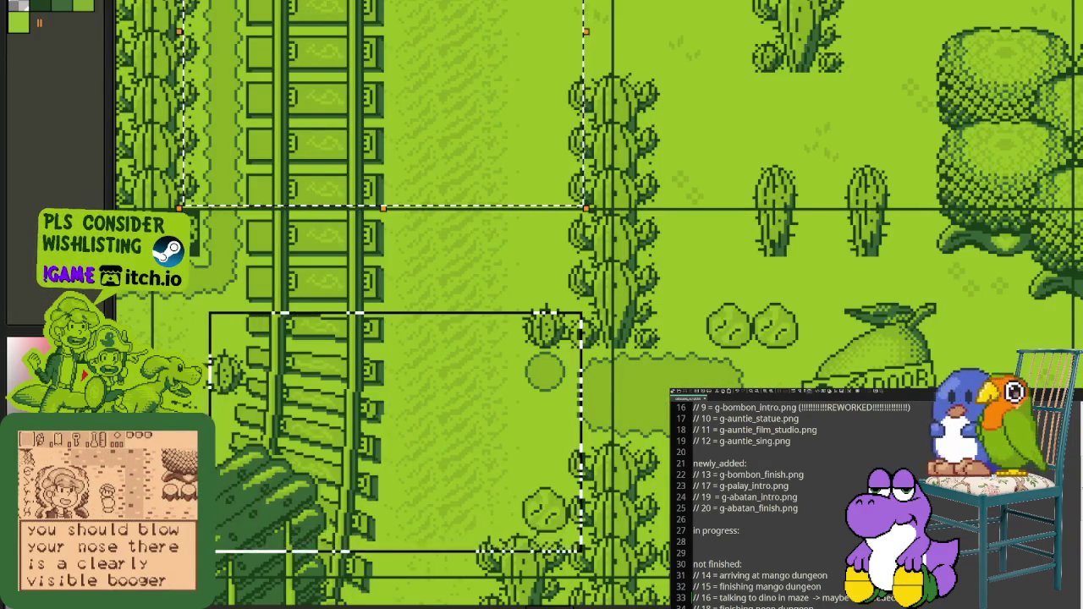
scroll(508, 338, "down", 2)
scroll(741, 312, "up", 2)
scroll(833, 402, "down", 1)
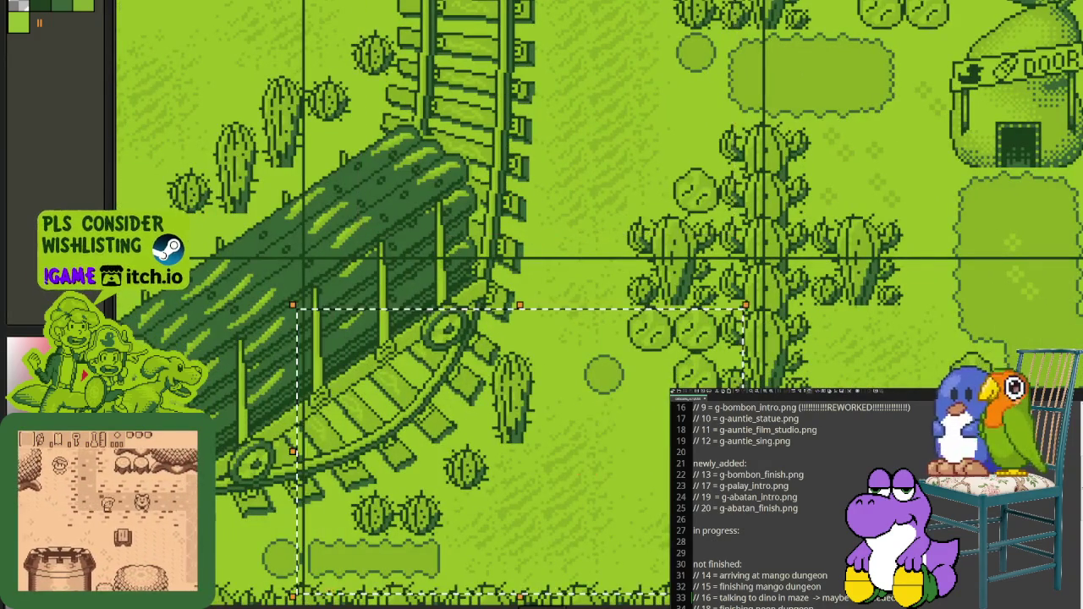
scroll(833, 402, "down", 2)
scroll(834, 402, "down", 2)
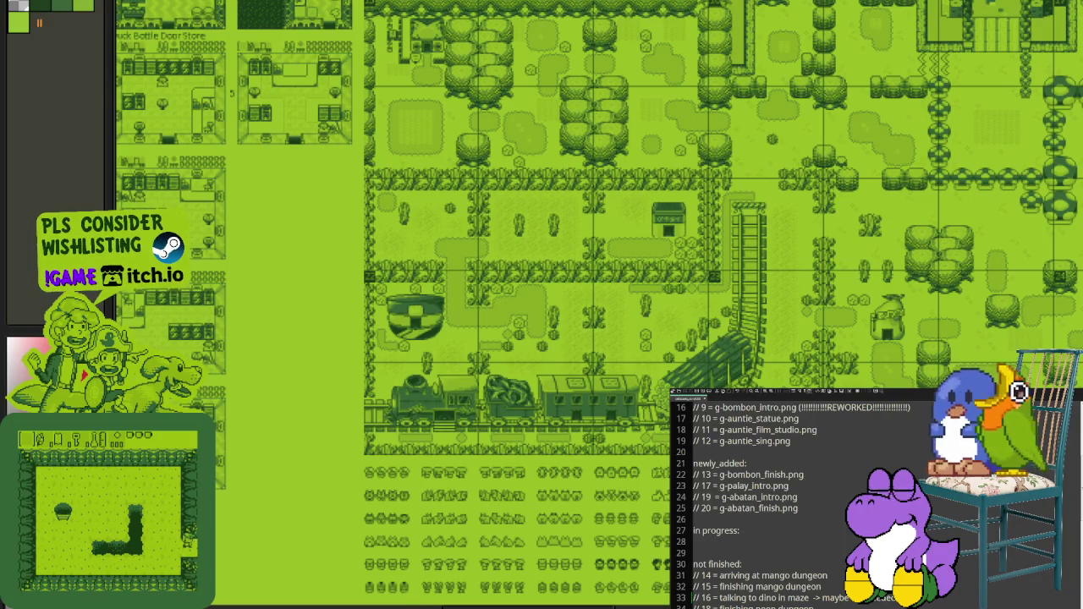
Step: Zoom in and trial-mark the grass strip and upper patch beside the rail track, then clear them
scroll(434, 452, "up", 2)
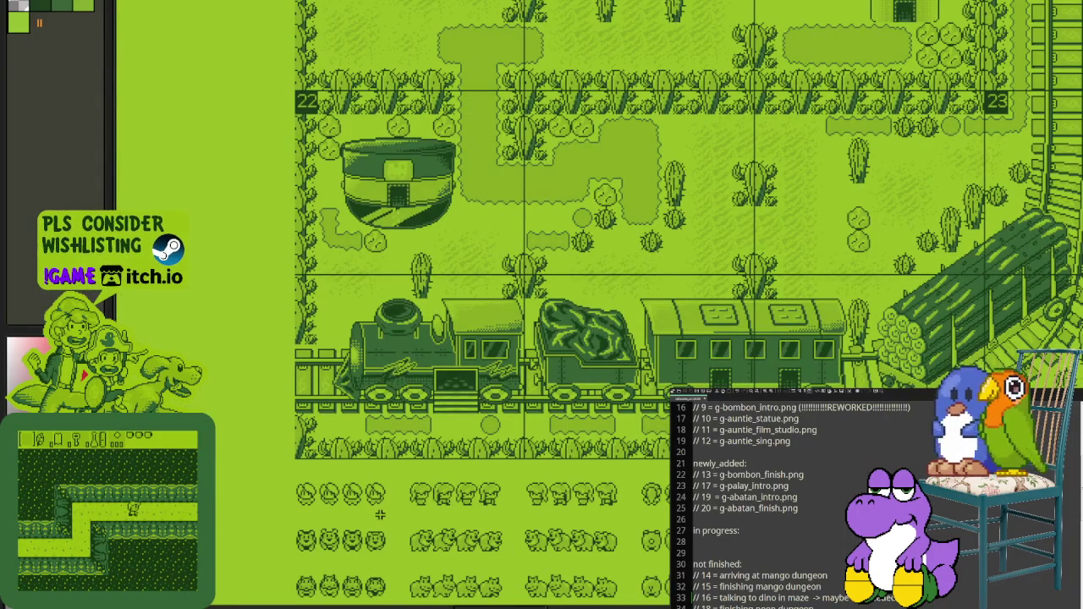
scroll(380, 514, "down", 3)
scroll(507, 385, "up", 2)
scroll(508, 385, "up", 1)
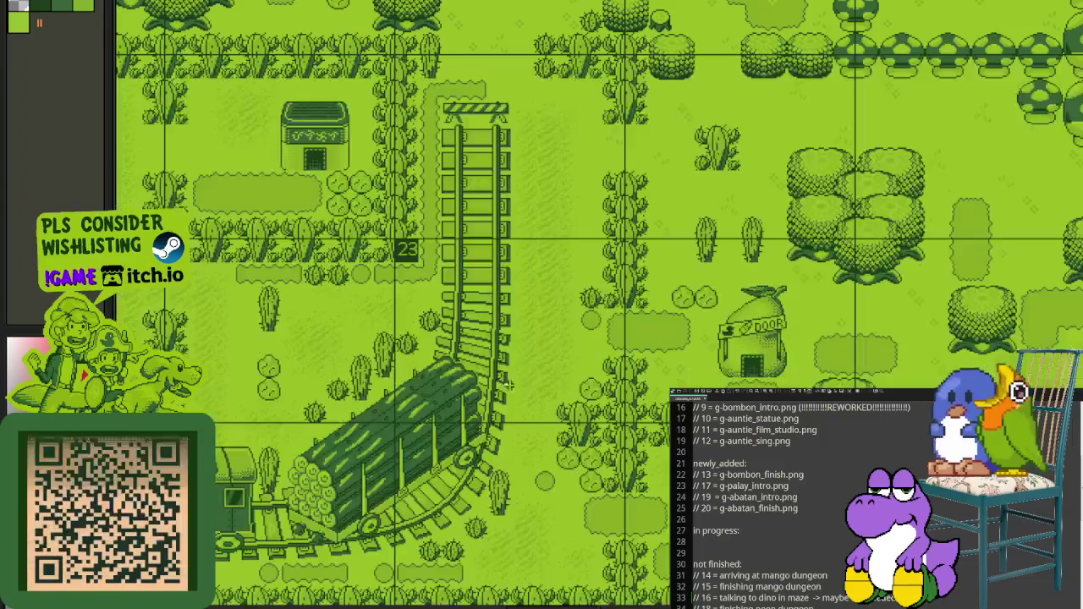
left_click_drag(501, 283, 596, 582)
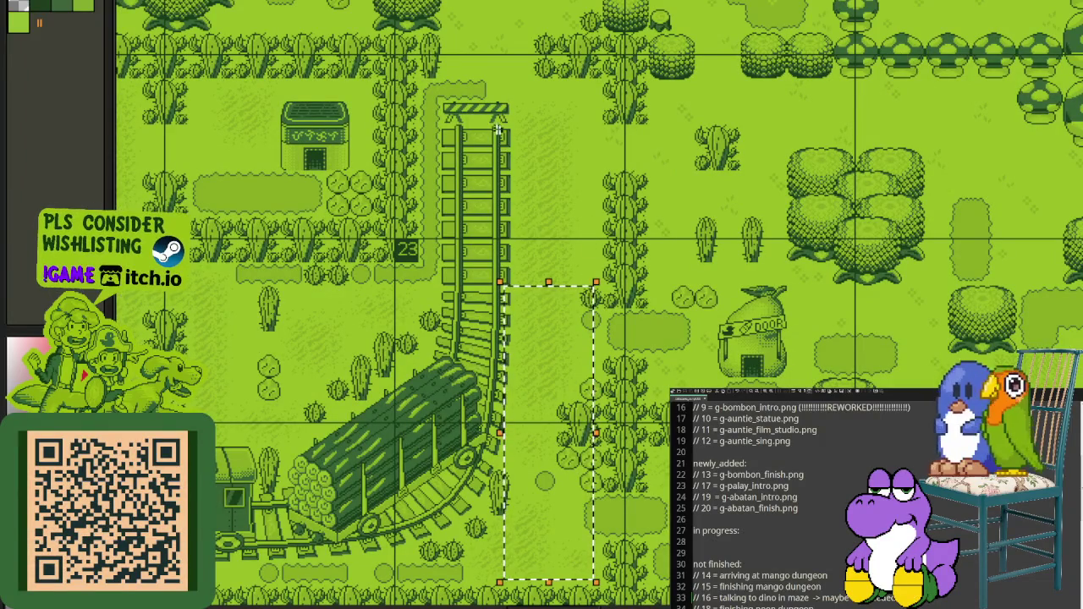
left_click_drag(499, 123, 590, 256)
left_click(666, 318)
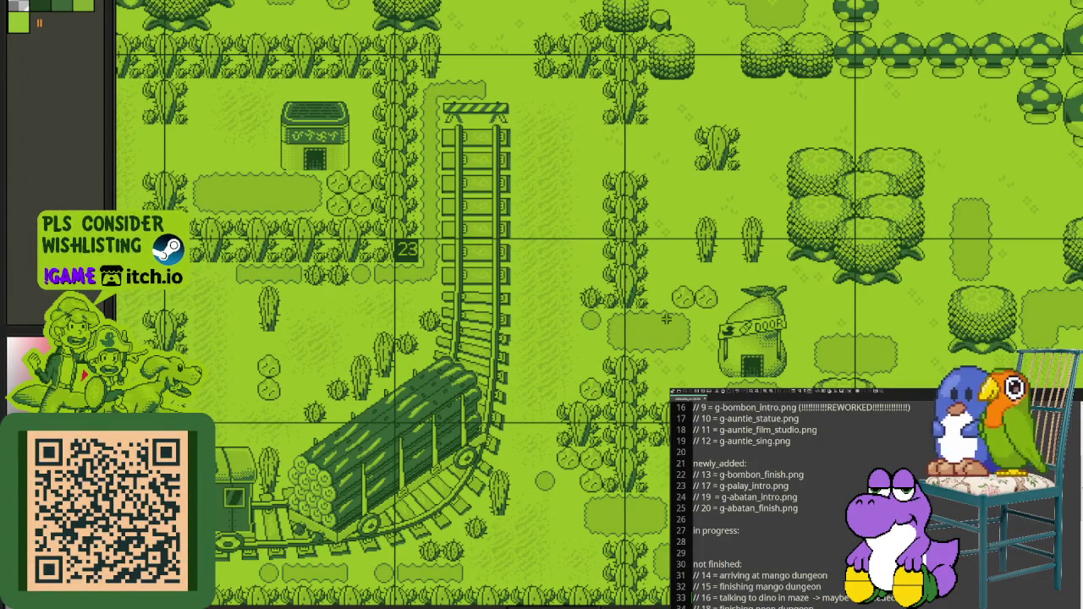
Step: Pan around the rail track, the trees above the barrier and the DOOR house
scroll(665, 316, "down", 1)
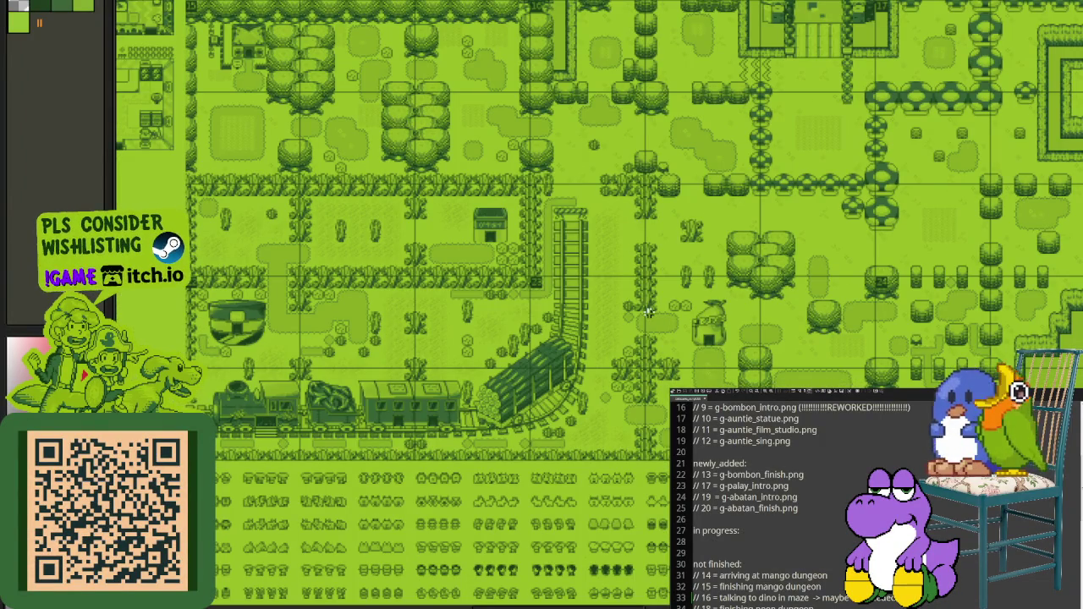
scroll(664, 403, "up", 2)
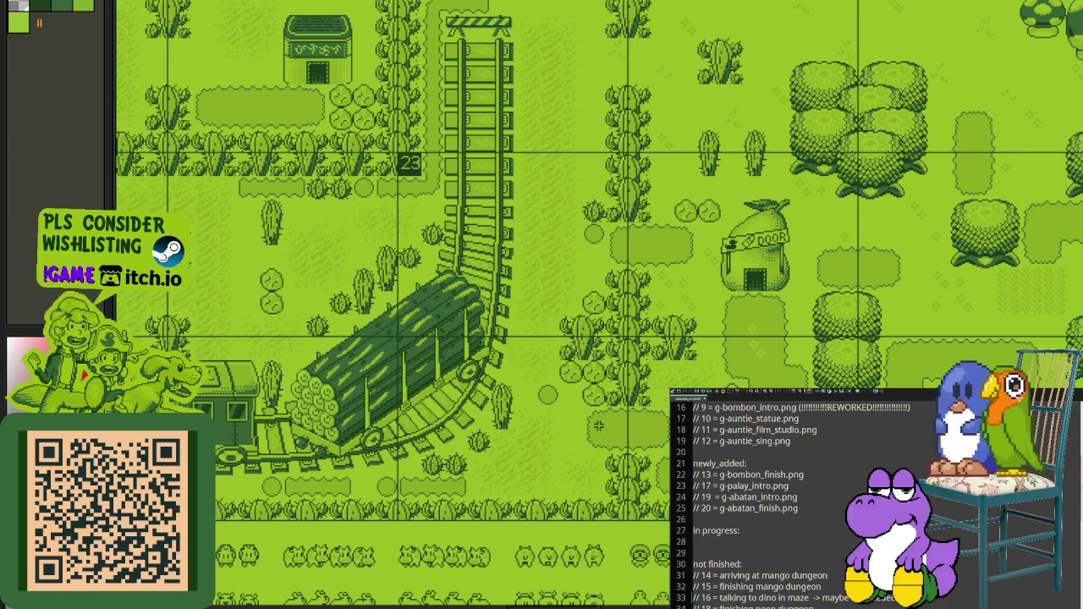
left_click_drag(597, 279, 486, 340)
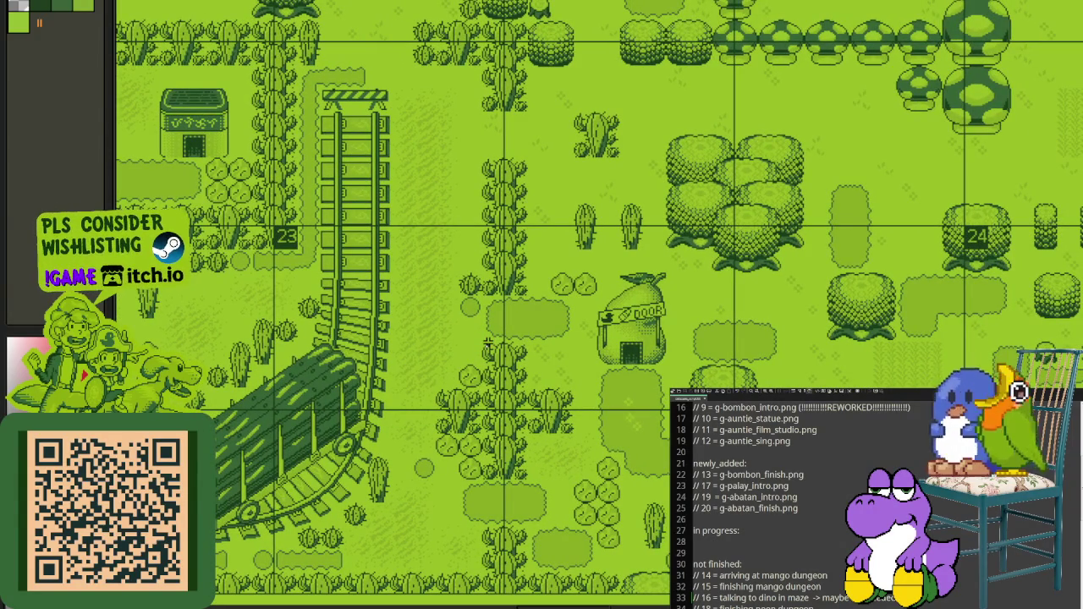
mouse_move(487, 341)
left_mouse_down()
mouse_move(587, 451)
mouse_move(609, 544)
left_mouse_up()
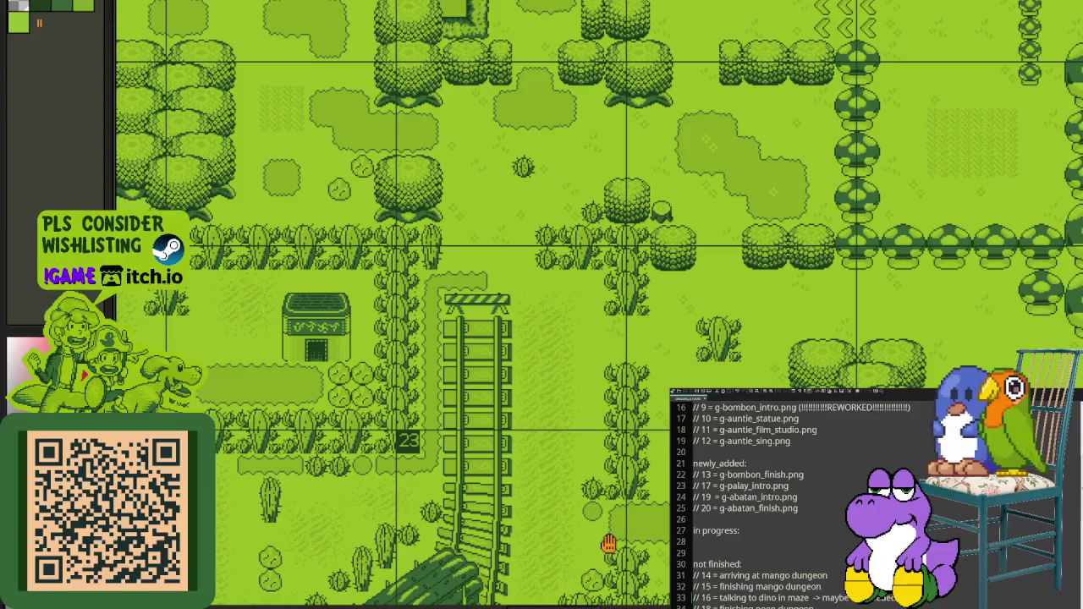
mouse_move(608, 544)
left_mouse_down()
mouse_move(526, 430)
mouse_move(439, 372)
left_mouse_up()
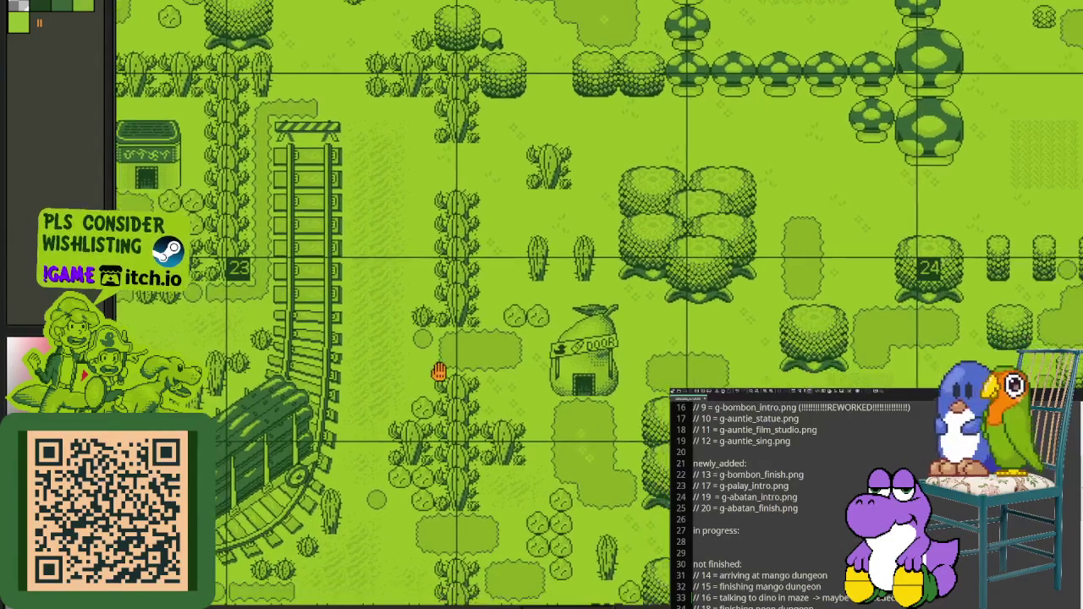
Step: Zoom in and marquee the row of cacti beside the track
scroll(440, 373, "down", 3)
scroll(384, 256, "up", 2)
scroll(423, 229, "up", 2)
scroll(449, 314, "down", 1)
scroll(382, 260, "up", 1)
mouse_move(278, 169)
left_mouse_down()
mouse_move(592, 254)
mouse_move(664, 531)
mouse_move(726, 355)
left_mouse_up()
scroll(592, 254, "down", 1)
scroll(648, 301, "up", 1)
scroll(648, 300, "up", 1)
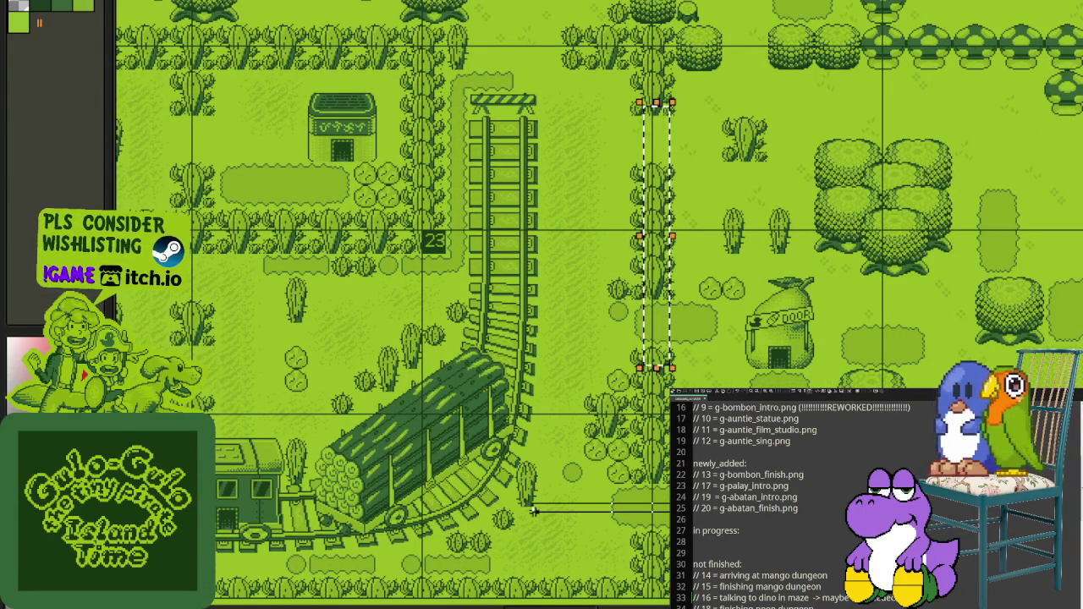
Step: Try marquee strips around the log wagon, track and station house, then clear them
left_click_drag(632, 500, 554, 517)
left_click_drag(585, 450, 560, 96)
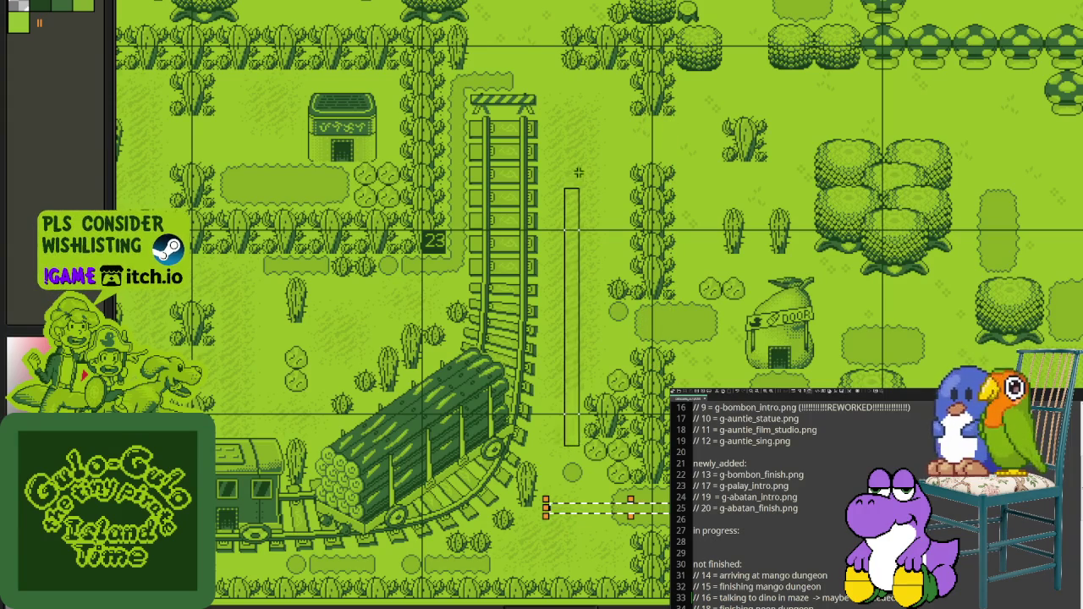
scroll(436, 176, "left", 5)
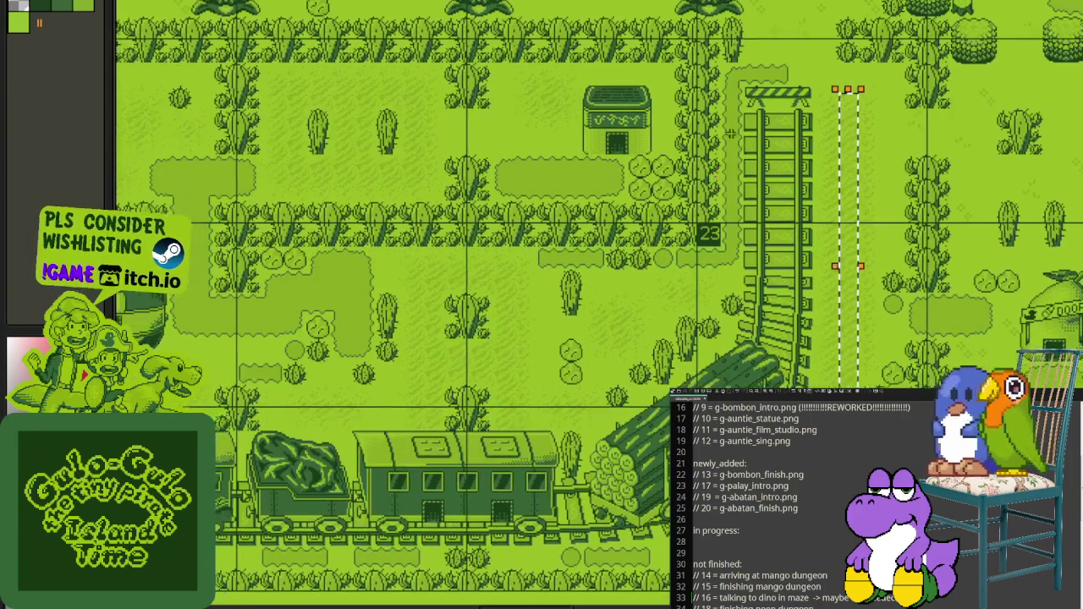
left_click_drag(731, 120, 295, 354)
left_click(243, 326)
Step: Zoom around the rail barrier and track, marking the area around them
scroll(418, 186, "up", 2)
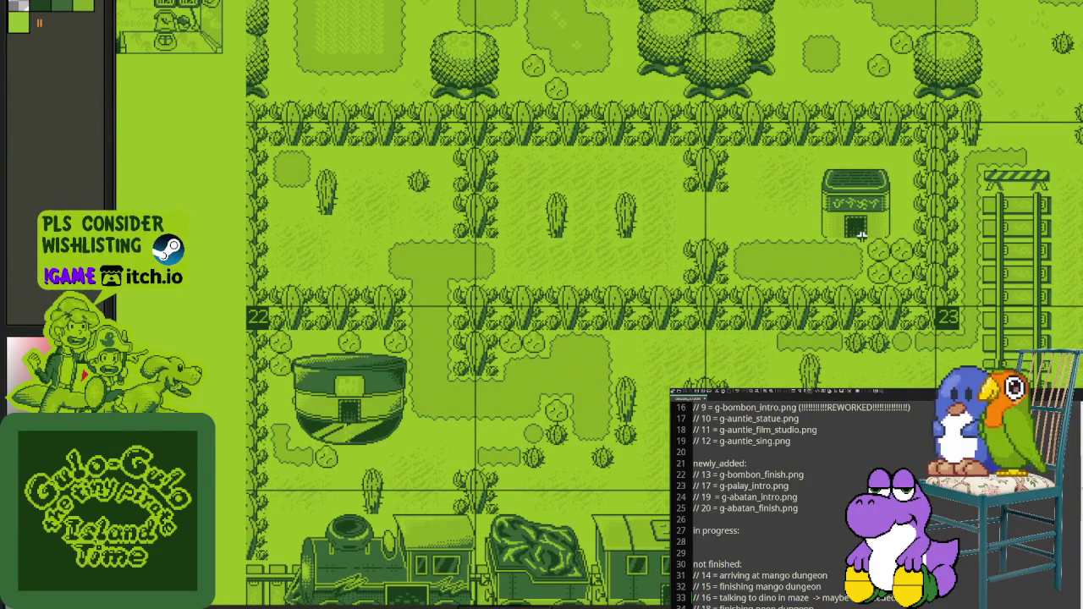
scroll(846, 227, "down", 2)
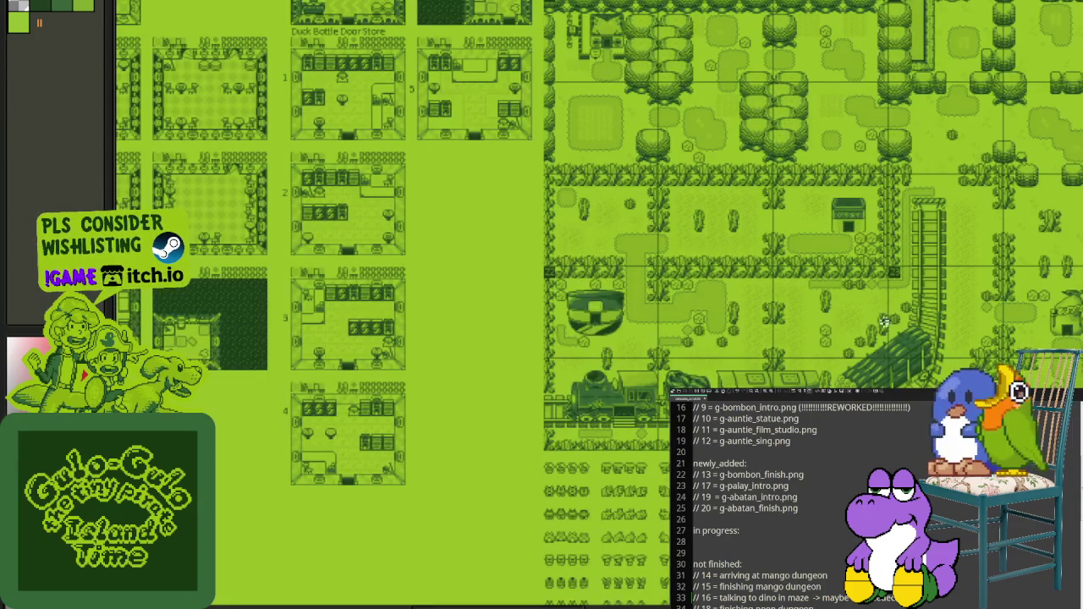
scroll(920, 364, "up", 2)
scroll(919, 364, "up", 1)
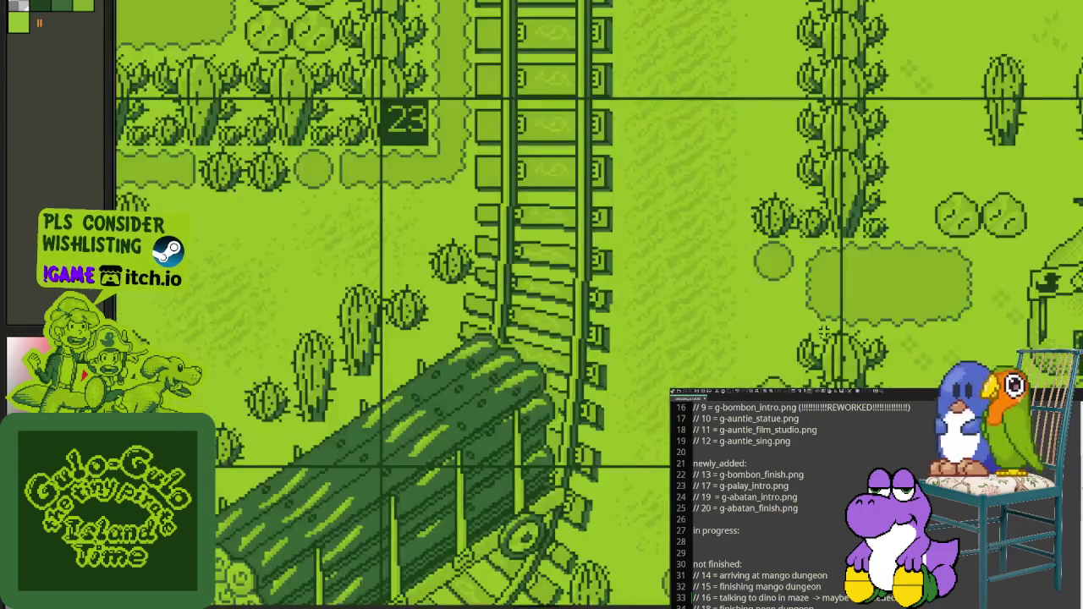
scroll(919, 364, "up", 2)
scroll(767, 401, "down", 2)
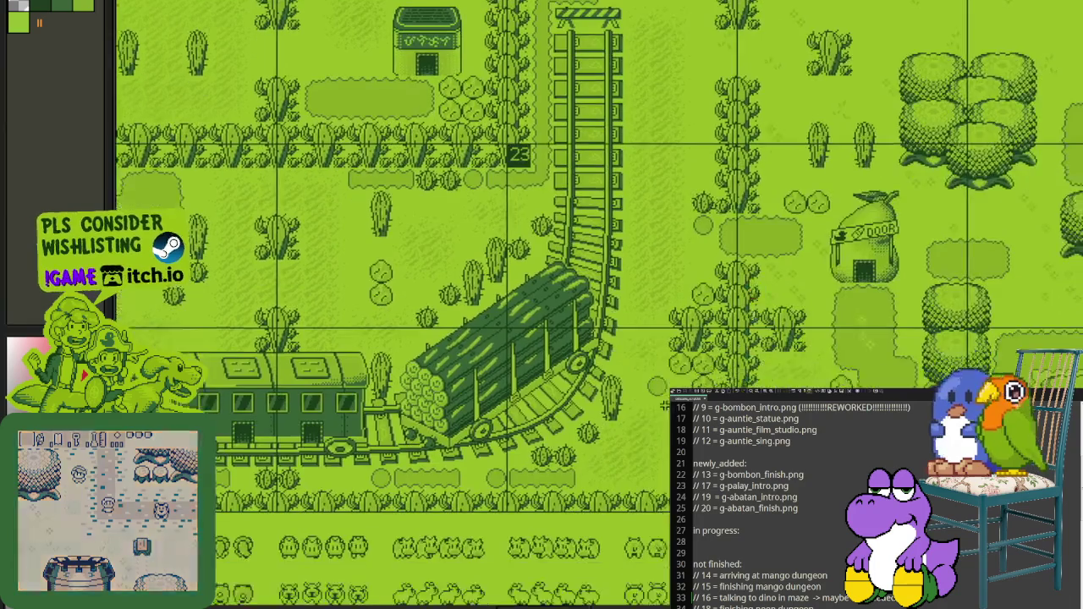
scroll(507, 279, "up", 3)
left_click_drag(507, 279, 829, 580)
scroll(541, 305, "down", 3)
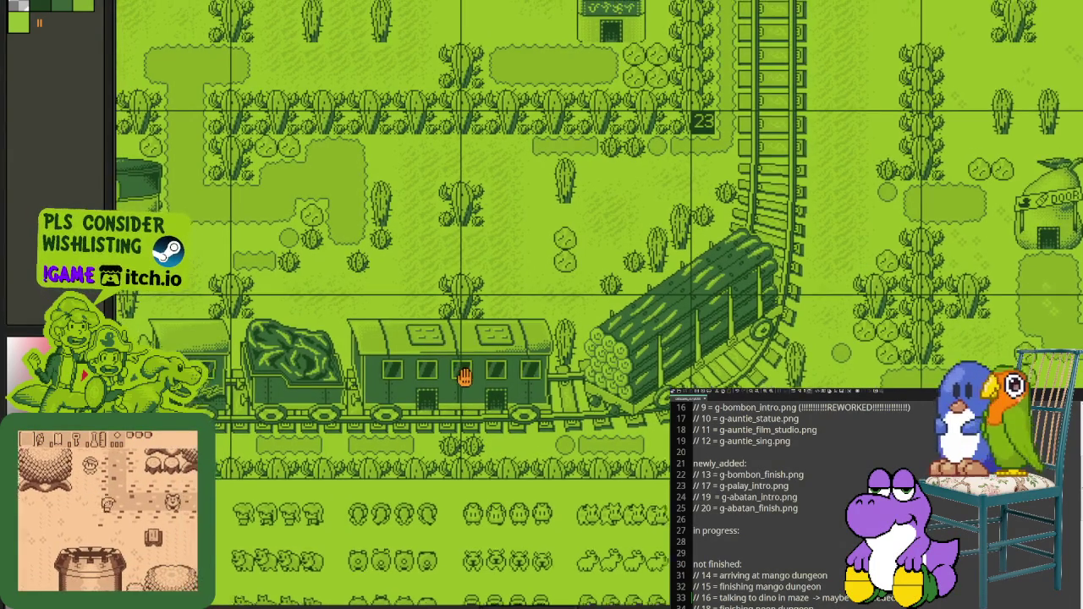
Step: Pan to frame the locomotive, coal, passenger and log wagons on the curving track
left_click_drag(486, 370, 526, 415)
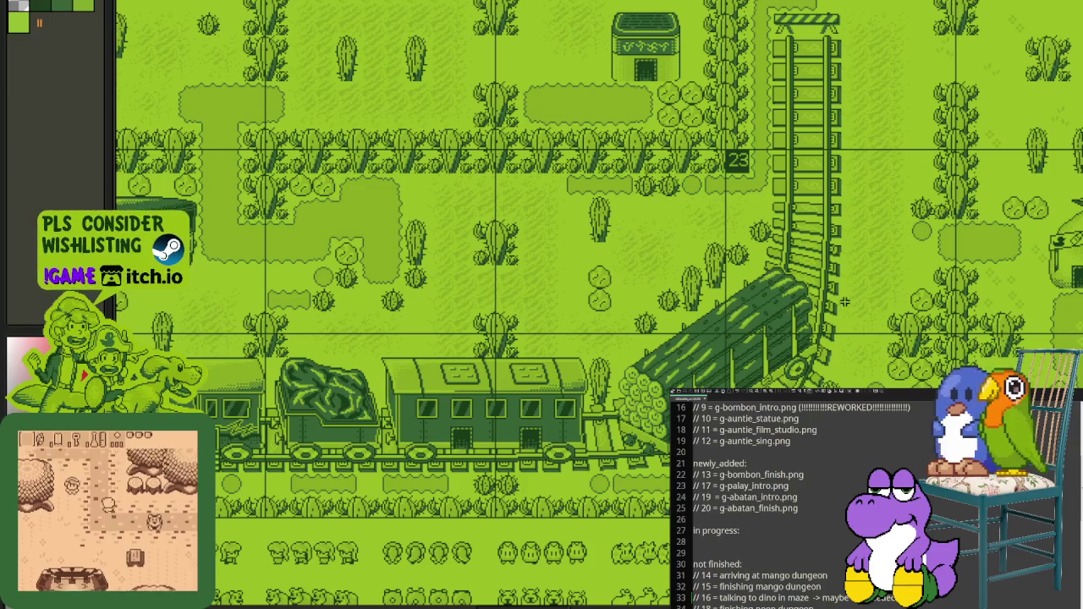
left_click_drag(861, 159, 850, 337)
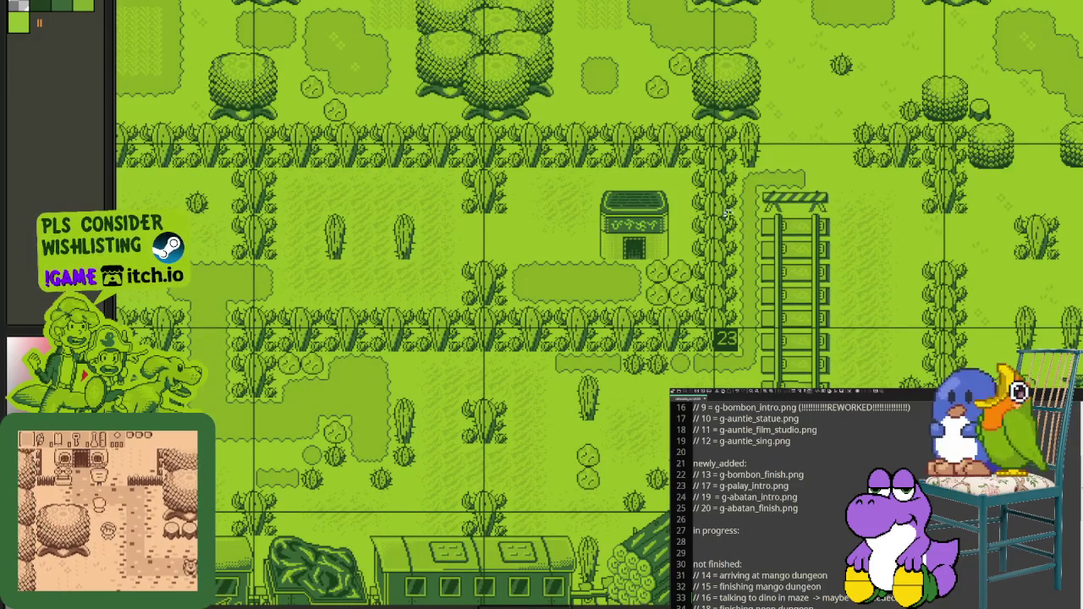
left_click_drag(105, 560, 201, 390)
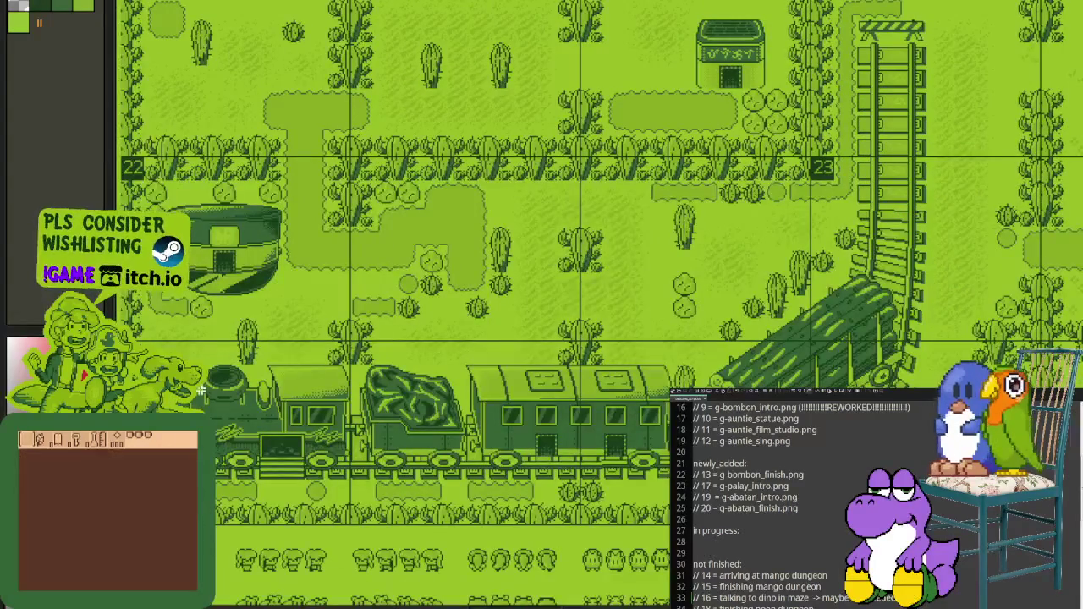
scroll(305, 406, "up", 1)
scroll(305, 407, "up", 2)
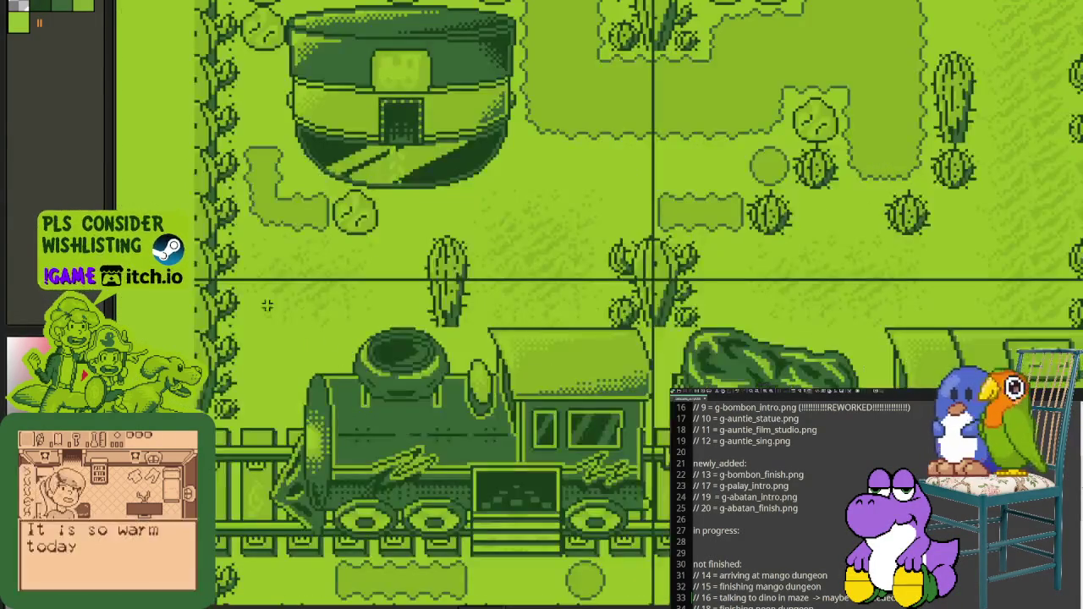
left_click_drag(262, 300, 658, 585)
scroll(655, 535, "down", 3)
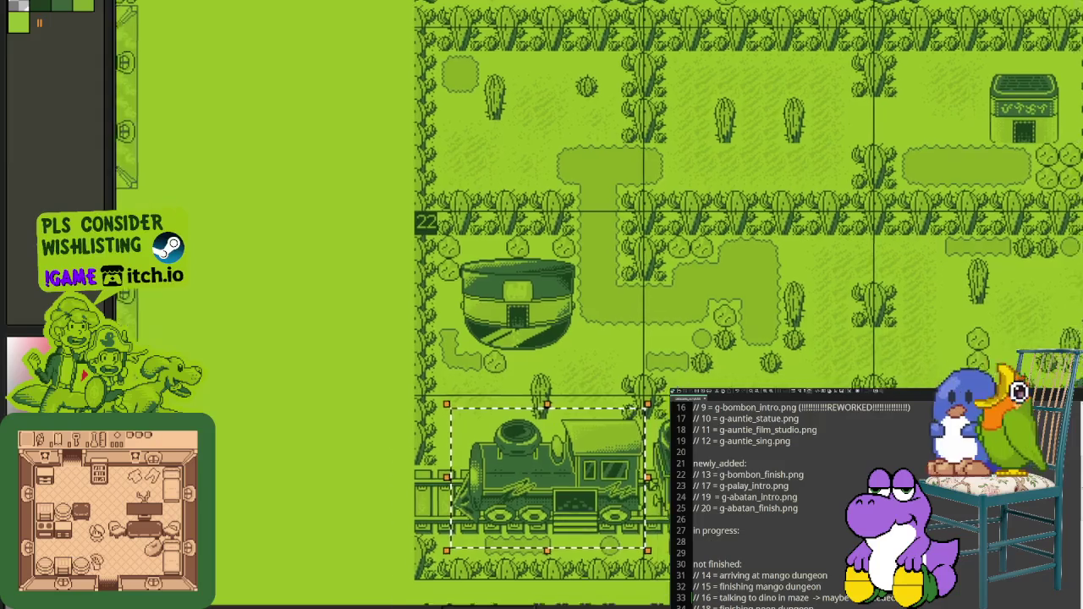
scroll(603, 550, "up", 2)
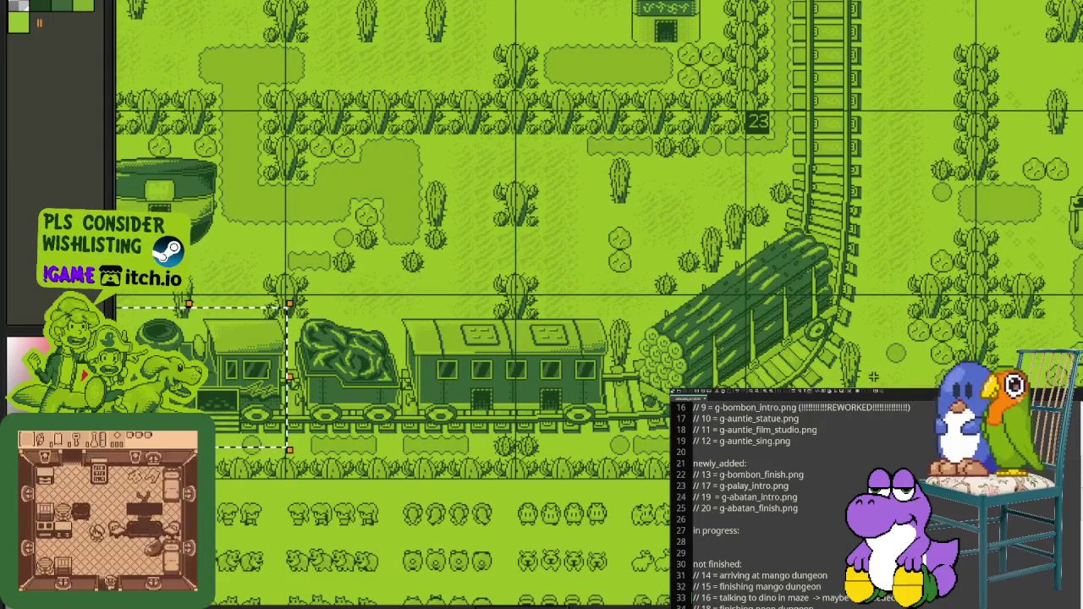
left_click_drag(592, 254, 524, 377)
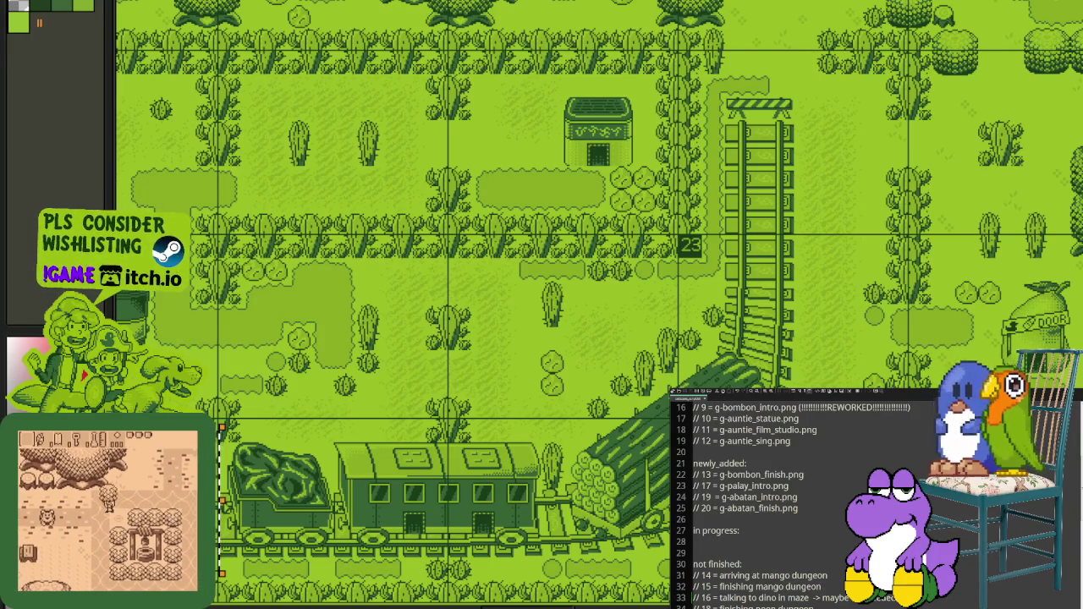
Step: Zoom and scroll the canvas toward the forest area around tile 23
scroll(774, 90, "up", 2)
scroll(774, 90, "down", 3)
scroll(774, 89, "right", 5)
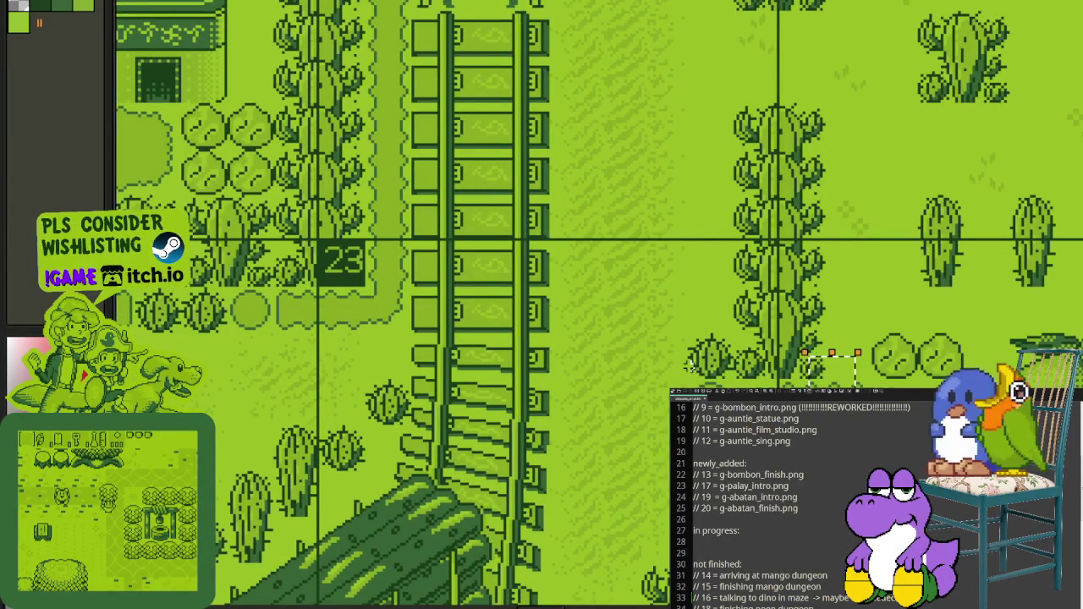
scroll(691, 361, "up", 5)
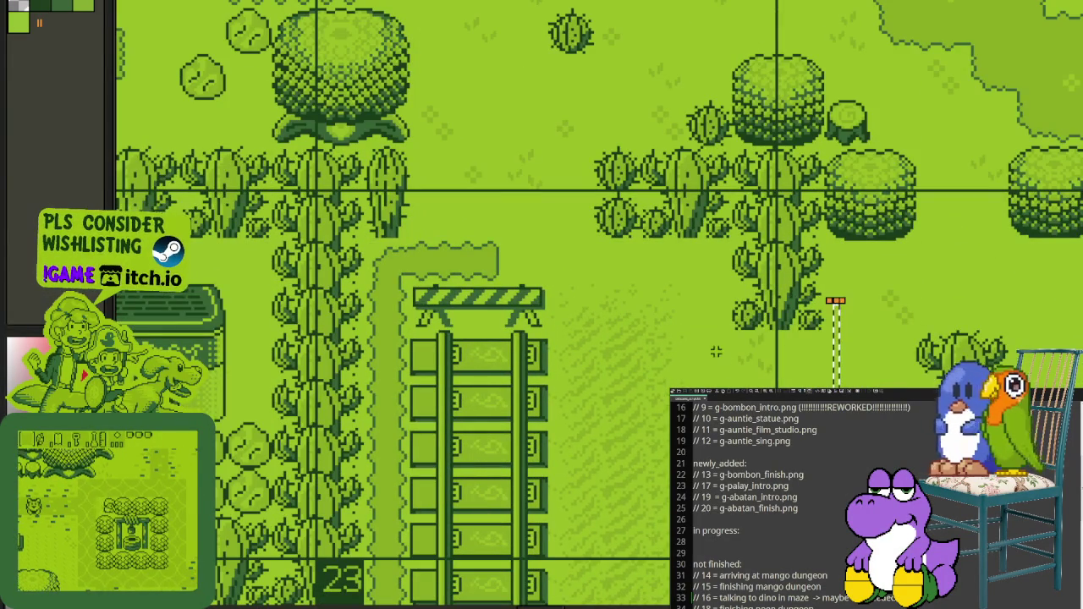
scroll(568, 253, "down", 2)
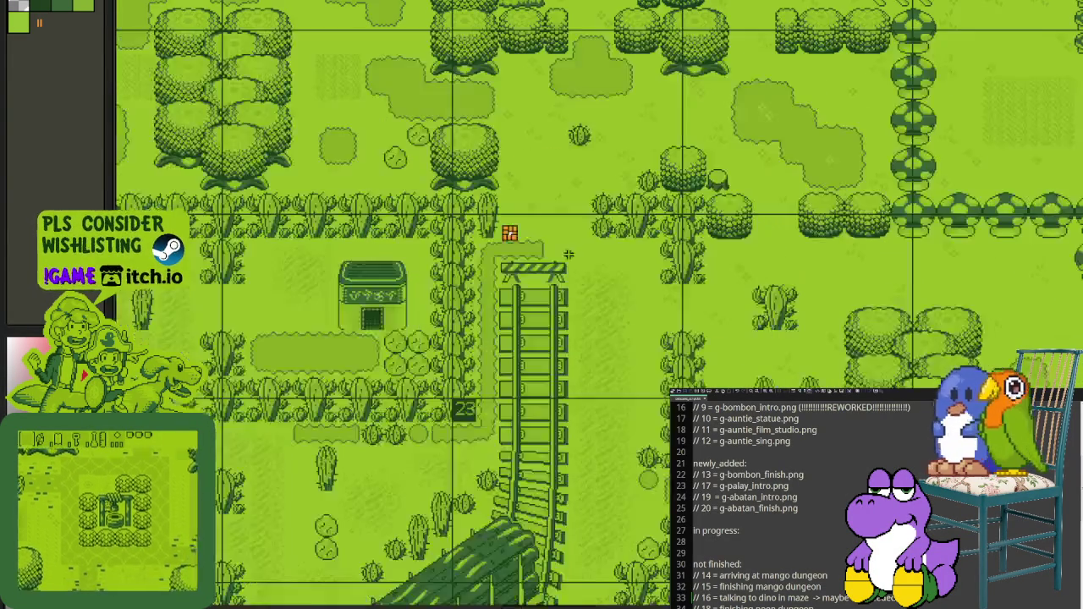
scroll(569, 254, "down", 2)
scroll(439, 359, "left", 2)
scroll(439, 360, "down", 3)
scroll(439, 360, "left", 3)
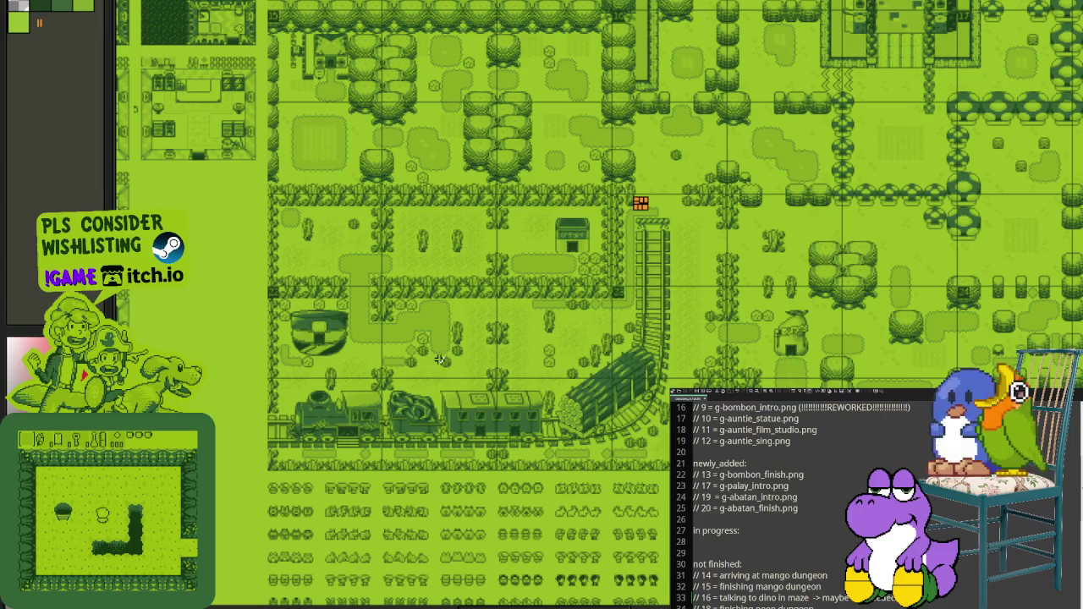
scroll(423, 333, "up", 2)
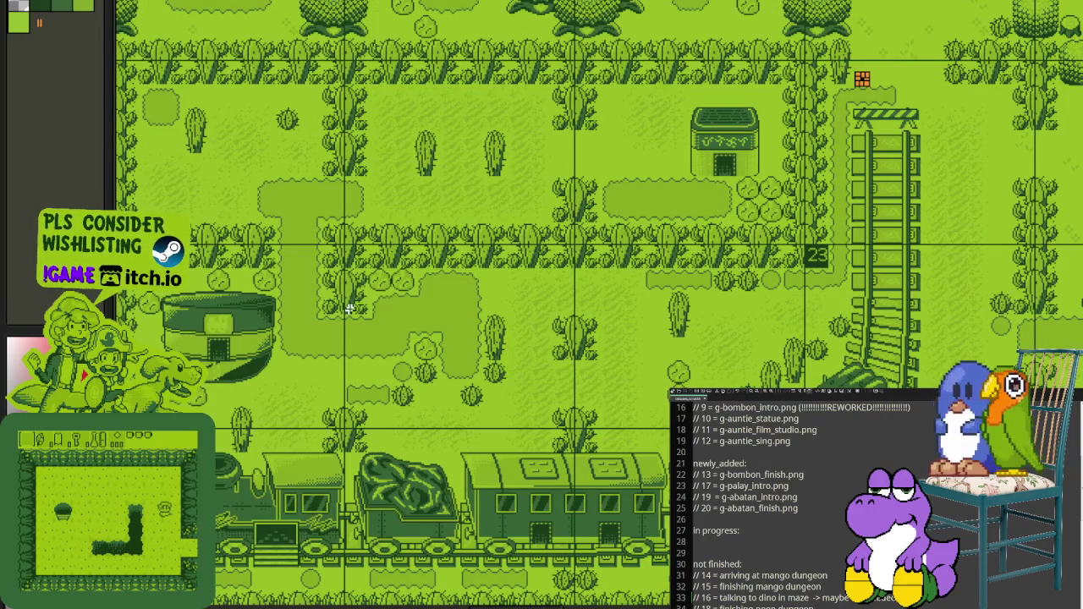
Step: Nudge the view to the round house, then bring the tracks near tile 23 into view
left_click_drag(725, 332, 764, 294)
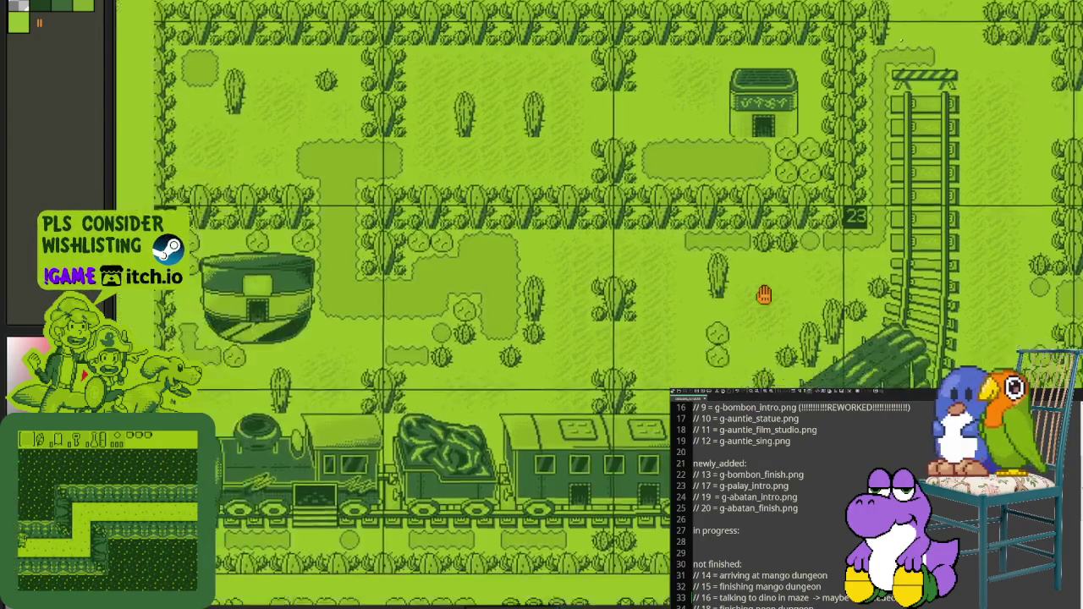
scroll(169, 313, "up", 3)
left_click(527, 385)
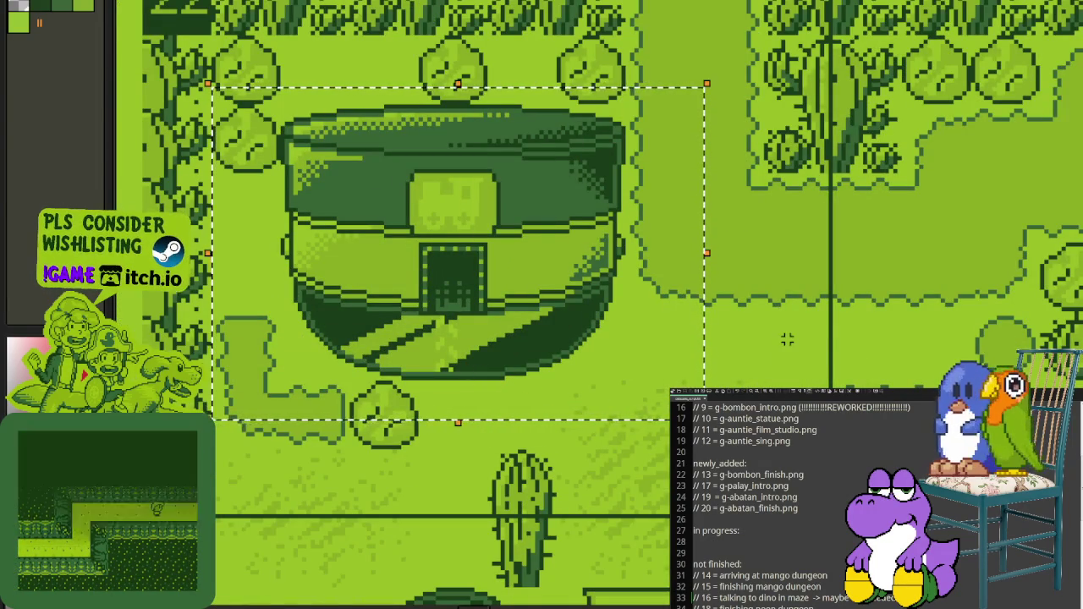
scroll(786, 339, "down", 3)
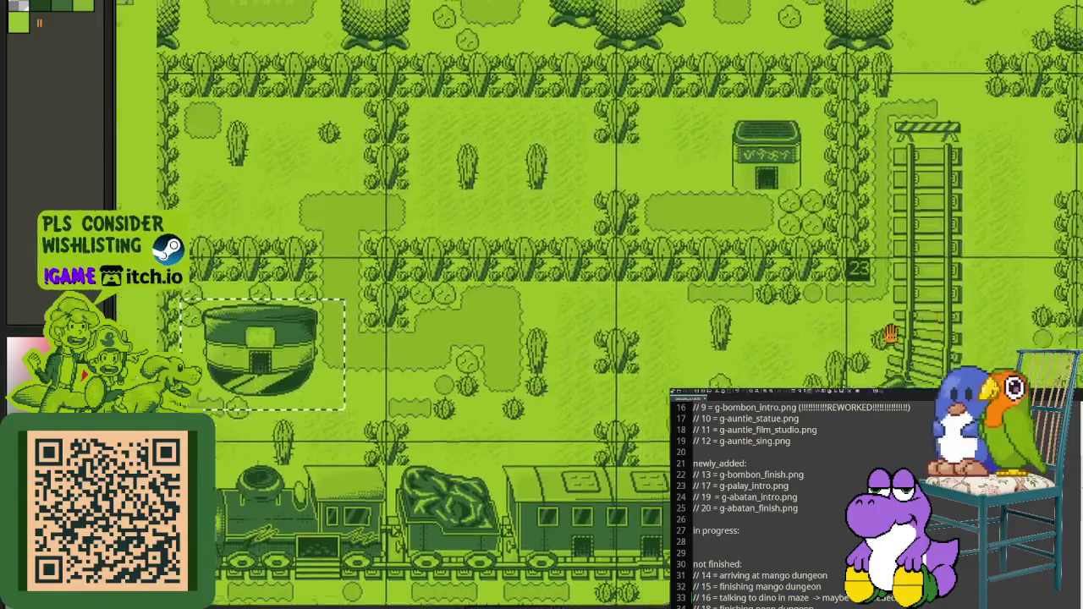
left_click_drag(888, 334, 665, 367)
scroll(677, 363, "up", 3)
scroll(785, 222, "up", 1)
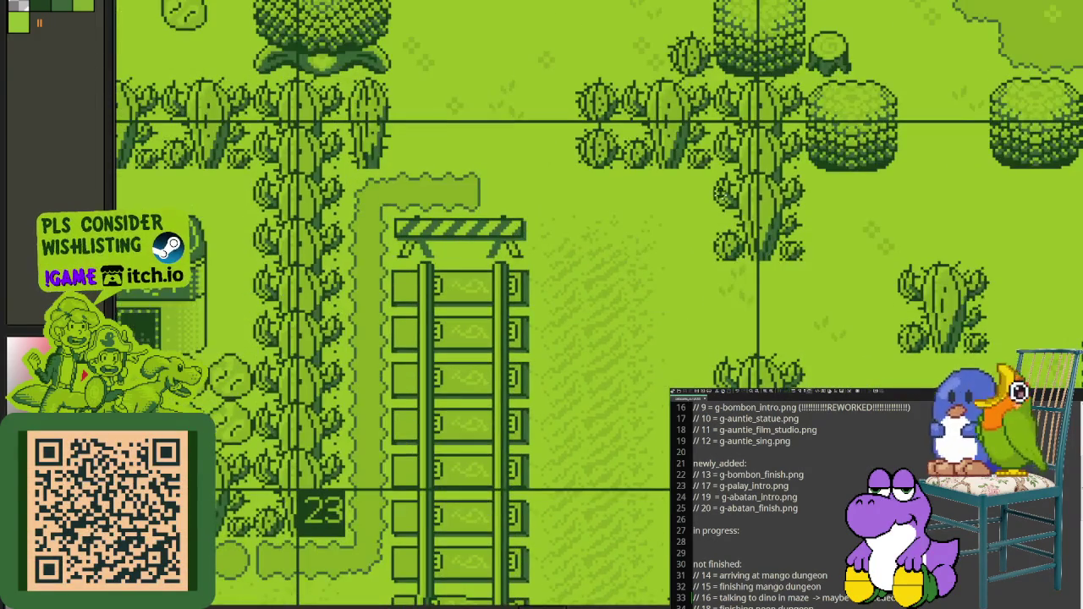
Step: Select the area above the track barrier and fine-tune the view around it
left_click_drag(388, 76, 624, 224)
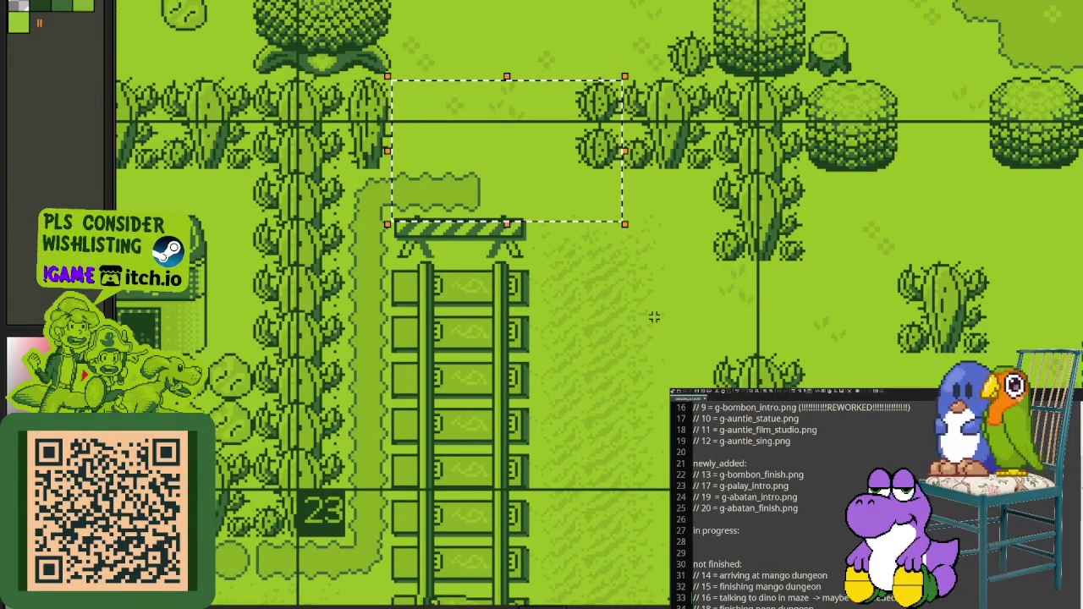
scroll(650, 317, "down", 2)
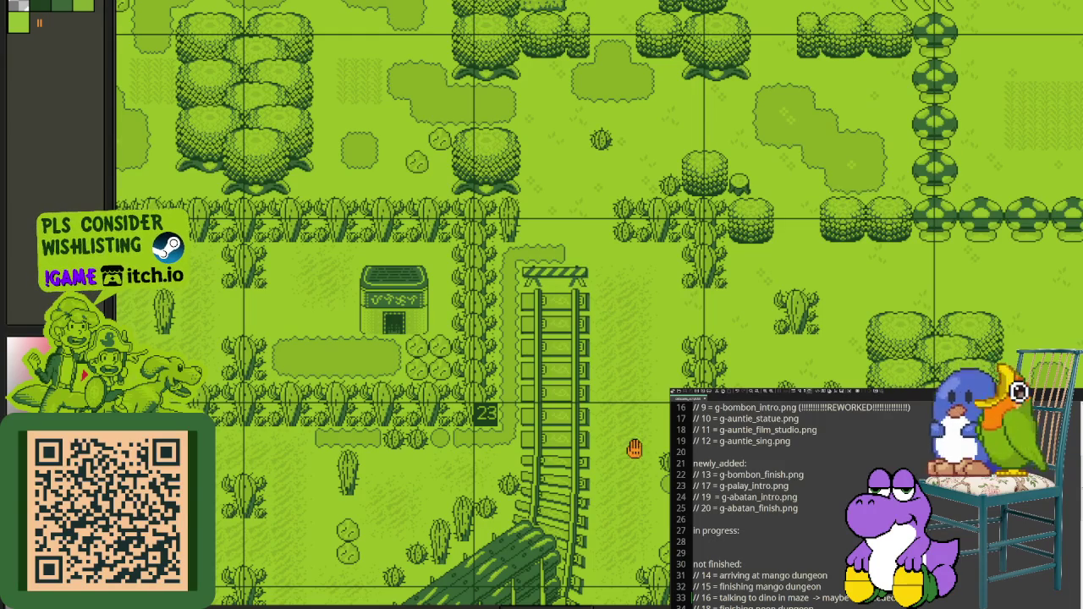
left_click_drag(635, 448, 643, 392)
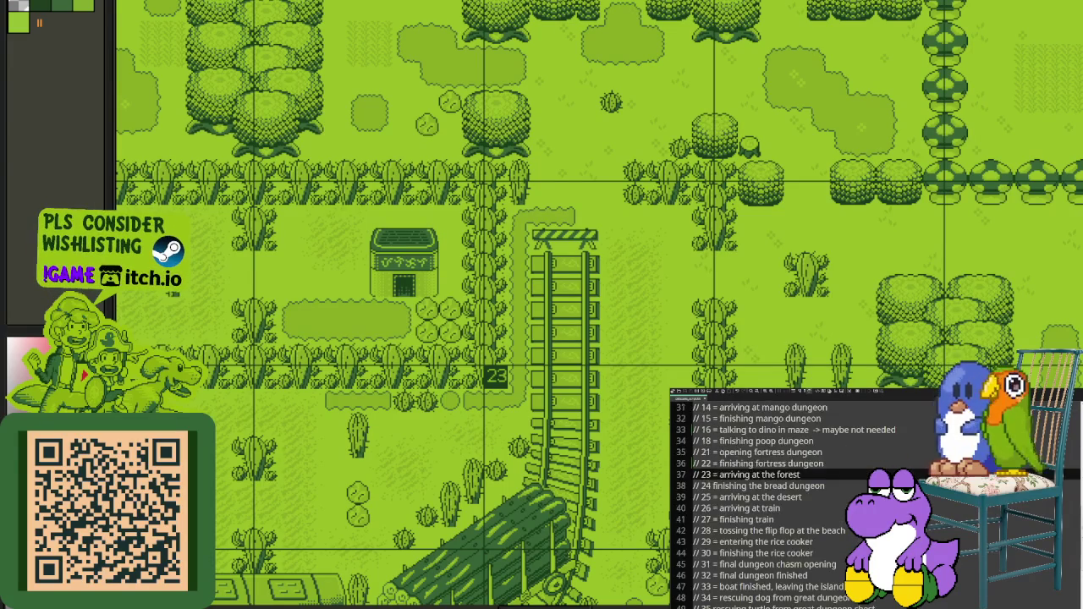
scroll(787, 499, "down", 3)
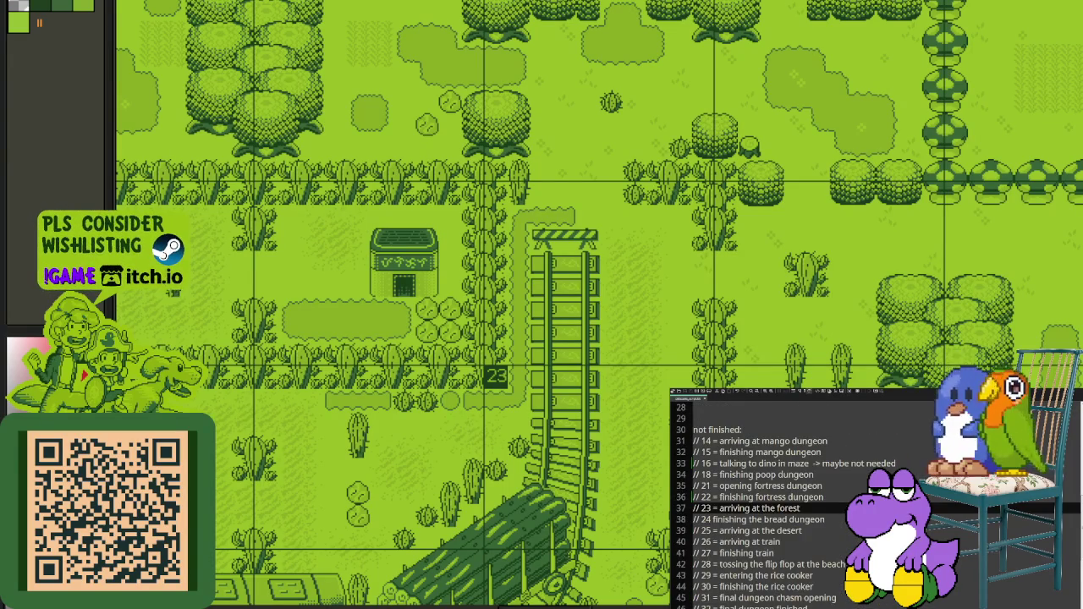
scroll(786, 499, "down", 2)
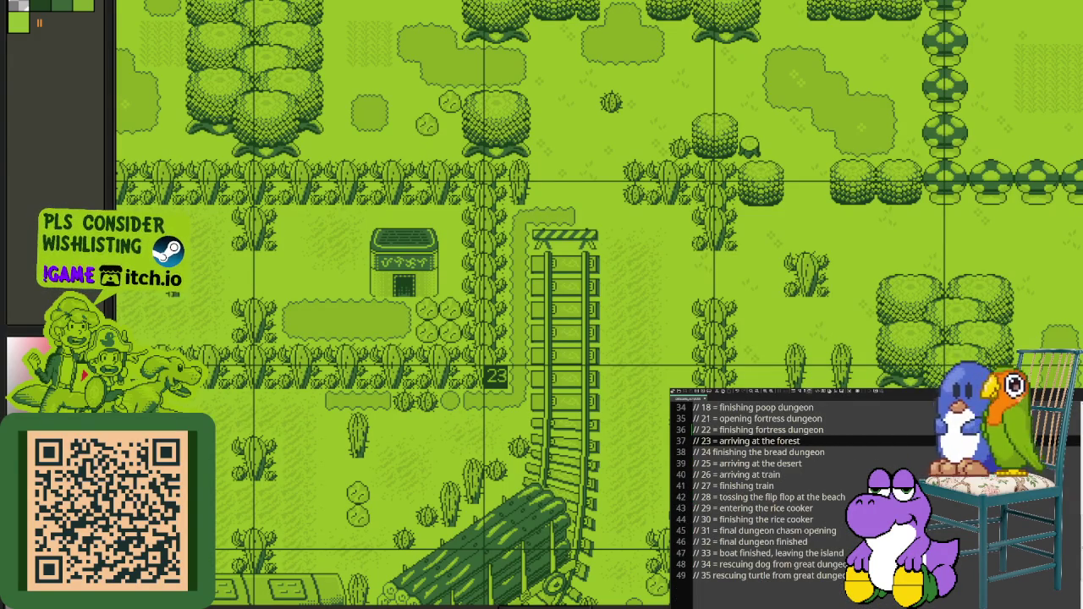
scroll(787, 499, "up", 1)
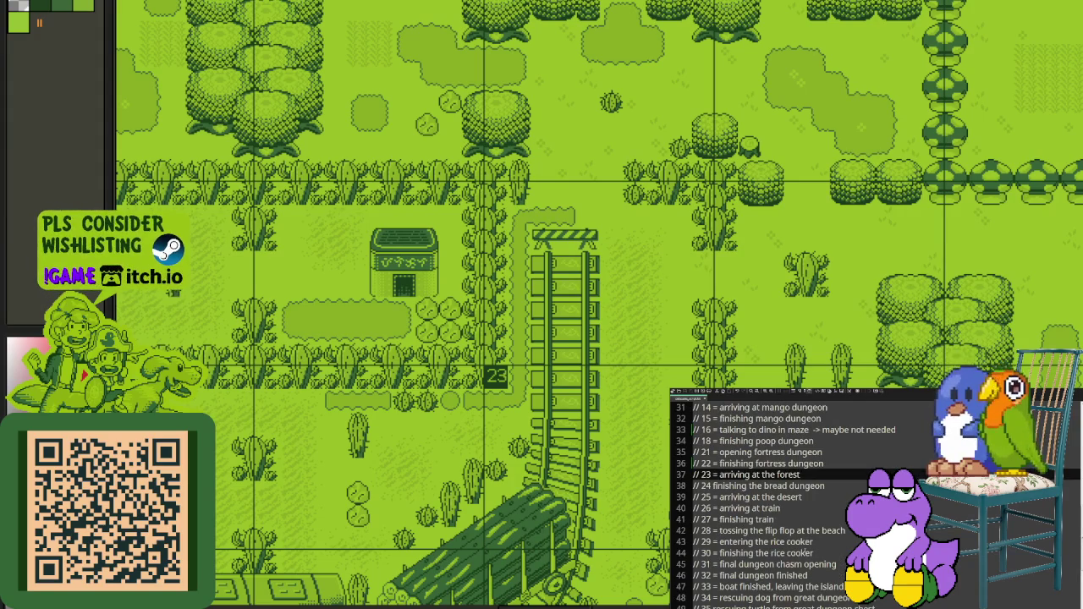
Step: Insert a new '///////' line in the notes above the train entry
scroll(787, 499, "up", 1)
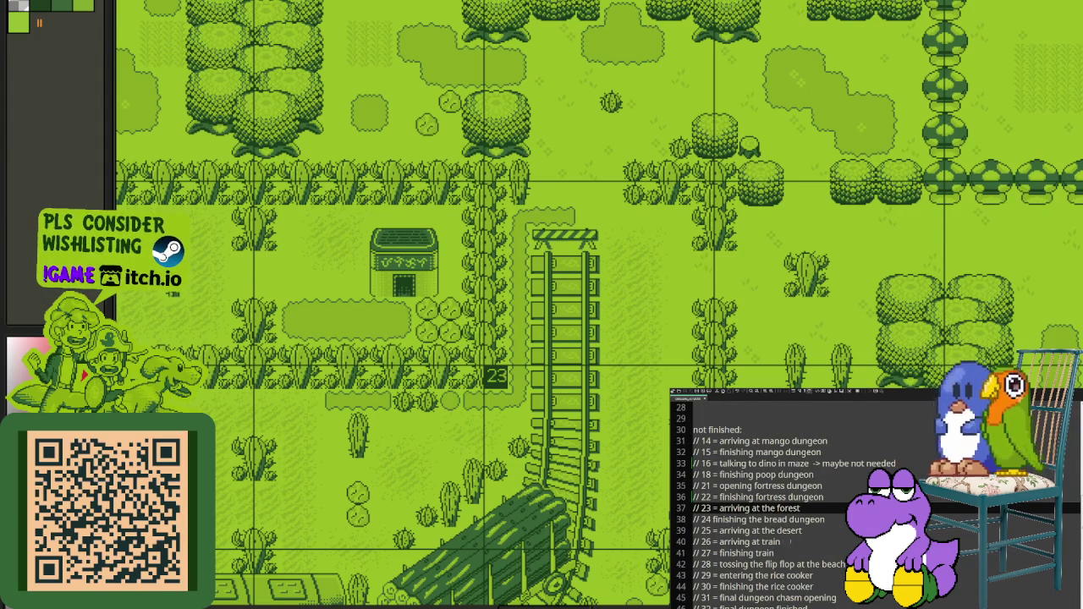
left_click(791, 542)
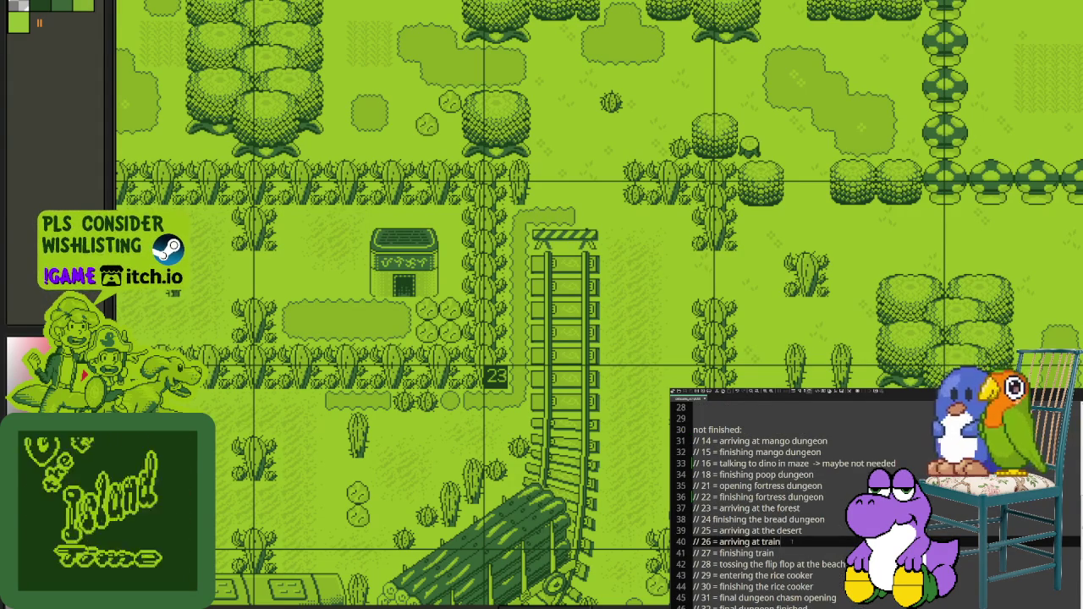
key("Up")
key("End")
key("Return")
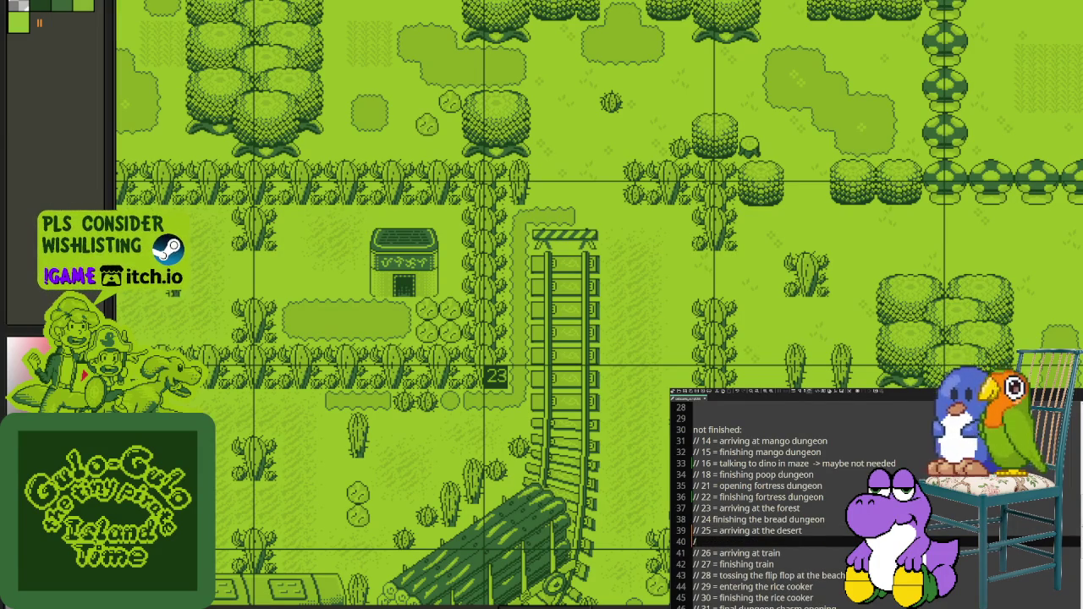
type("/////////////// most entrances into the dese")
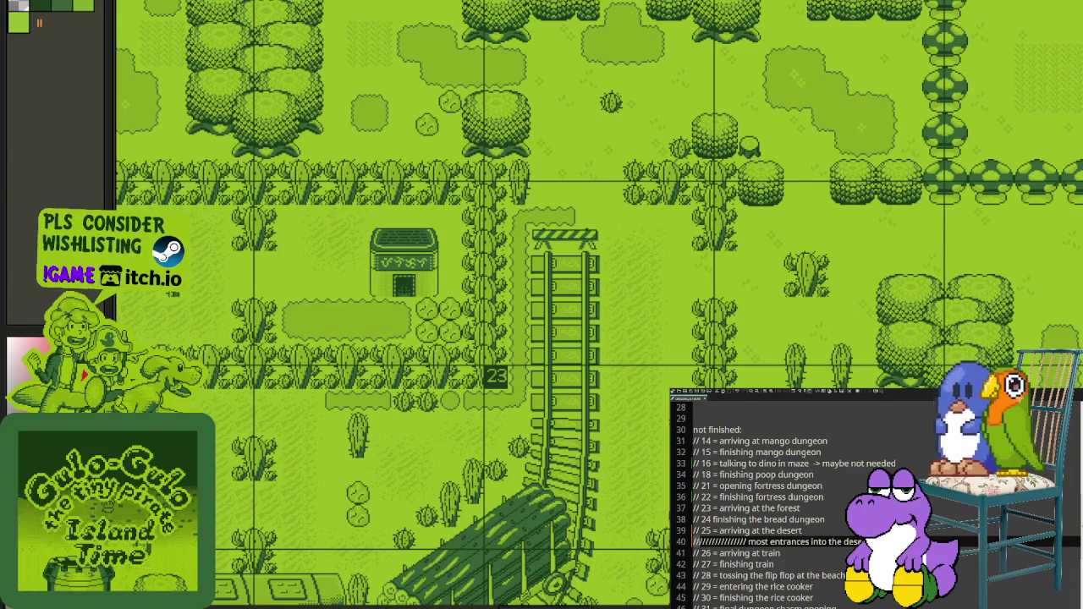
Step: Add a slash-prefixed note line saying the PLAYER has to talk to someone
key("Return")
type("//////////////")
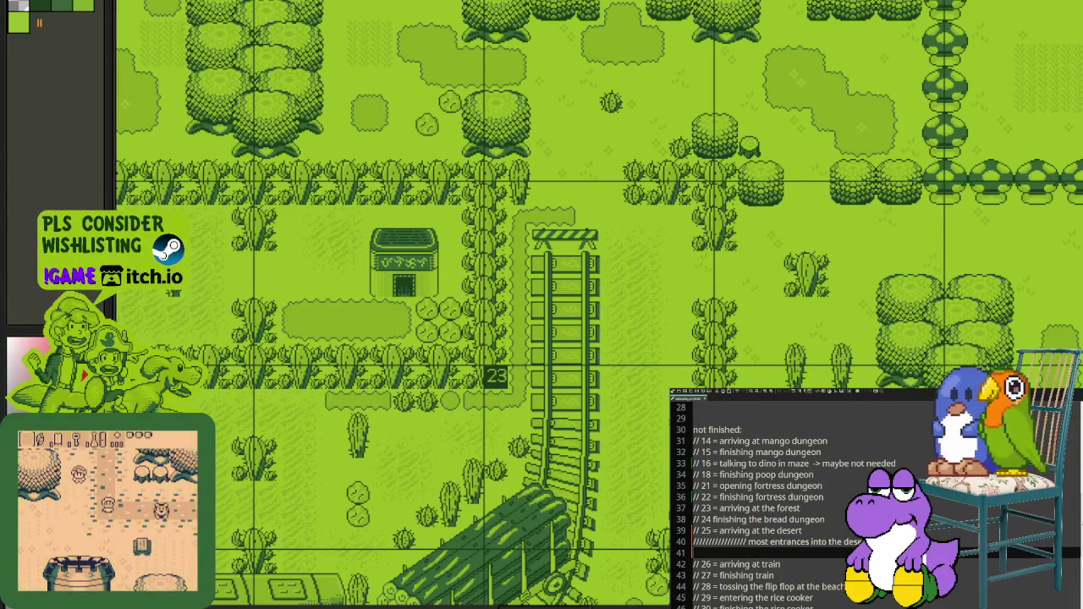
type(" np")
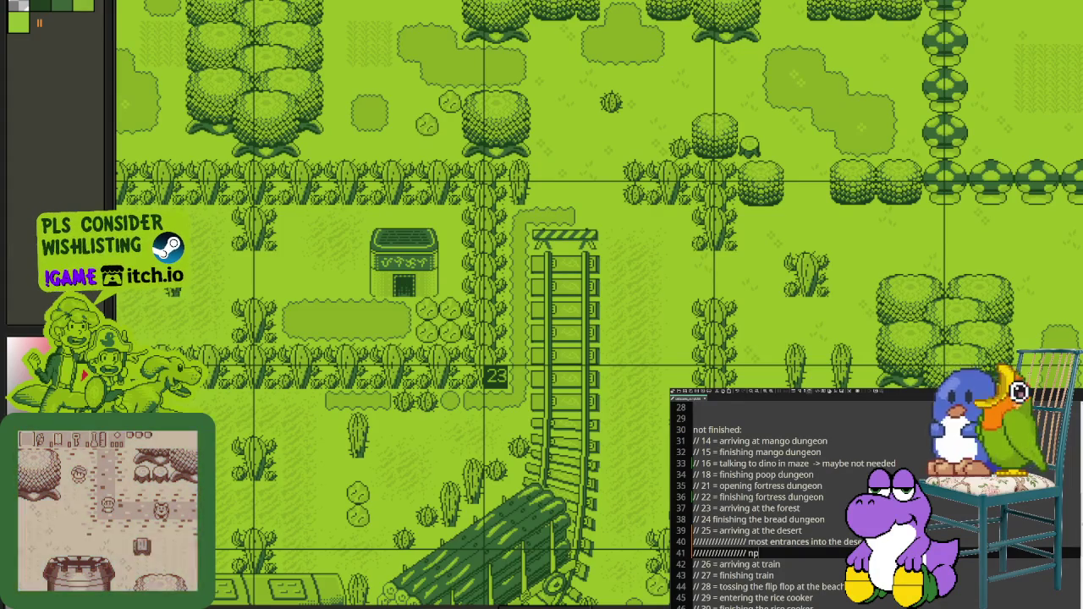
type("c has")
key("BackSpace")
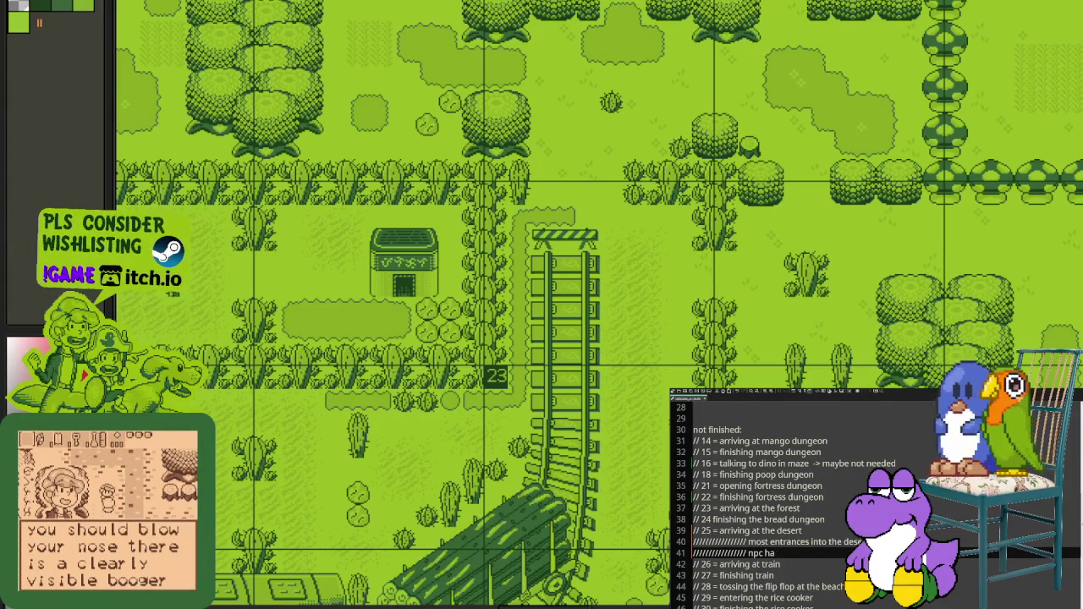
key("BackSpace")
type("p")
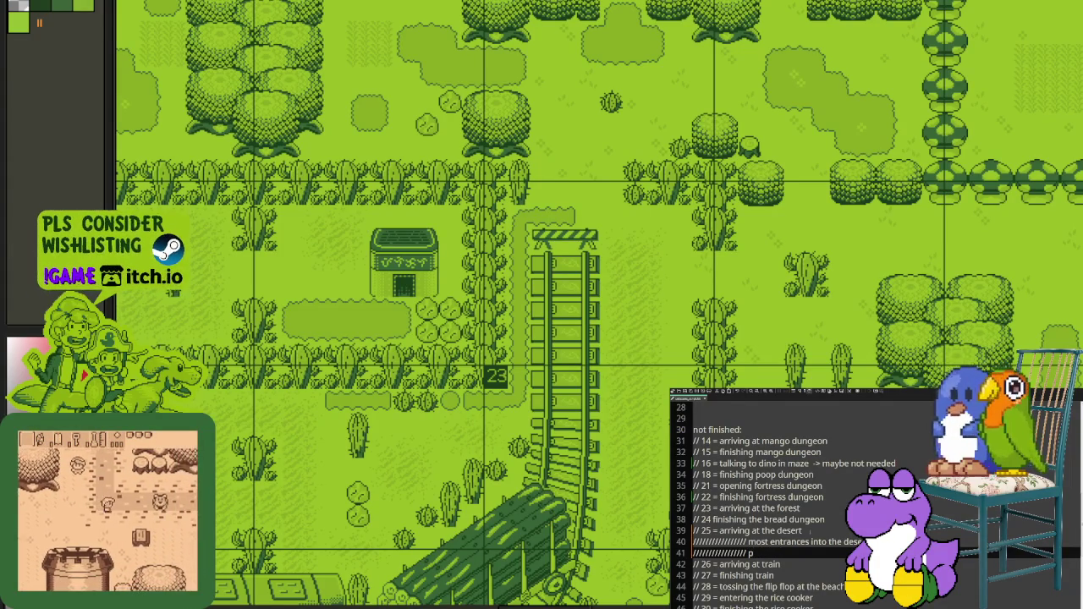
type("c has to talk")
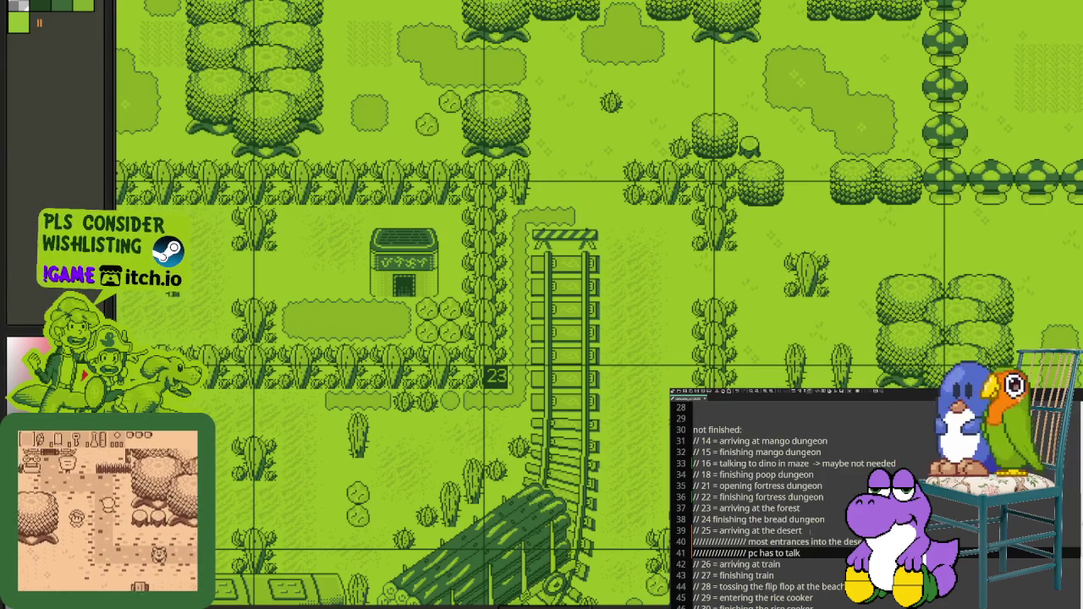
type("mc")
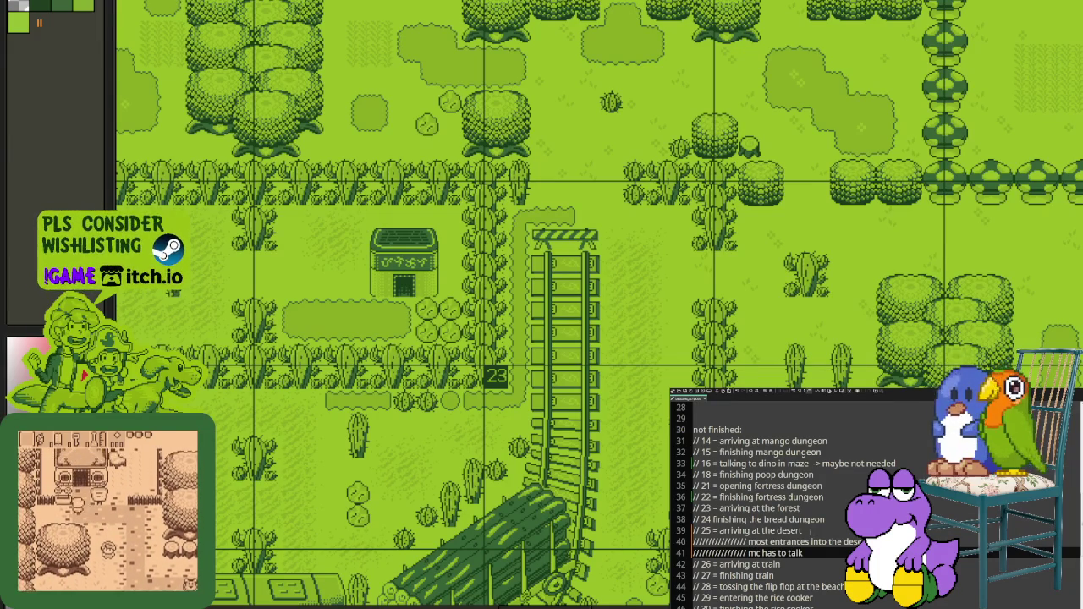
type("PLAYER")
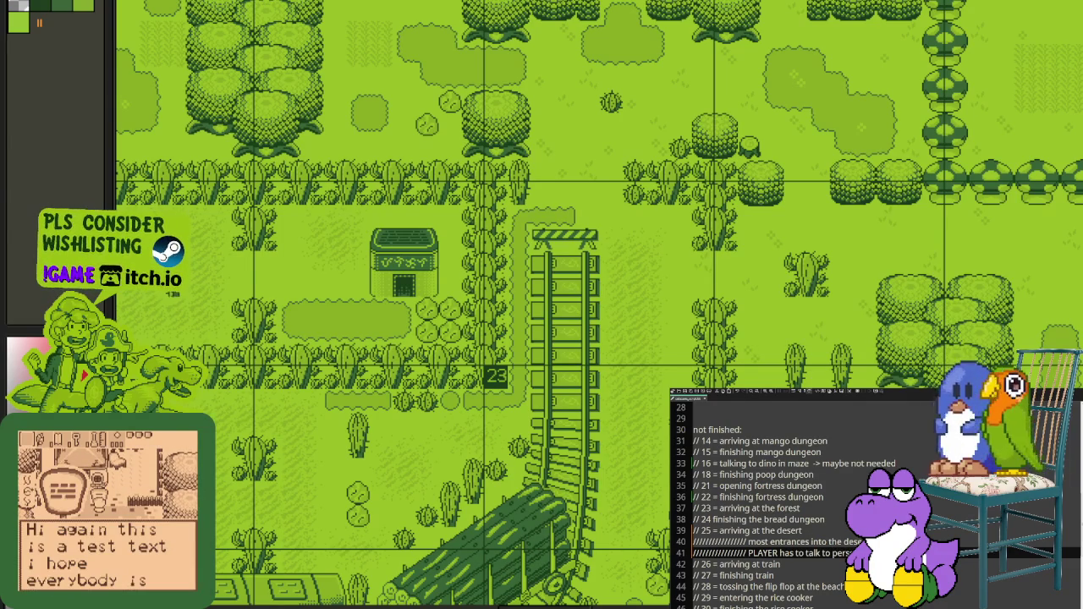
Step: Add the line '////////////// open the gates' below it
key("Down")
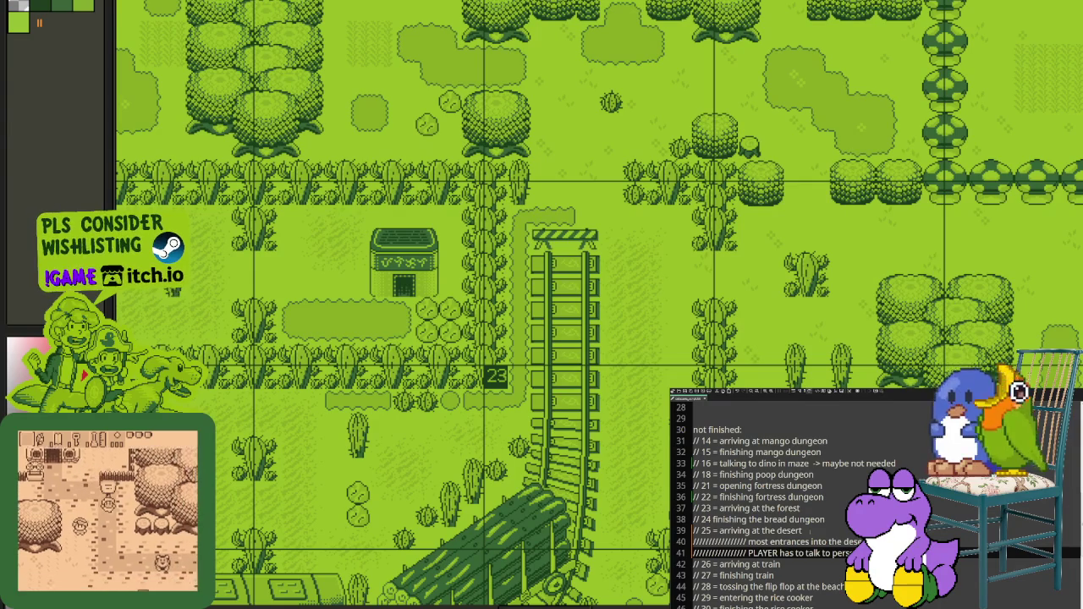
key("Return")
type("////////////// open the gates")
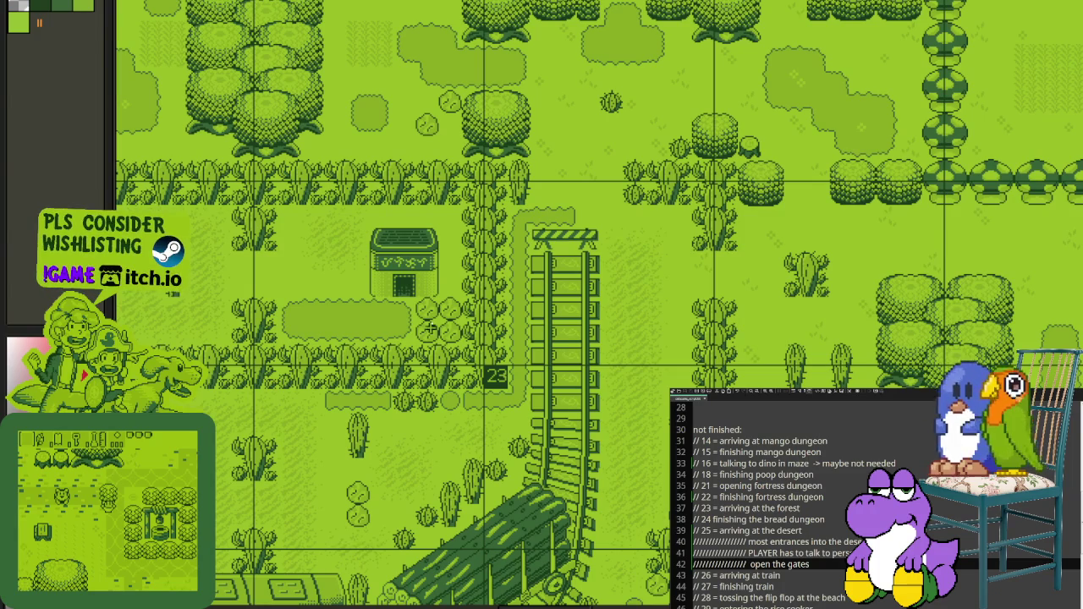
scroll(646, 524, "down", 3)
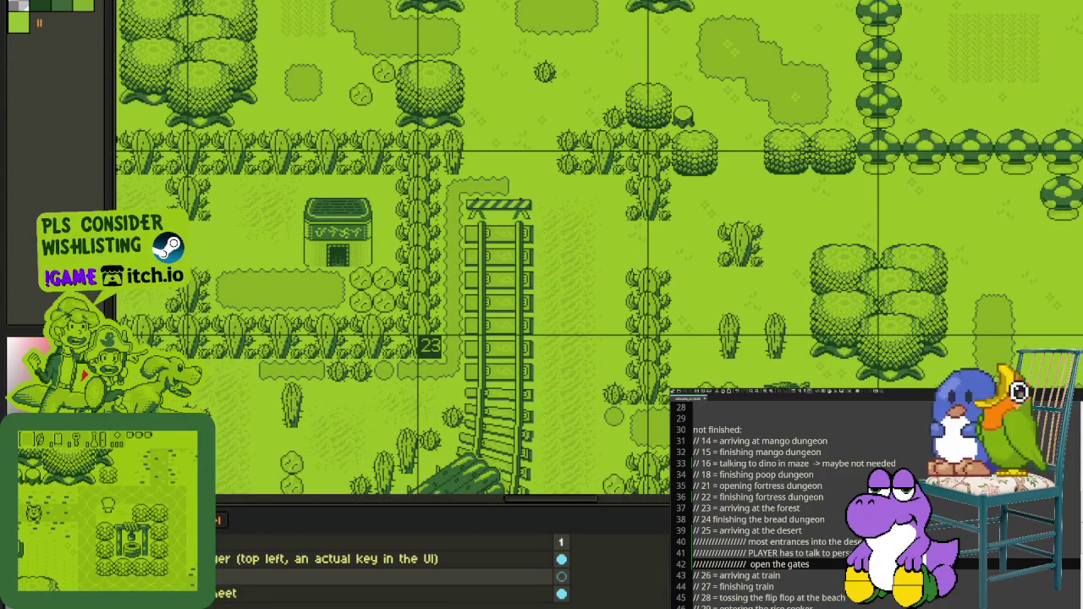
Step: Rename the new layer to 'barrier needed'
double_click(556, 576)
type("bar")
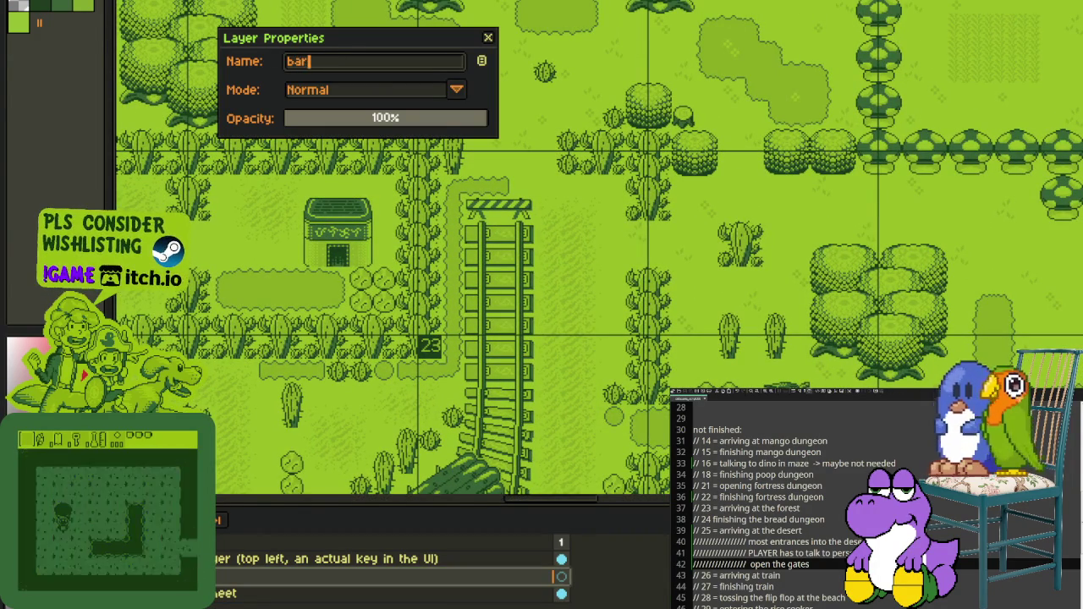
type("rier needed")
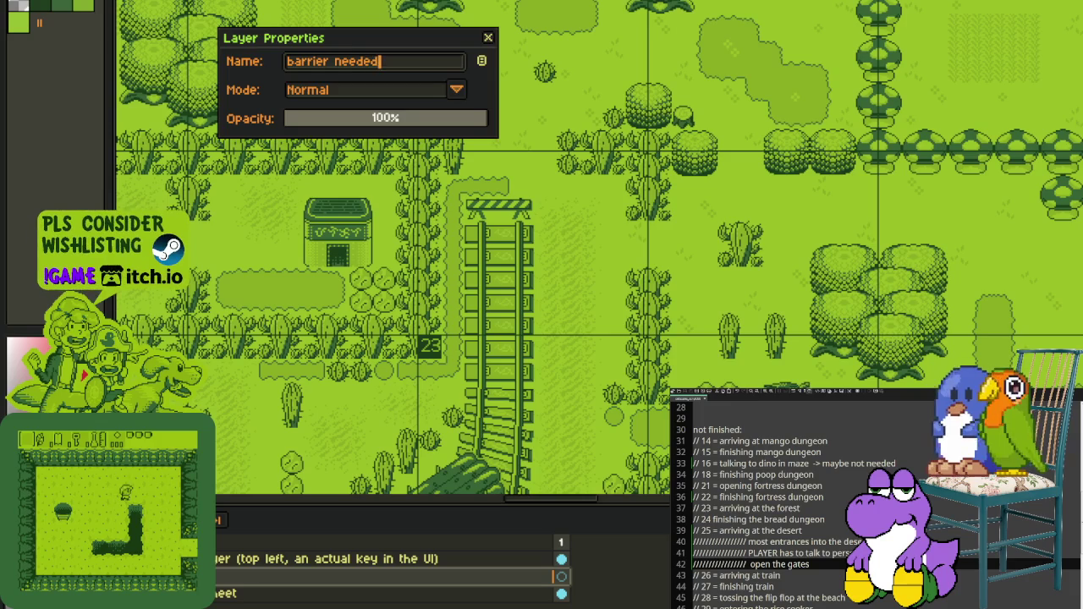
key("Return")
Step: Paint a red zigzag above the railway barrier
scroll(479, 49, "up", 1)
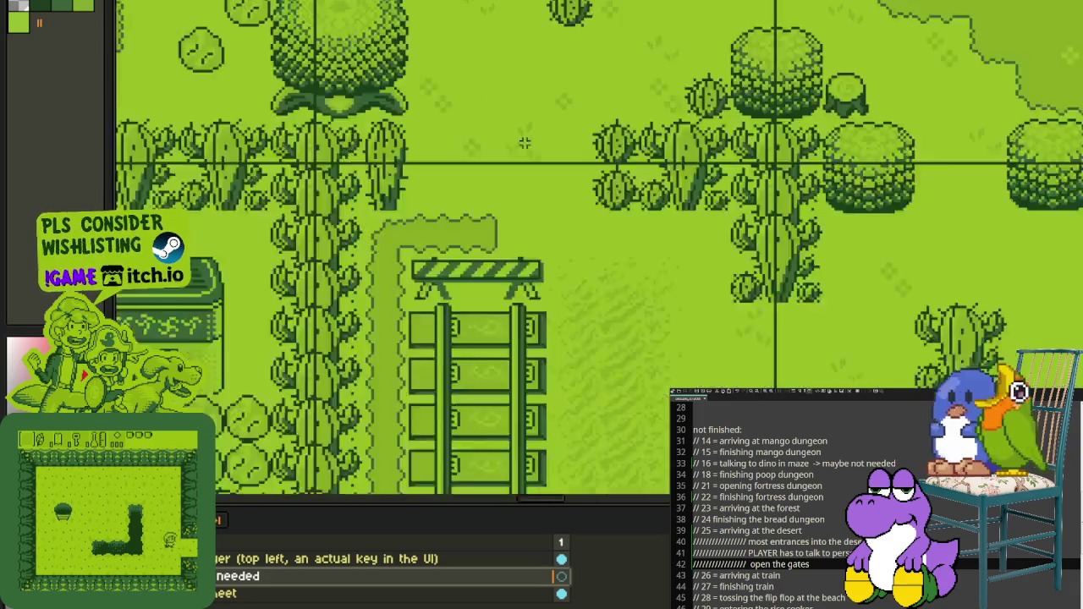
scroll(405, 191, "up", 2)
left_click_drag(367, 193, 610, 182)
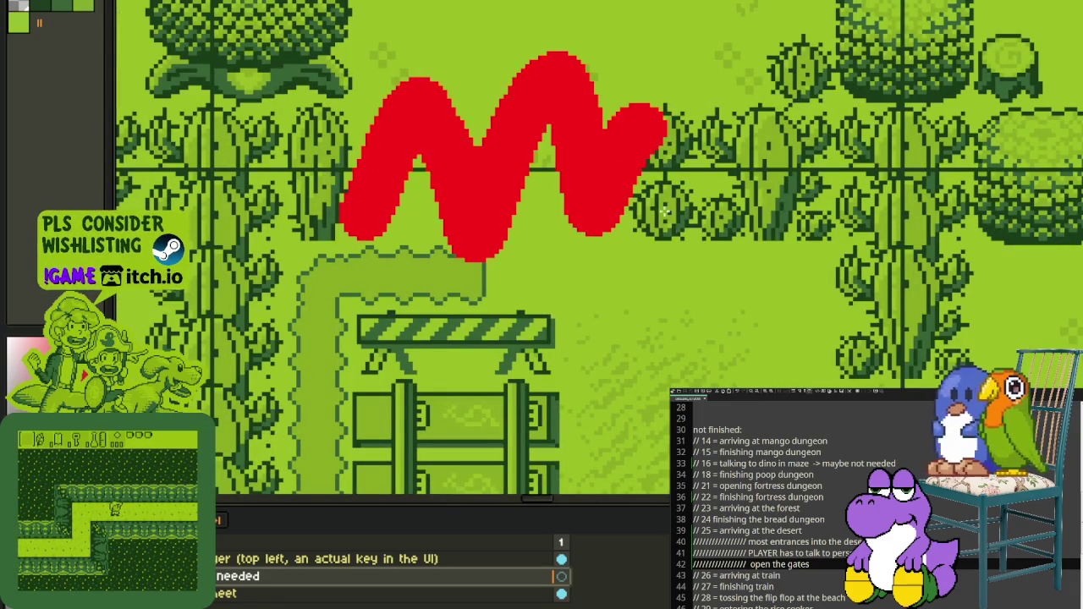
scroll(549, 51, "down", 3)
scroll(616, 90, "up", 3)
Step: Paint two red '<' arrow marks along the cactus column
mouse_move(616, 90)
left_mouse_down()
mouse_move(564, 155)
mouse_move(640, 198)
left_mouse_up()
scroll(640, 198, "down", 1)
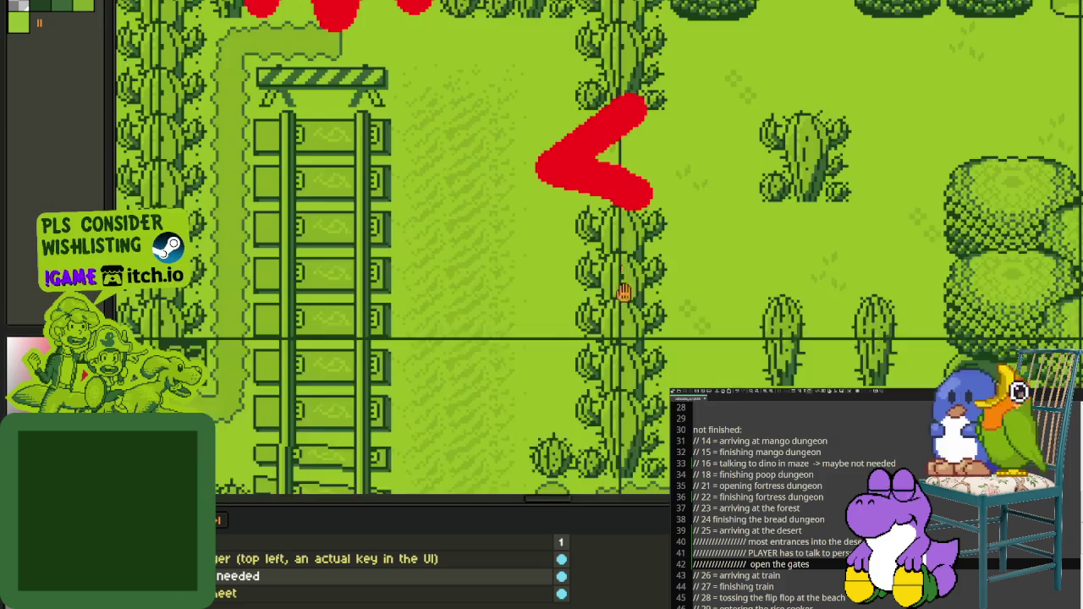
scroll(602, 169, "down", 2)
scroll(606, 225, "down", 1)
scroll(613, 224, "down", 1)
scroll(613, 225, "up", 2)
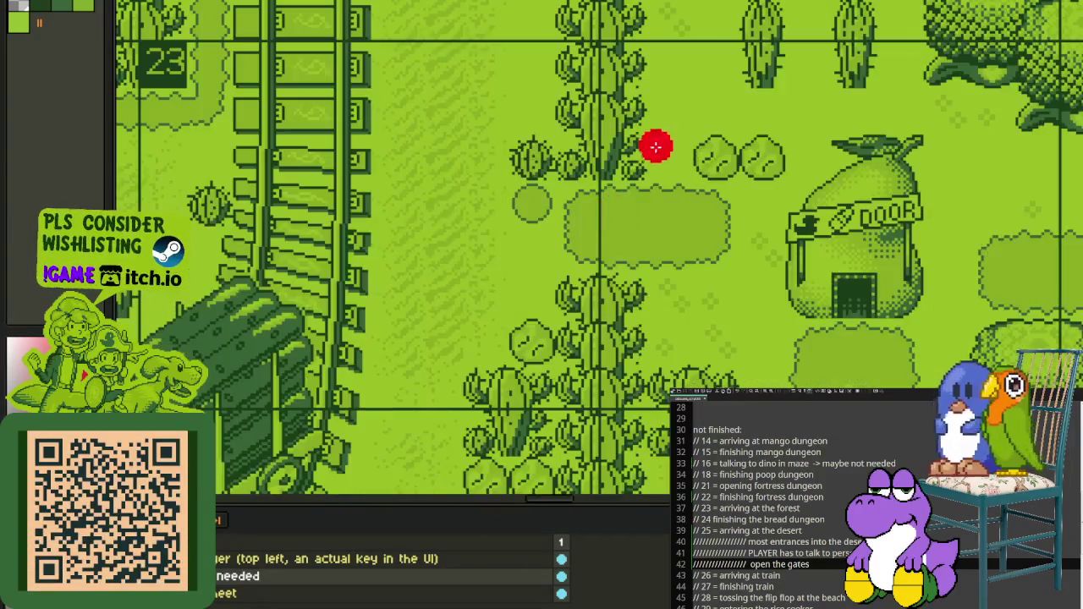
mouse_move(624, 175)
left_mouse_down()
mouse_move(565, 211)
mouse_move(607, 245)
left_mouse_up()
scroll(615, 267, "down", 2)
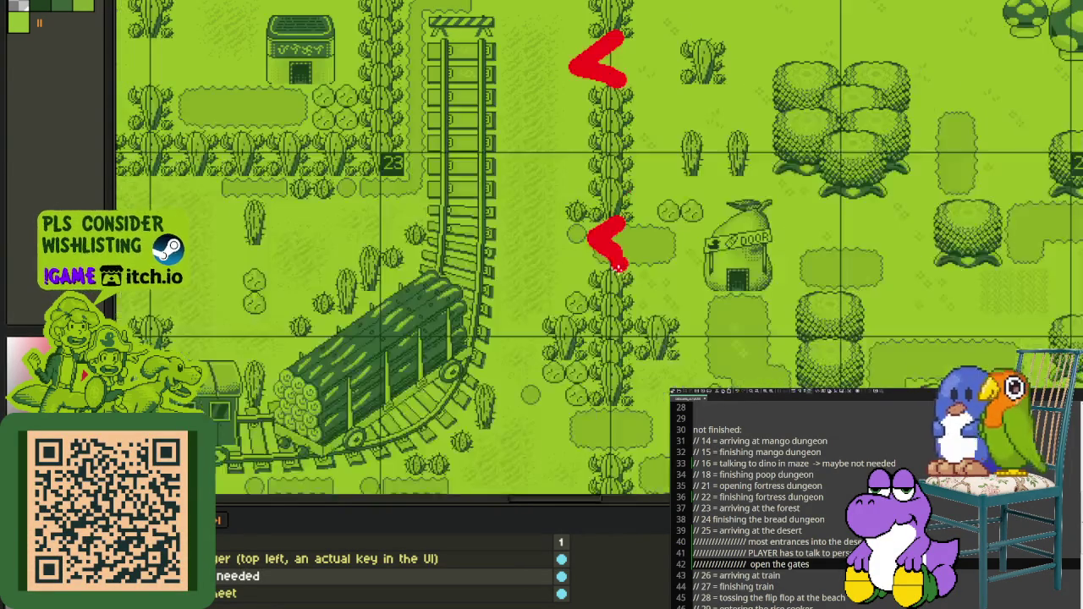
scroll(613, 270, "down", 1)
scroll(614, 272, "down", 1)
scroll(614, 272, "down", 1)
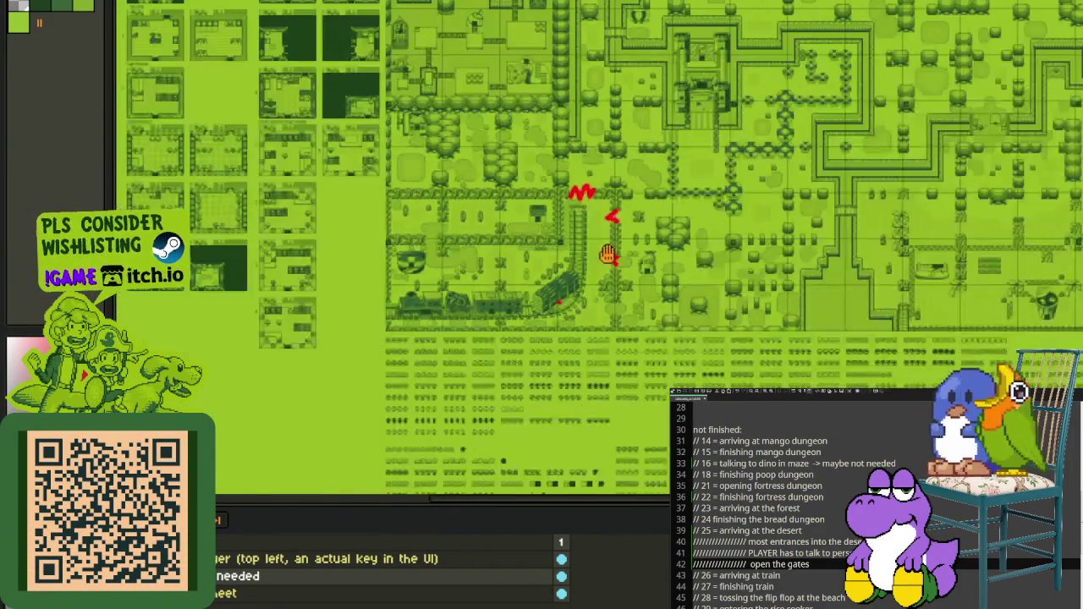
scroll(617, 212, "down", 2)
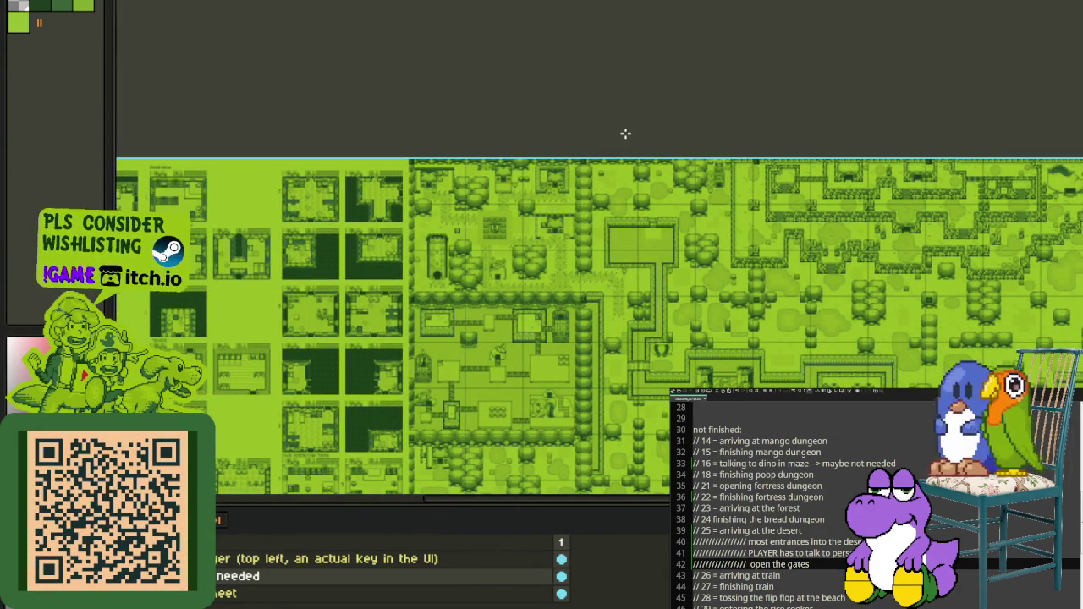
Step: Circle the hat-shaped building in red
scroll(600, 212, "up", 1)
scroll(648, 338, "up", 2)
scroll(651, 337, "up", 1)
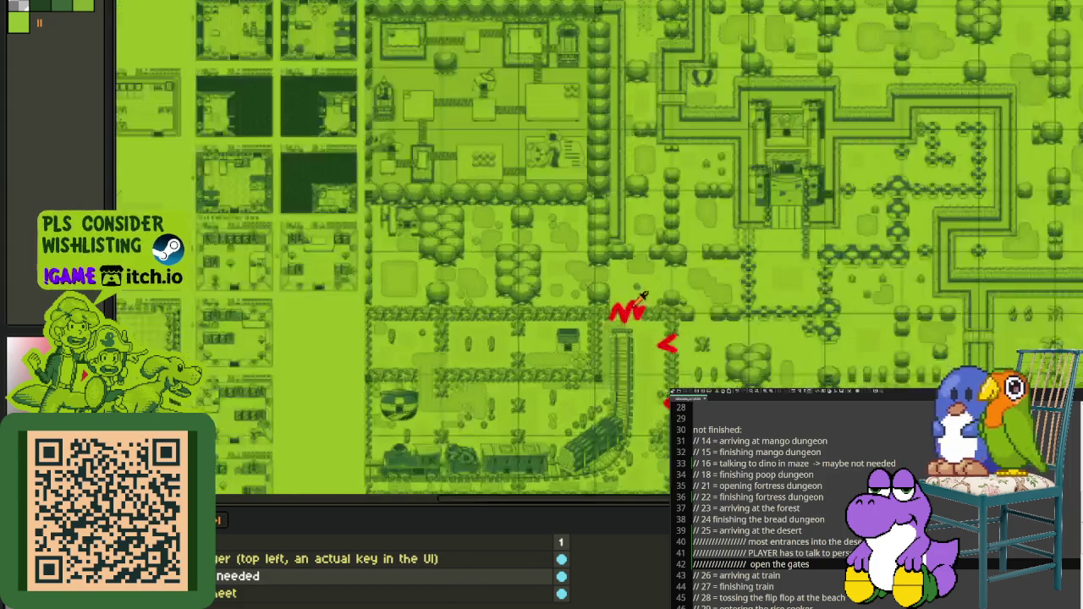
scroll(631, 313, "up", 1)
scroll(508, 315, "down", 1)
scroll(507, 315, "up", 1)
scroll(339, 322, "down", 1)
scroll(339, 322, "up", 1)
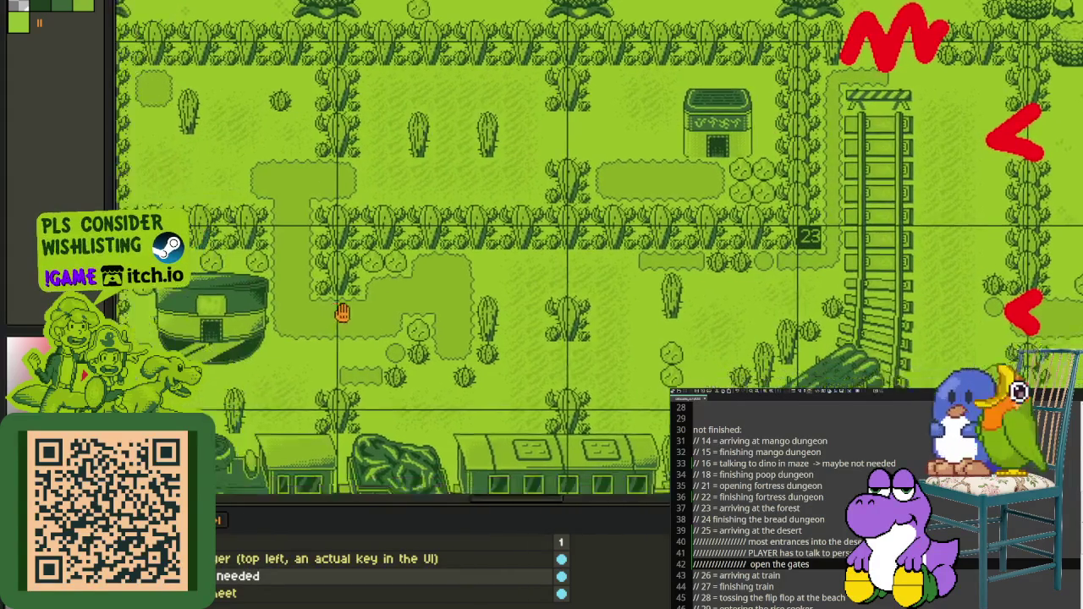
scroll(304, 303, "down", 1)
scroll(280, 298, "up", 1)
mouse_move(302, 240)
left_mouse_down()
mouse_move(351, 364)
mouse_move(286, 256)
left_mouse_up()
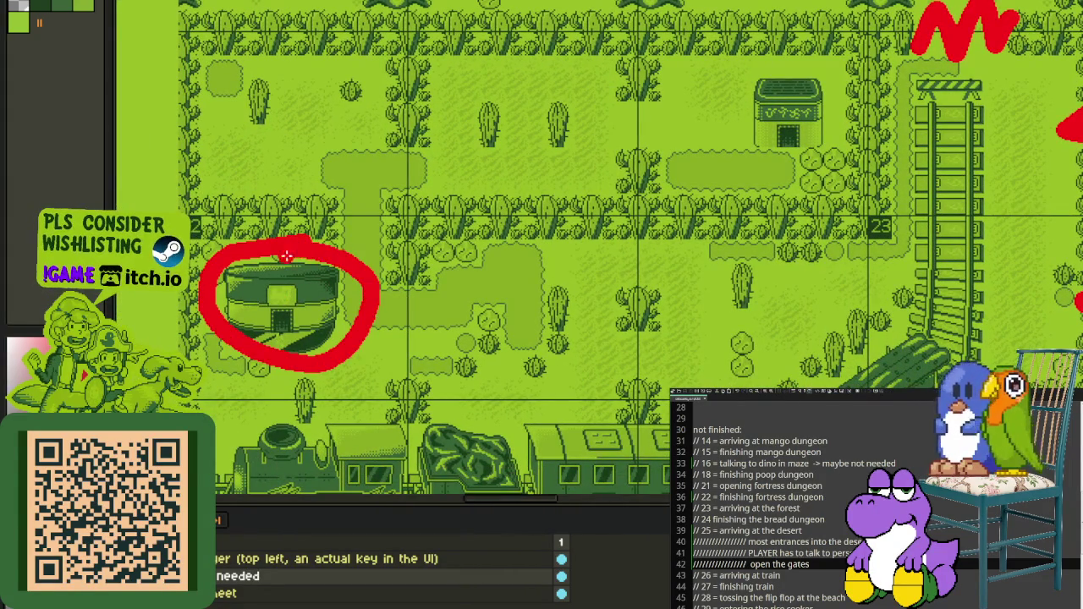
scroll(343, 305, "down", 2)
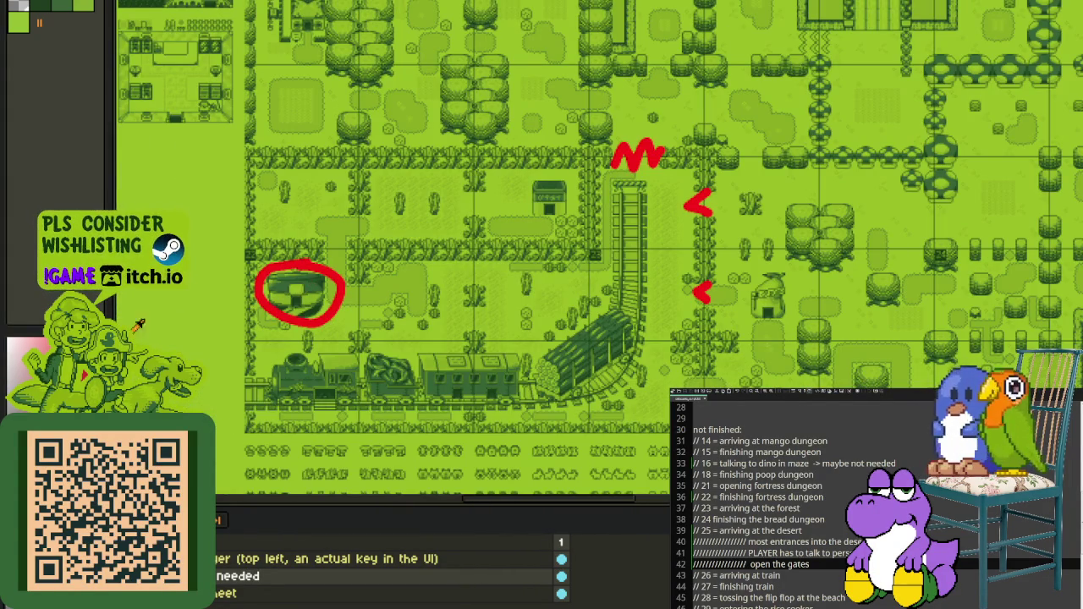
scroll(262, 290, "up", 4)
Step: Write the red note 'talk to open barriers' and delete the stray trailing n
type("talk to open")
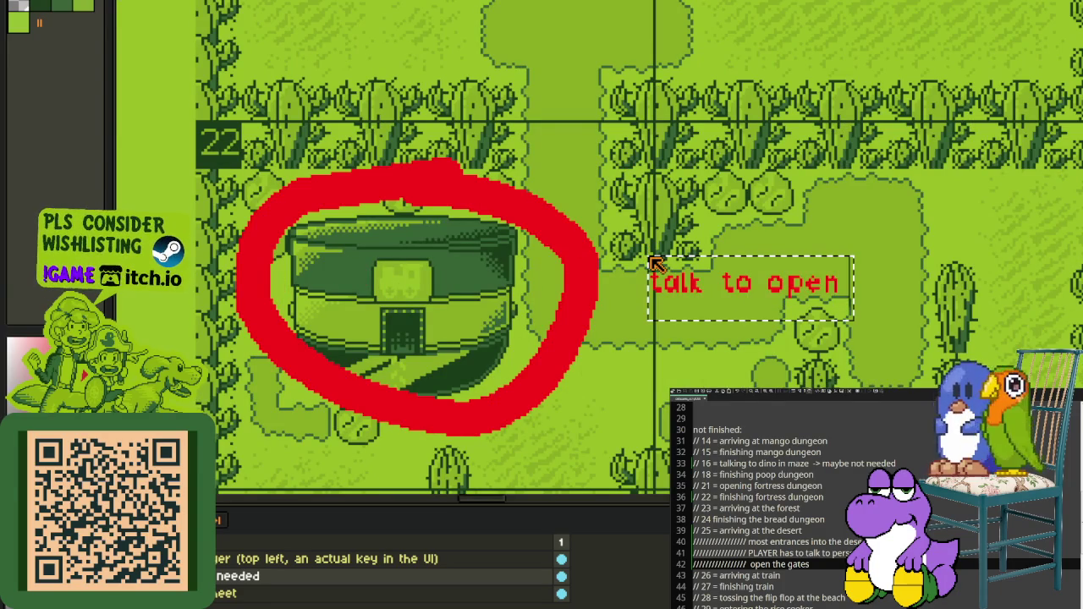
type(" barriers")
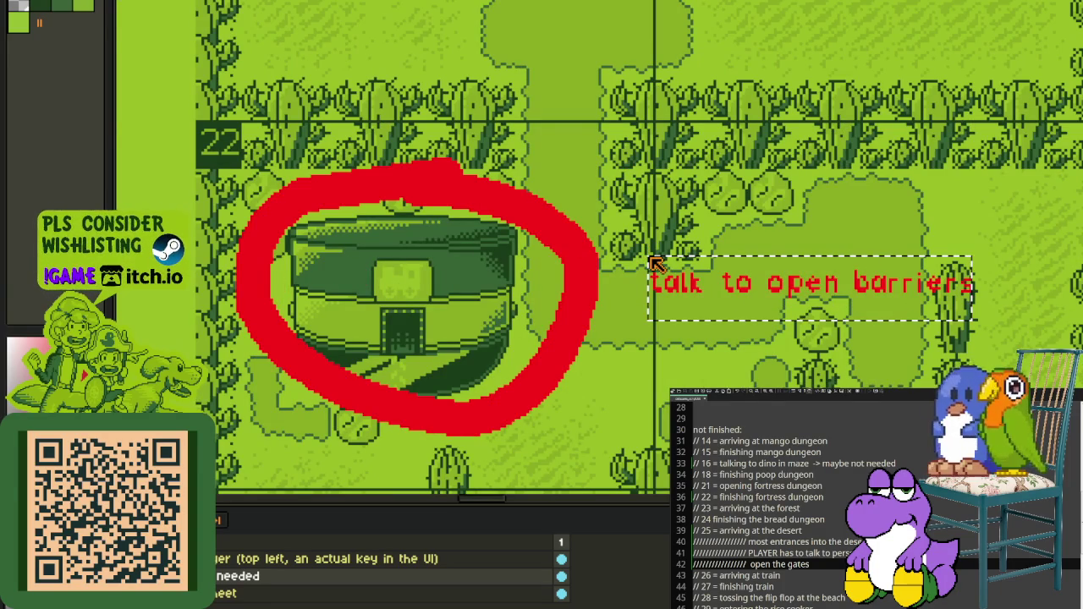
type("n")
key("Return")
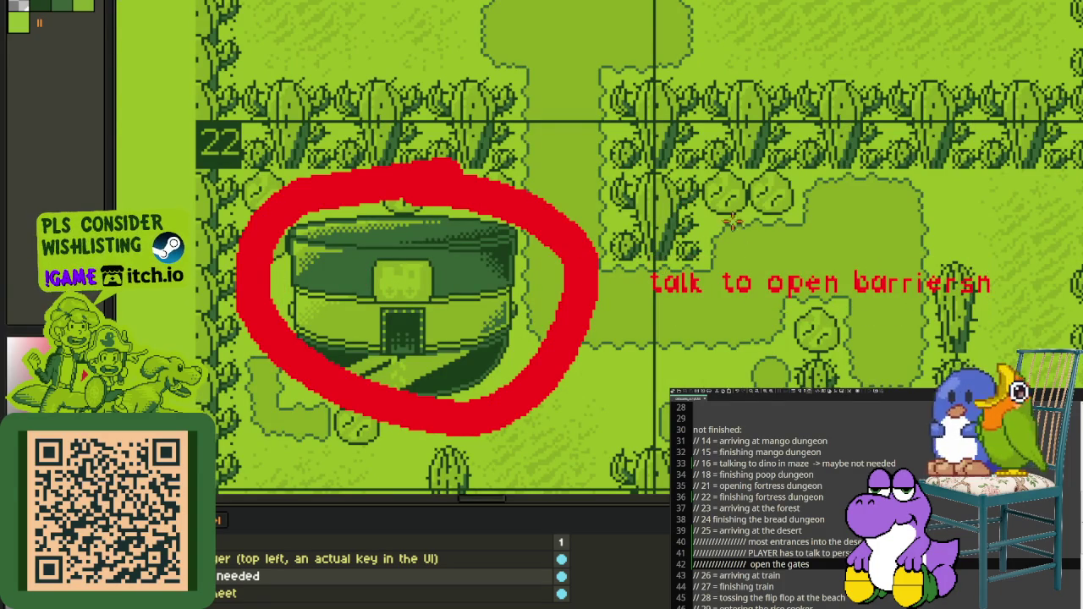
scroll(921, 238, "up", 1)
left_click_drag(1001, 279, 1075, 355)
key("Delete")
Step: Move the note to sit just below the circled hat building
scroll(503, 280, "down", 1)
left_click_drag(500, 241, 925, 345)
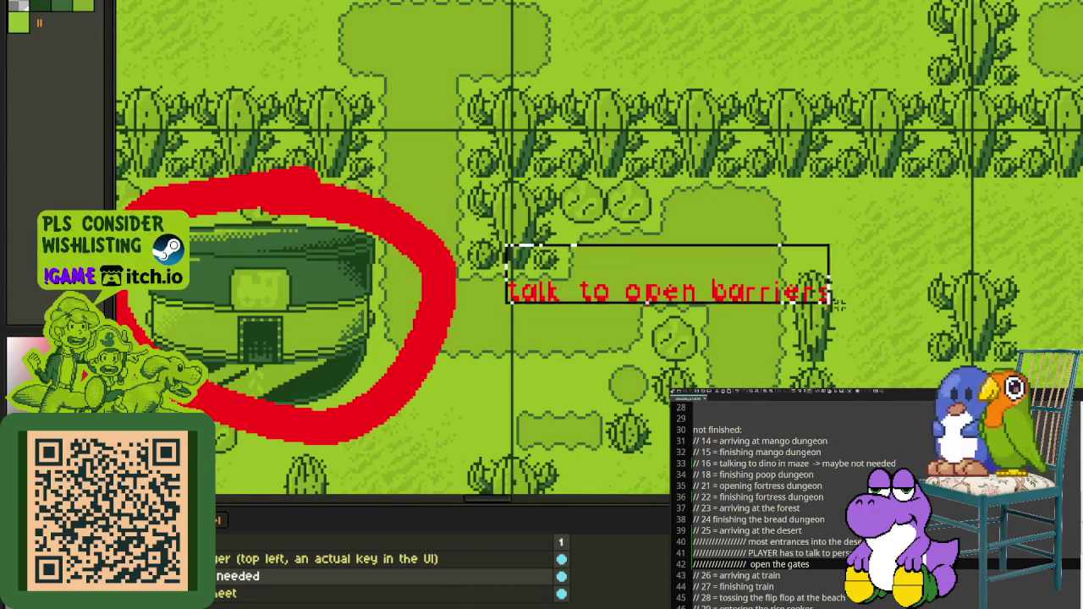
scroll(804, 296, "down", 2)
left_click_drag(804, 296, 448, 370)
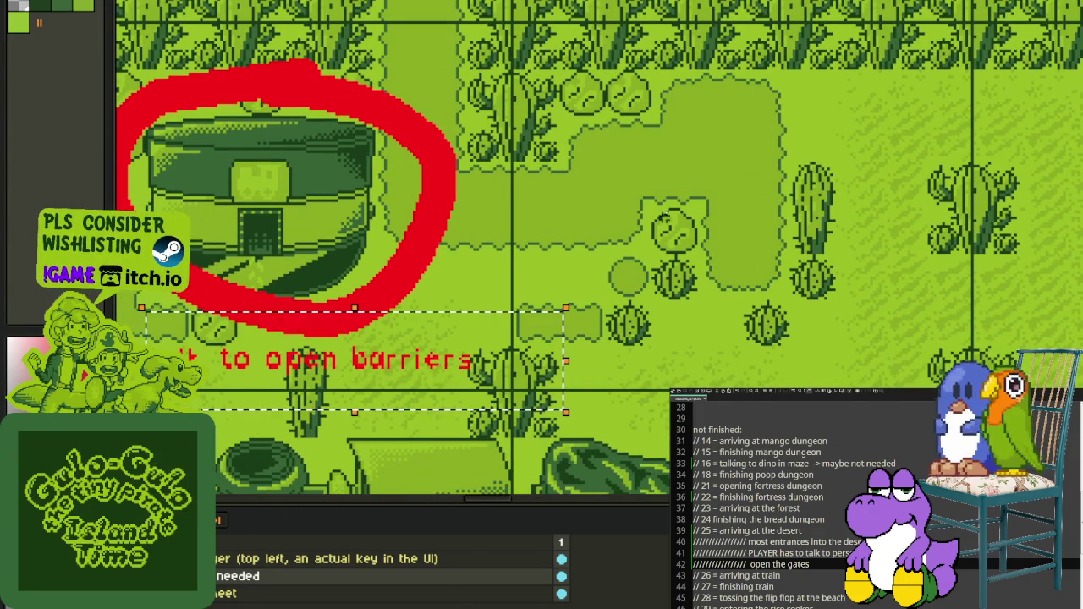
Step: Save the annotated map file
scroll(708, 196, "down", 3)
scroll(707, 196, "up", 3)
scroll(707, 196, "right", 3)
key("ctrl+s")
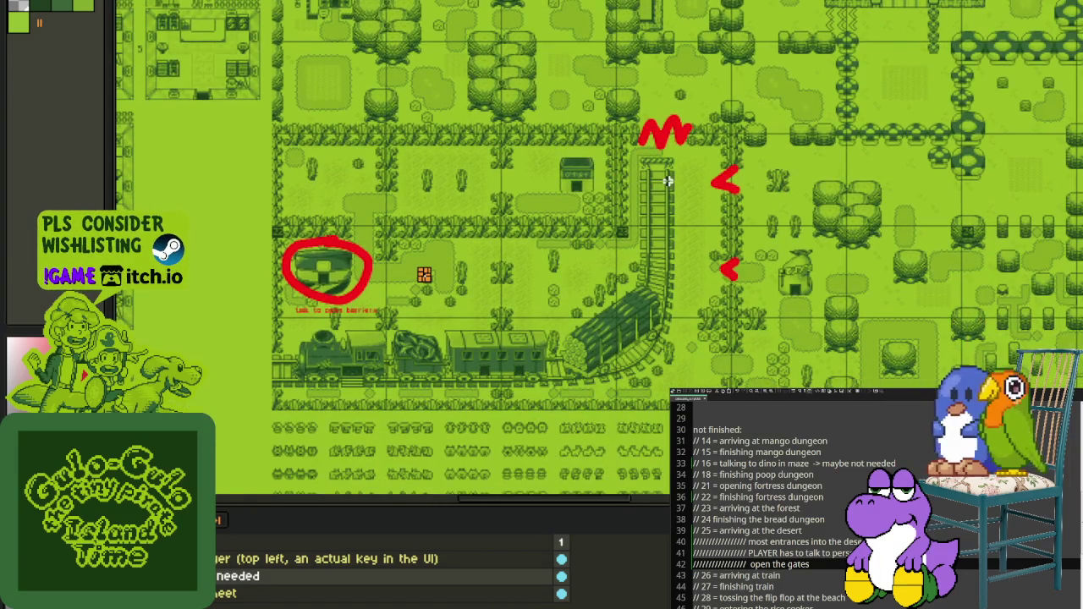
scroll(777, 250, "up", 2)
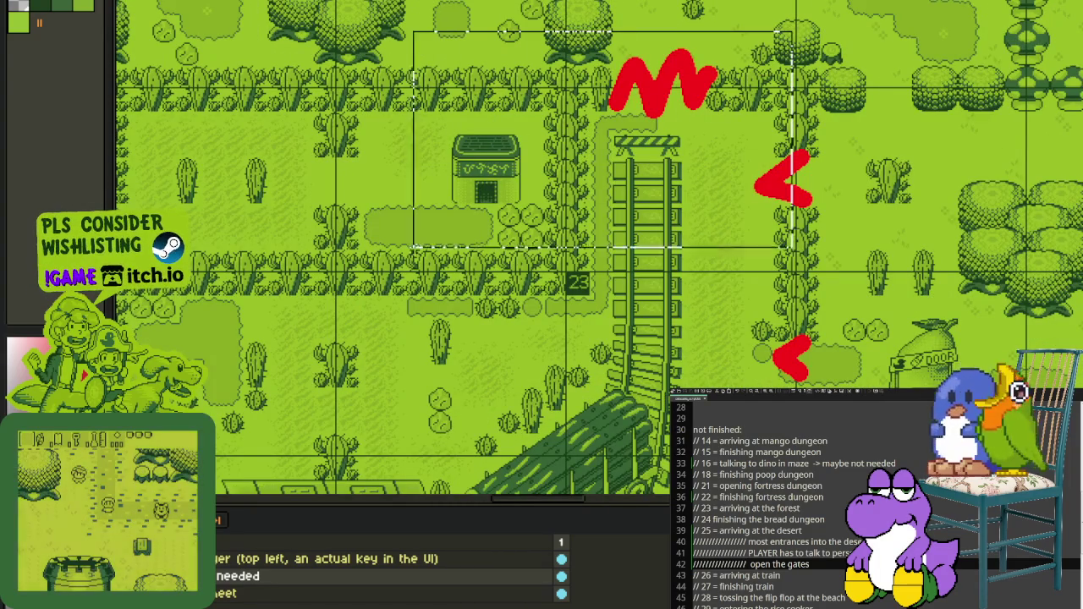
scroll(926, 192, "down", 2)
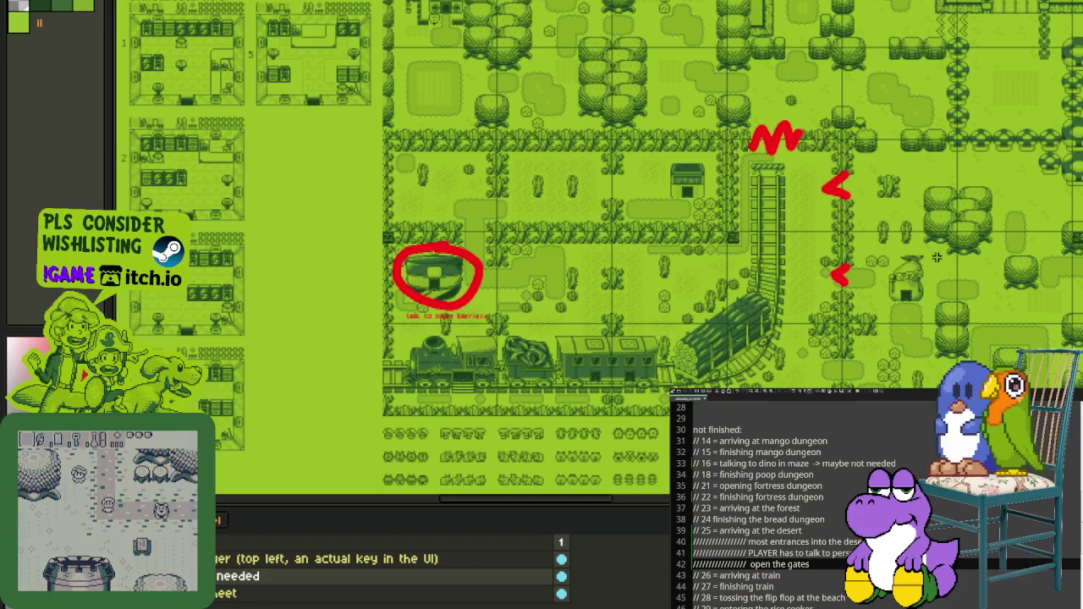
scroll(865, 341, "up", 1)
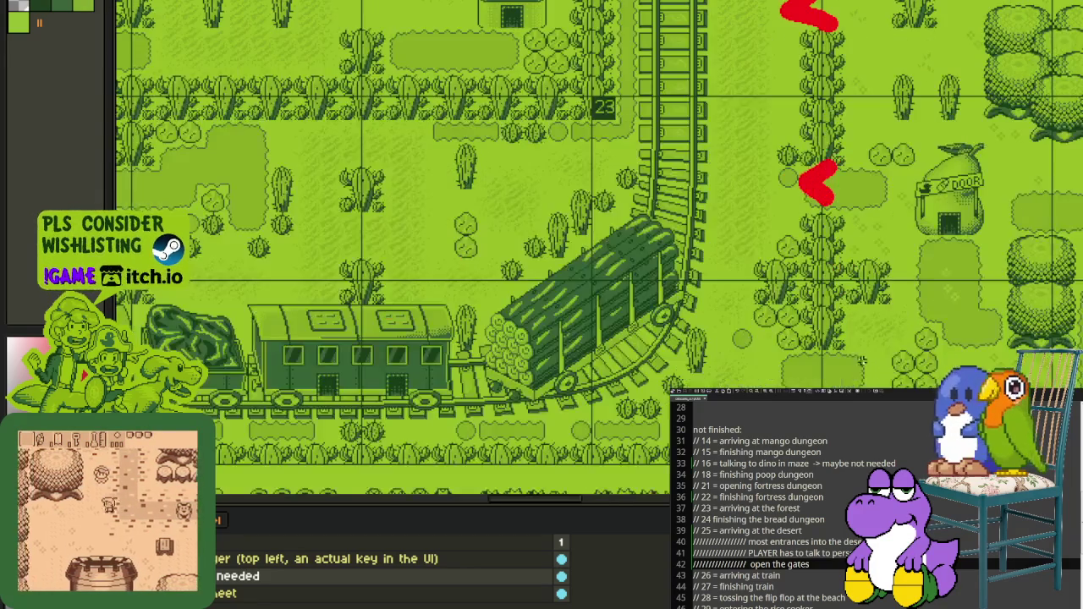
scroll(596, 319, "up", 1)
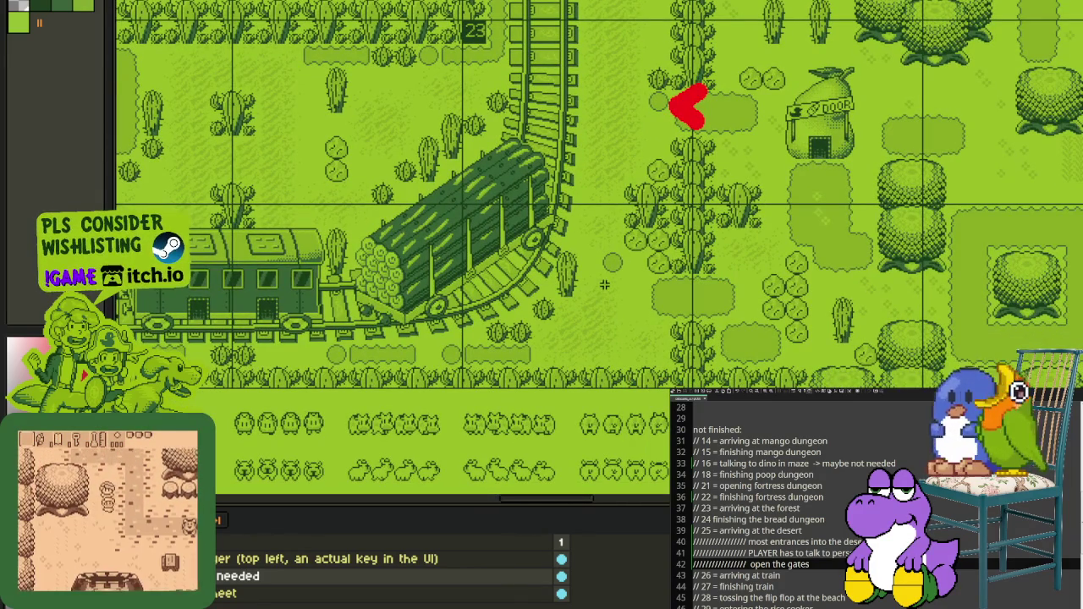
scroll(597, 262, "up", 1)
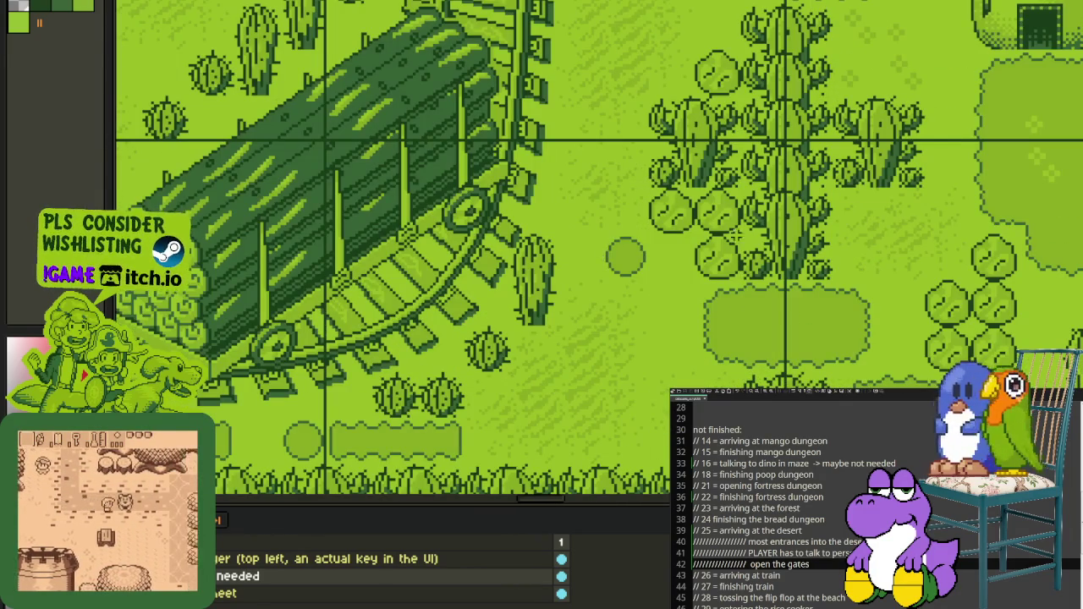
left_click_drag(751, 200, 461, 407)
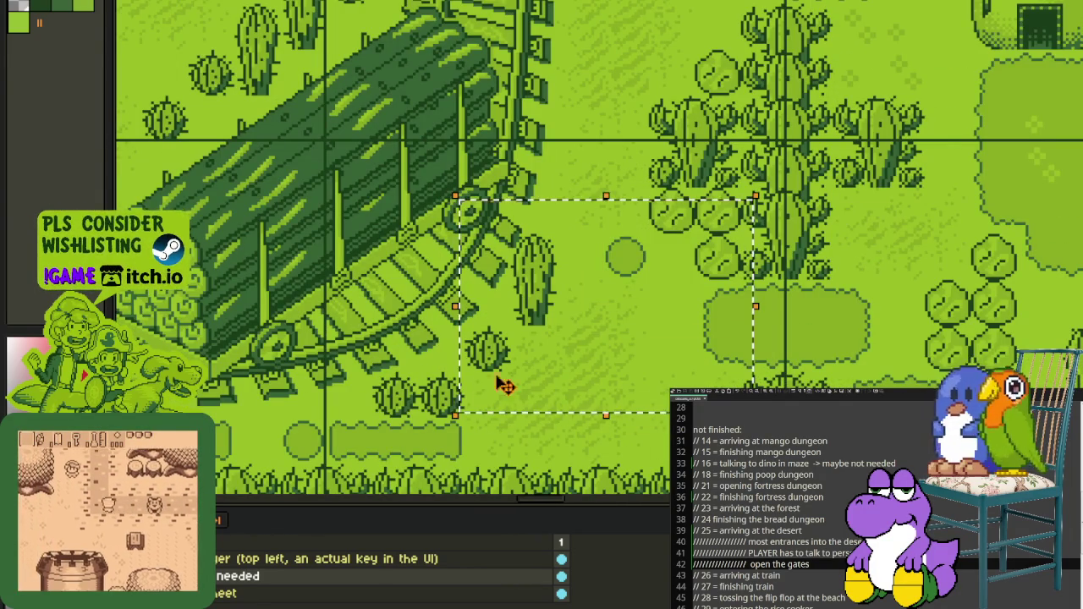
scroll(867, 210, "down", 1)
scroll(867, 209, "down", 1)
scroll(858, 214, "up", 1)
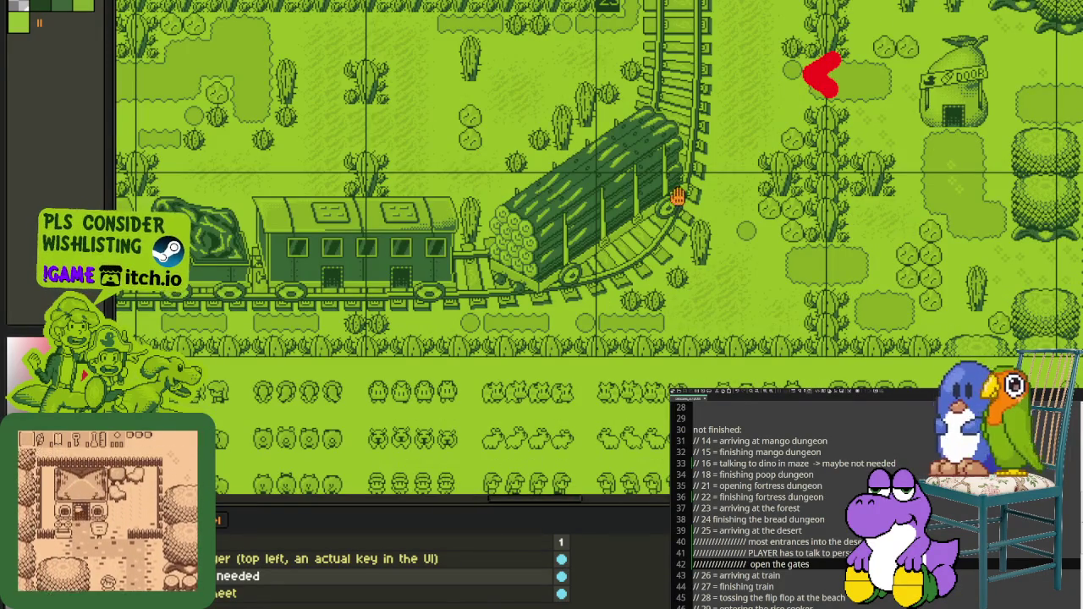
scroll(678, 196, "down", 1)
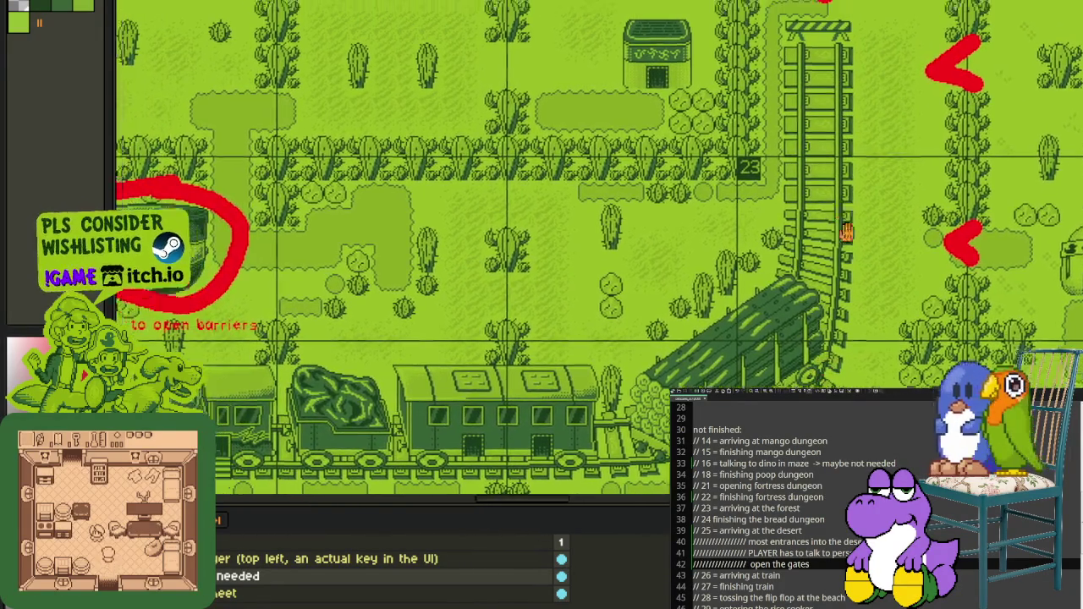
scroll(893, 357, "up", 1)
mouse_move(892, 357)
left_mouse_down()
mouse_move(903, 196)
mouse_move(753, 296)
mouse_move(592, 318)
left_mouse_up()
scroll(892, 205, "down", 1)
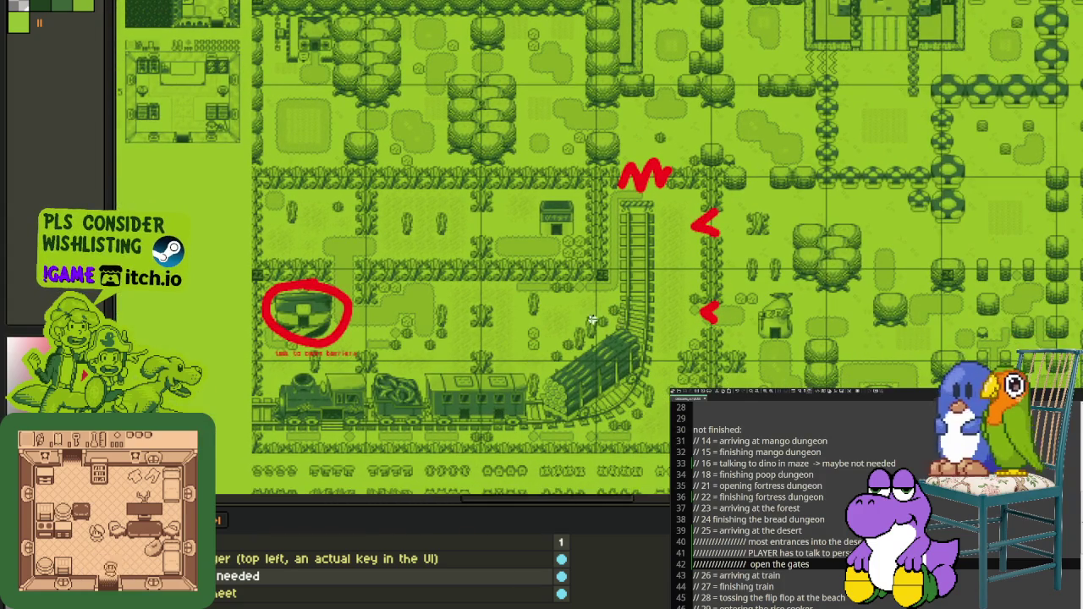
scroll(604, 304, "up", 1)
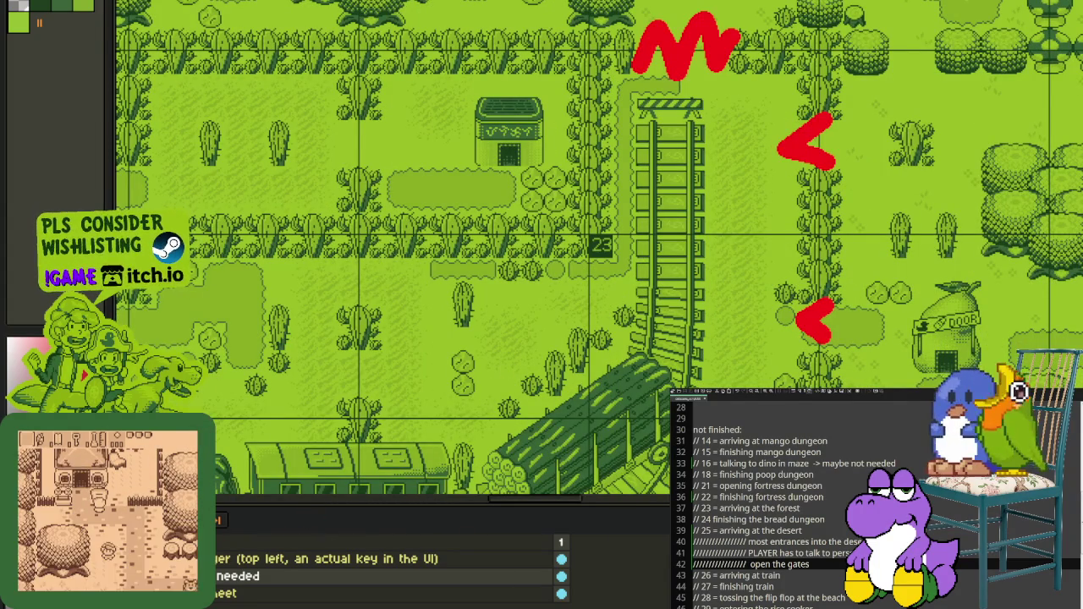
scroll(524, 311, "down", 1)
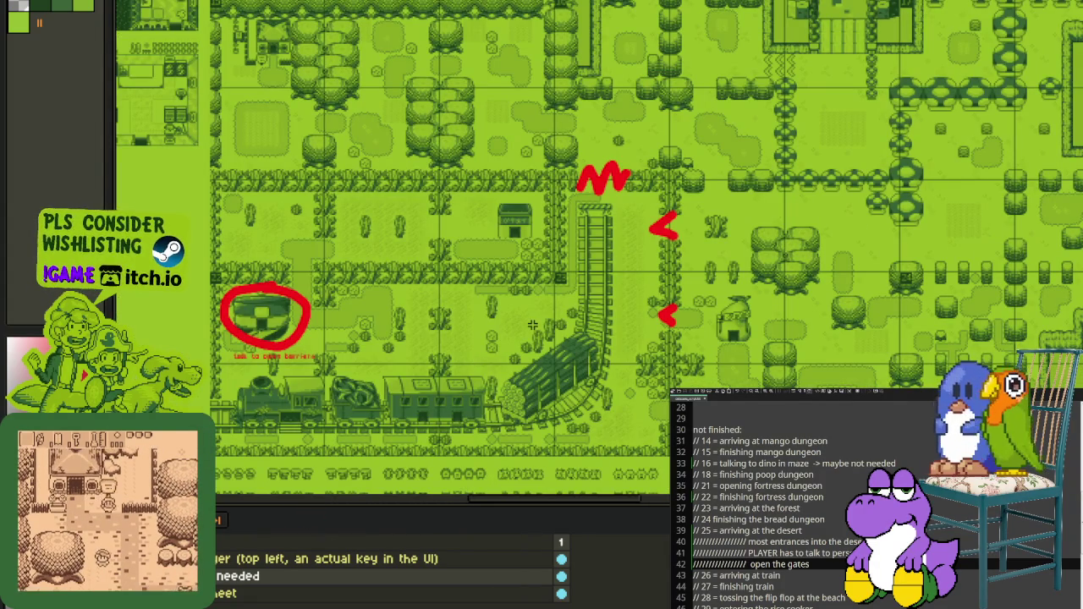
scroll(498, 300, "up", 1)
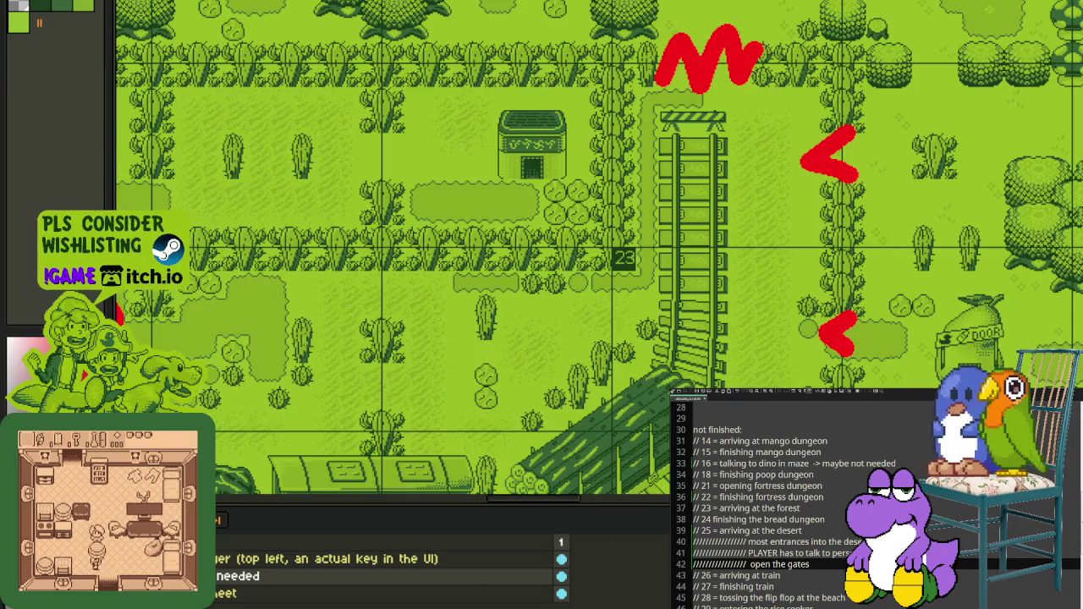
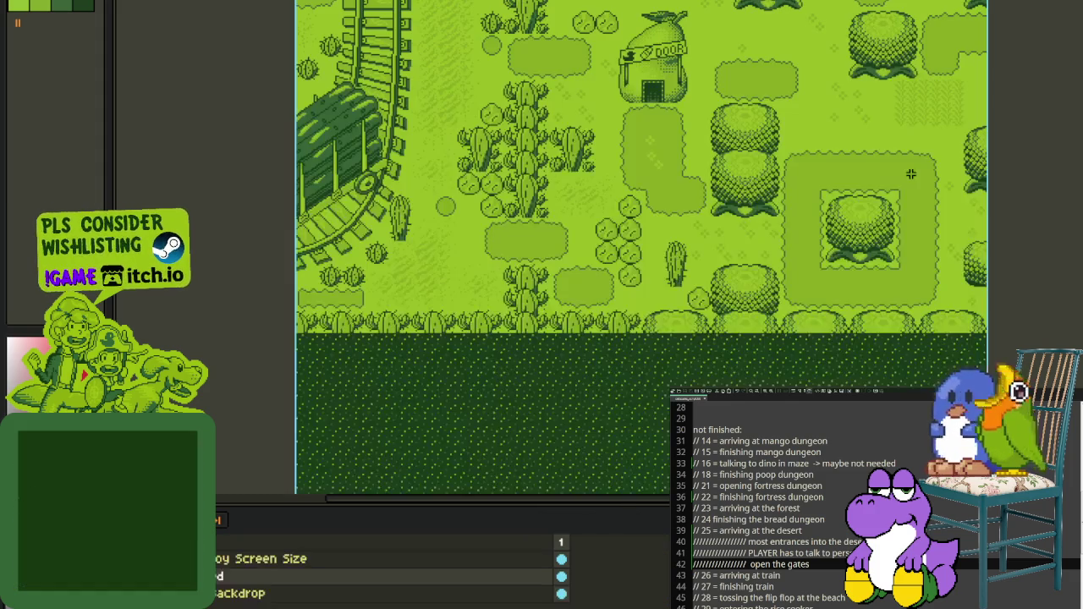
Step: Zoom in and back out on the game map, then bring up the train-track drawing with only the tracks visible
scroll(503, 222, "up", 2)
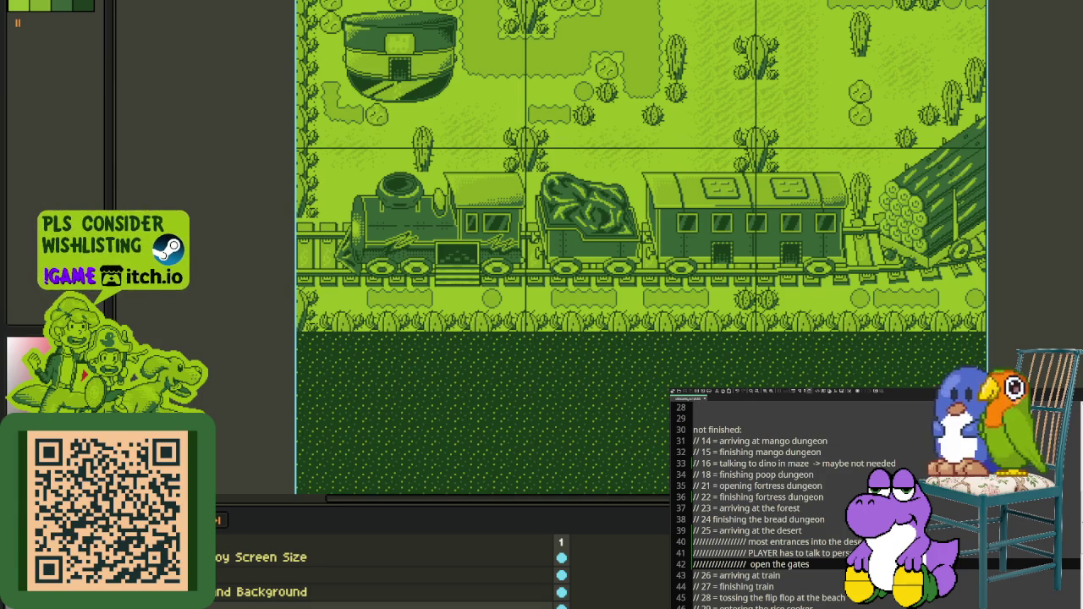
scroll(652, 290, "down", 3)
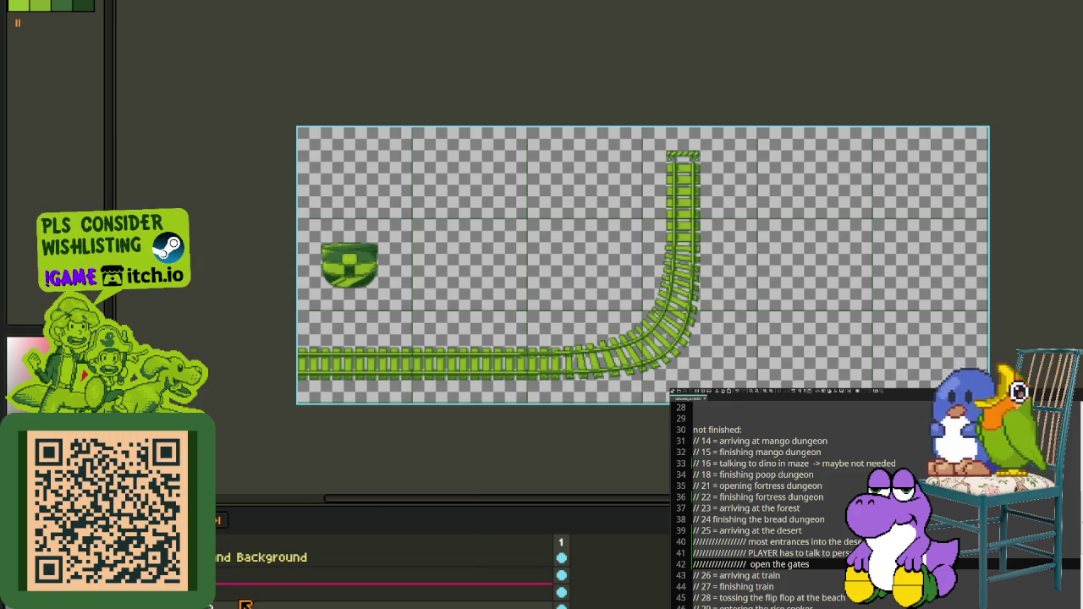
scroll(381, 575, "down", 2)
scroll(380, 566, "up", 1)
scroll(401, 404, "up", 2)
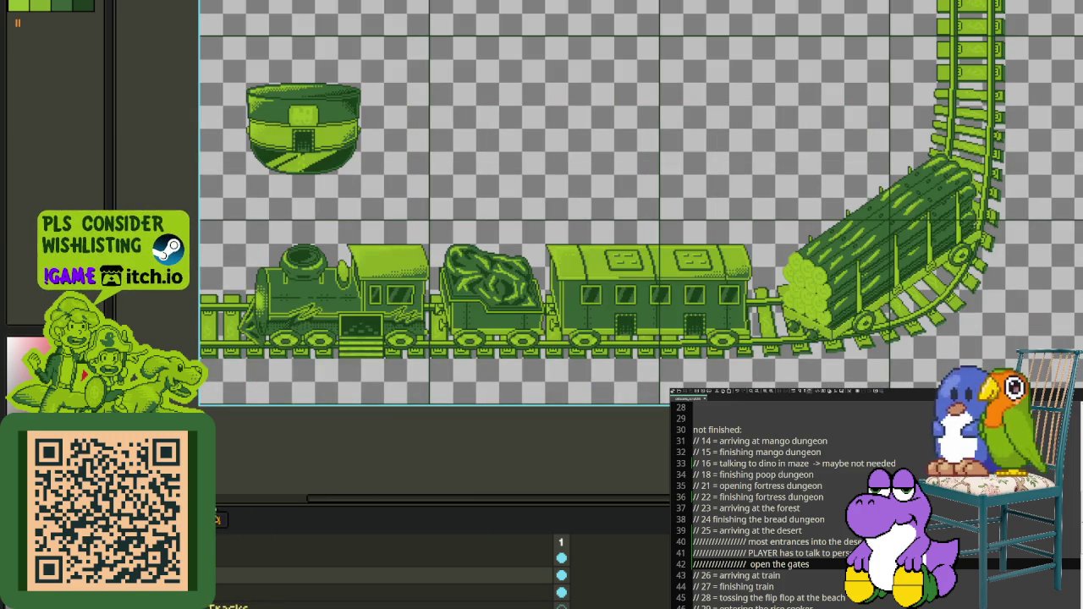
left_click_drag(629, 188, 387, 344)
scroll(387, 343, "up", 2)
left_click_drag(572, 273, 601, 162)
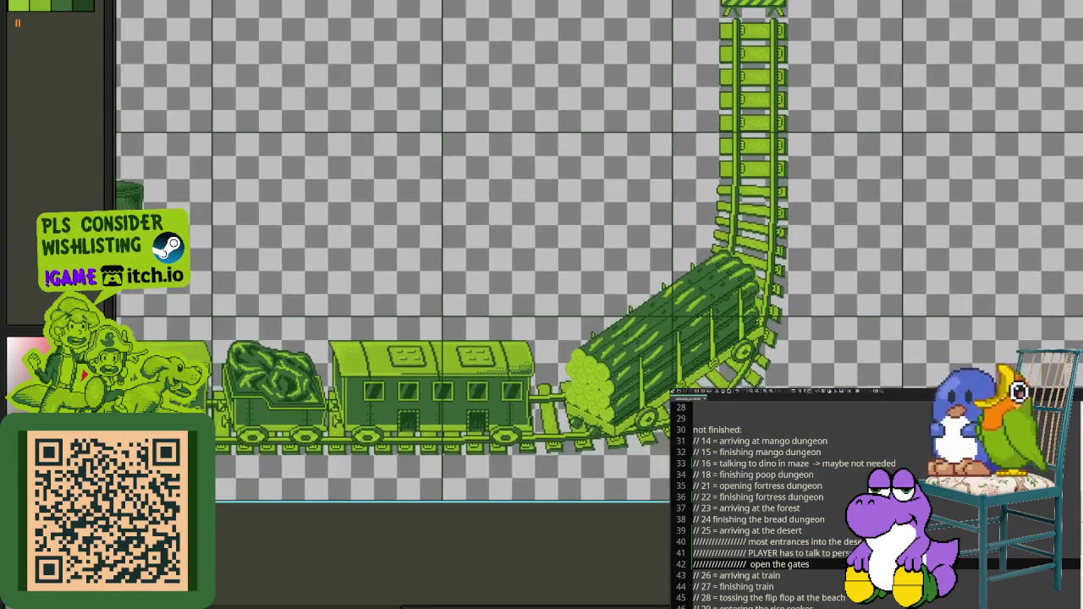
scroll(597, 433, "up", 2)
left_click_drag(478, 263, 859, 535)
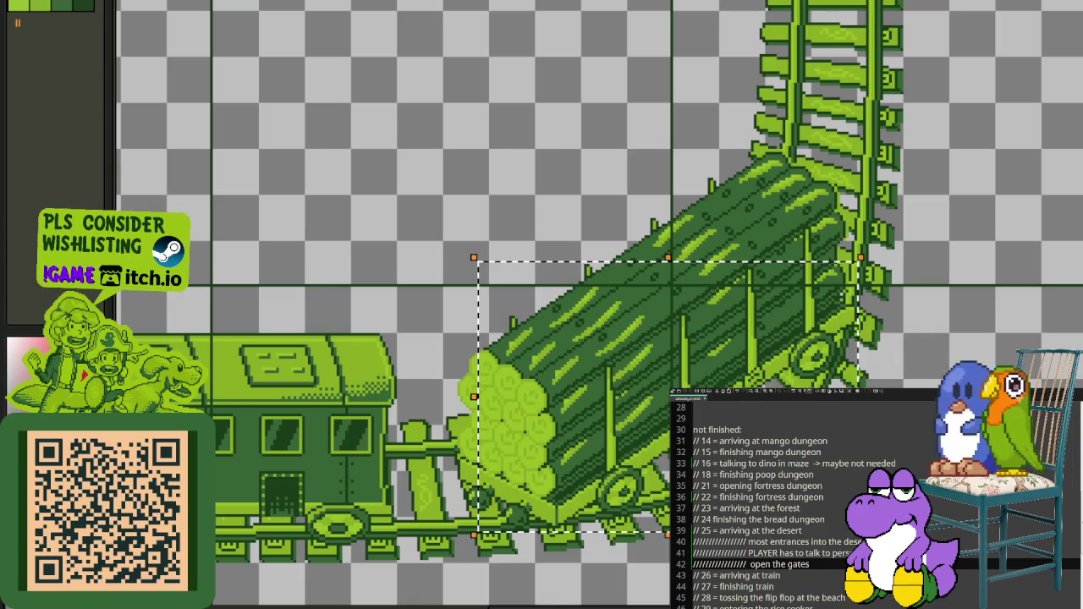
left_click(261, 516)
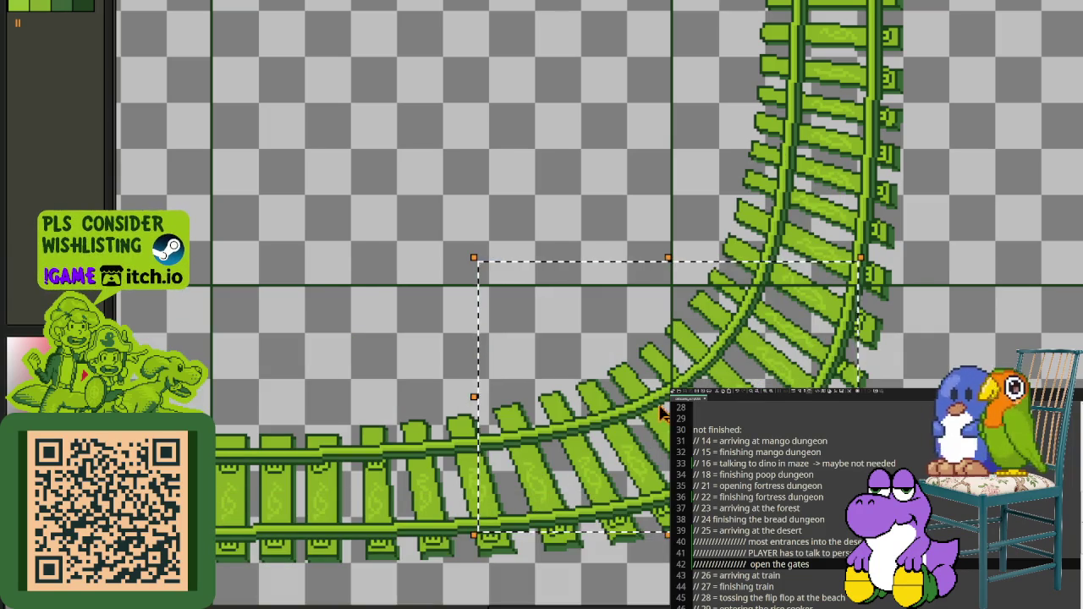
left_click(478, 351)
left_click_drag(478, 351, 909, 546)
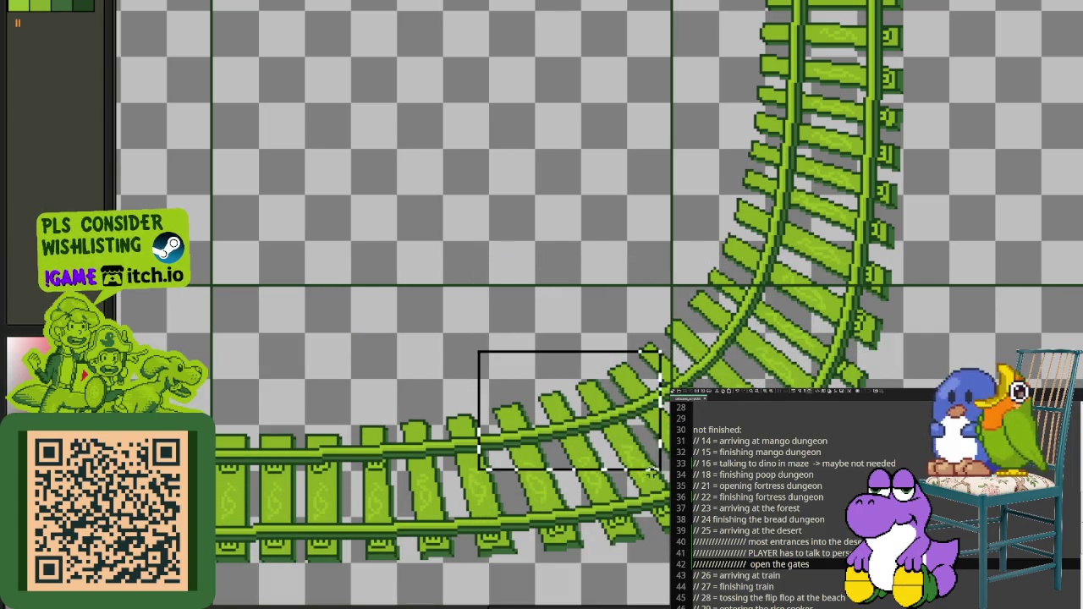
key("Escape")
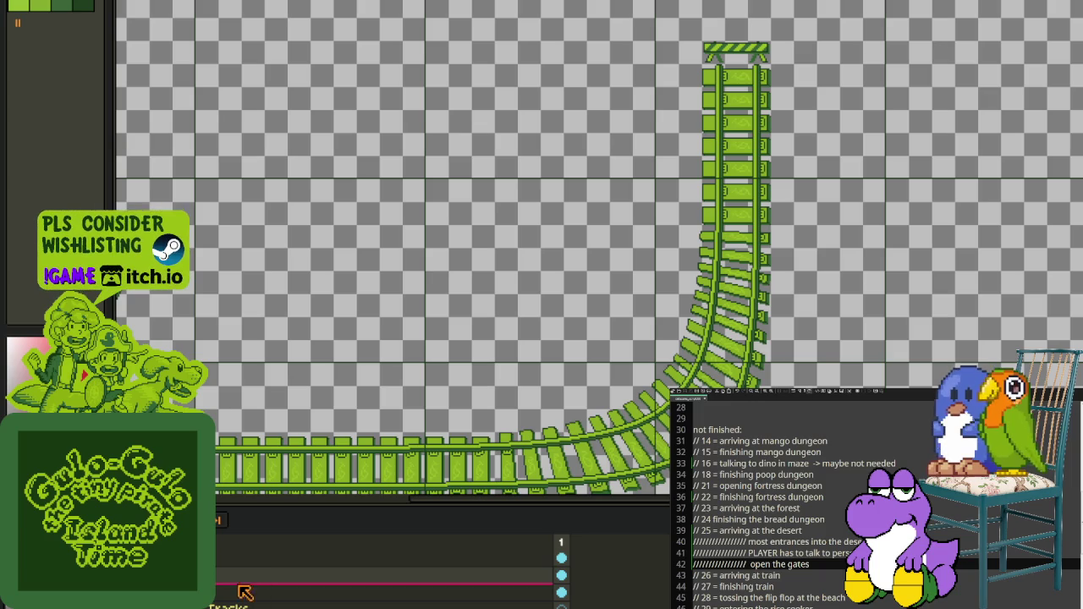
left_click(217, 519)
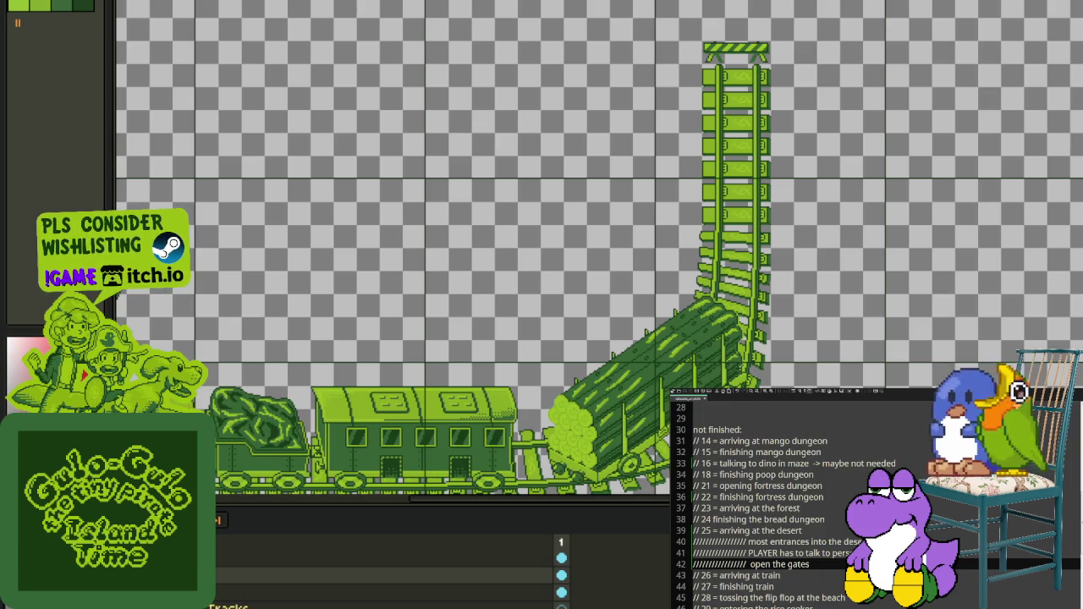
scroll(746, 157, "up", 1)
scroll(730, 132, "up", 1)
left_click_drag(626, 125, 674, 284)
key("ctrl+d")
scroll(697, 116, "up", 1)
scroll(697, 116, "up", 1)
left_click_drag(740, 17, 832, 272)
left_click_drag(392, 48, 491, 307)
scroll(592, 237, "down", 1)
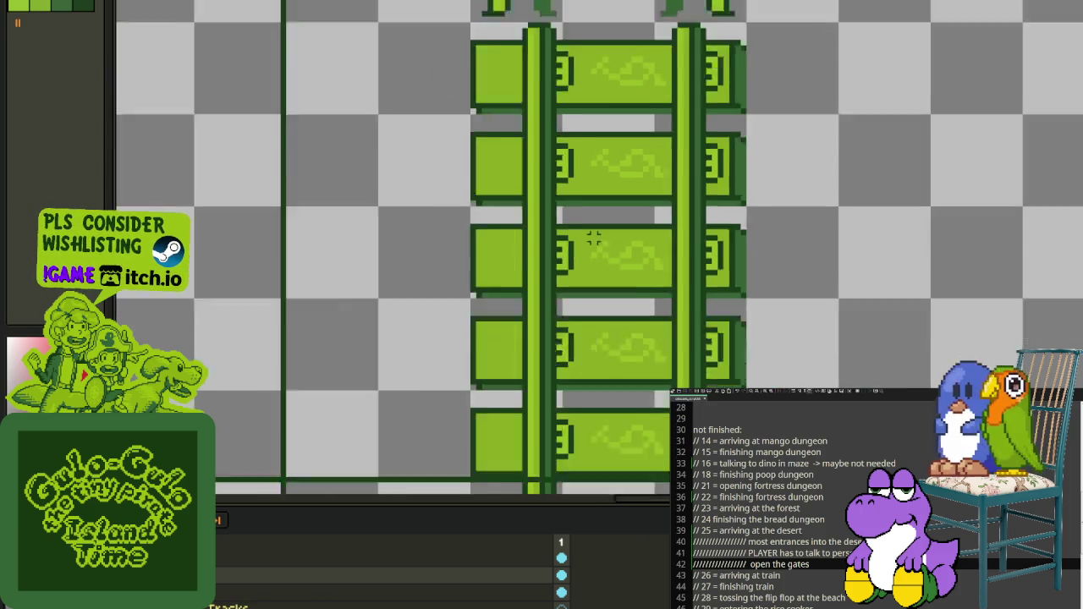
scroll(593, 237, "down", 1)
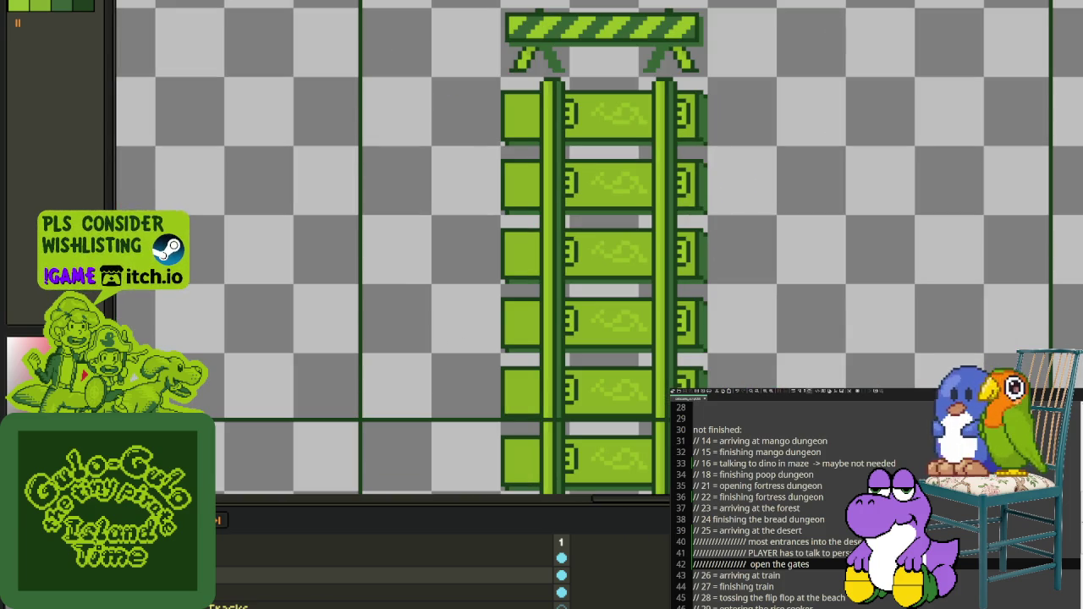
scroll(304, 347, "down", 3)
scroll(313, 362, "up", 1)
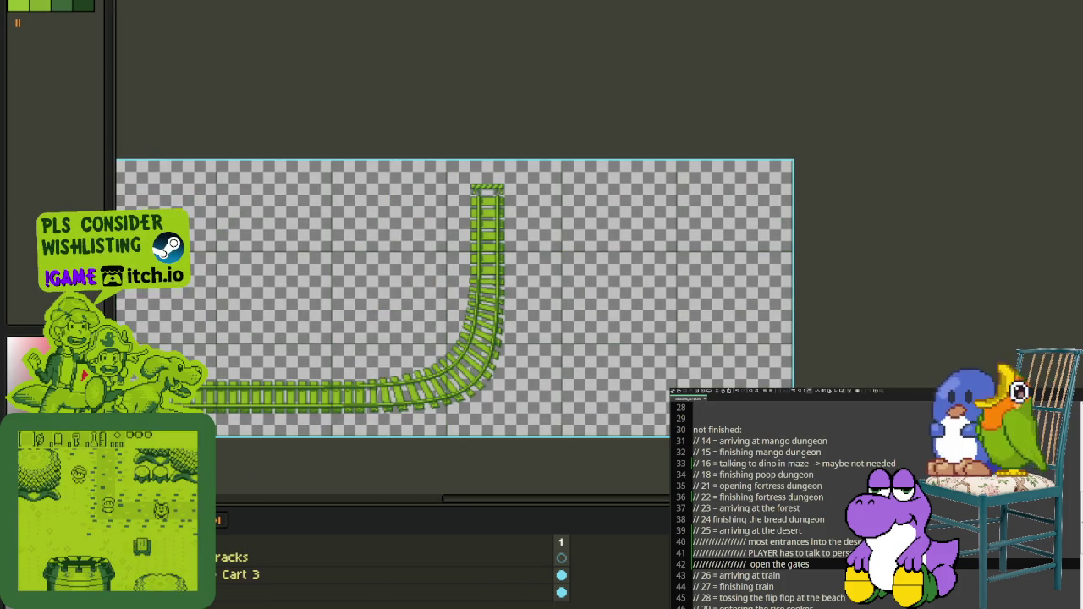
Step: Duplicate the Tracks Rails layer, rename the copy Train Tracks Rails 2, and save the file
key("ctrl+z")
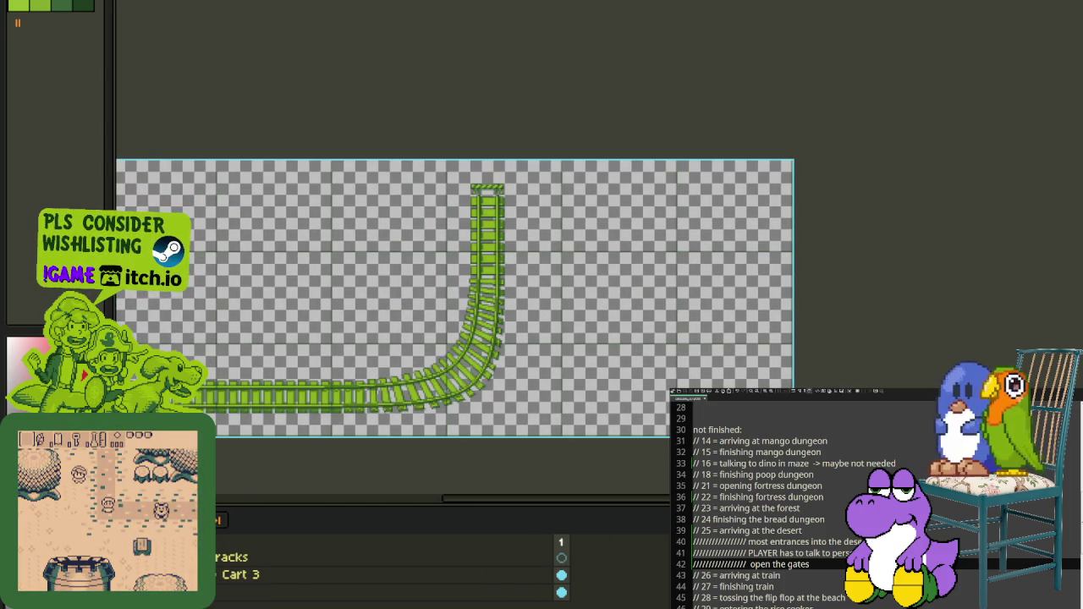
key("ctrl+z")
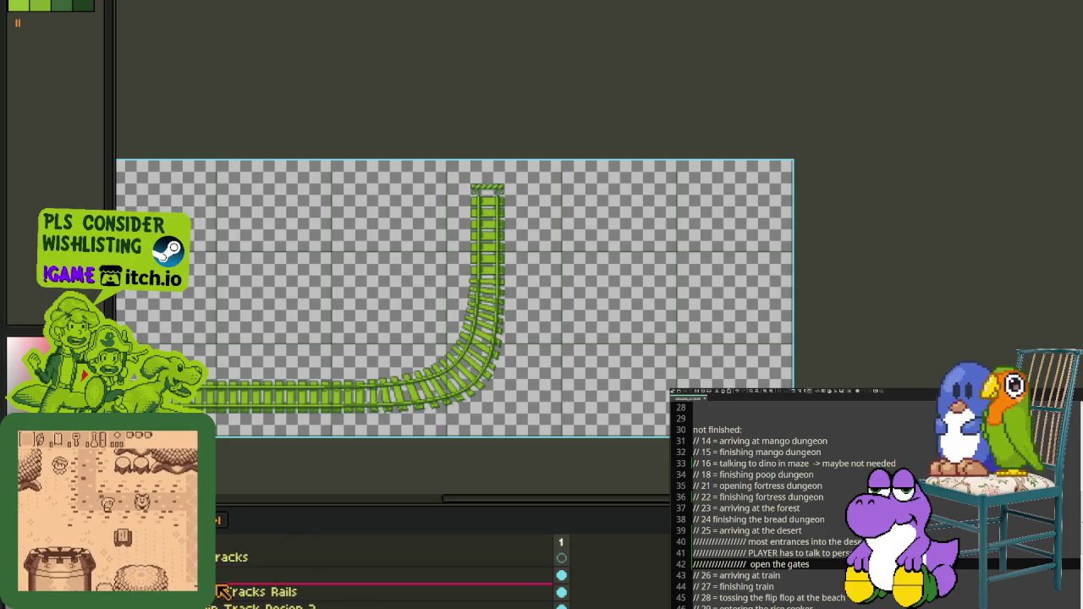
right_click(254, 592)
left_click(258, 579)
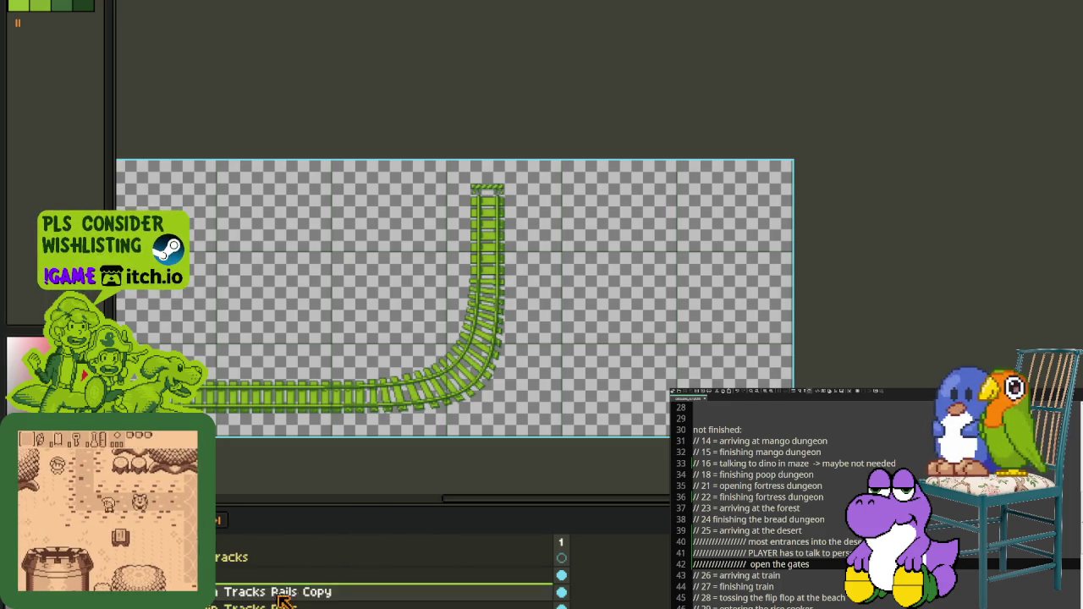
double_click(302, 591)
key("End")
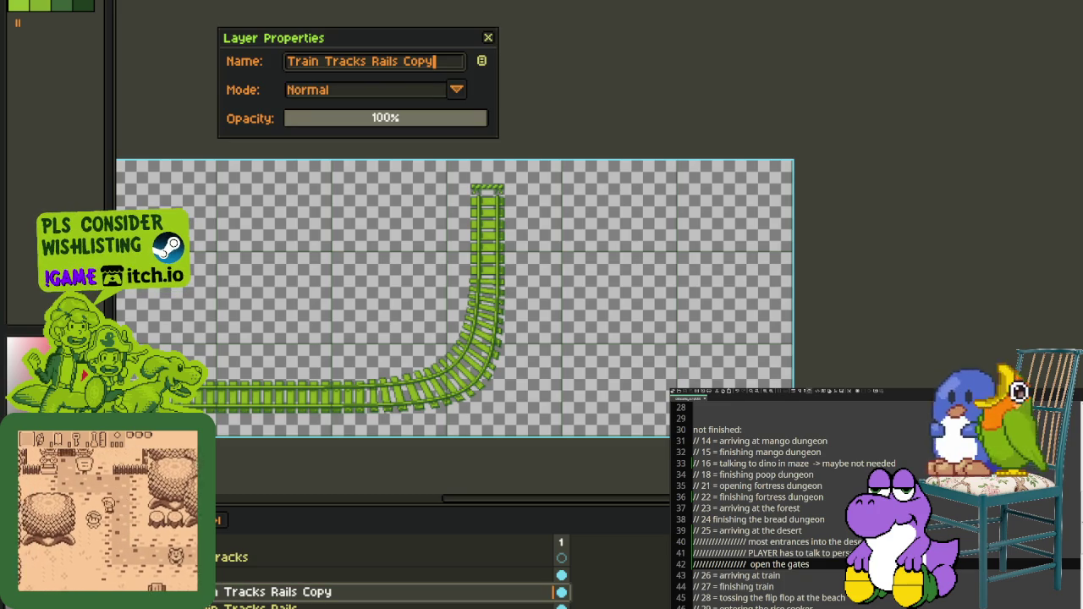
type("2")
key("Return")
key("ctrl+s")
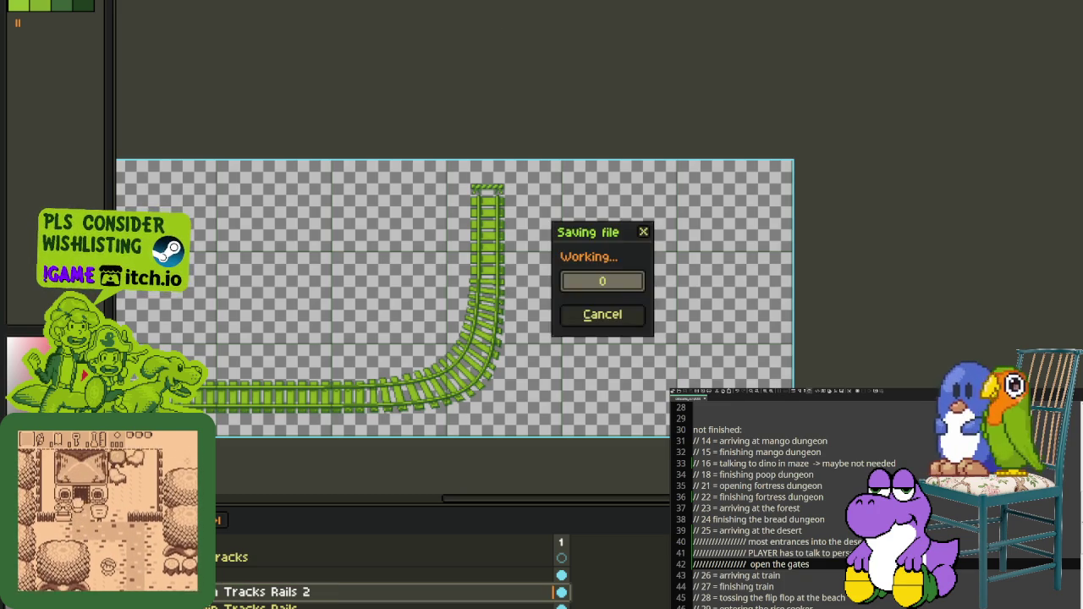
Step: Recentre the track view, then switch to the game map and select the room around the poop building
scroll(380, 566, "up", 2)
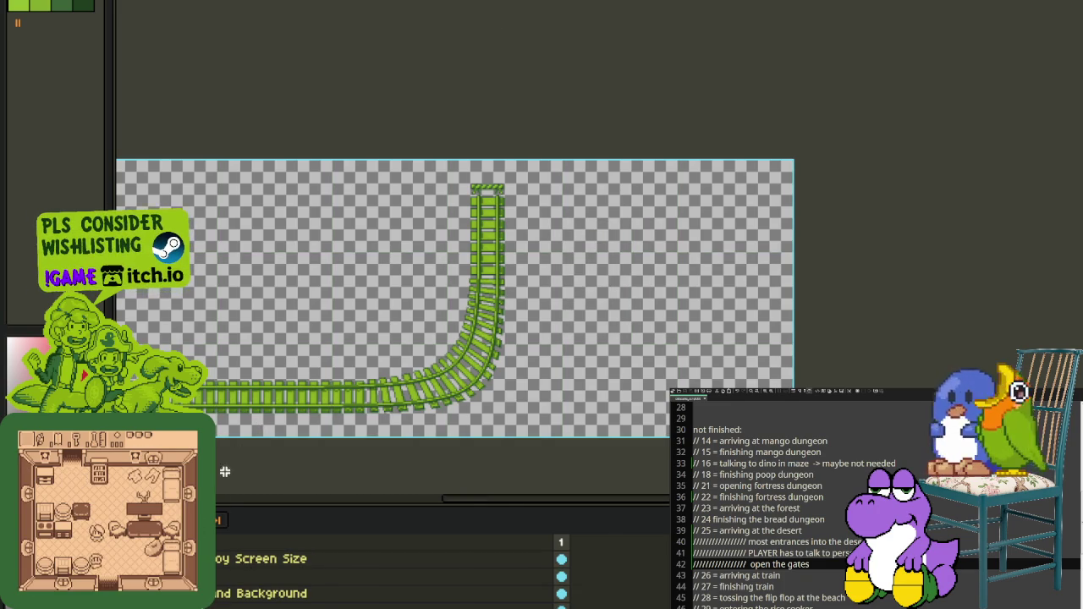
scroll(225, 472, "down", 1)
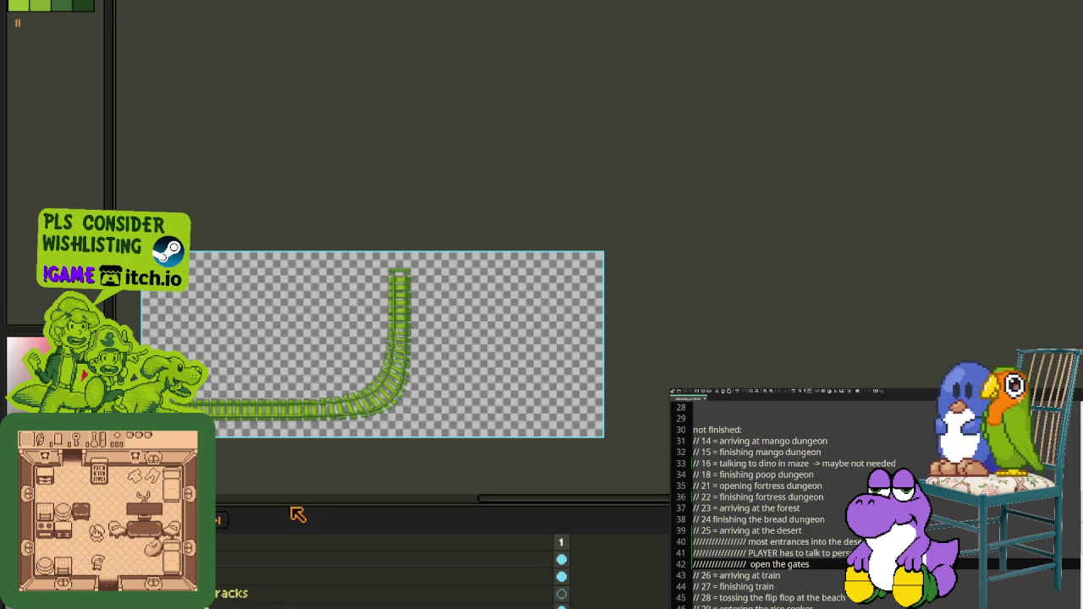
left_click_drag(302, 500, 313, 465)
left_click_drag(339, 386, 507, 355)
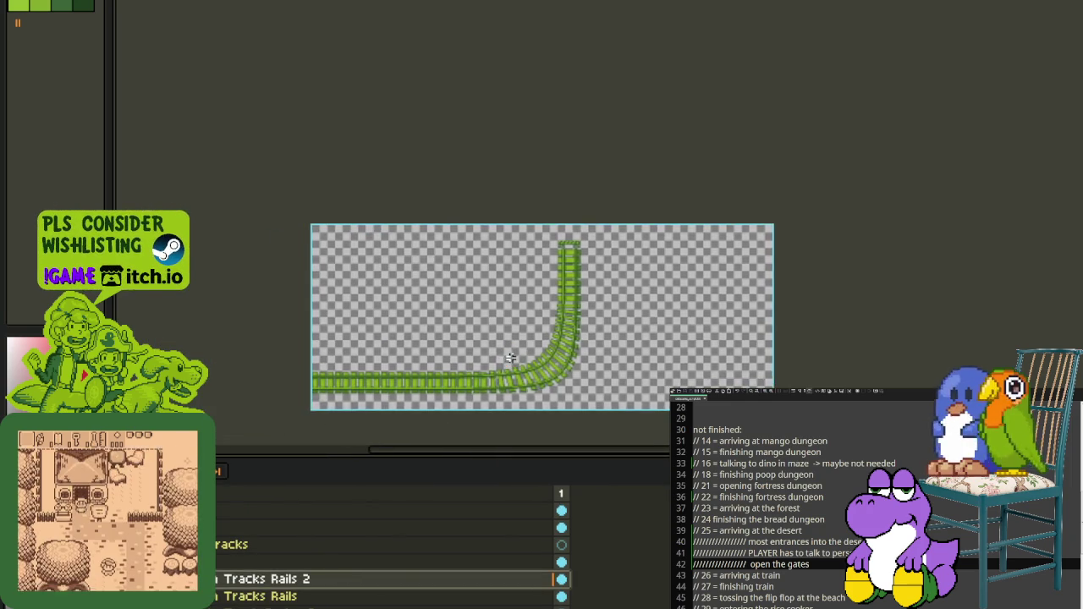
scroll(507, 355, "up", 1)
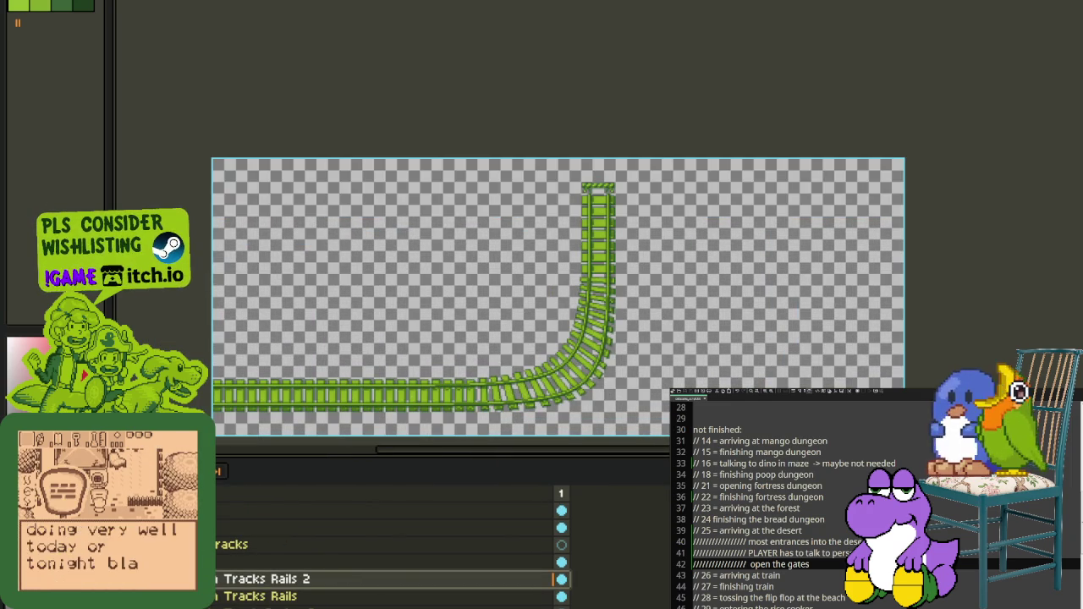
key("alt+Tab")
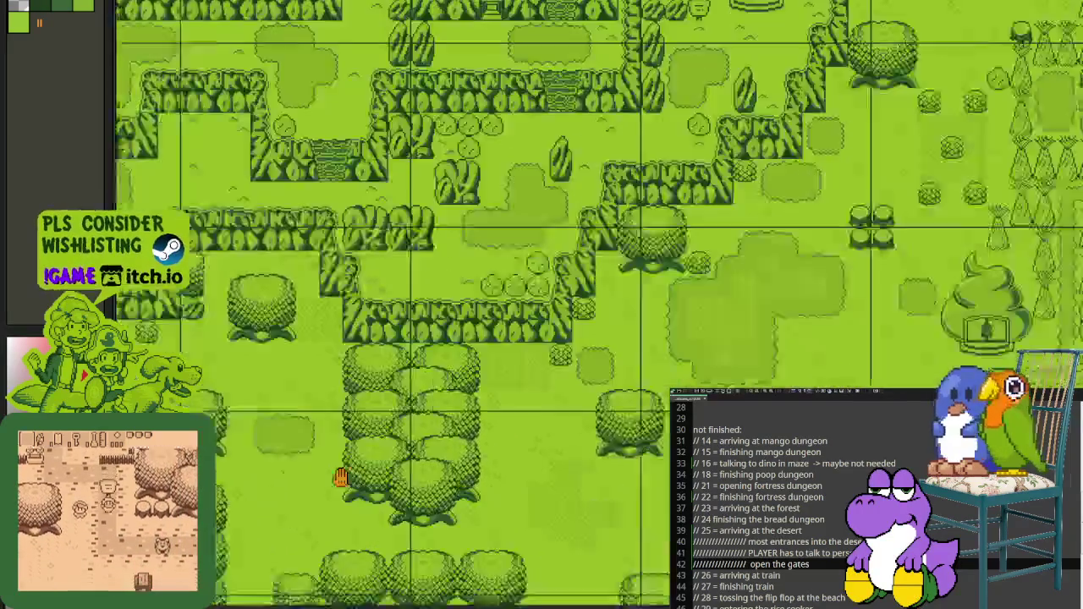
scroll(621, 347, "up", 3)
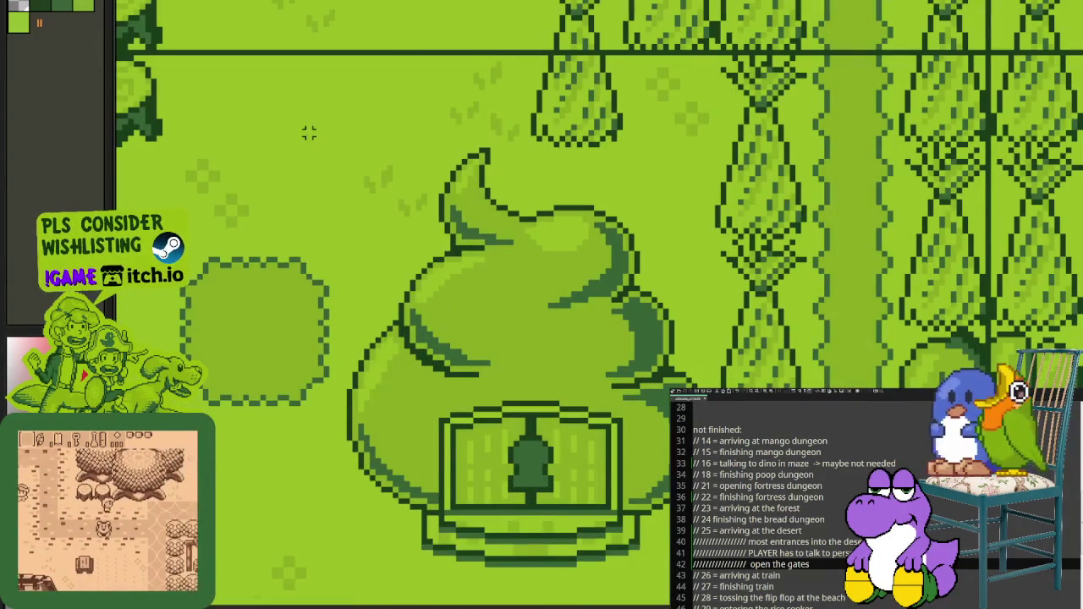
left_click(566, 364)
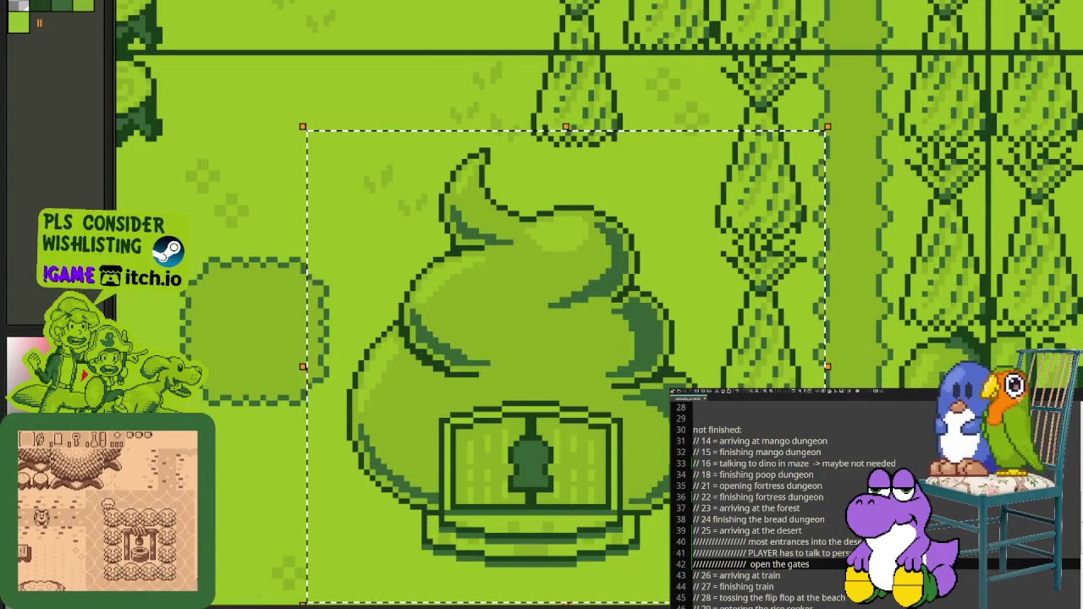
scroll(483, 272, "down", 3)
scroll(483, 273, "up", 2)
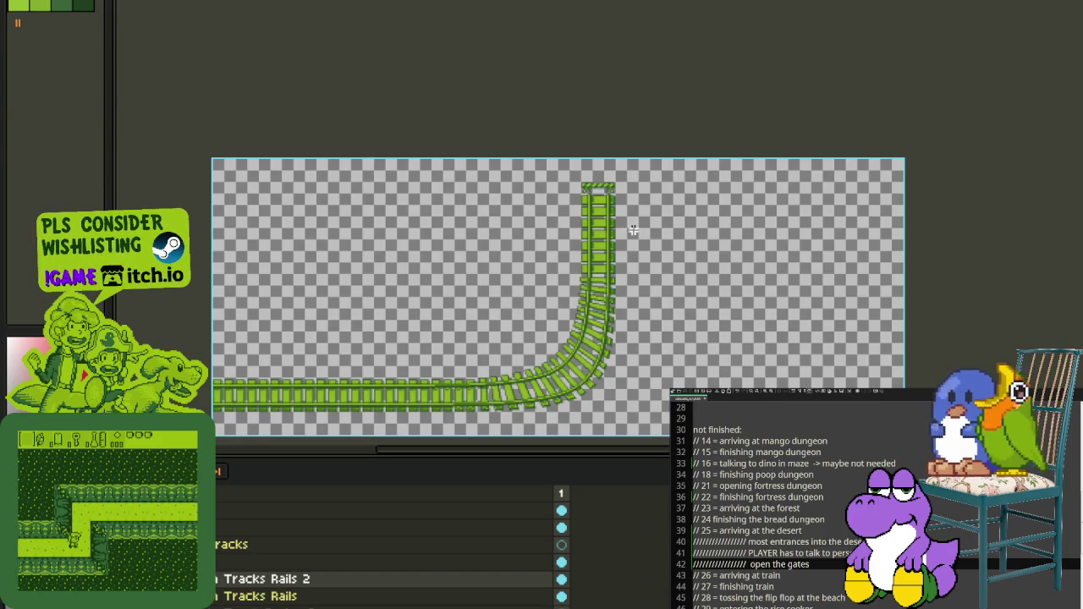
Step: Select the straight vertical rail ladder, nudge it left, and deselect
scroll(633, 230, "up", 3)
left_click_drag(503, 88, 567, 418)
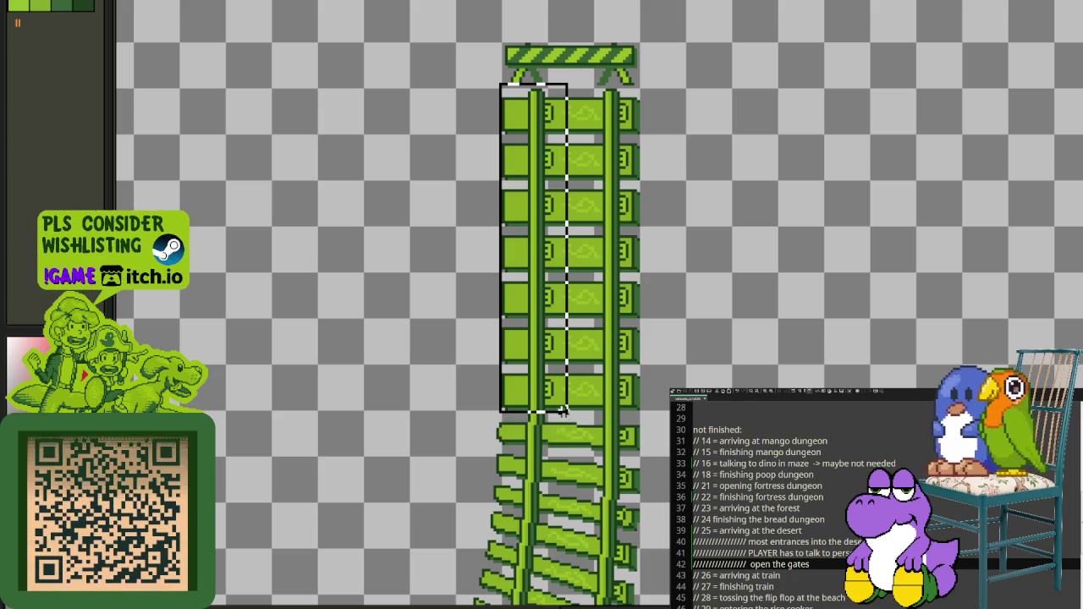
scroll(575, 212, "up", 2)
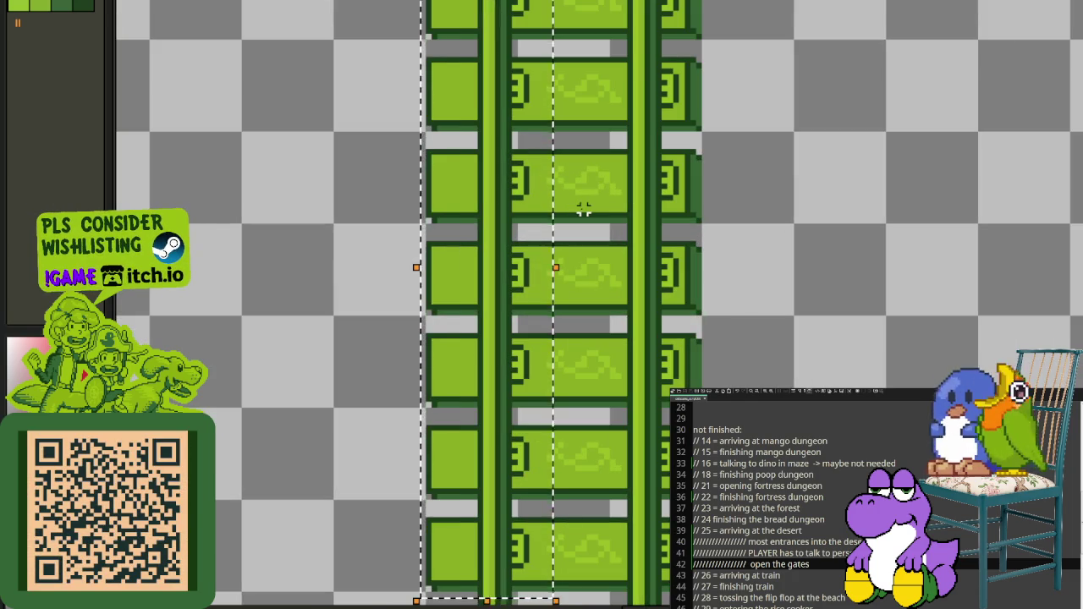
key("Tab")
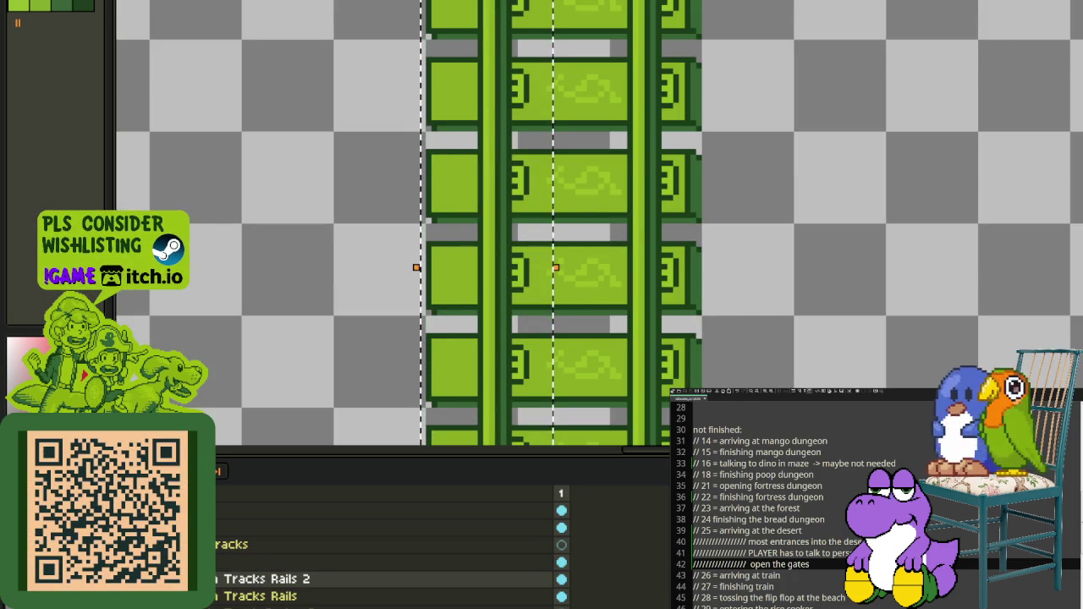
scroll(380, 550, "down", 1)
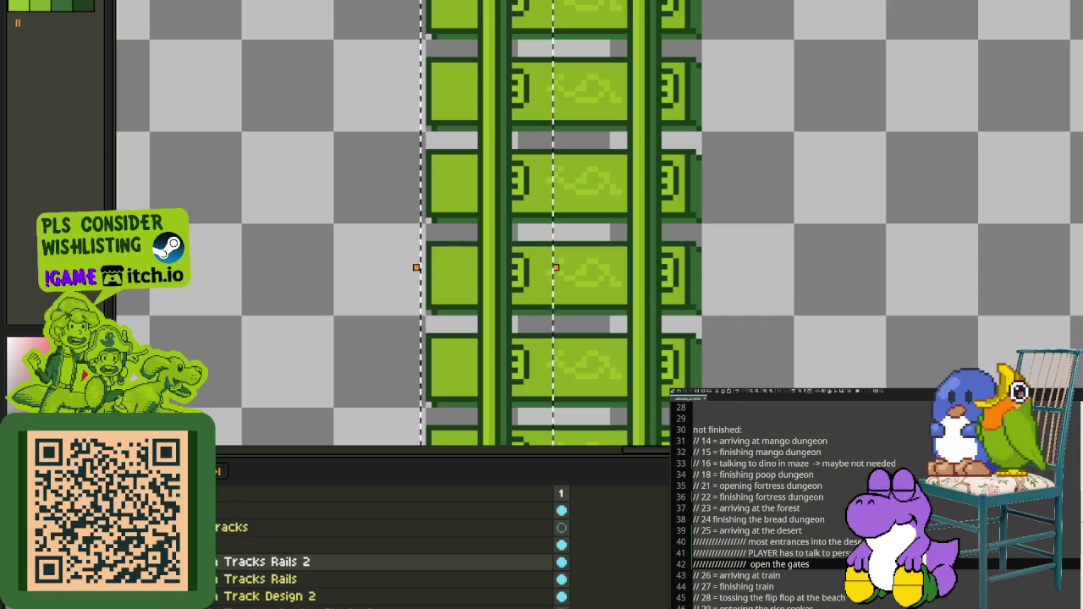
scroll(381, 549, "down", 2)
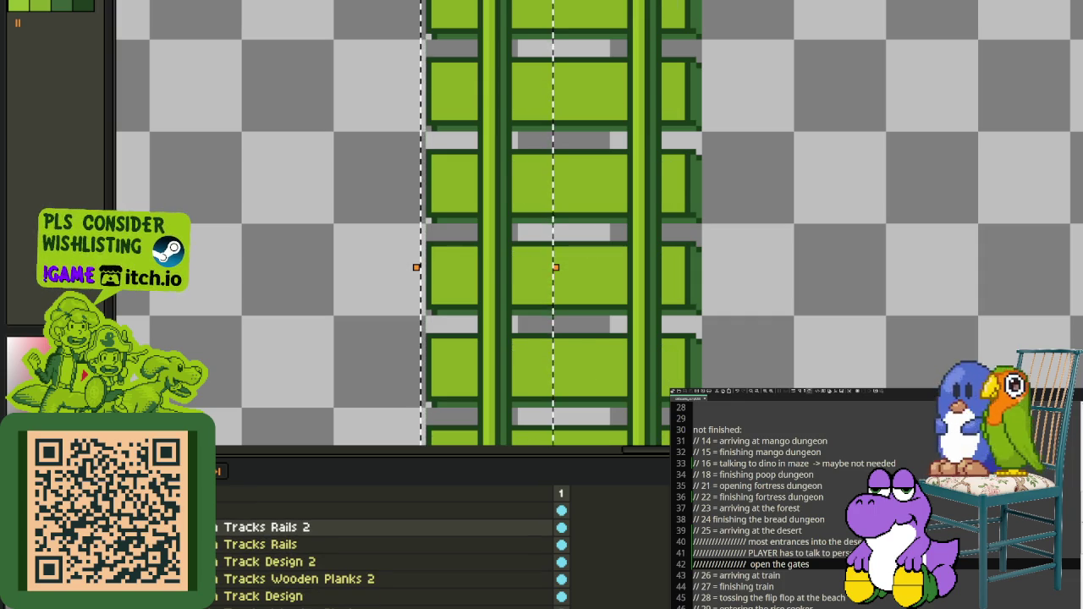
key("Tab")
scroll(631, 294, "down", 1)
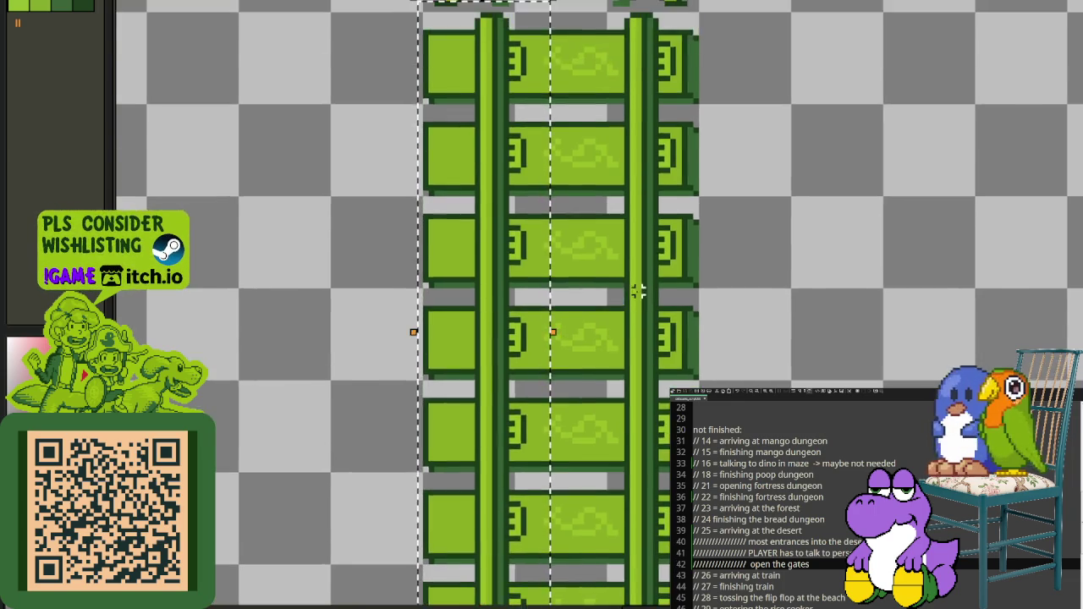
scroll(631, 295, "down", 1)
key("Left")
key("Left")
key("Left")
key("Left")
key("Left")
key("ctrl+d")
Step: Duplicate the track design layer and rename the copy Track Design 2
key("Tab")
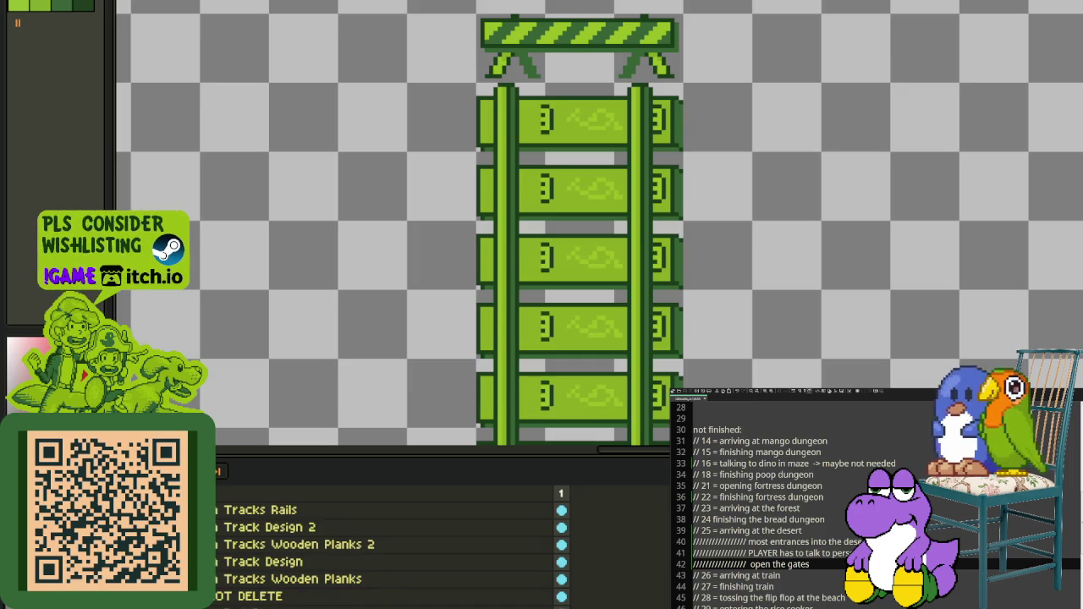
right_click(224, 562)
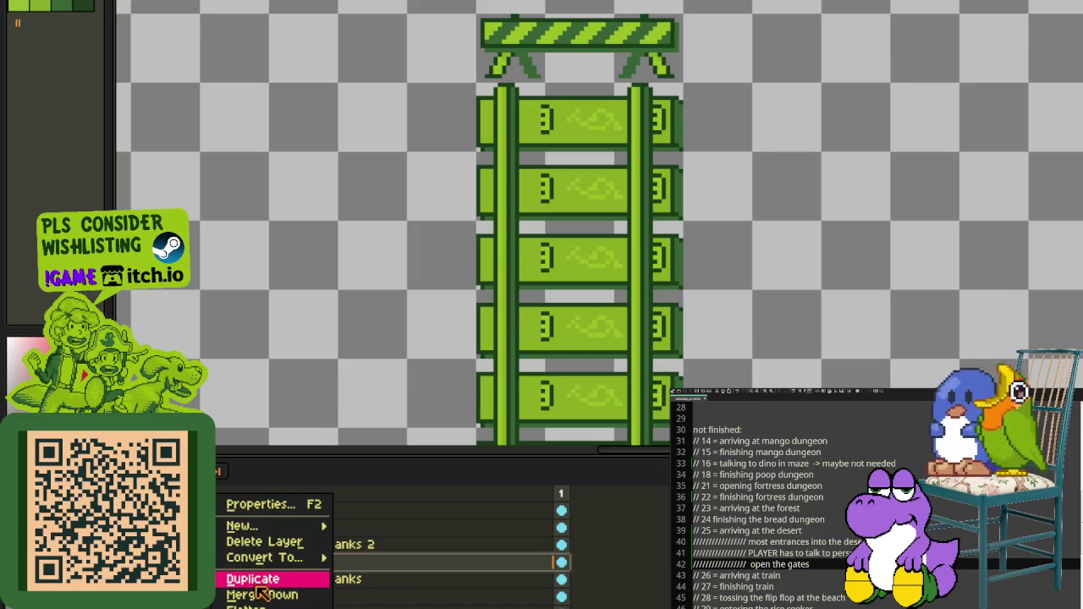
left_click(254, 575)
double_click(228, 563)
key("End")
key("BackSpace")
key("Return")
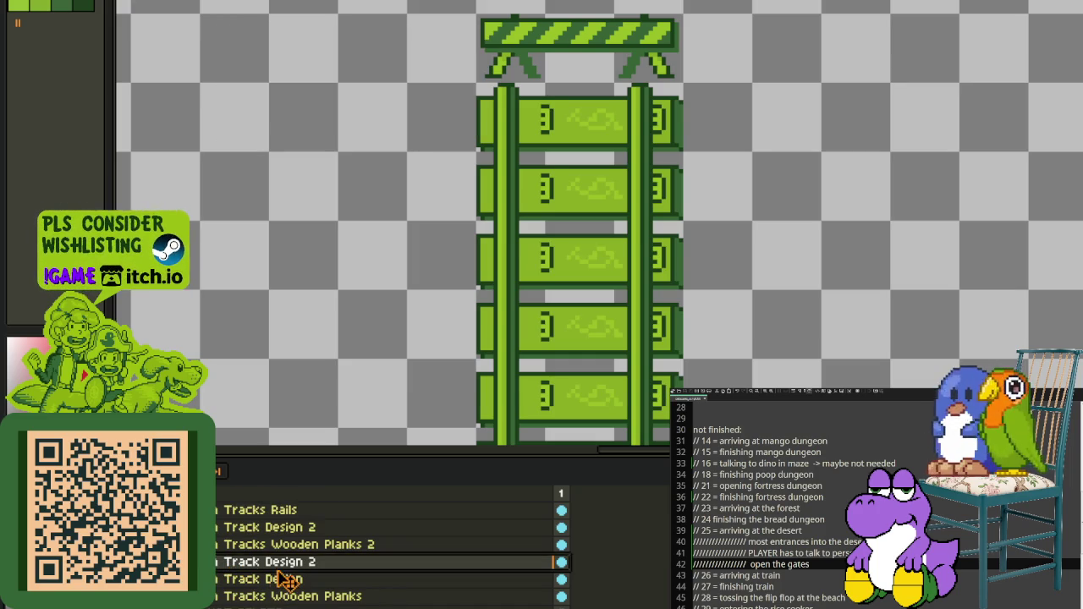
Step: Nudge the middle strip of ties right, then left, into alignment with the rails
key("Tab")
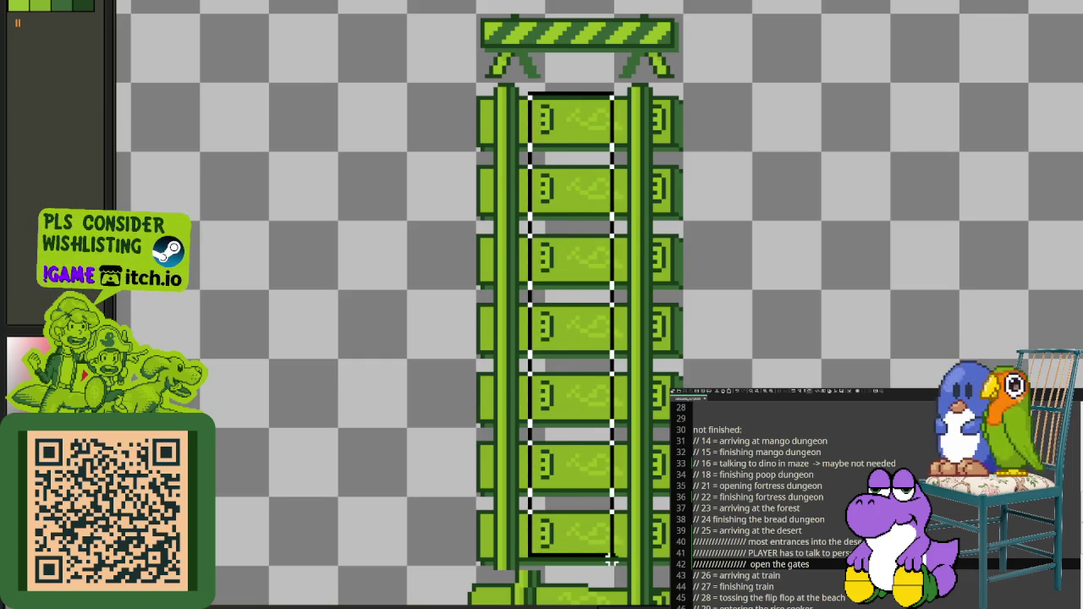
left_click_drag(536, 161, 614, 560)
key("Right")
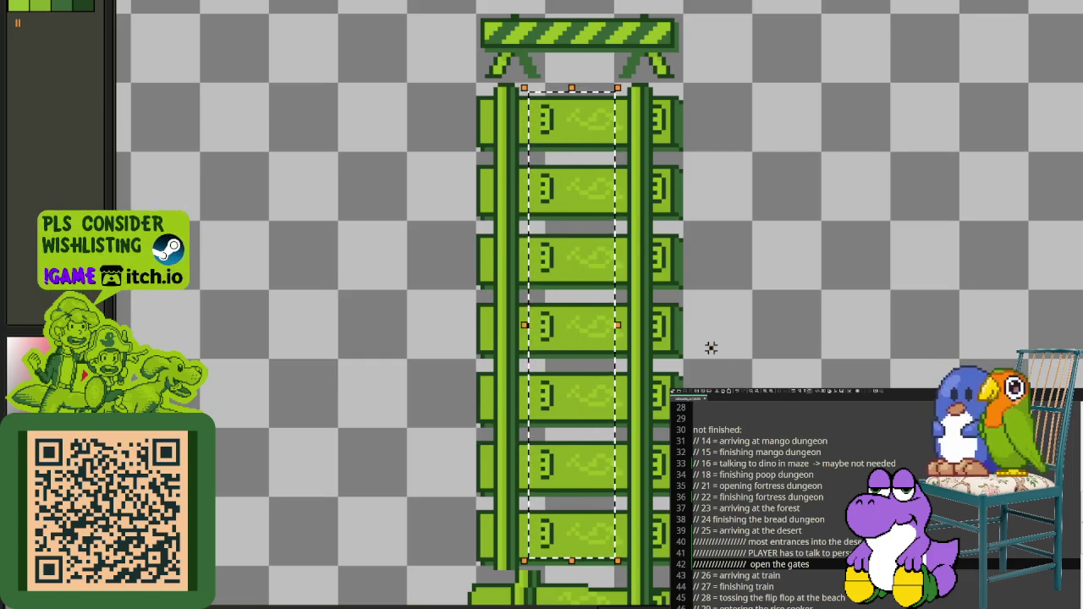
key("ctrl+d")
left_click_drag(533, 87, 624, 560)
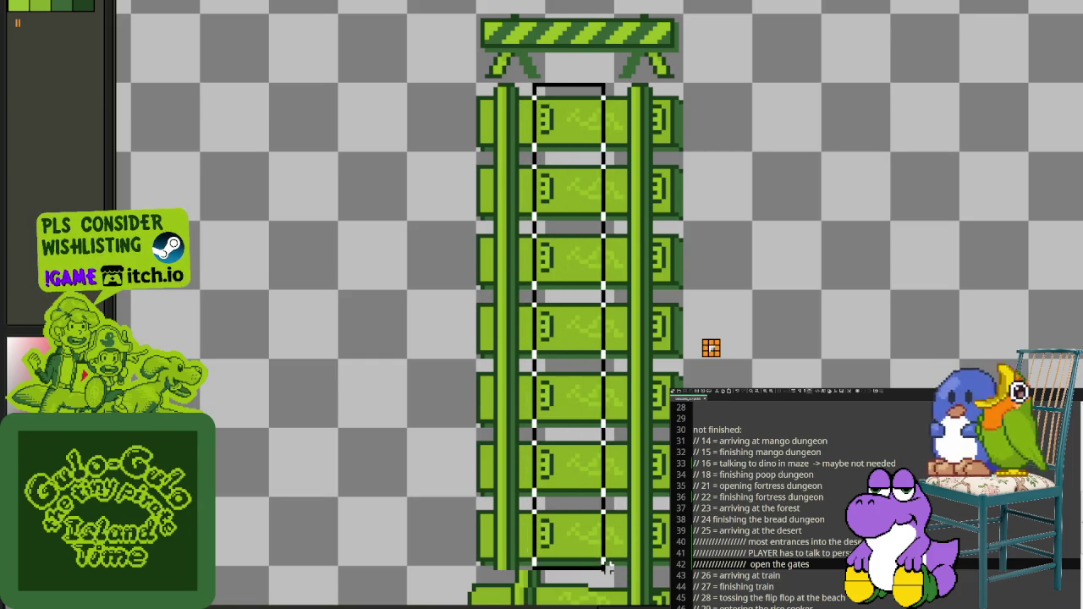
key("Left")
key("Left")
key("Left")
key("Left")
key("Left")
key("ctrl+d")
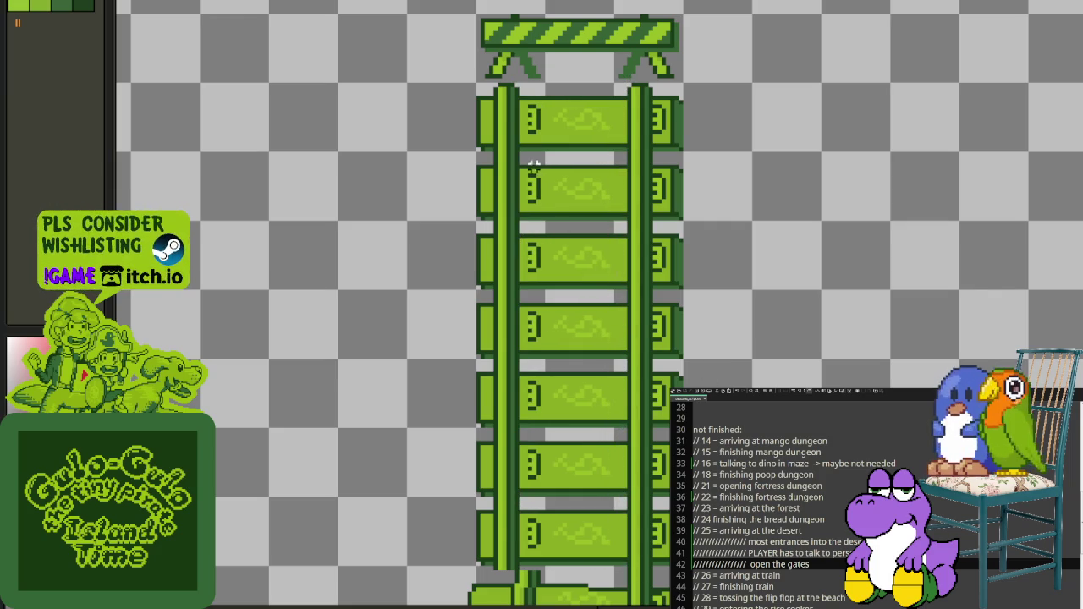
left_click_drag(525, 89, 544, 560)
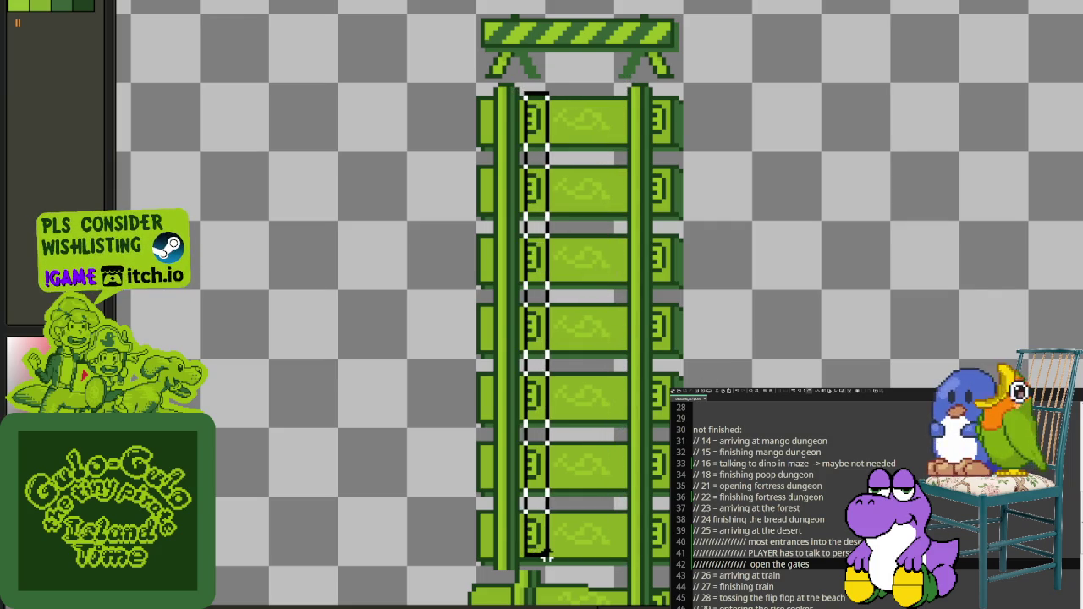
key("ctrl+d")
scroll(606, 440, "down", 3)
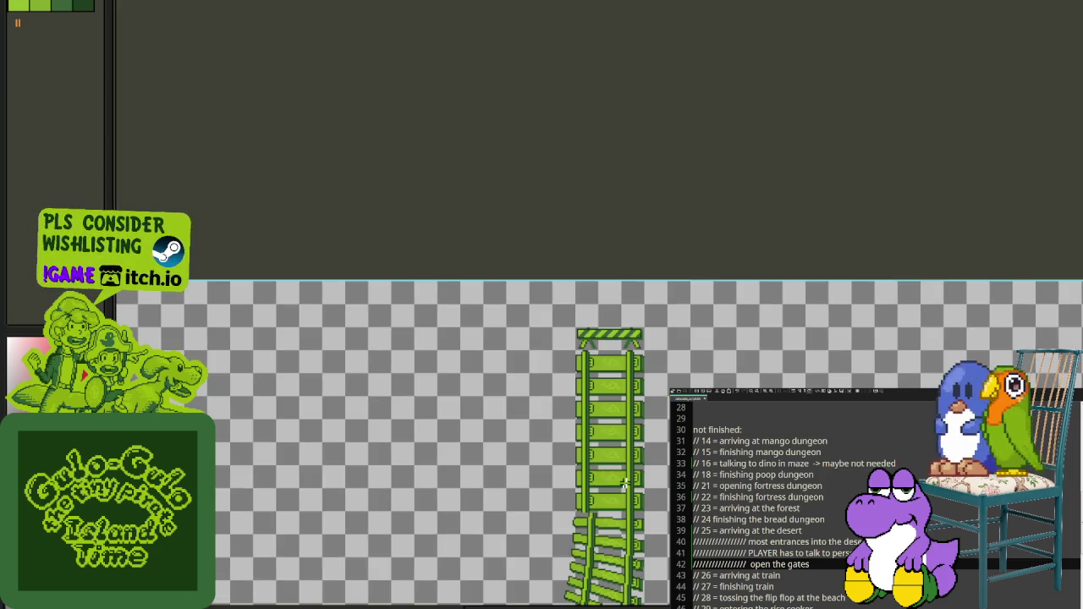
Step: Clear the straight ladder selection and bring the track junction into view
scroll(609, 369, "up", 2)
left_click_drag(575, 269, 638, 544)
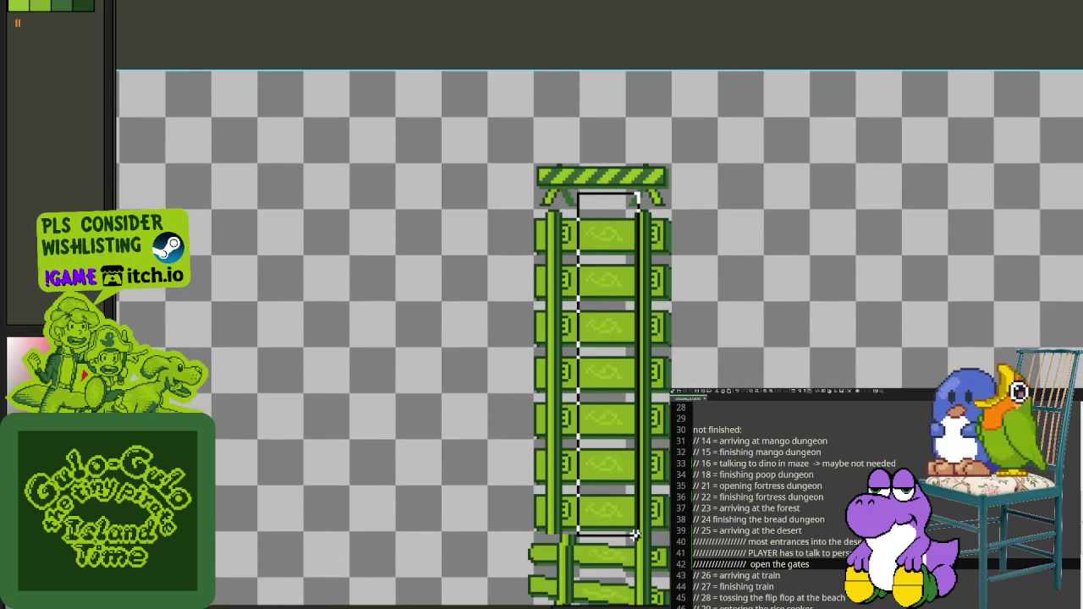
left_click_drag(634, 535, 631, 538)
key("ctrl+d")
scroll(639, 495, "down", 1)
left_click_drag(639, 495, 638, 339)
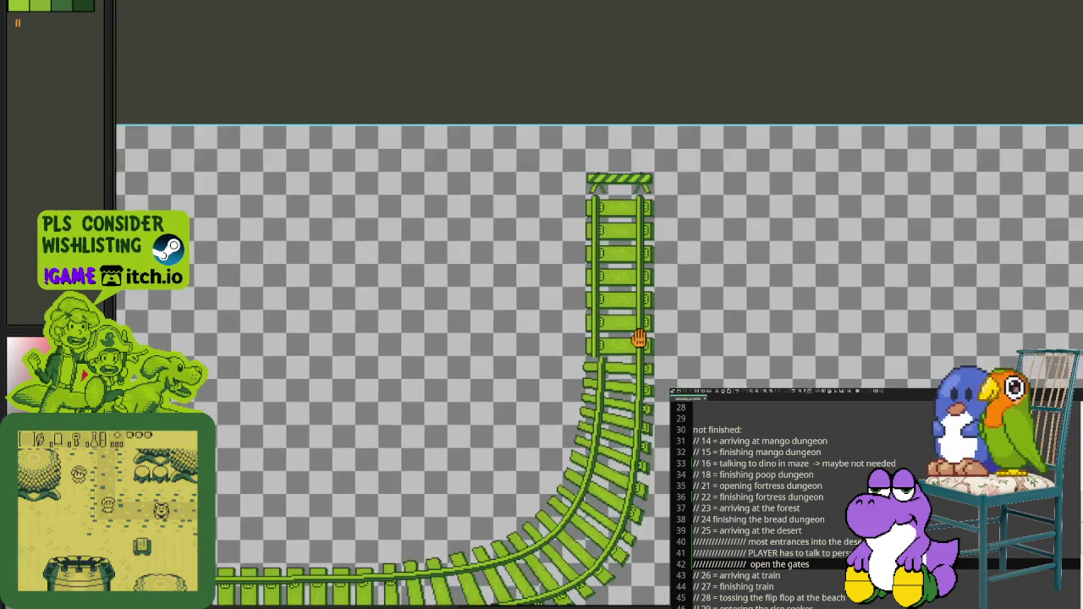
scroll(639, 339, "up", 2)
scroll(609, 357, "up", 1)
scroll(592, 314, "up", 1)
scroll(590, 304, "up", 1)
left_click_drag(582, 315, 696, 188)
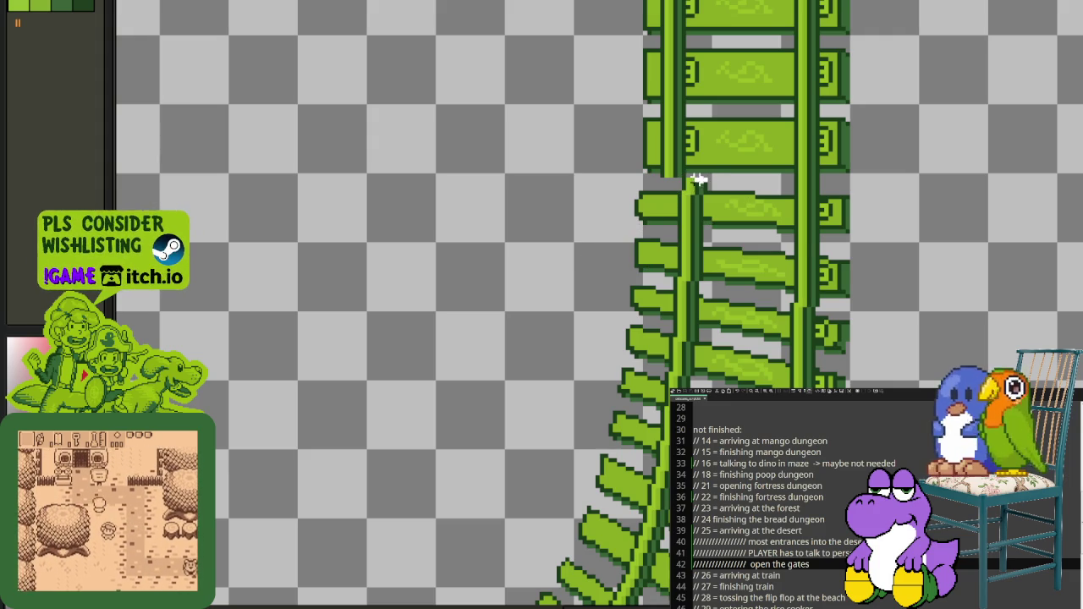
Step: Lasso-select the curving rail section below the junction
left_click_drag(668, 183, 503, 411)
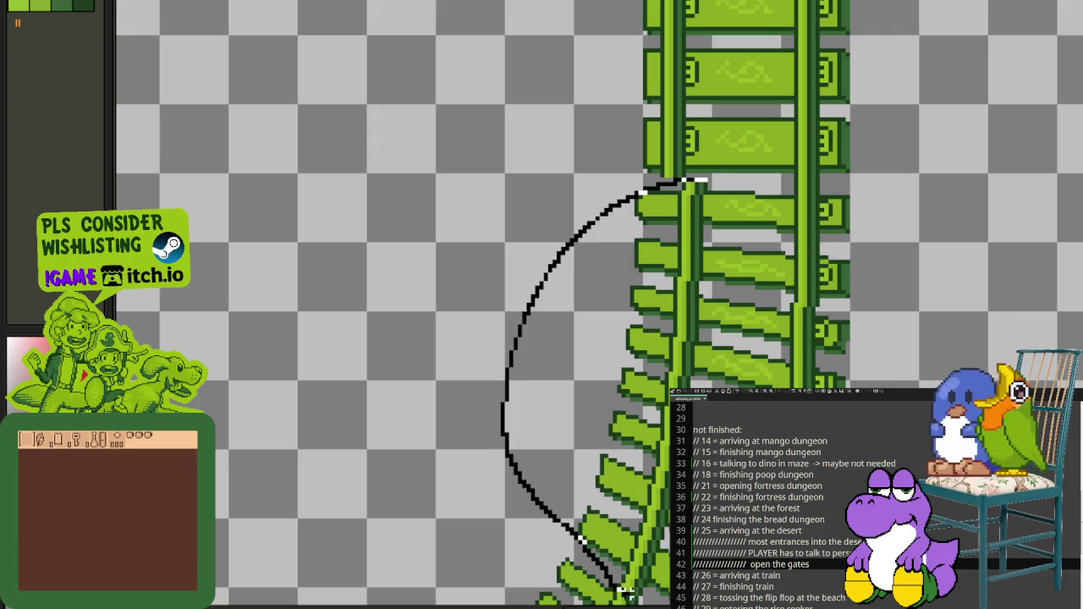
left_click_drag(626, 592, 662, 602)
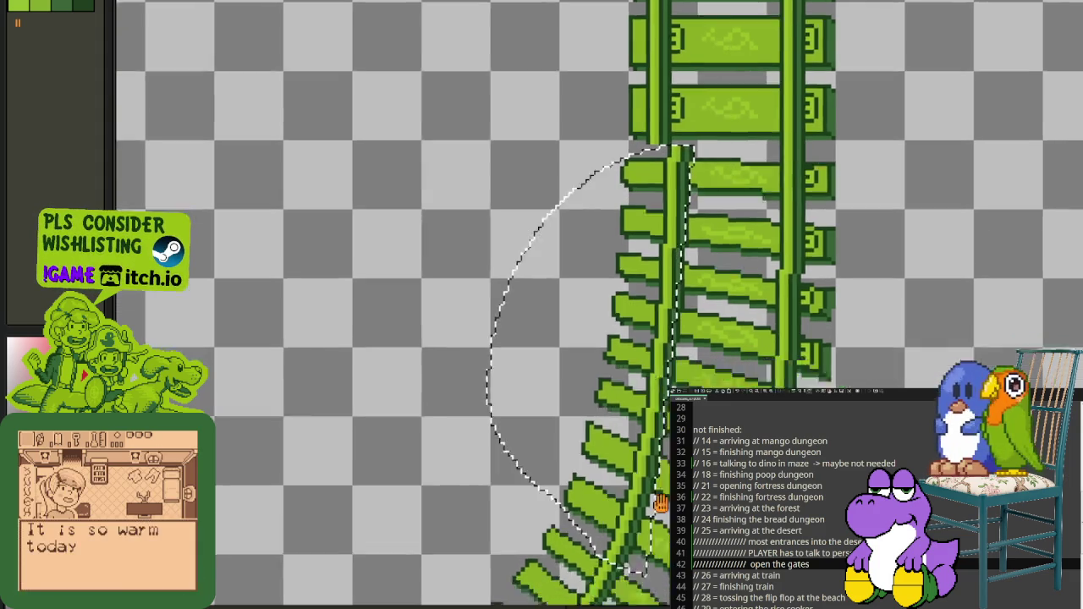
left_click_drag(711, 451, 602, 451)
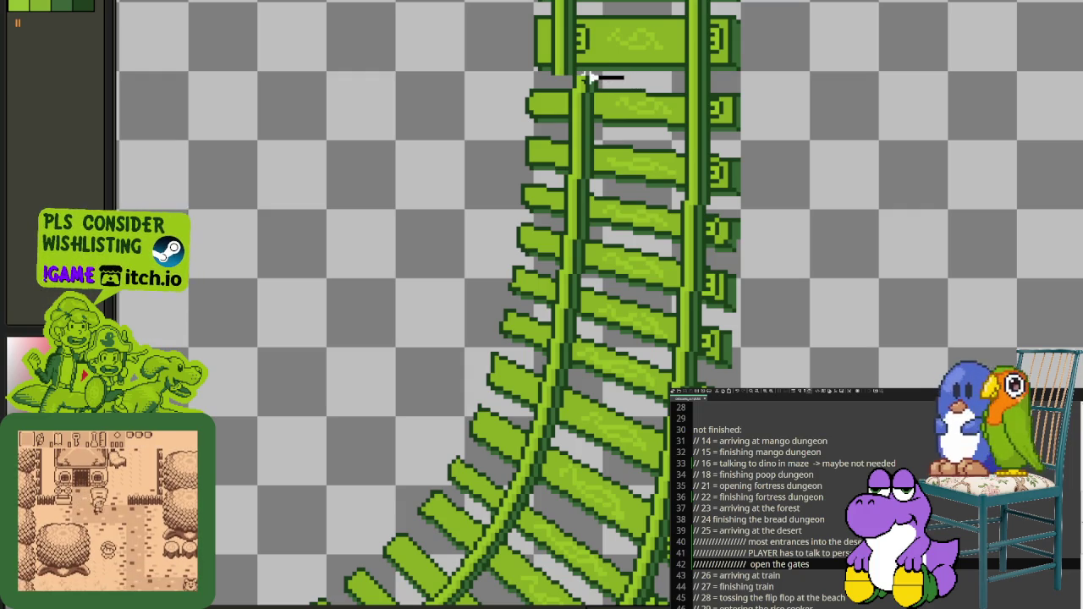
left_click_drag(566, 81, 461, 266)
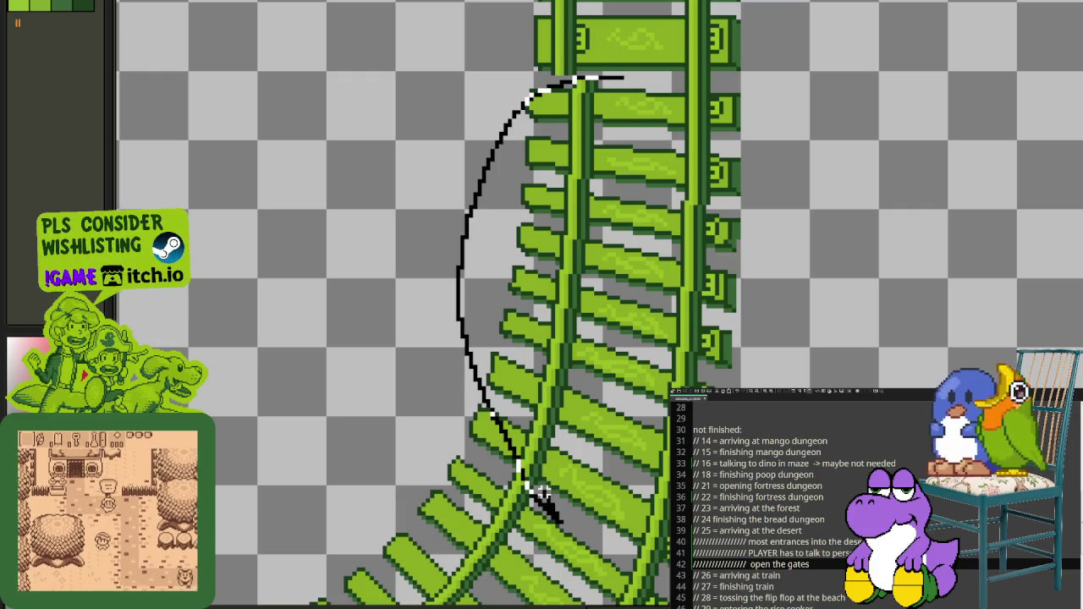
left_click_drag(575, 388, 585, 255)
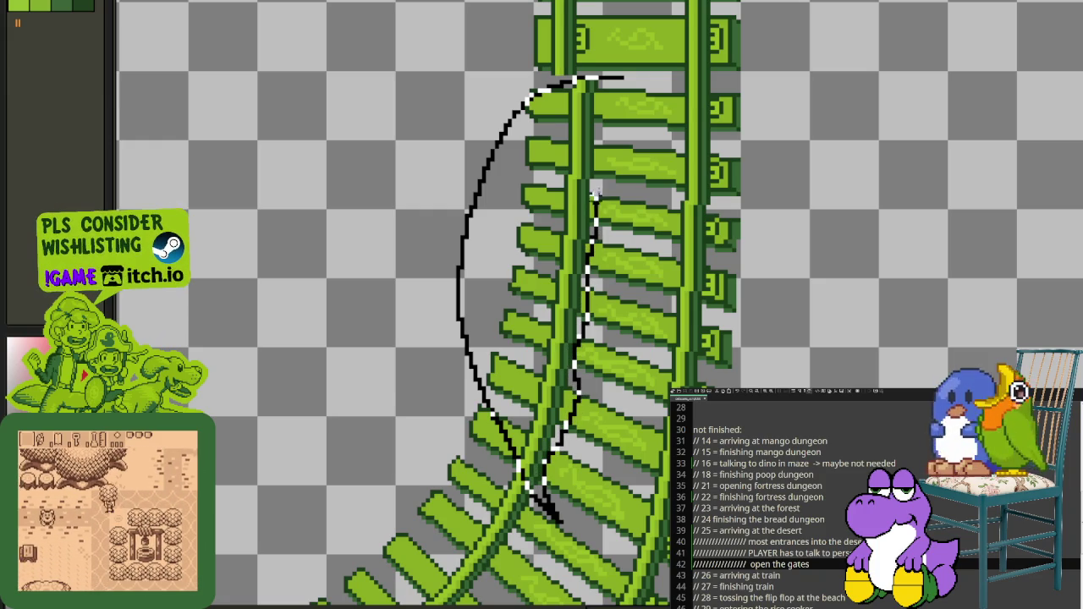
left_click_drag(589, 241, 609, 95)
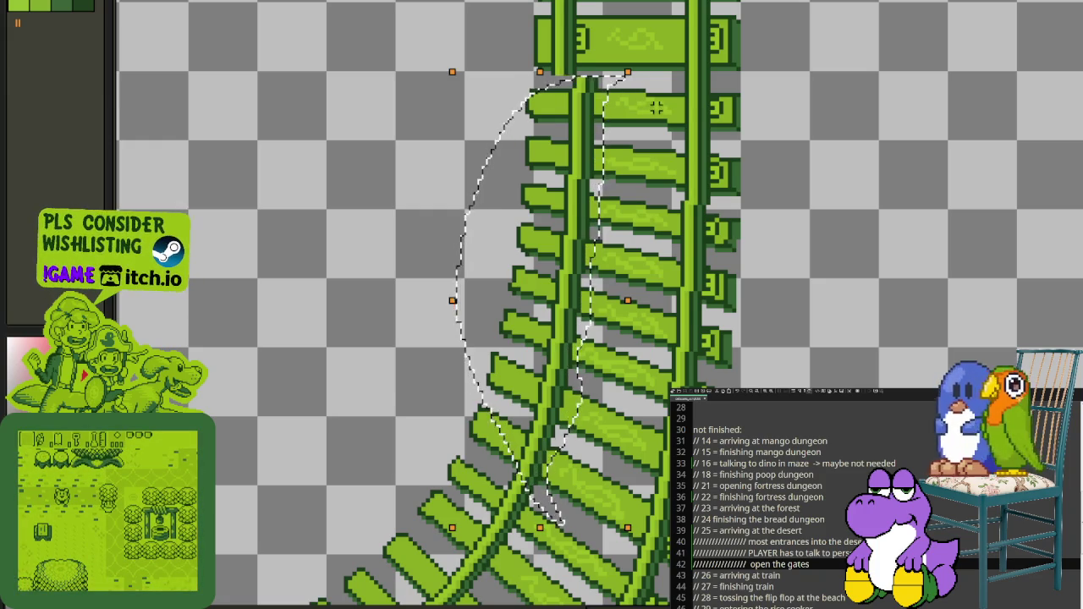
Step: Copy the selected curve onto a new layer with Ctrl+J, shift it five pixels left, and deselect
key("Left")
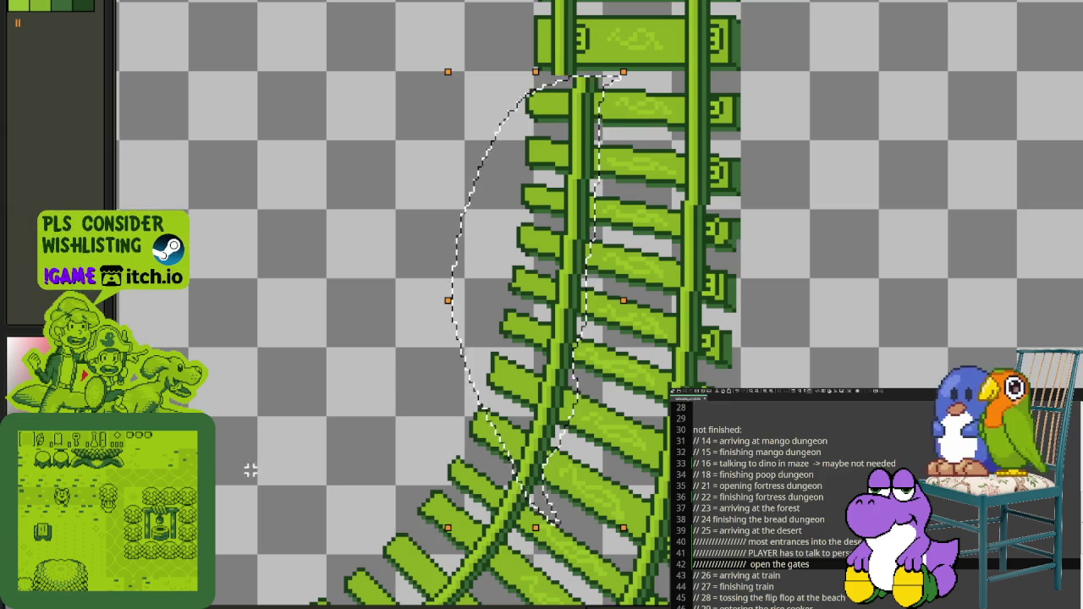
key("Tab")
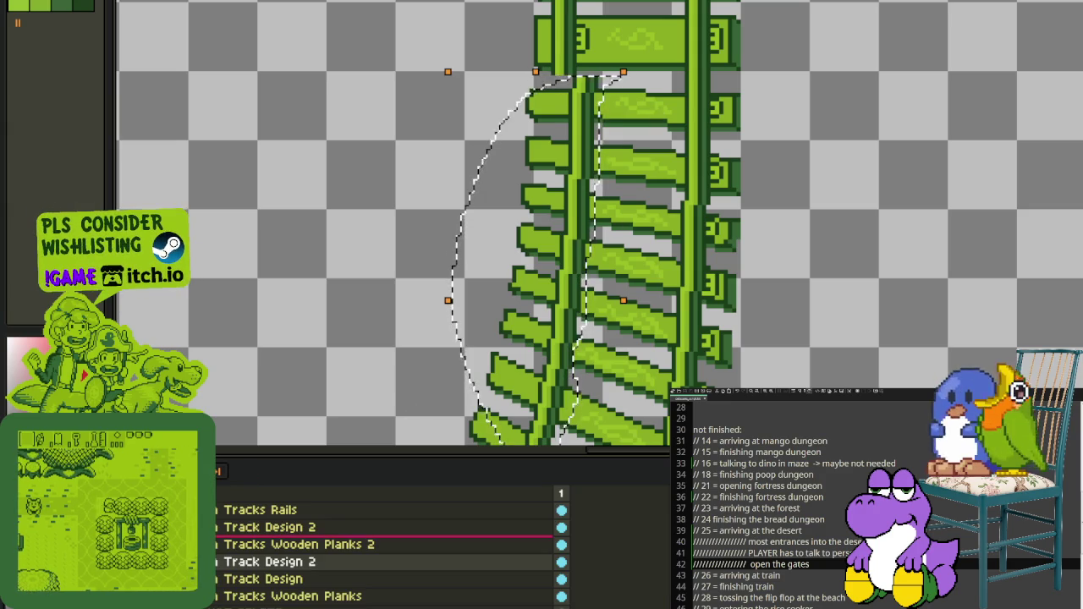
key("ctrl+j")
key("Left")
key("Left")
key("Left")
key("Left")
key("Left")
key("ctrl+d")
scroll(669, 203, "down", 2)
Step: Zoom out, select the Track Design 2 layer, and zoom in close on the curved junction
scroll(641, 193, "up", 1)
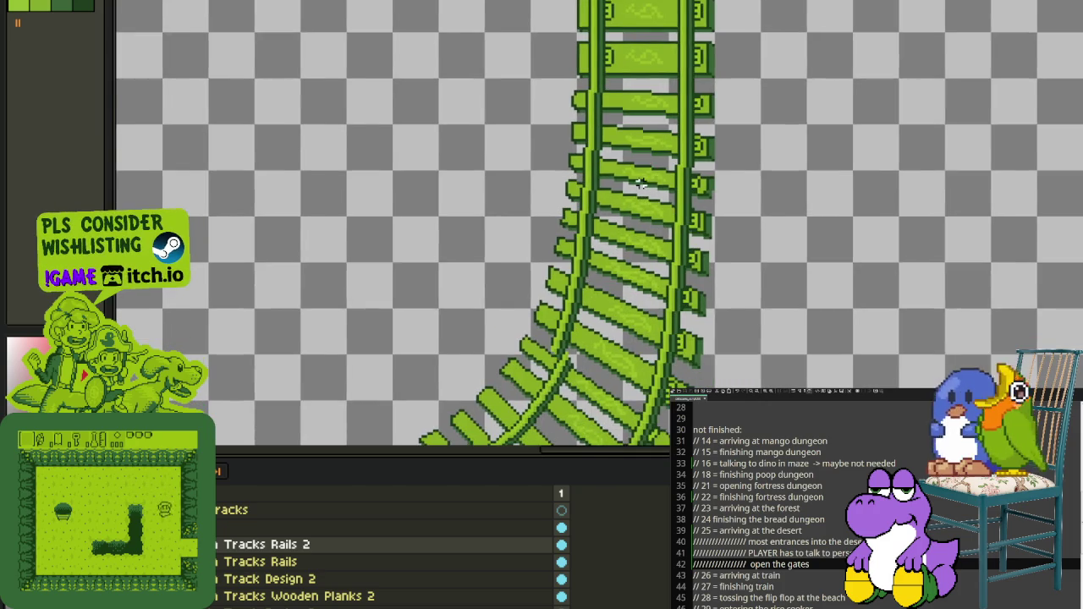
scroll(641, 181, "up", 1)
scroll(629, 134, "down", 2)
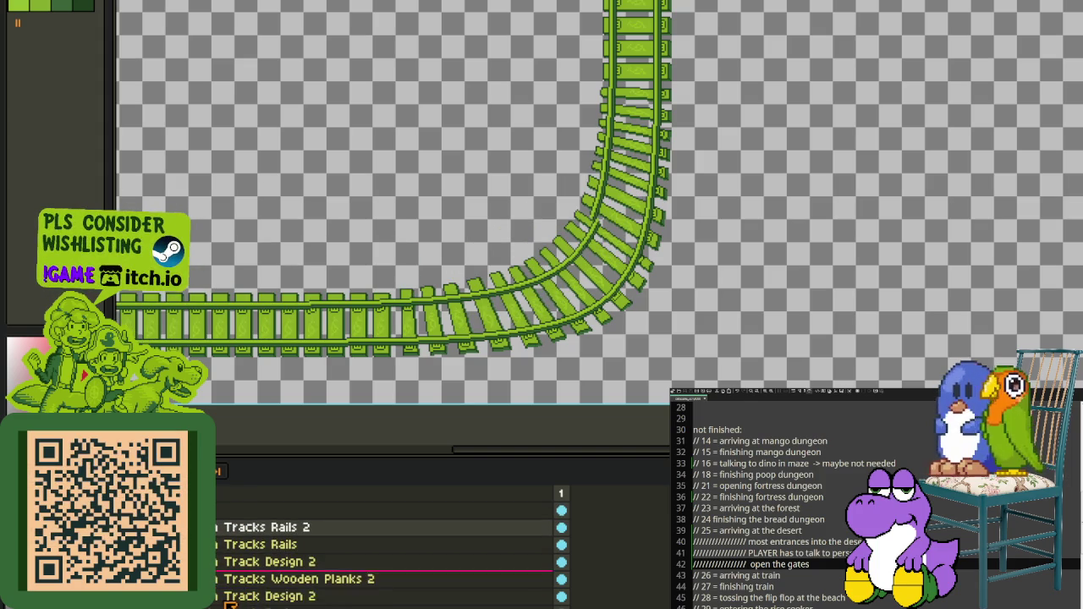
left_click(245, 578)
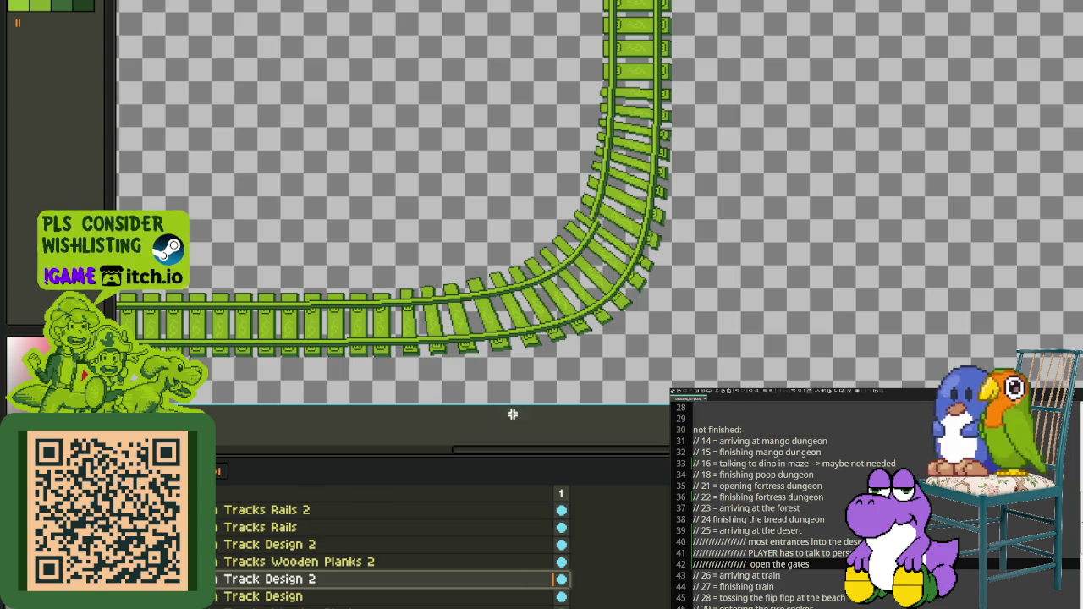
key("Tab")
scroll(618, 260, "up", 3)
scroll(639, 176, "up", 2)
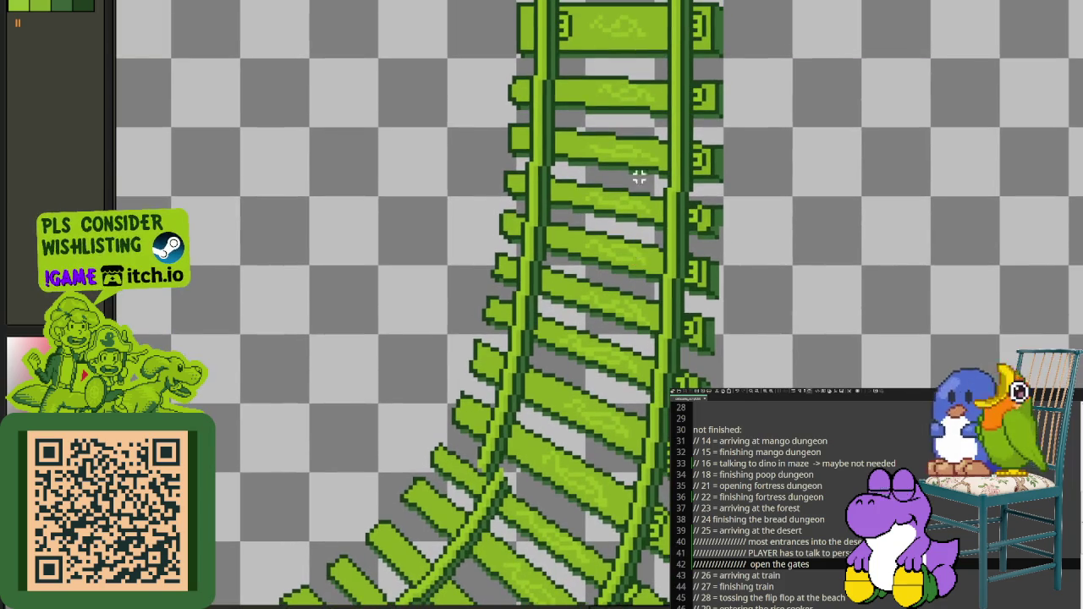
key("Tab")
key("Tab")
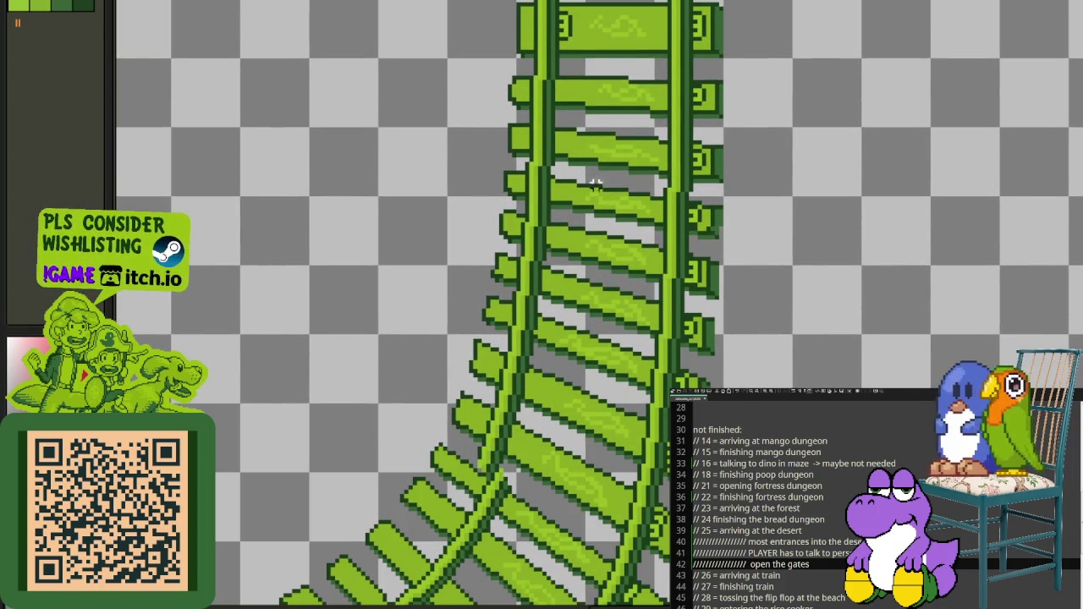
scroll(637, 142, "up", 1)
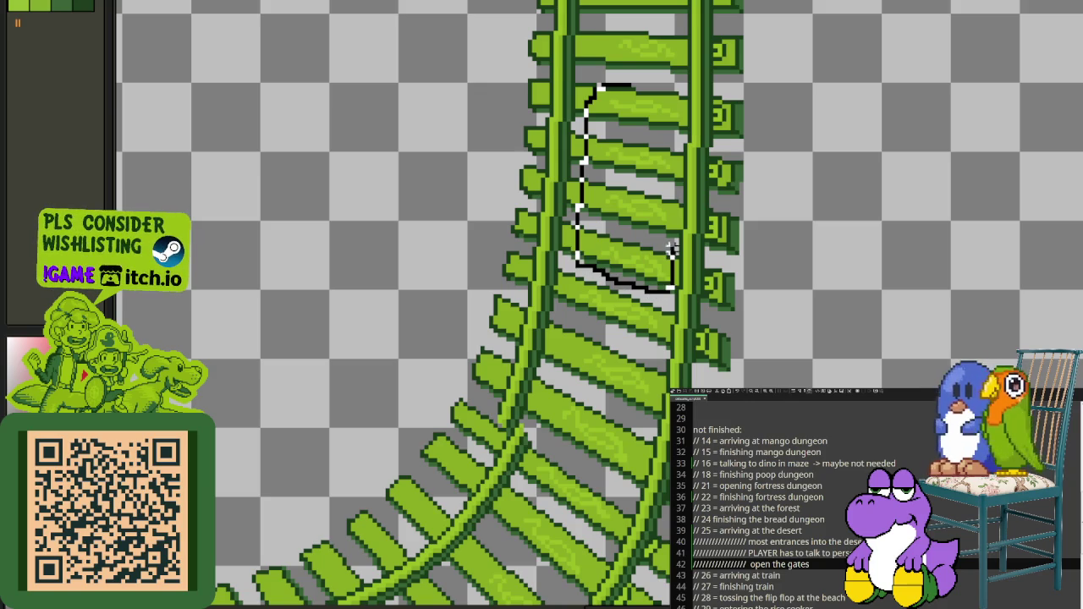
Step: Nudge a group of curve ties up one pixel, then try a flat green fill on a tie and undo it
left_click_drag(687, 105, 683, 95)
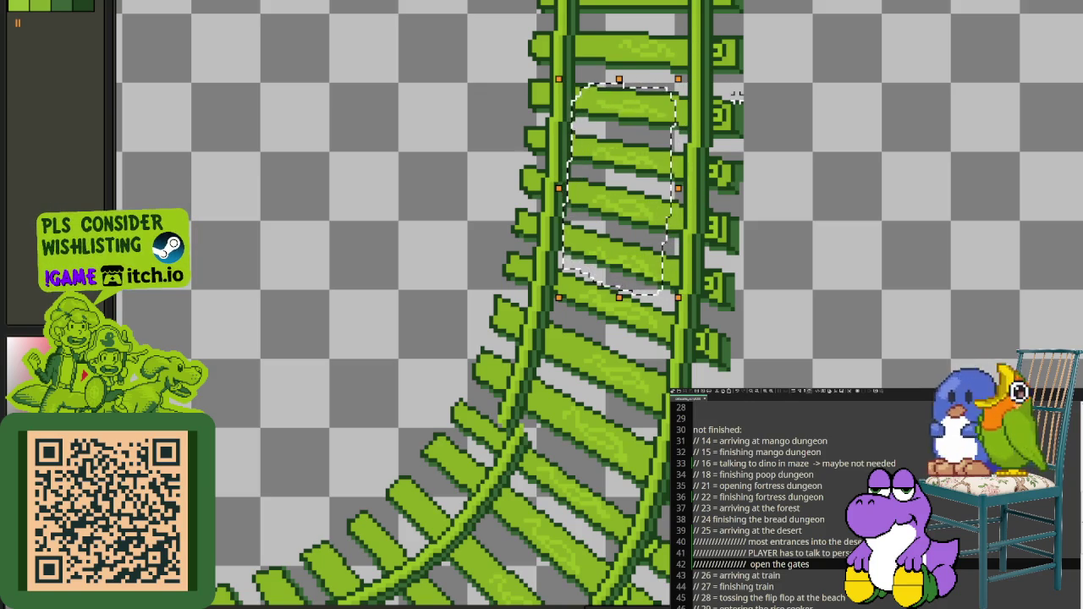
key("Up")
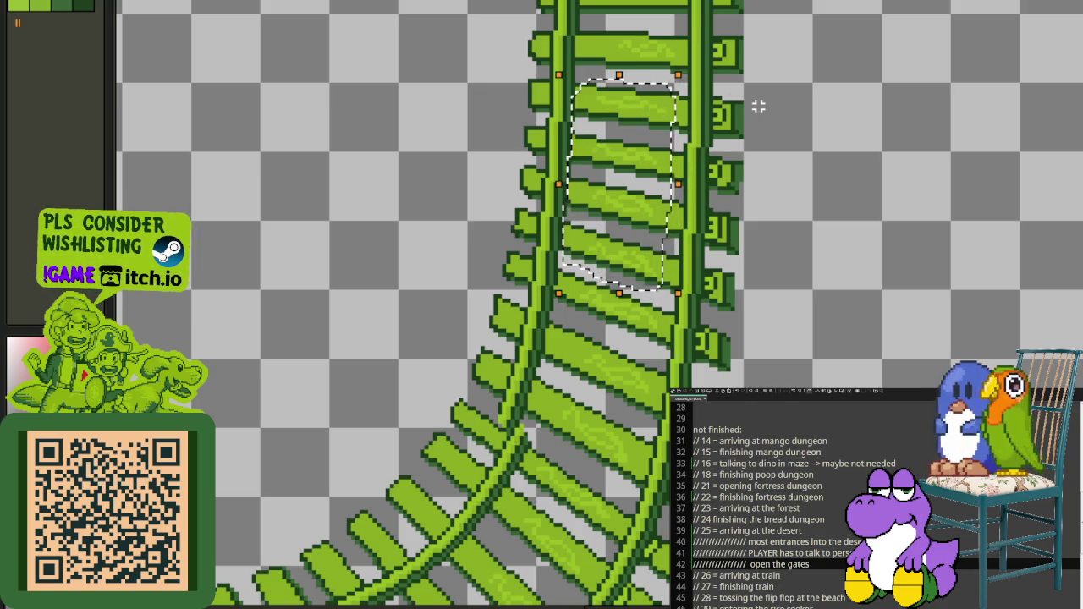
left_click(749, 120)
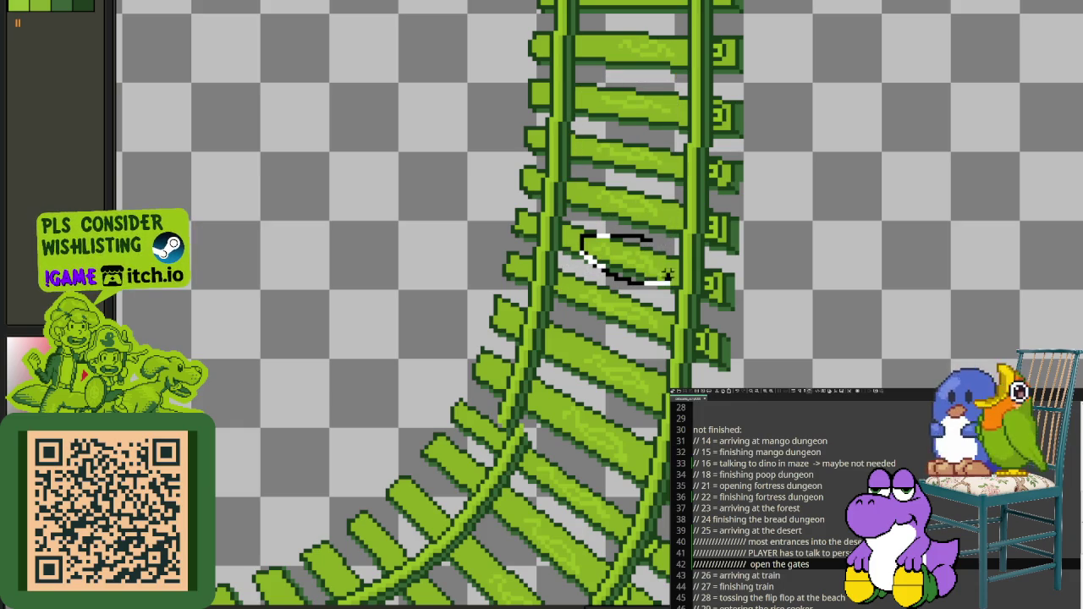
scroll(665, 241, "up", 2)
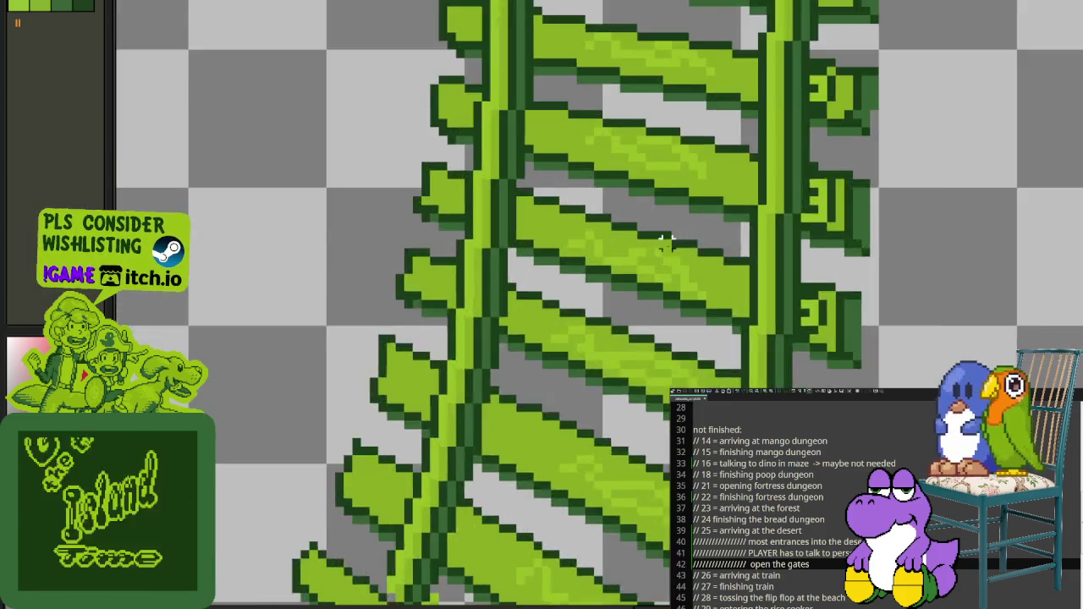
scroll(665, 241, "up", 2)
left_click(630, 256)
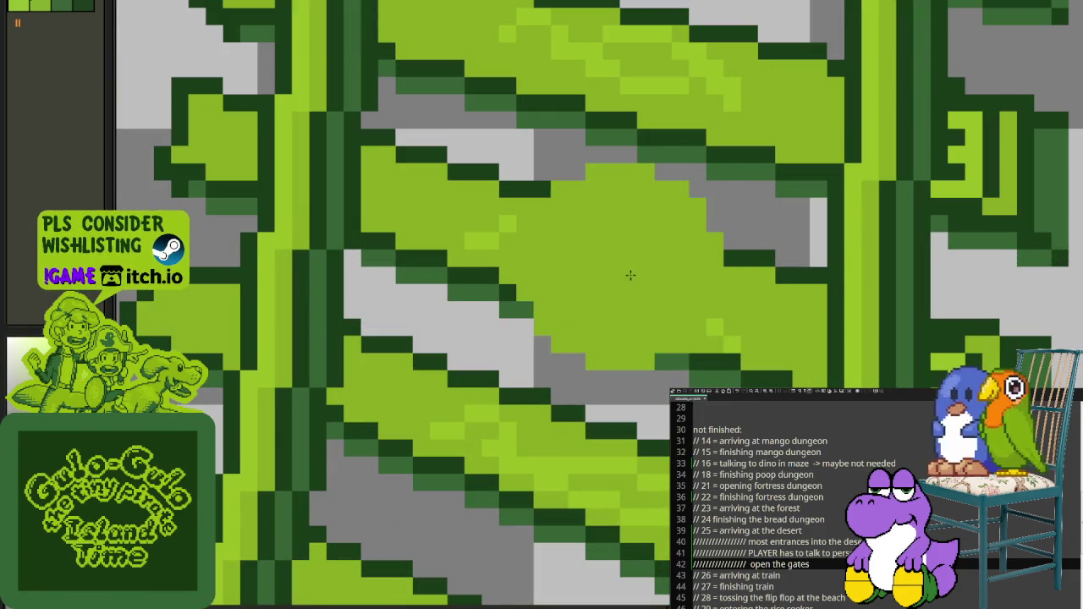
key("ctrl+z")
key("ctrl+z")
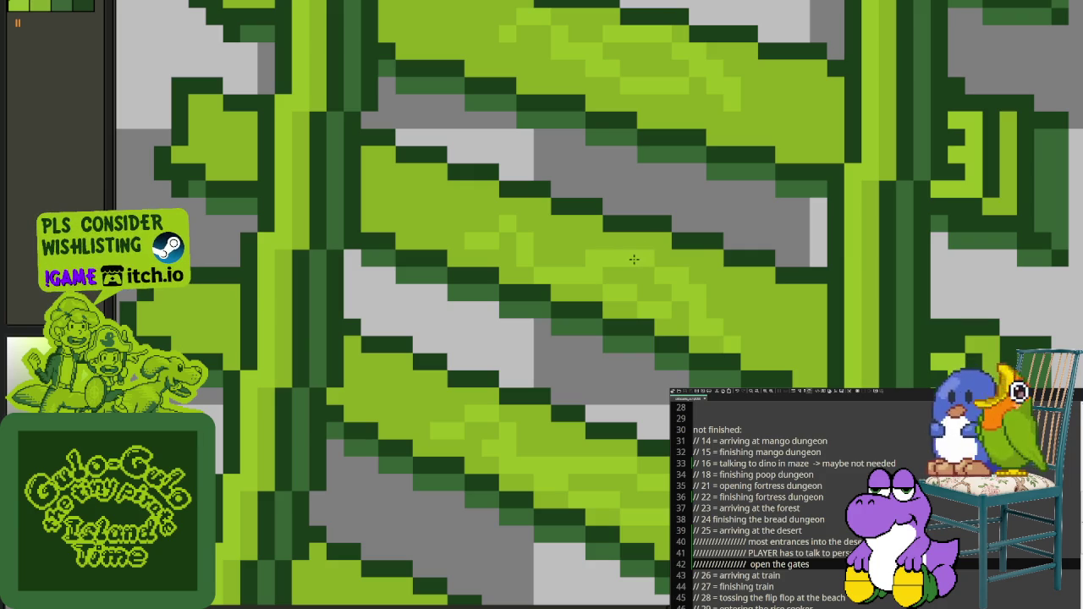
Step: Lasso-select the ties where the straight track starts curving
left_click_drag(500, 189, 623, 387)
left_click(681, 222)
mouse_move(681, 221)
left_mouse_down()
mouse_move(483, 184)
mouse_move(641, 374)
mouse_move(736, 245)
mouse_move(689, 196)
mouse_move(766, 258)
left_mouse_up()
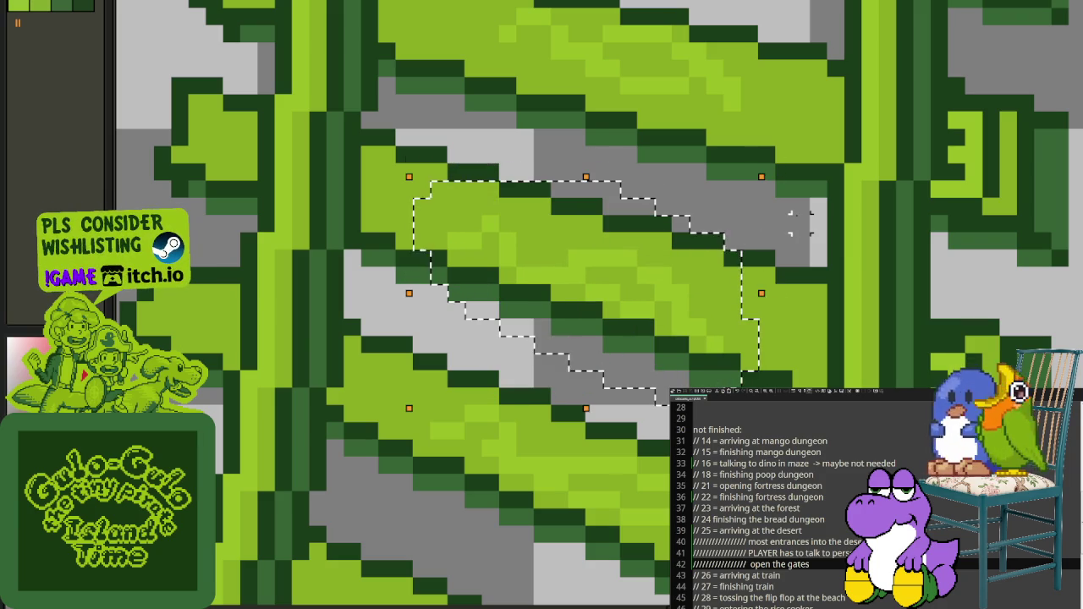
scroll(766, 258, "down", 2)
mouse_move(586, 285)
left_mouse_down()
mouse_move(599, 514)
mouse_move(668, 538)
mouse_move(682, 292)
left_mouse_up()
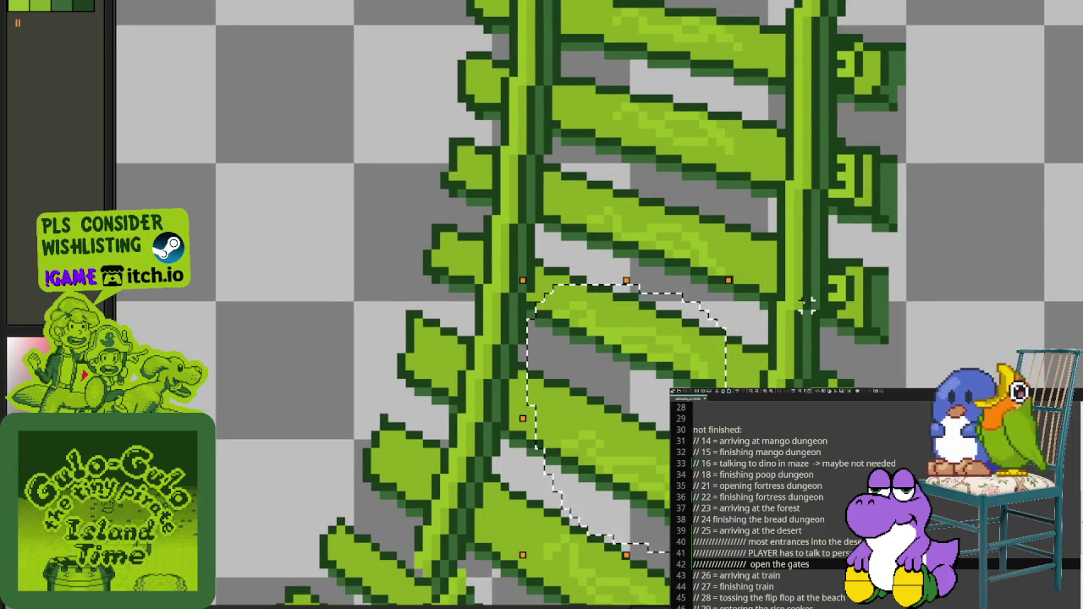
key("ctrl+d")
mouse_move(633, 401)
left_mouse_down()
mouse_move(651, 516)
mouse_move(664, 520)
left_mouse_up()
scroll(713, 337, "down", 3)
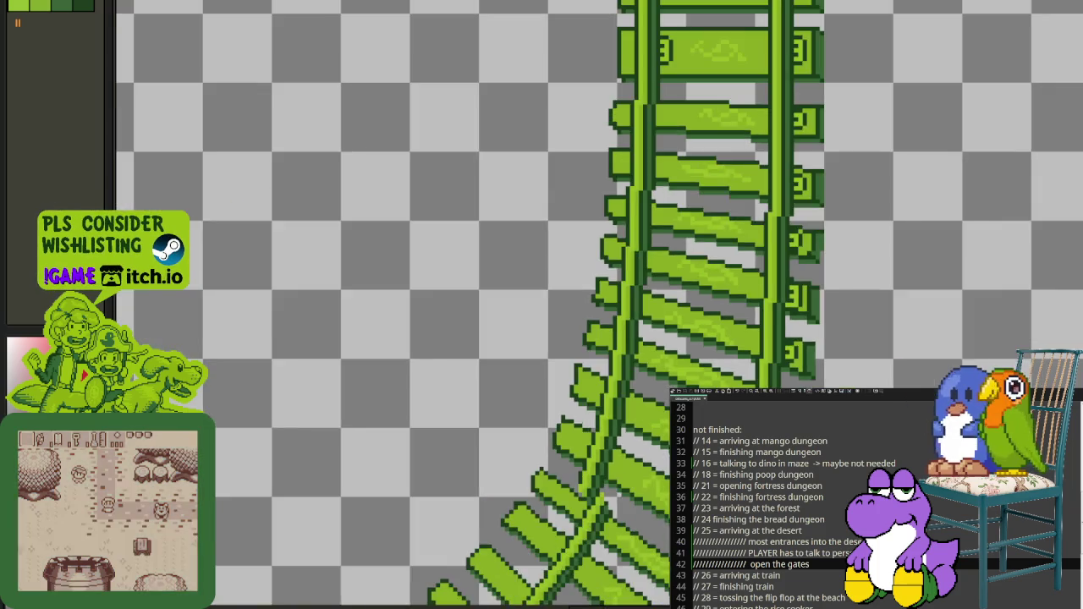
Step: Show the layer timeline and select the Tracks Rails 2 layer
scroll(764, 295, "up", 3)
scroll(729, 272, "down", 2)
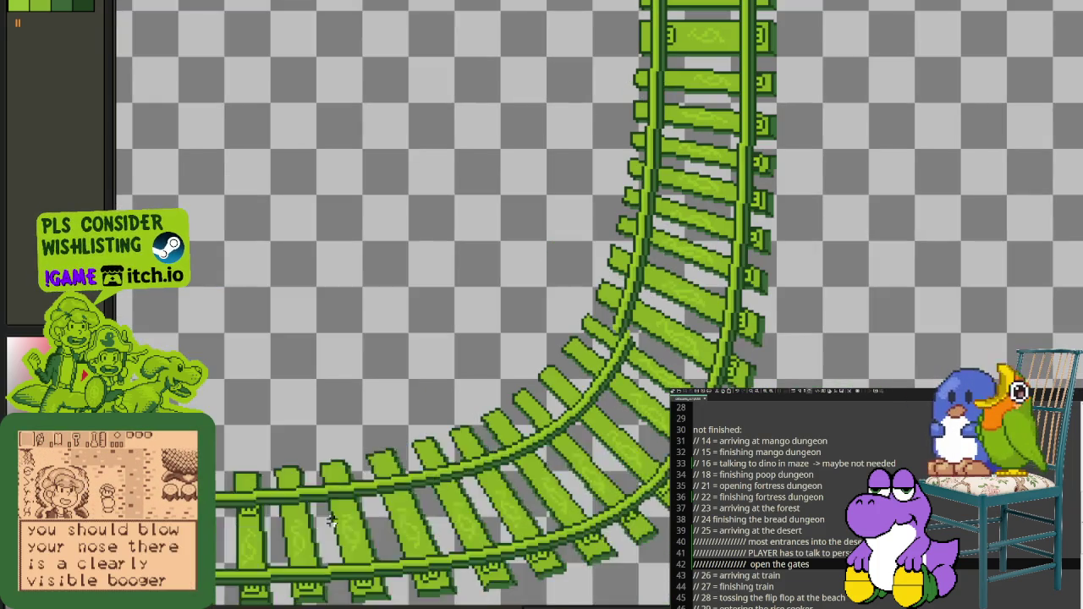
key("Tab")
scroll(381, 550, "up", 2)
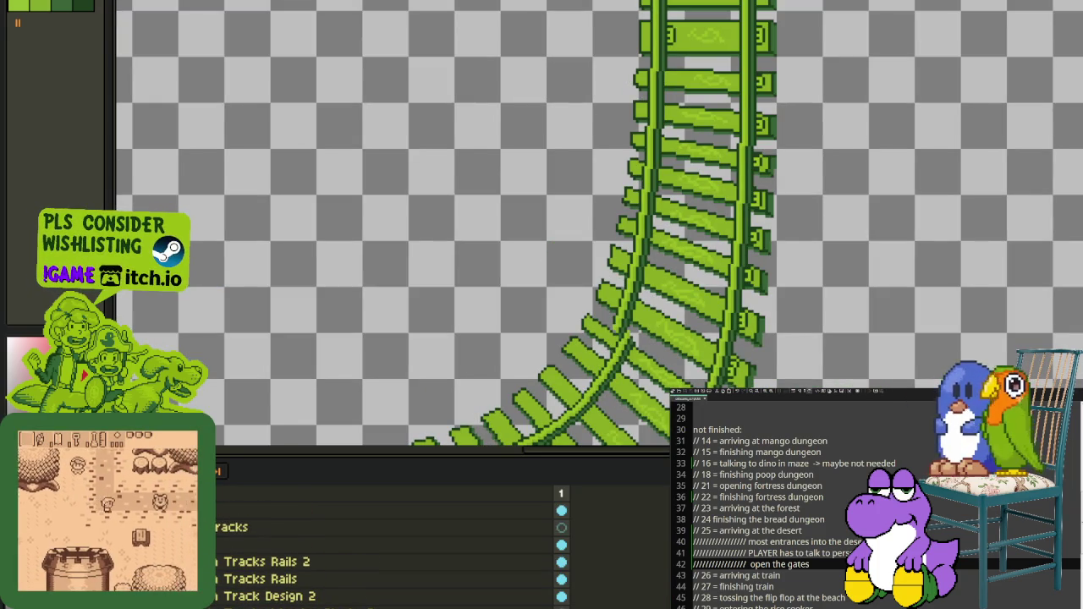
scroll(381, 549, "up", 1)
scroll(381, 549, "down", 1)
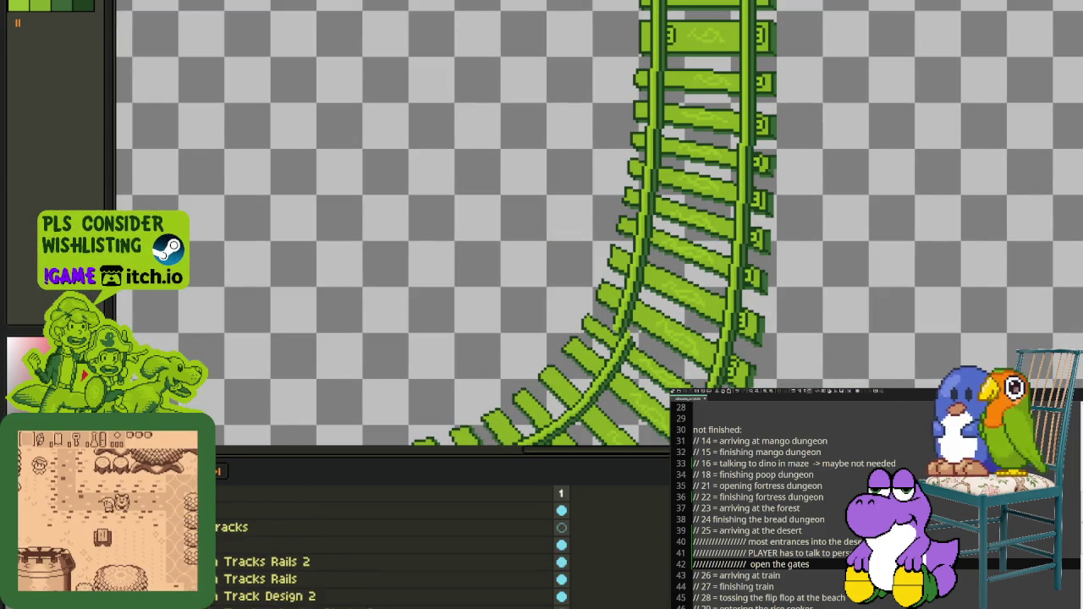
scroll(381, 550, "up", 2)
scroll(444, 321, "down", 2)
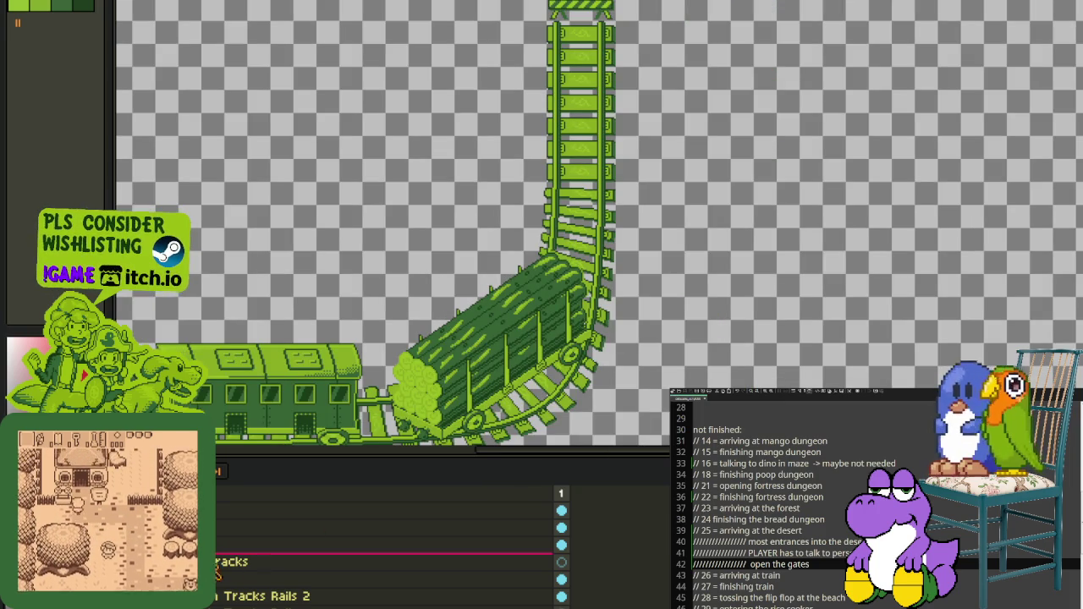
scroll(381, 550, "down", 2)
left_click(339, 560)
Step: Select a stretch of the straight rails and hide the train layers, leaving only the track
scroll(581, 170, "up", 2)
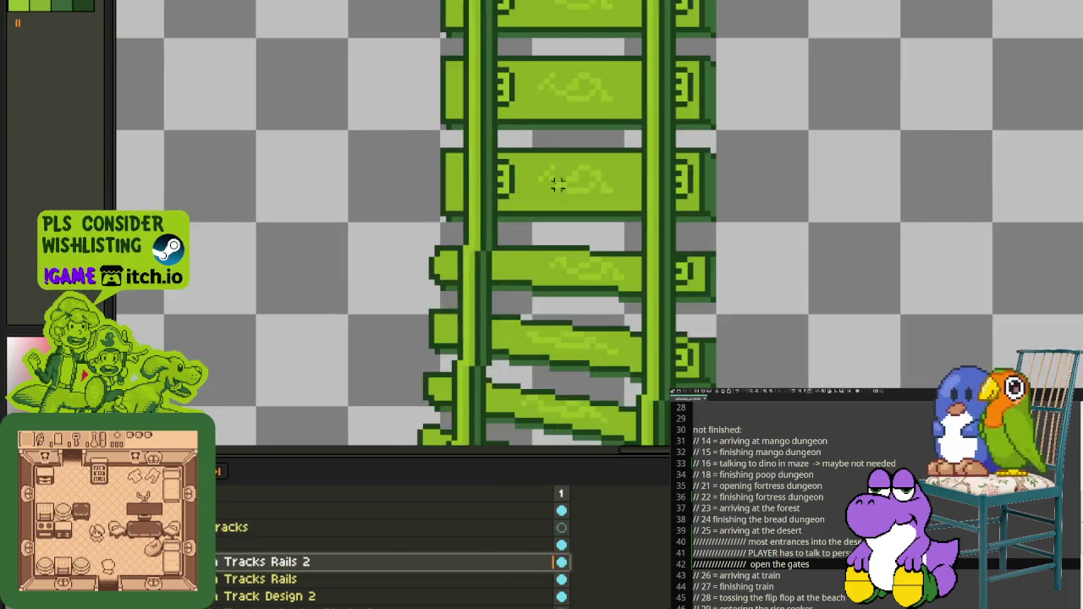
scroll(556, 181, "up", 1)
scroll(492, 269, "down", 2)
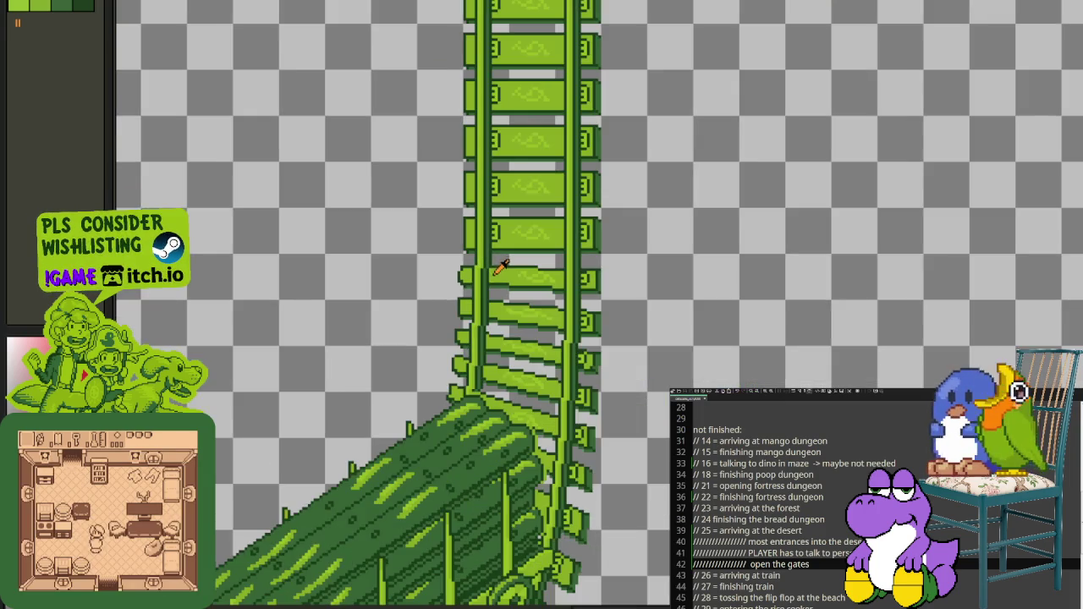
scroll(492, 288, "up", 1)
left_click_drag(431, 269, 719, 318)
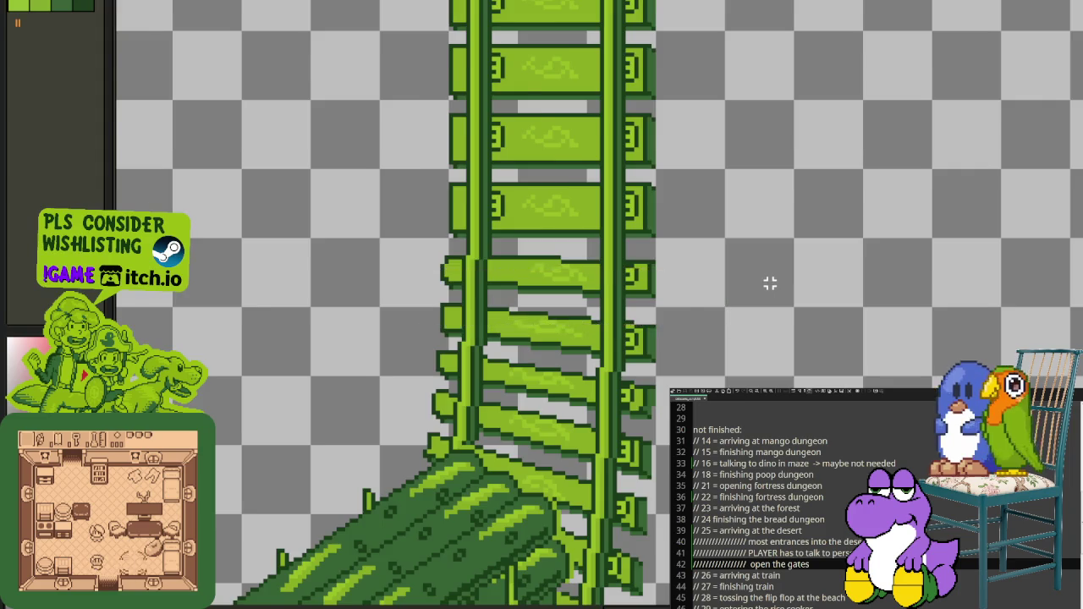
scroll(766, 286, "down", 1)
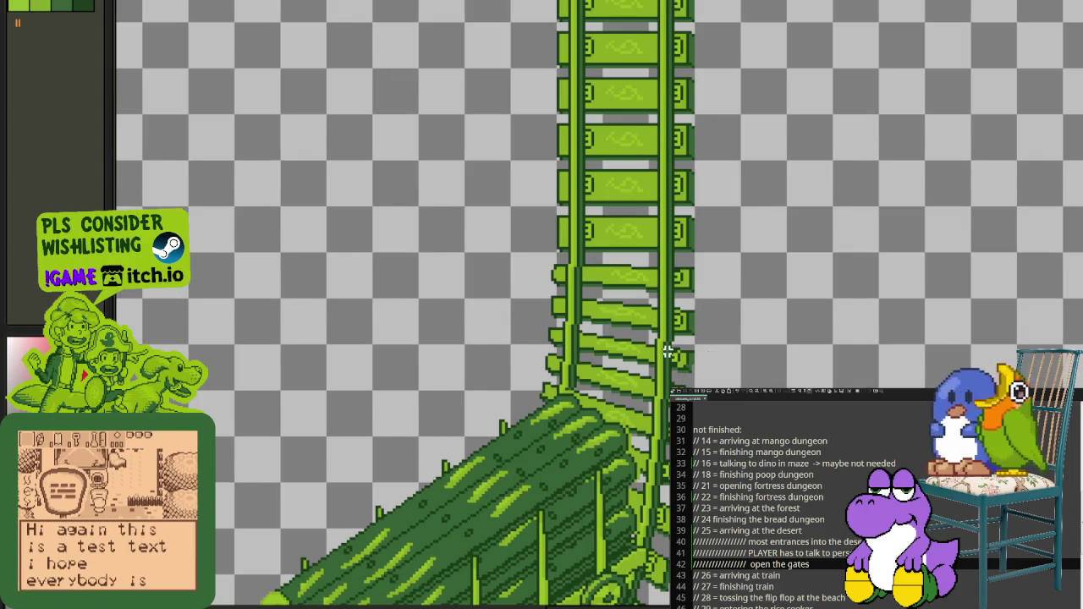
scroll(667, 352, "down", 2)
key("Tab")
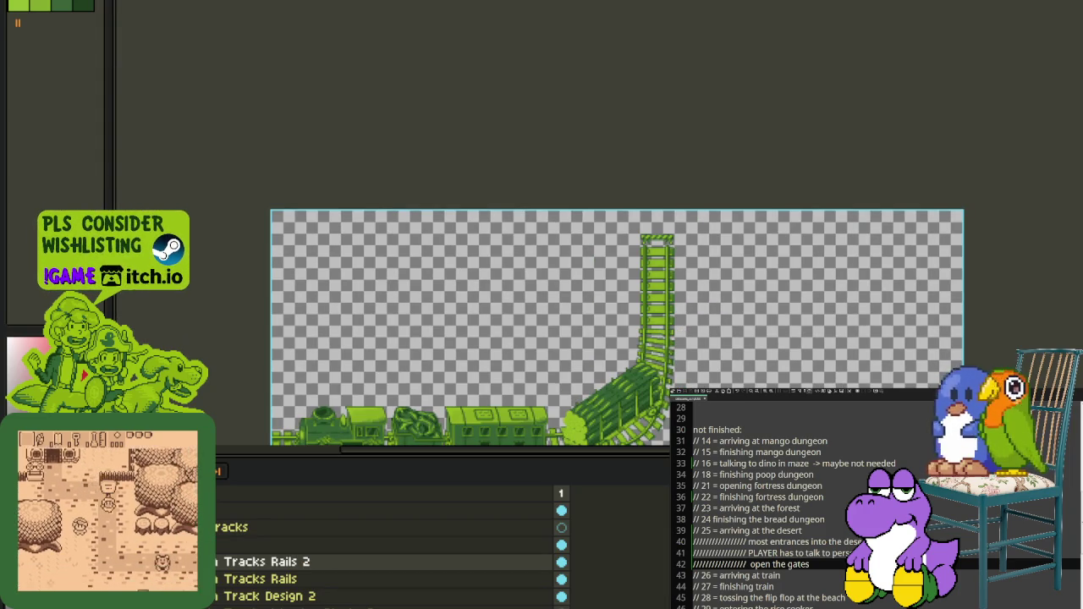
scroll(389, 550, "up", 2)
scroll(389, 550, "up", 2)
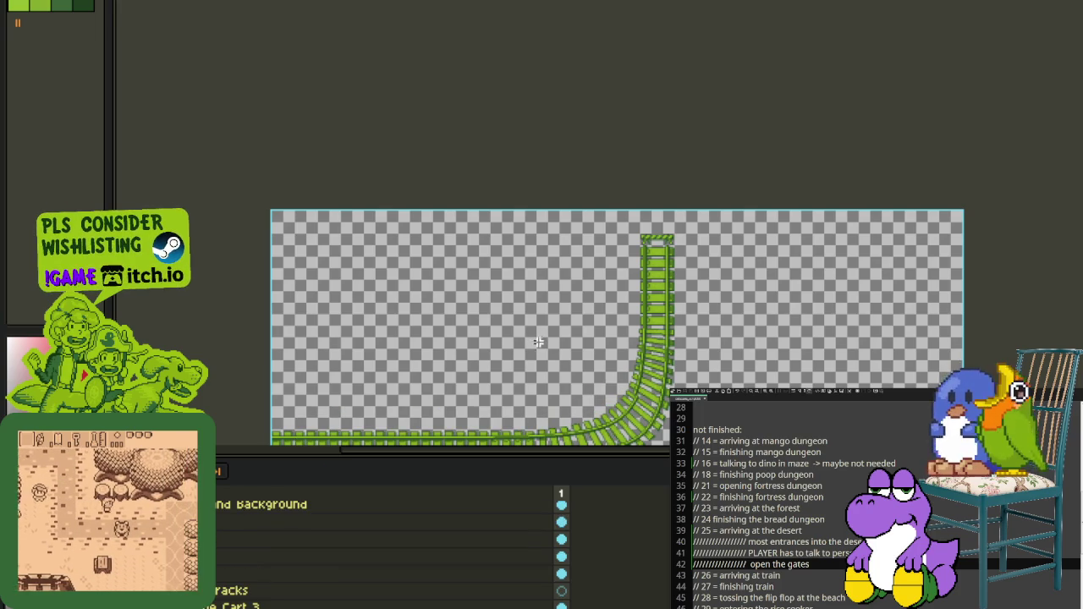
scroll(538, 341, "down", 1)
Step: Flatten the Tracks group and cut the whole track drawing from it
right_click(221, 591)
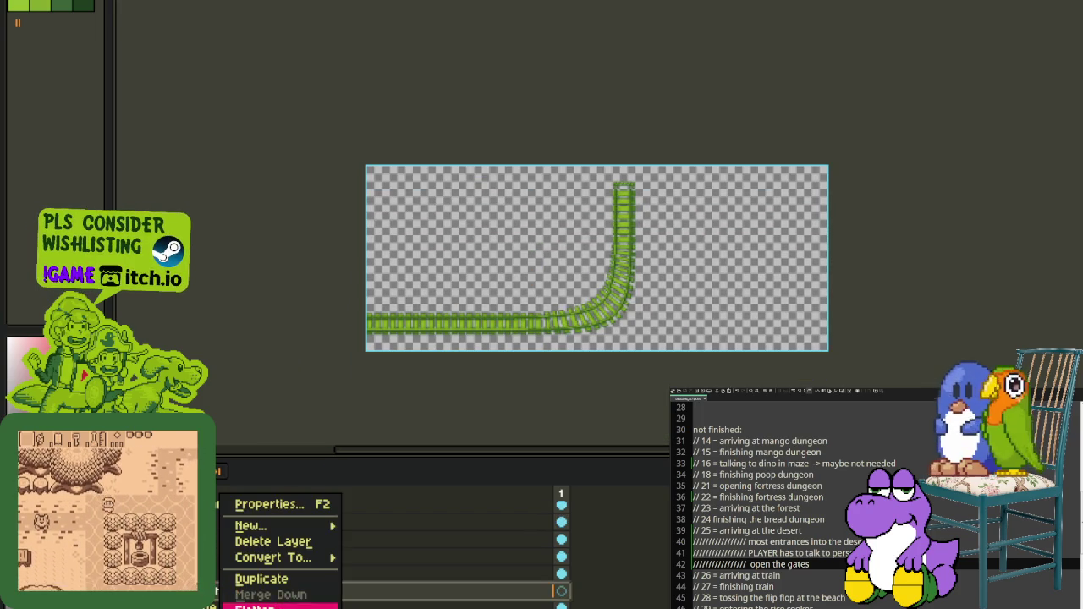
left_click(582, 320)
scroll(339, 138, "down", 2)
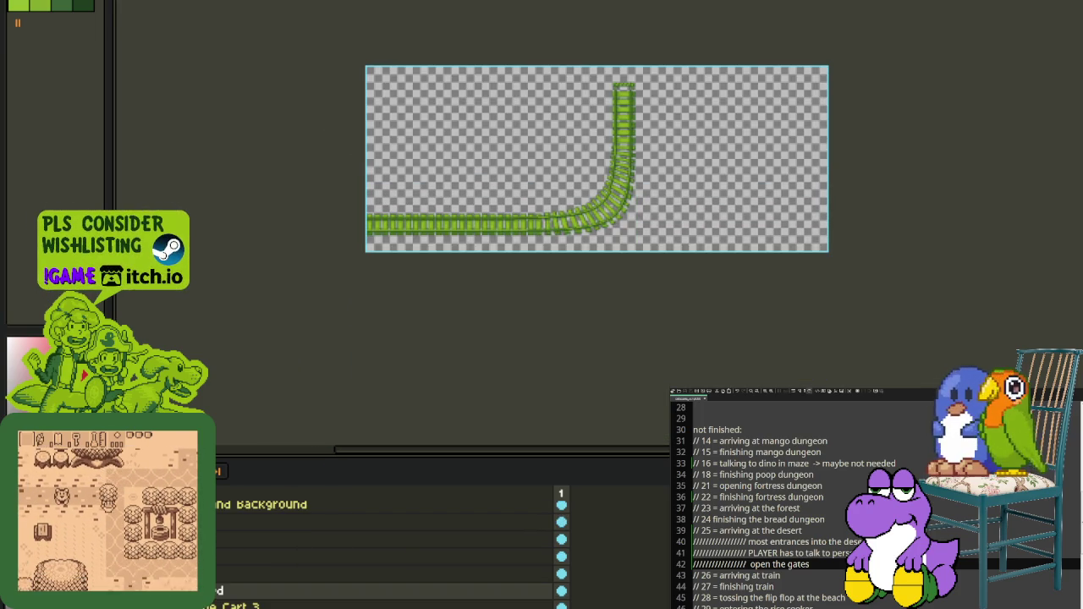
key("ctrl+a")
key("ctrl+d")
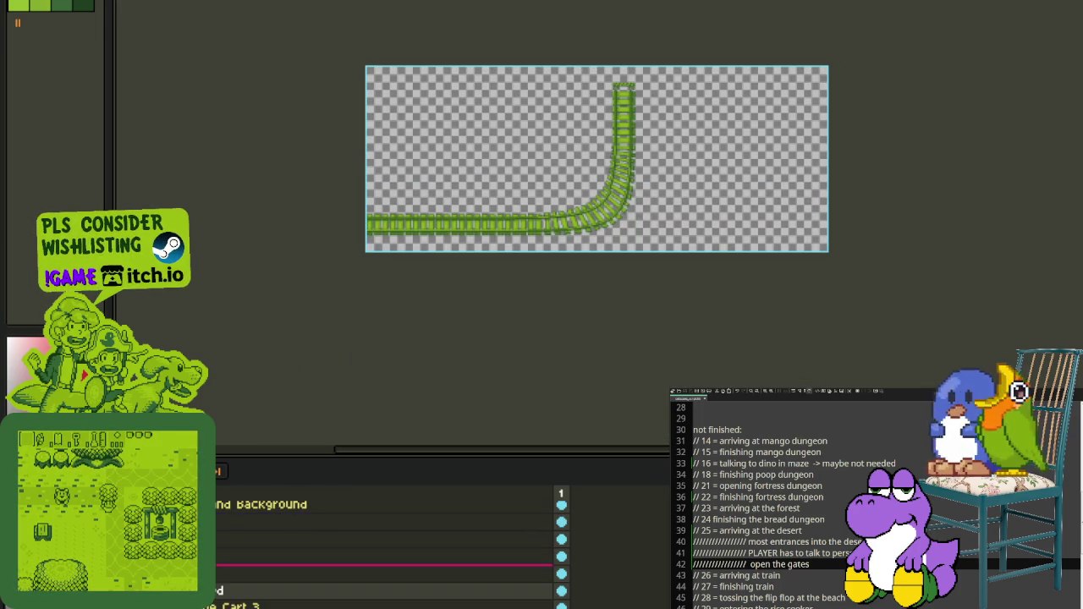
key("Delete")
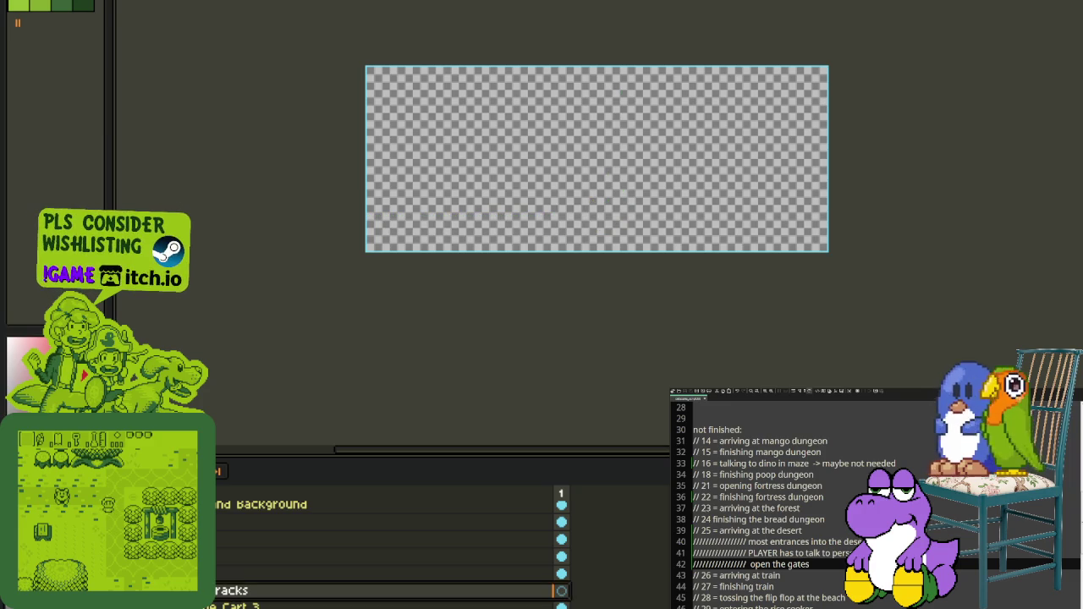
Step: Paste the track onto a new layer named Train Tracks 3 and show the train again
right_click(220, 541)
left_click(338, 524)
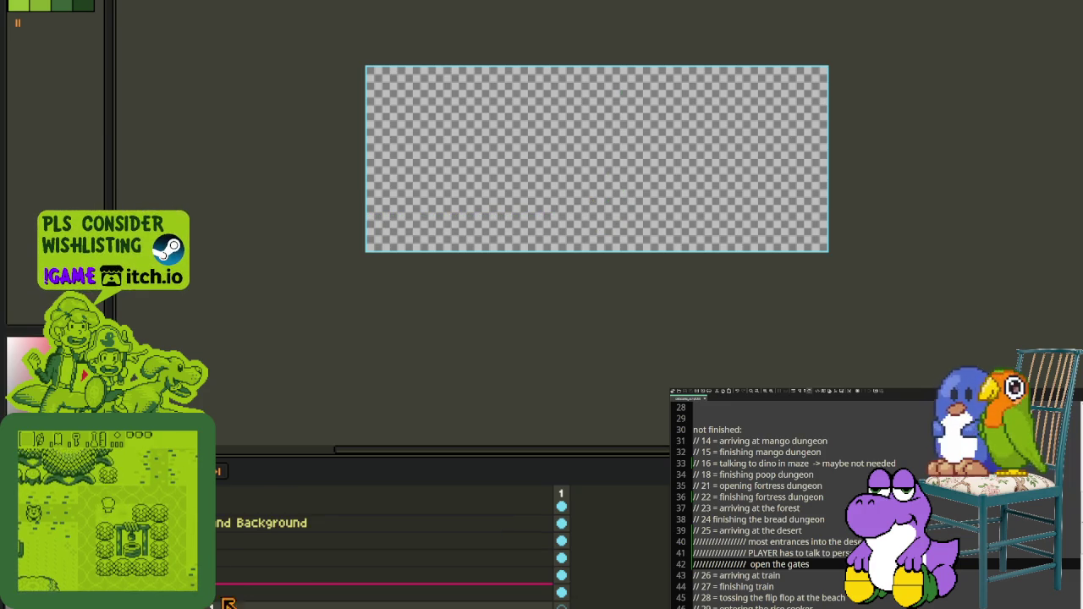
double_click(266, 578)
type("Train ")
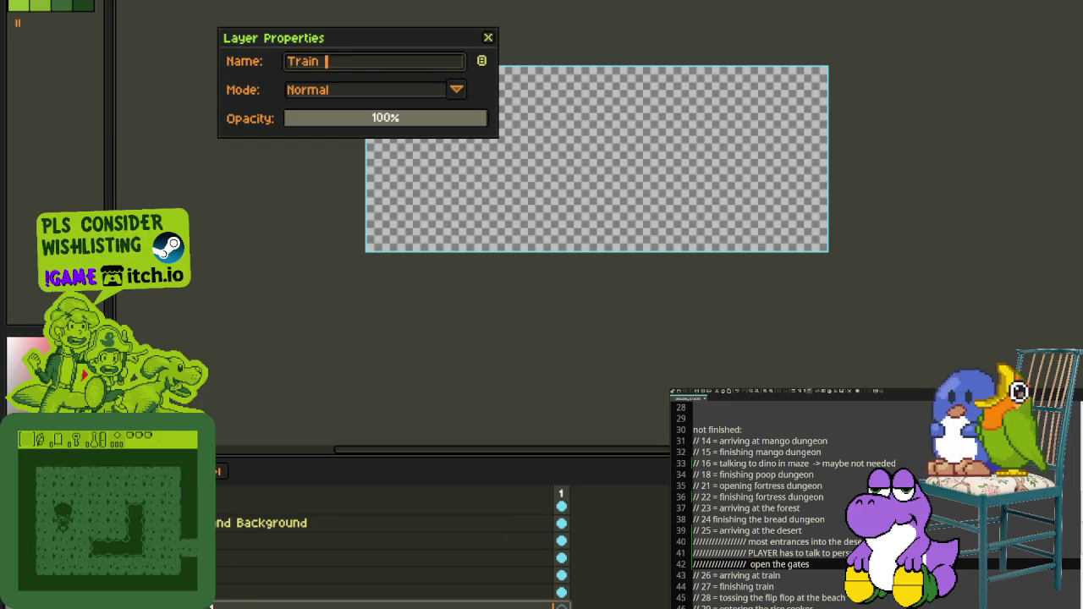
type("Tracks 3")
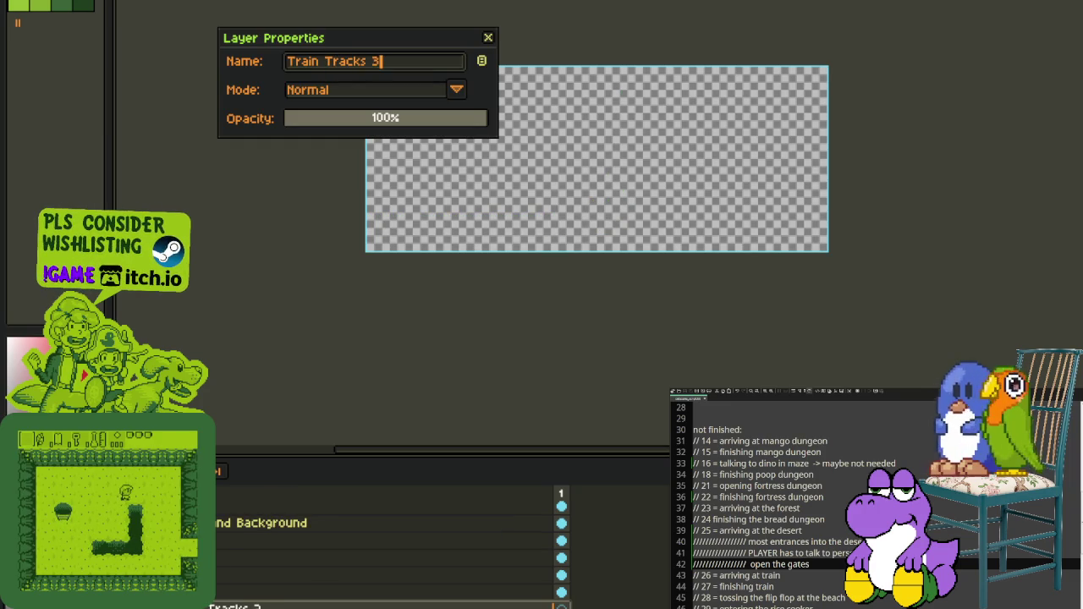
key("Return")
key("ctrl+v")
scroll(604, 241, "up", 1)
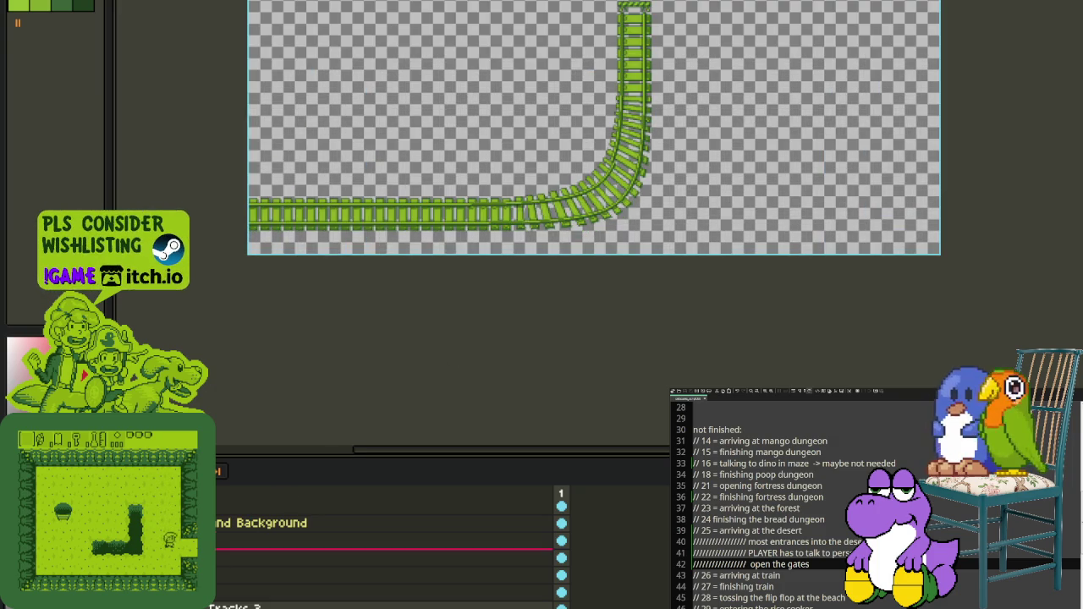
key("ctrl+v")
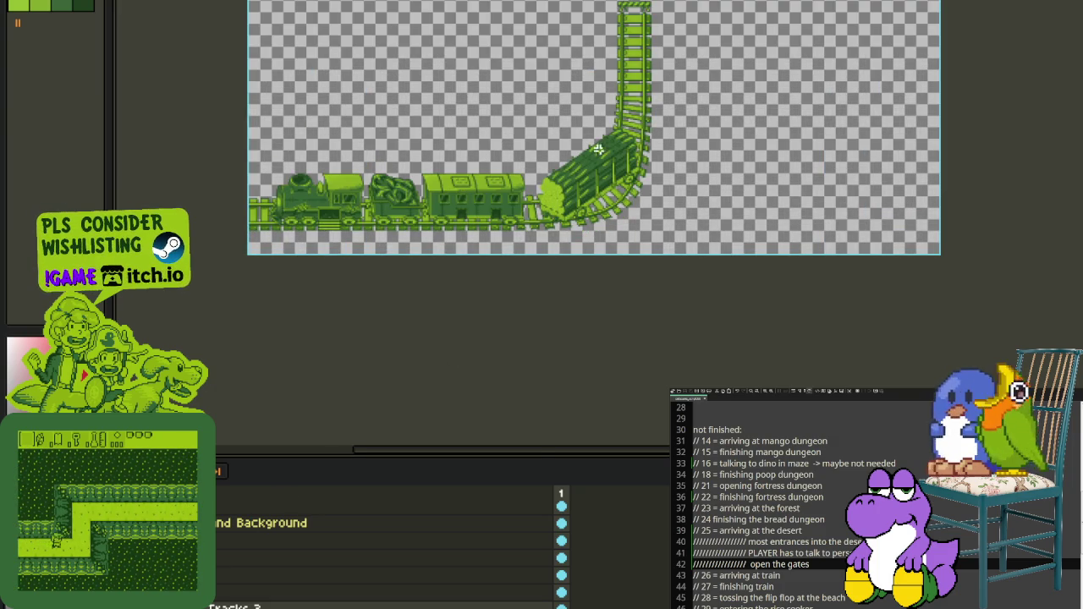
Step: Temporarily delete the green train car to view the track beneath, then undo to restore it
scroll(597, 150, "up", 2)
scroll(633, 214, "up", 1)
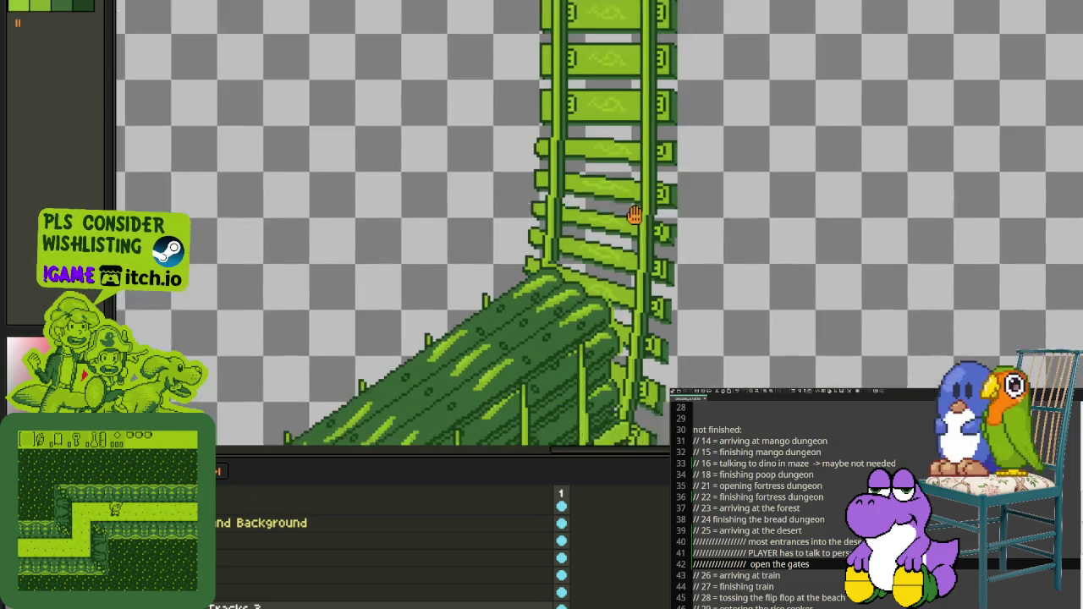
left_click_drag(634, 214, 629, 187)
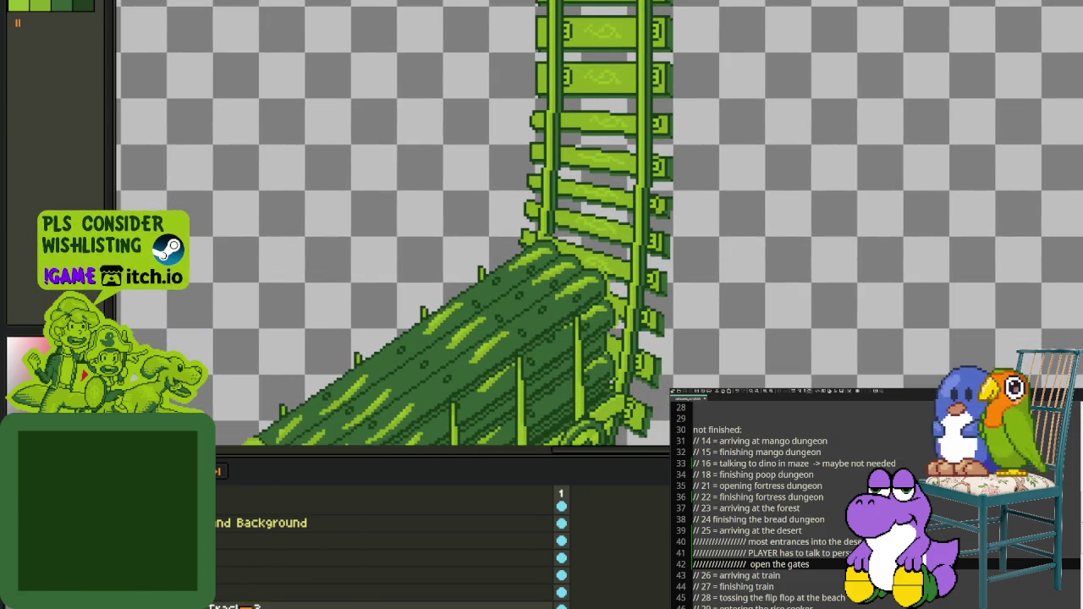
right_click(245, 495)
key("Escape")
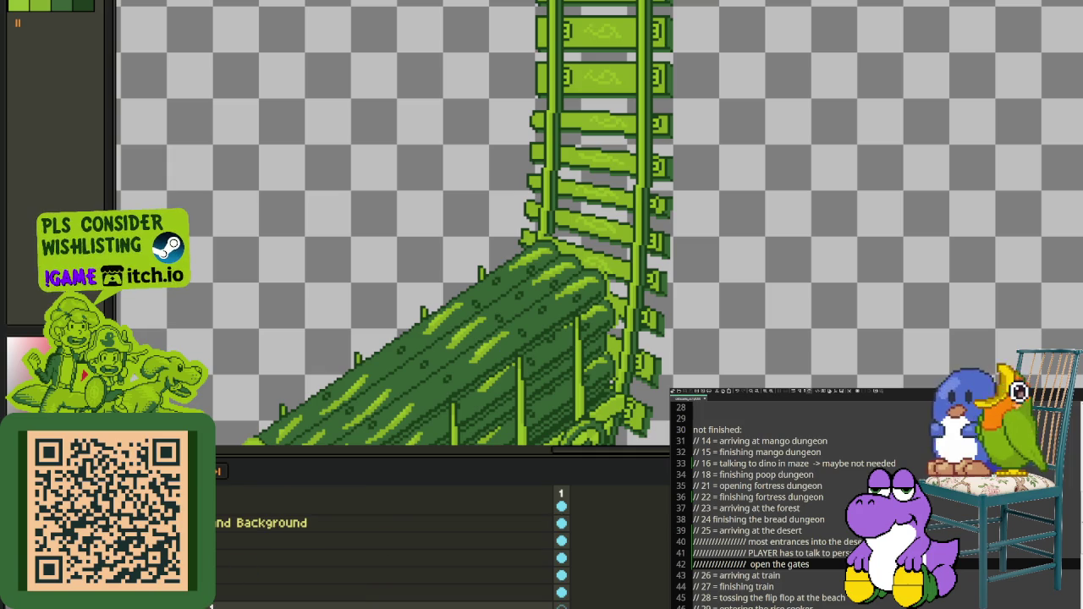
key("Delete")
key("Tab")
key("Tab")
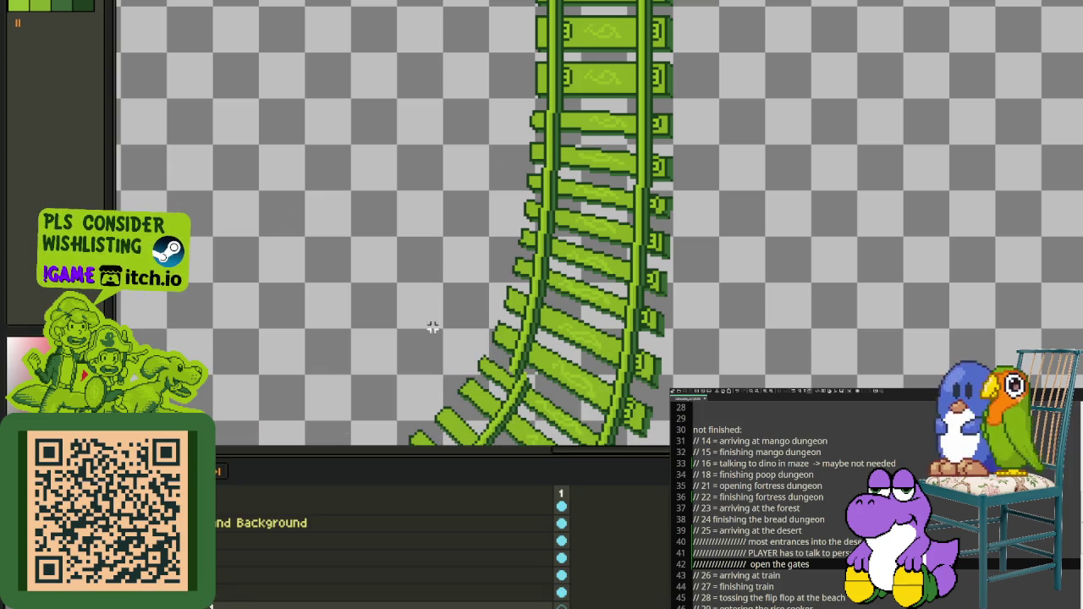
key("ctrl+z")
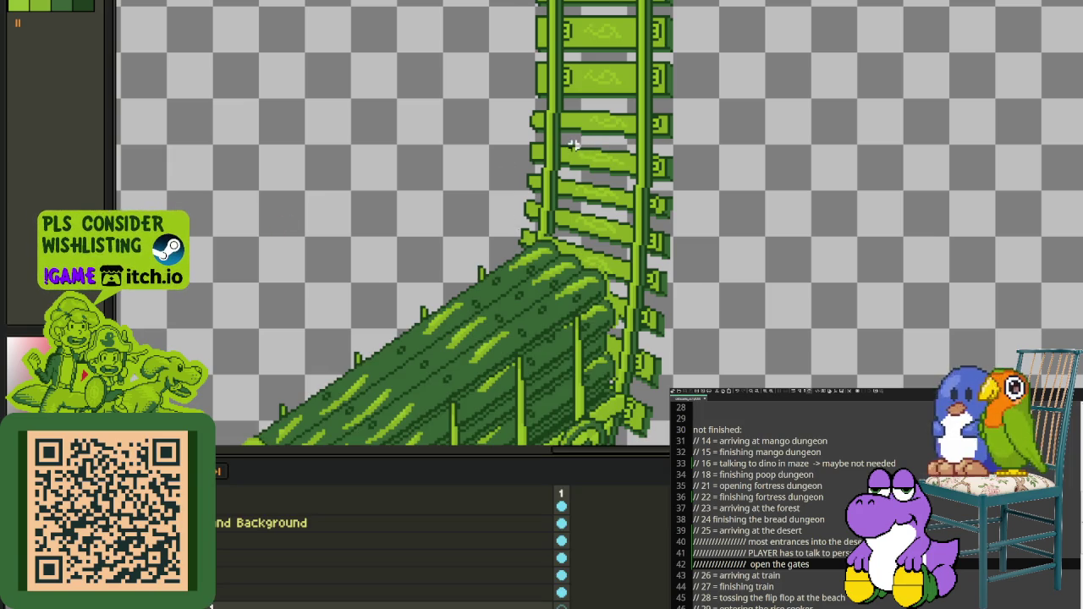
Step: Zoom in over the ties and marquee-select the top and lower bent ties to compare them
scroll(572, 145, "up", 1)
scroll(580, 113, "up", 1)
scroll(551, 211, "up", 1)
scroll(508, 186, "up", 1)
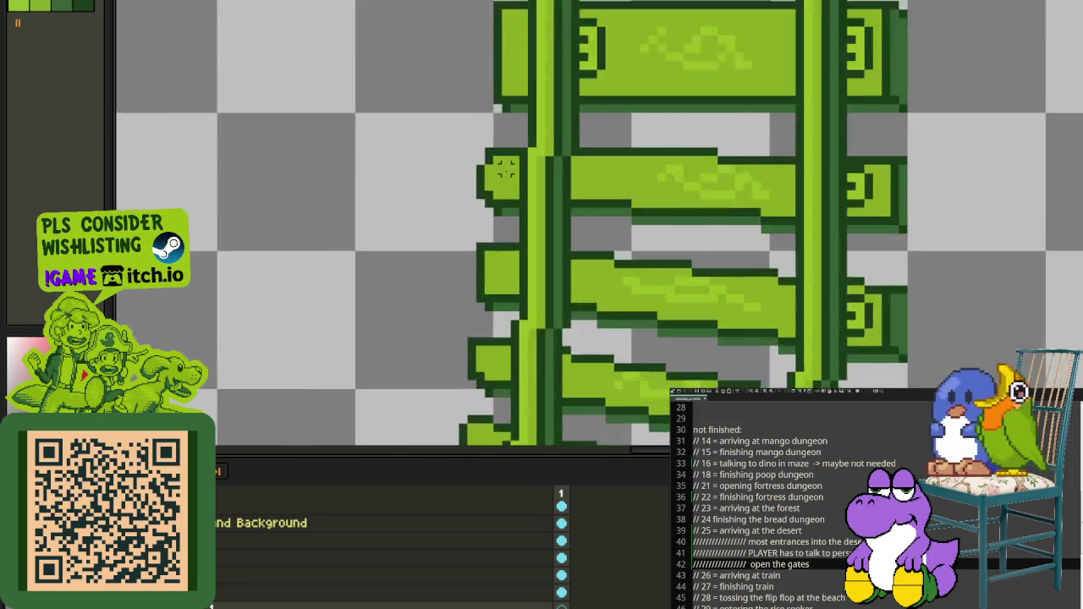
scroll(473, 203, "up", 1)
scroll(465, 222, "down", 1)
scroll(489, 228, "down", 1)
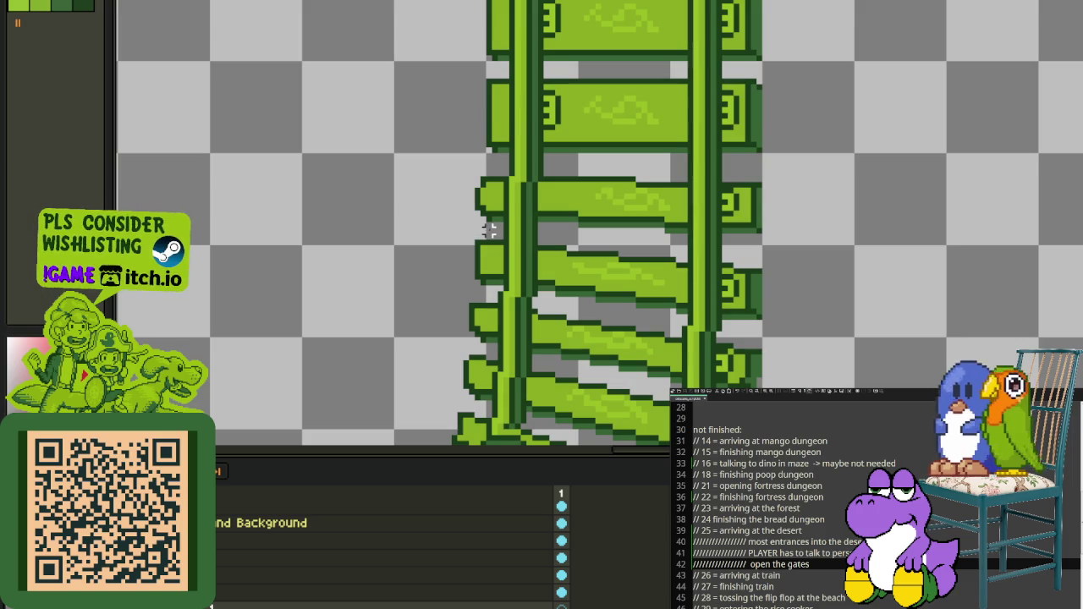
scroll(491, 219, "up", 1)
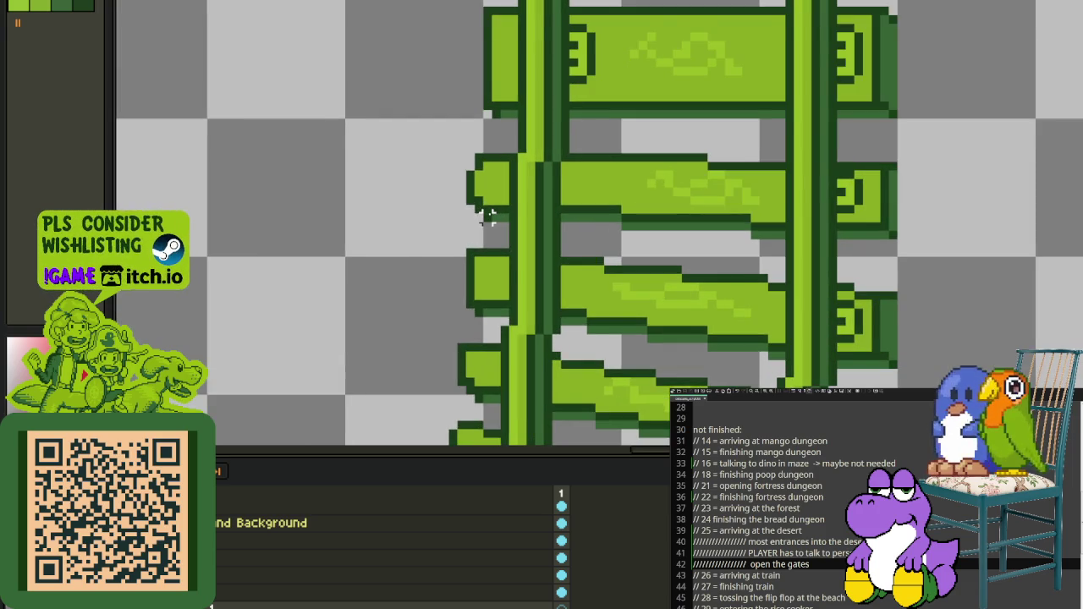
left_click_drag(495, 246, 461, 198)
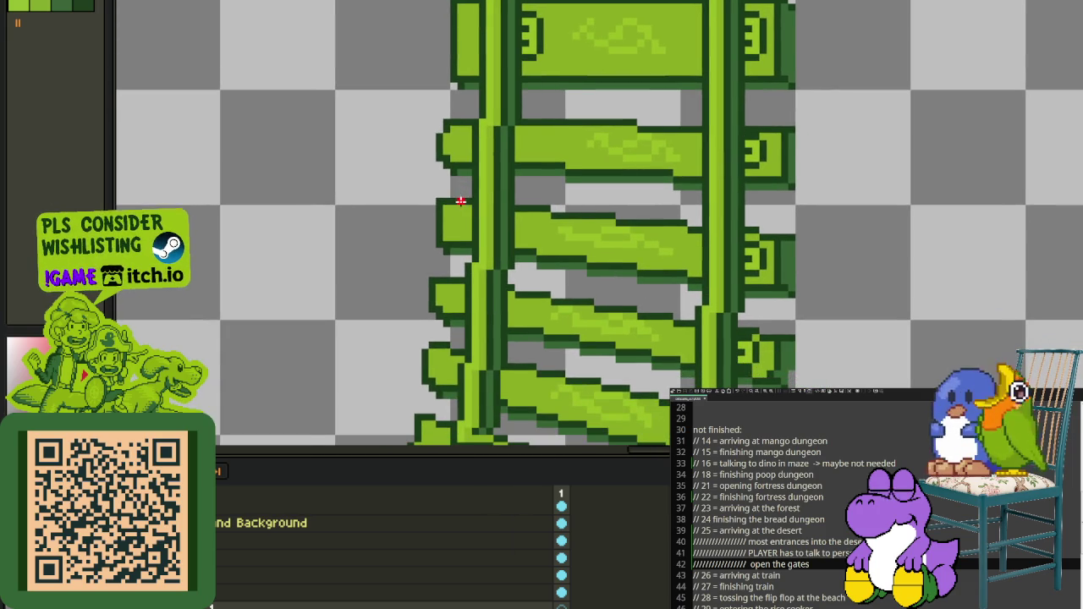
scroll(431, 212, "up", 1)
scroll(420, 213, "down", 2)
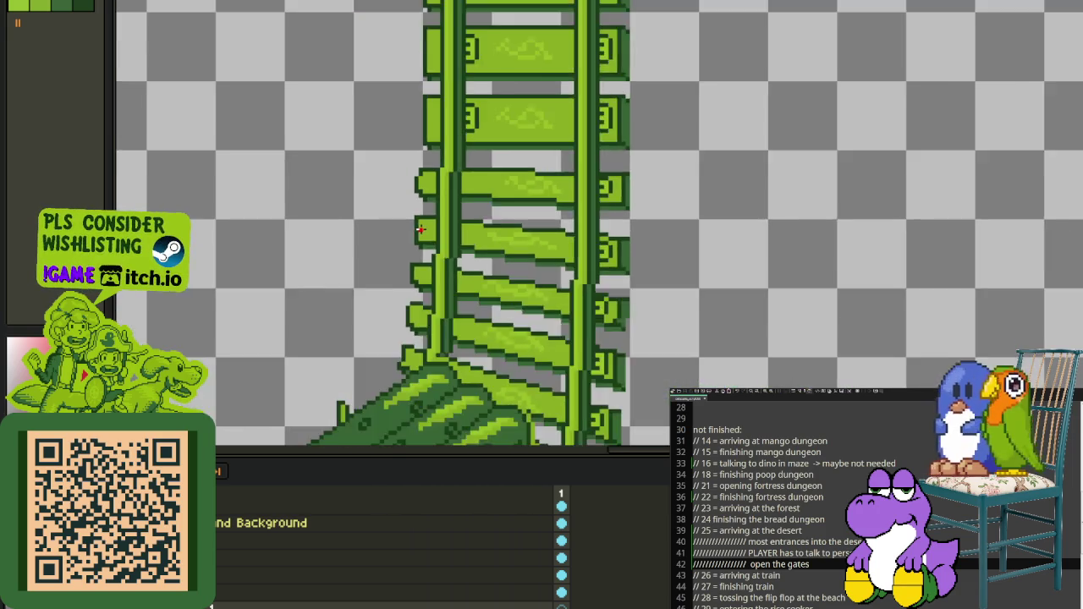
scroll(419, 203, "down", 1)
scroll(423, 169, "up", 2)
scroll(417, 139, "up", 1)
scroll(416, 140, "up", 1)
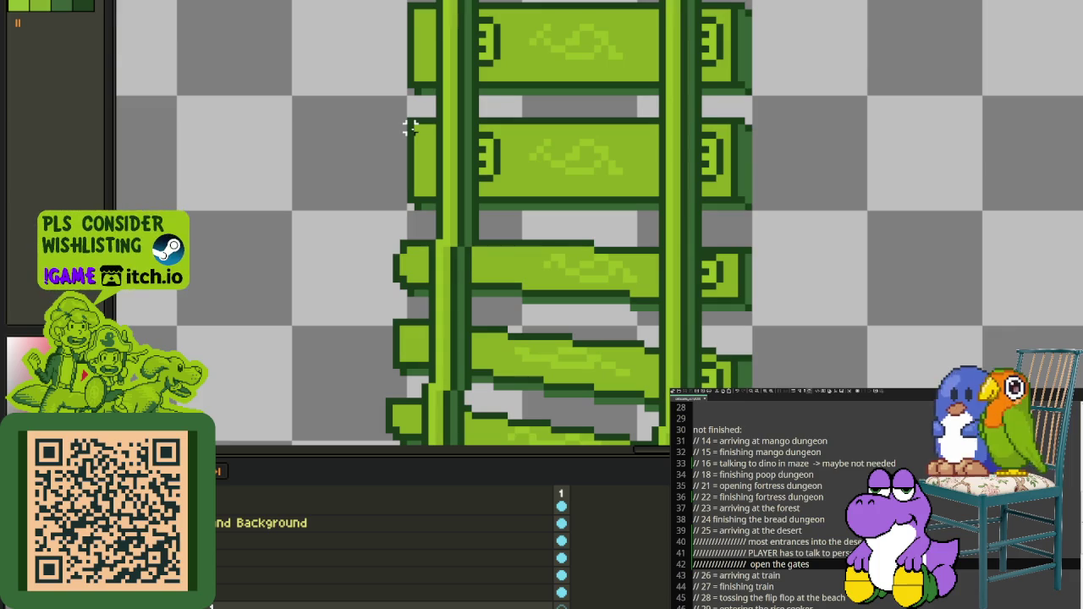
left_click_drag(403, 135, 762, 193)
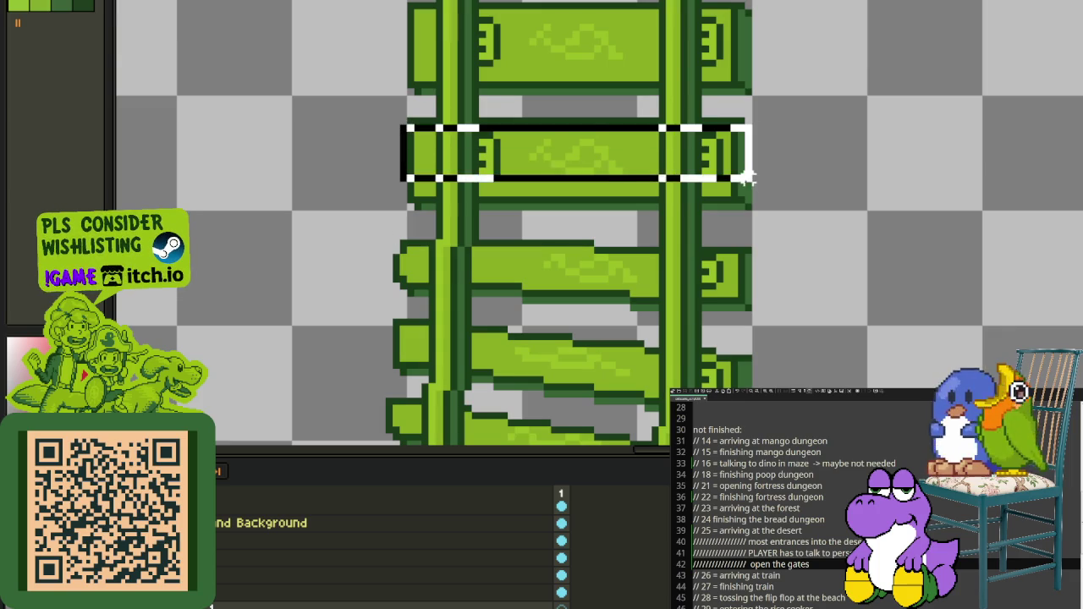
left_click(667, 264)
left_click_drag(406, 241, 815, 310)
left_click(836, 307)
Step: Draw a red vertical guide line at the right end of one tie
scroll(835, 307, "down", 2)
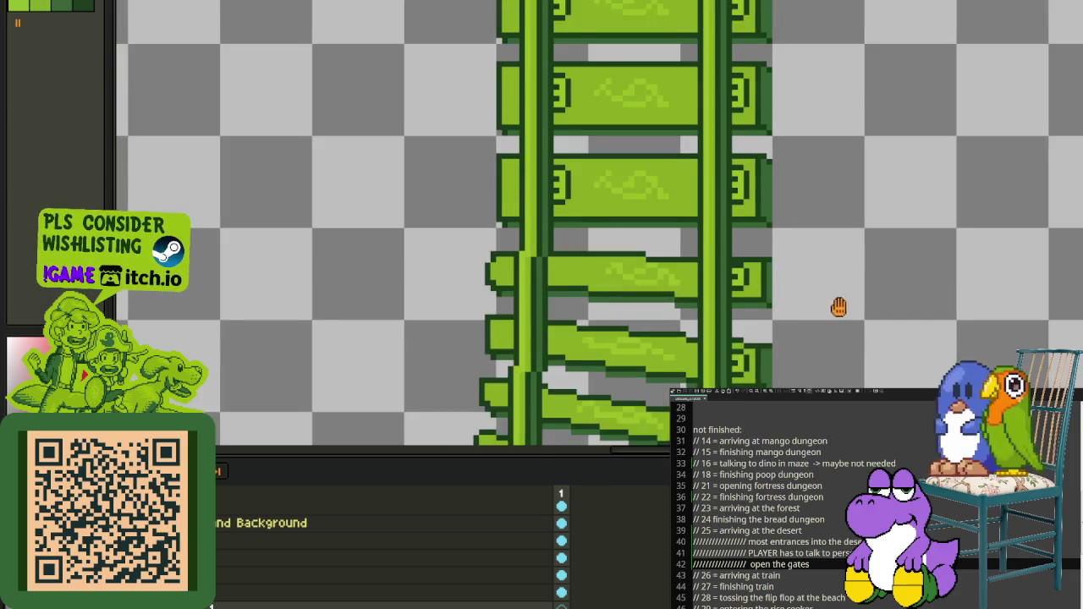
scroll(706, 262, "up", 1)
scroll(725, 245, "up", 1)
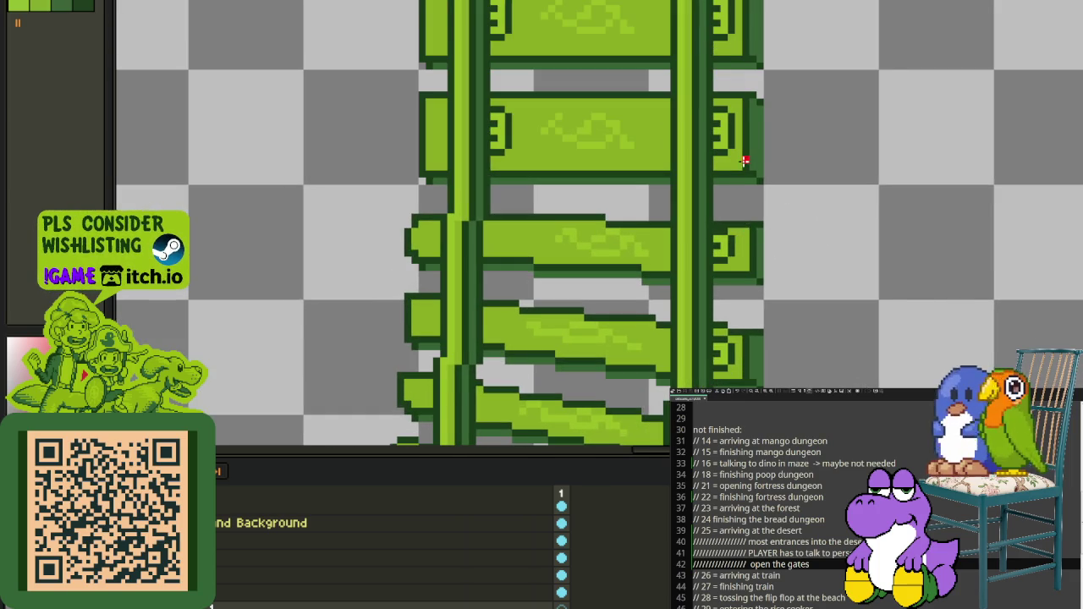
scroll(744, 161, "up", 1)
left_click_drag(746, 66, 748, 160)
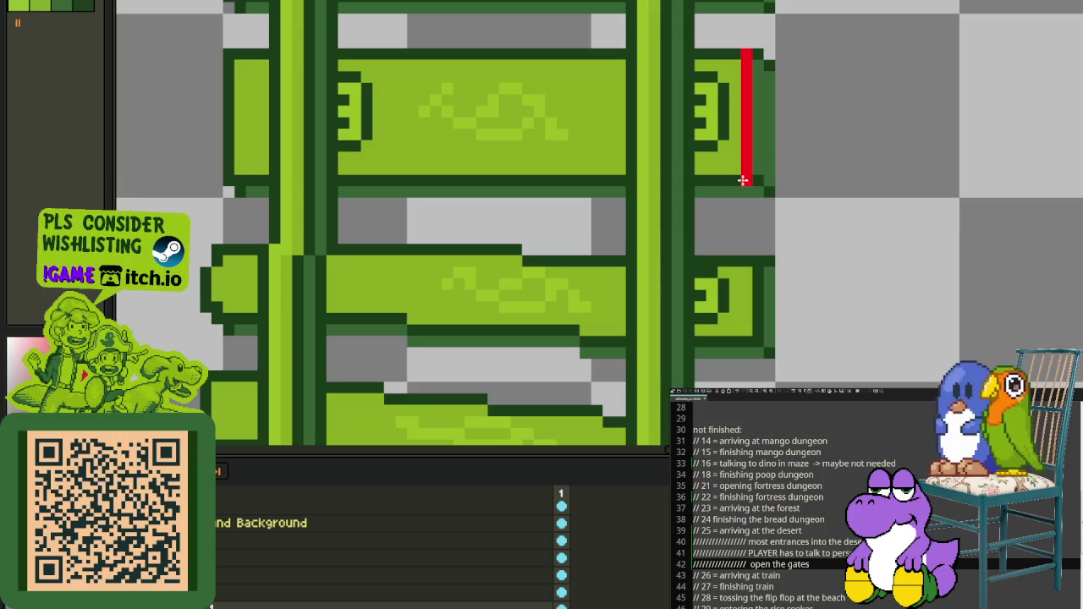
Step: Add a corner pixel to make a red bracket and move it down onto the first bent tie's right end
left_click(759, 57)
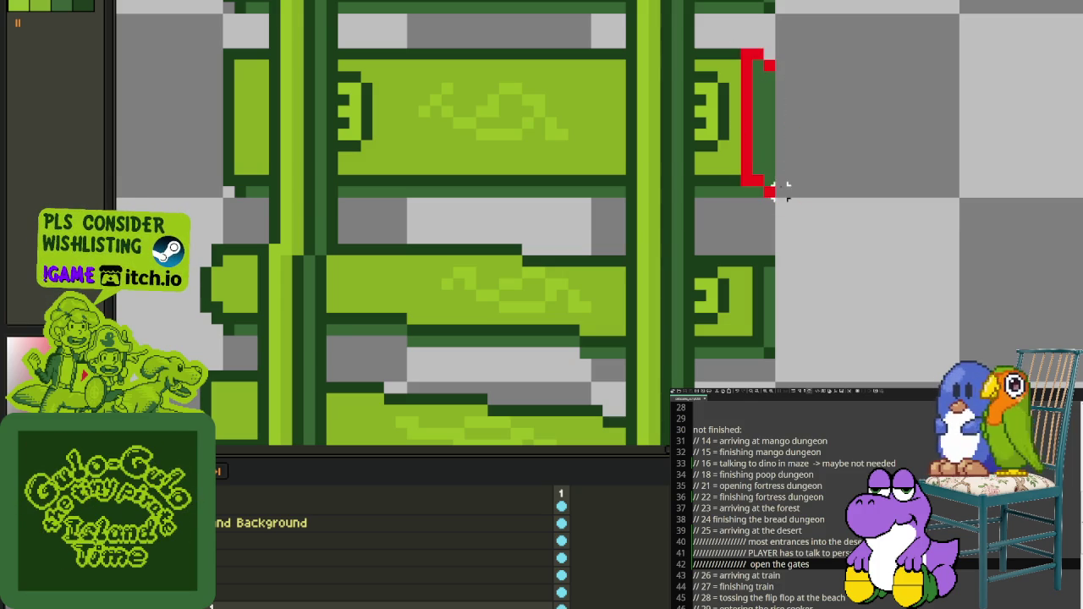
left_click_drag(769, 190, 725, 46)
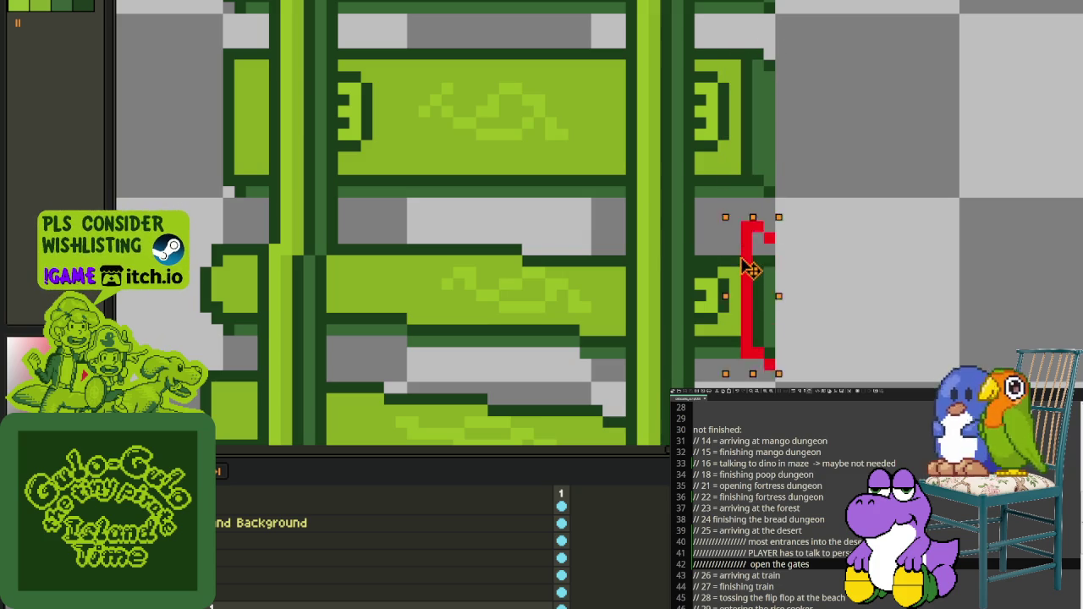
left_click_drag(752, 97, 752, 302)
left_click(792, 293)
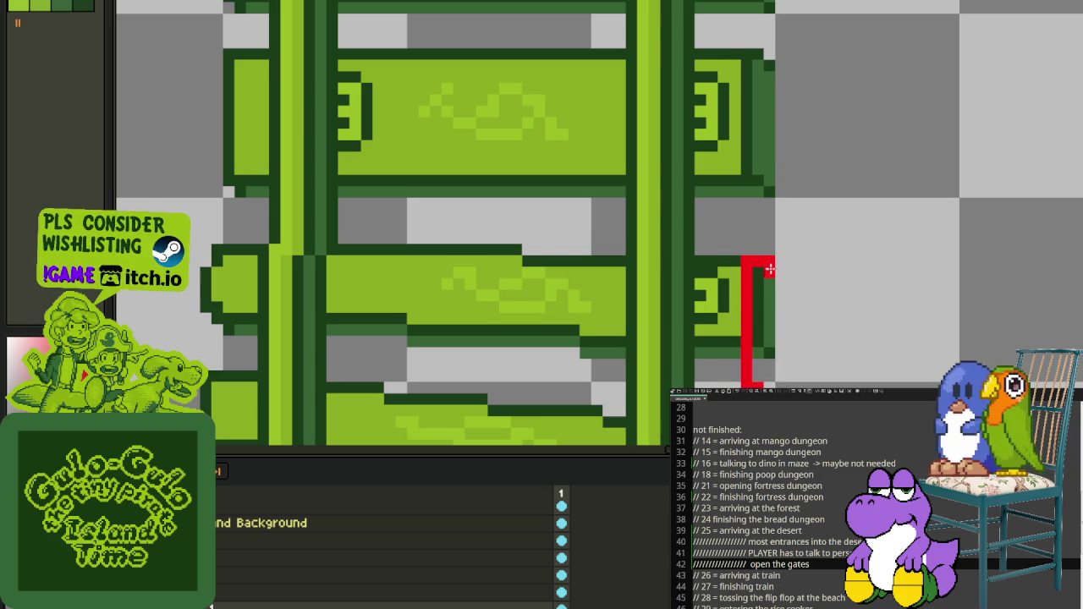
left_click_drag(725, 355, 779, 383)
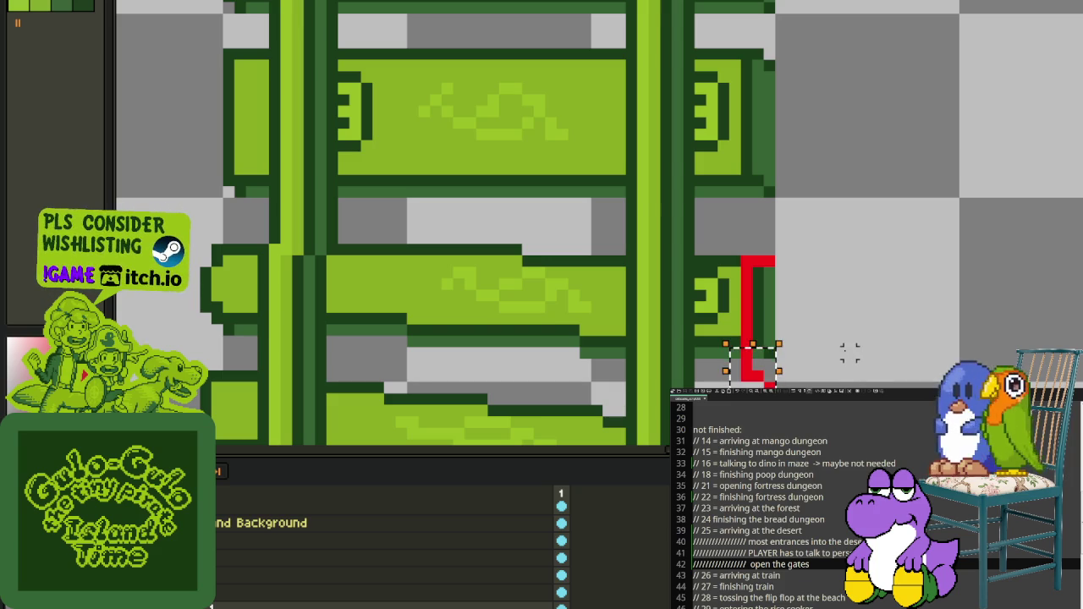
mouse_move(789, 351)
left_mouse_down()
mouse_move(828, 248)
mouse_move(865, 314)
left_mouse_up()
left_click(955, 236)
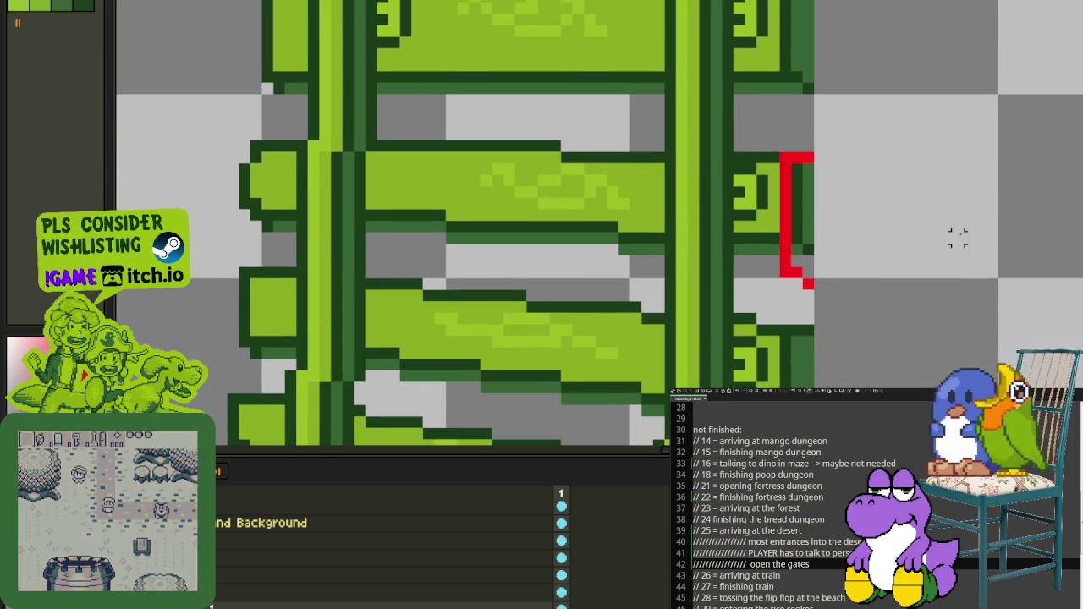
Step: Copy the red bracket and paste the copy at the bent tie's left end
key("b")
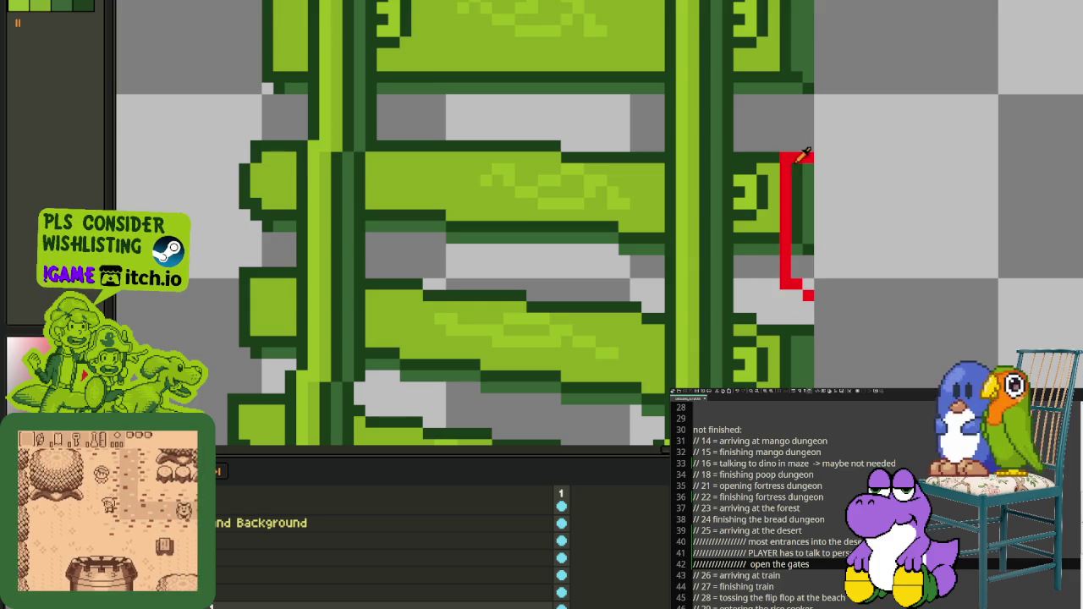
left_click_drag(803, 155, 857, 177)
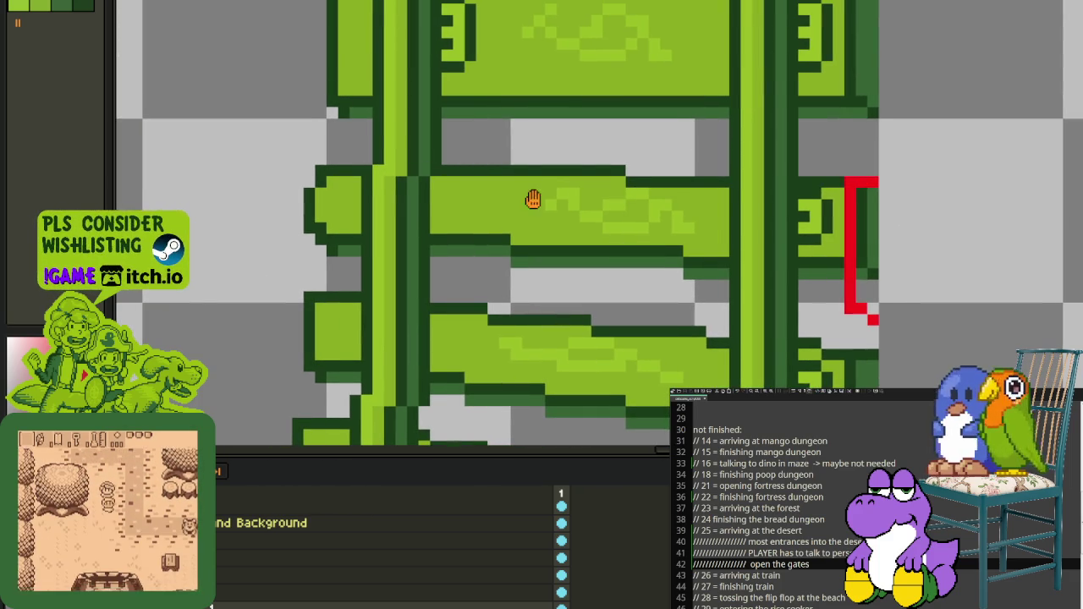
left_click_drag(532, 198, 632, 216)
mouse_move(940, 193)
left_mouse_down()
mouse_move(992, 359)
mouse_move(423, 326)
mouse_move(444, 328)
left_mouse_up()
key("ctrl+c")
key("ctrl+v")
left_click(512, 284)
Step: Nudge the left bracket's lower part up one pixel and deselect
left_click_drag(383, 269, 471, 353)
key("Up")
key("ctrl+d")
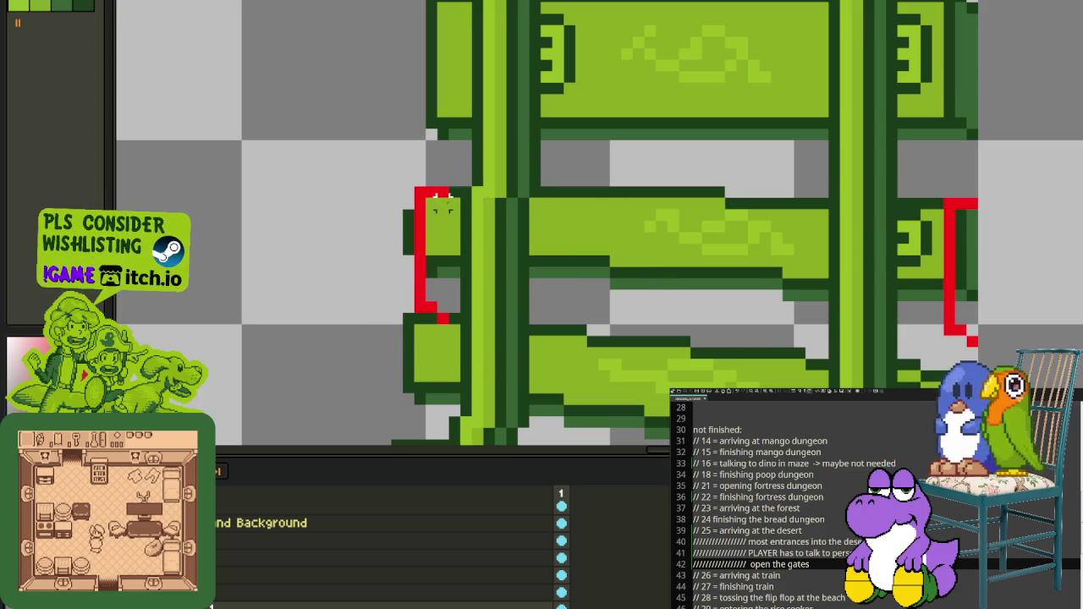
left_click(442, 191)
scroll(580, 220, "down", 2)
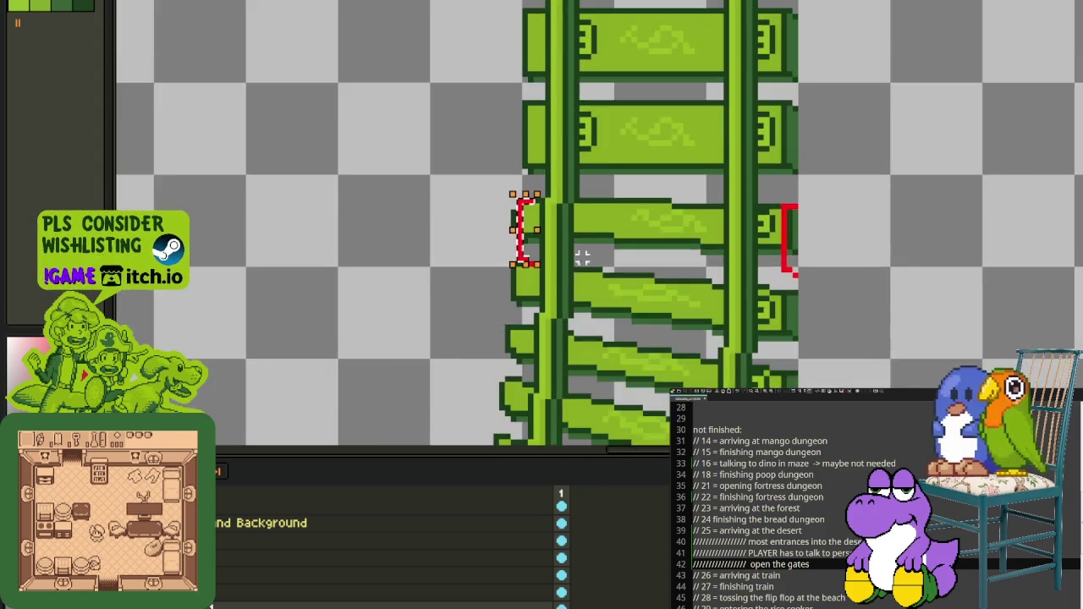
scroll(575, 254, "down", 1)
key("ctrl+d")
scroll(528, 217, "up", 2)
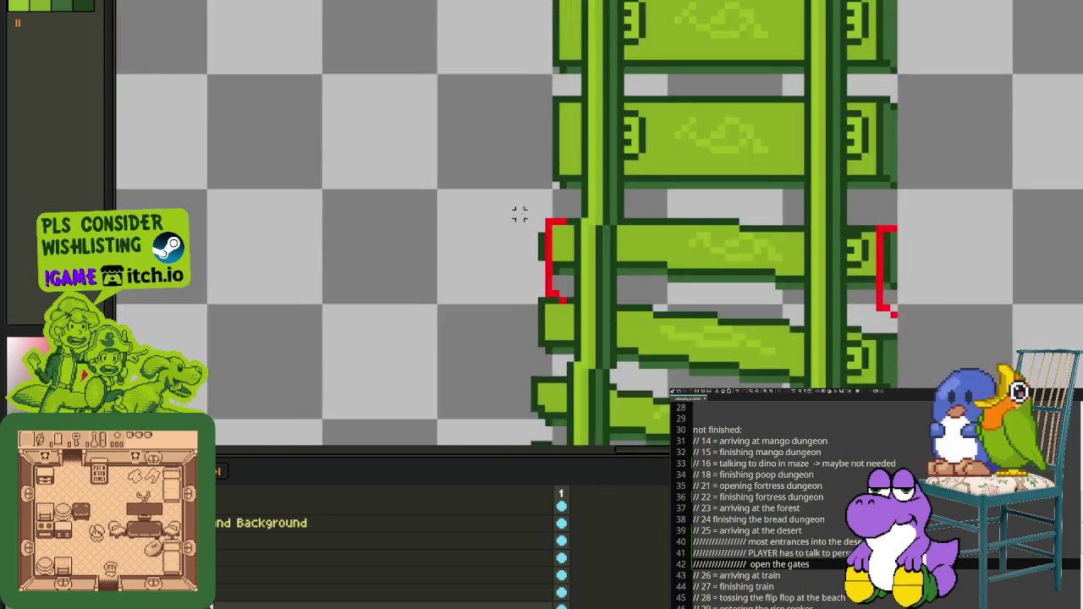
scroll(541, 220, "up", 2)
scroll(553, 339, "up", 1)
scroll(552, 338, "up", 1)
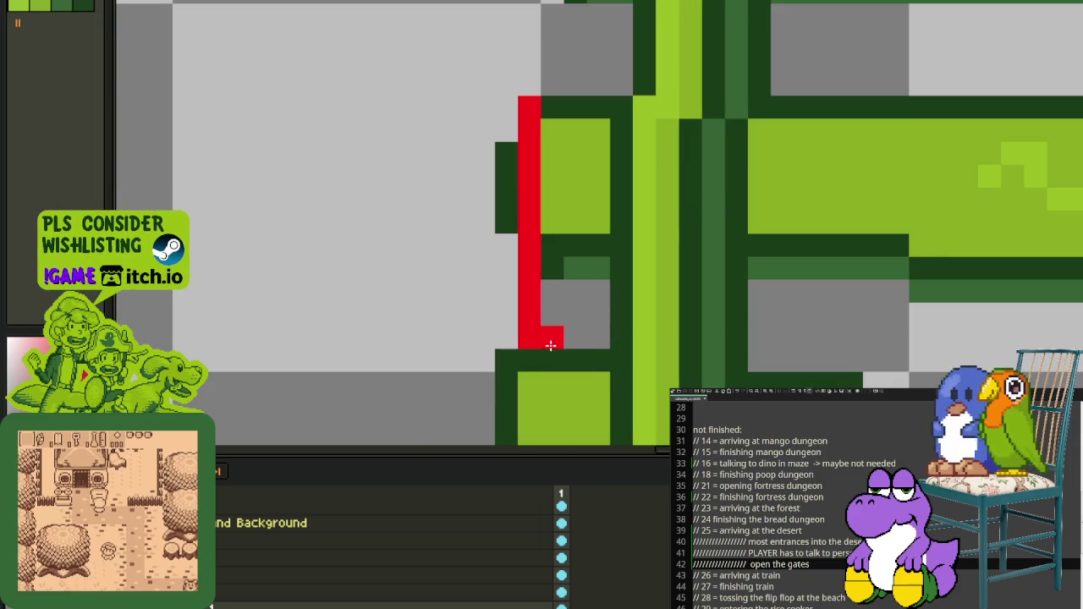
scroll(531, 342, "down", 3)
scroll(865, 266, "up", 1)
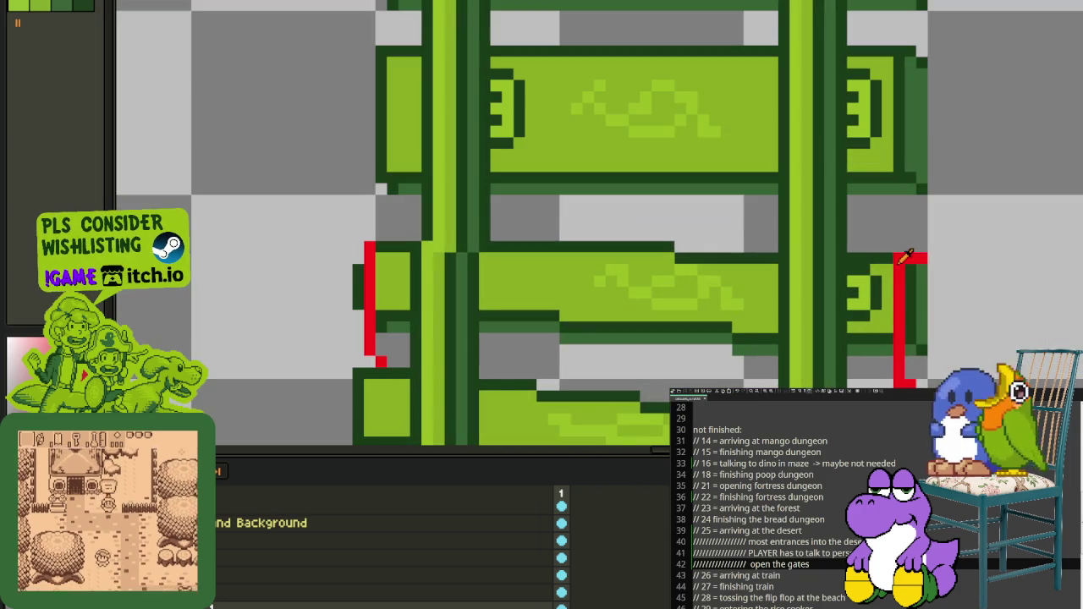
Step: Join the two red brackets with straight red lines along the tie's top and stepped bottom, redrawing the left edge
left_click(376, 243, "shift")
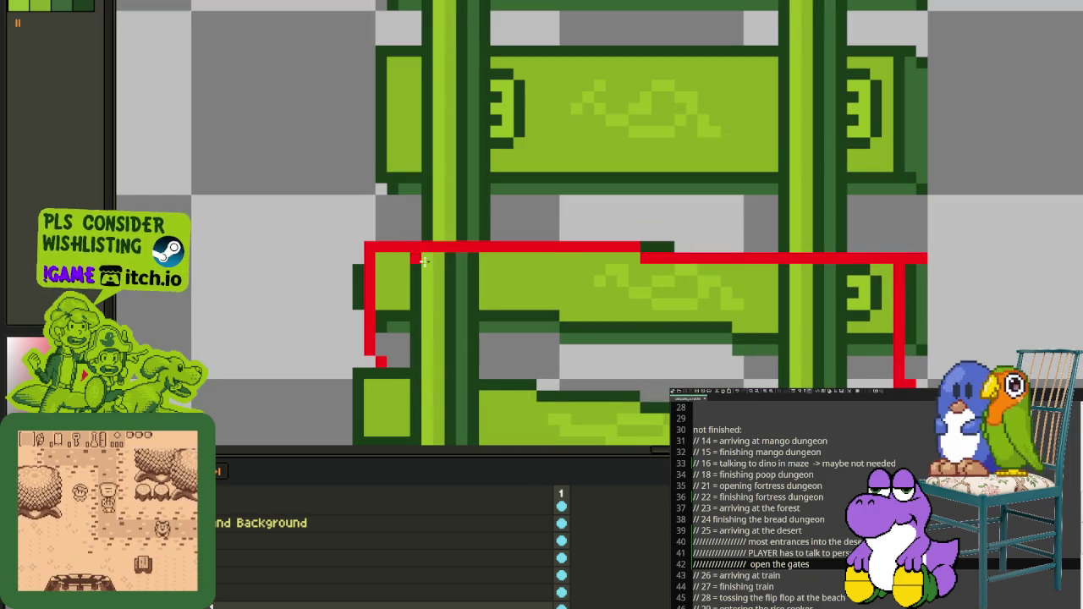
left_click_drag(858, 372, 831, 319)
left_click(347, 289, "shift")
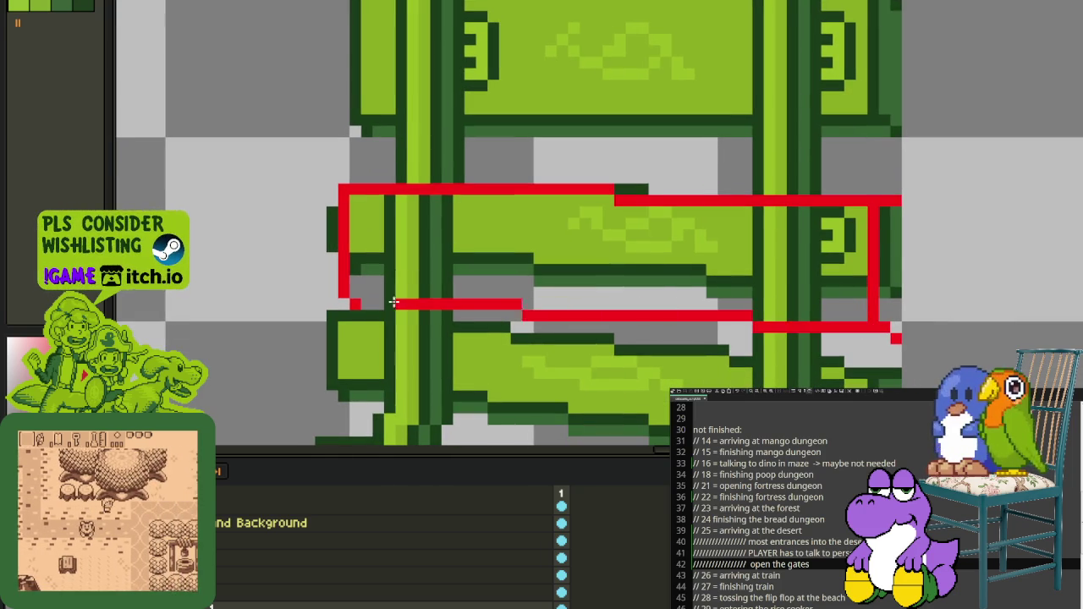
scroll(347, 287, "down", 2)
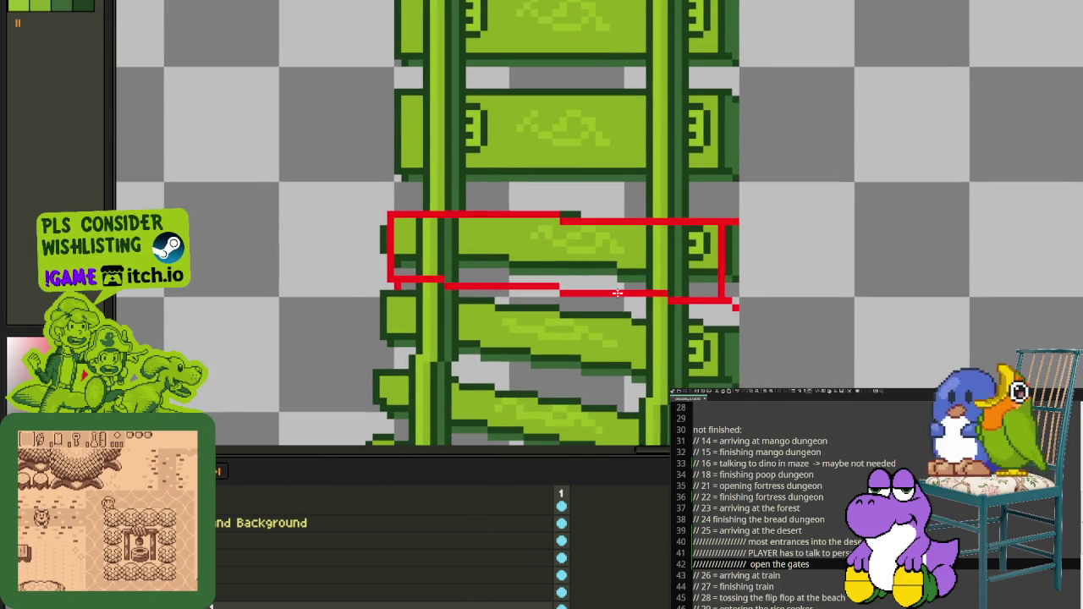
scroll(376, 245, "up", 1)
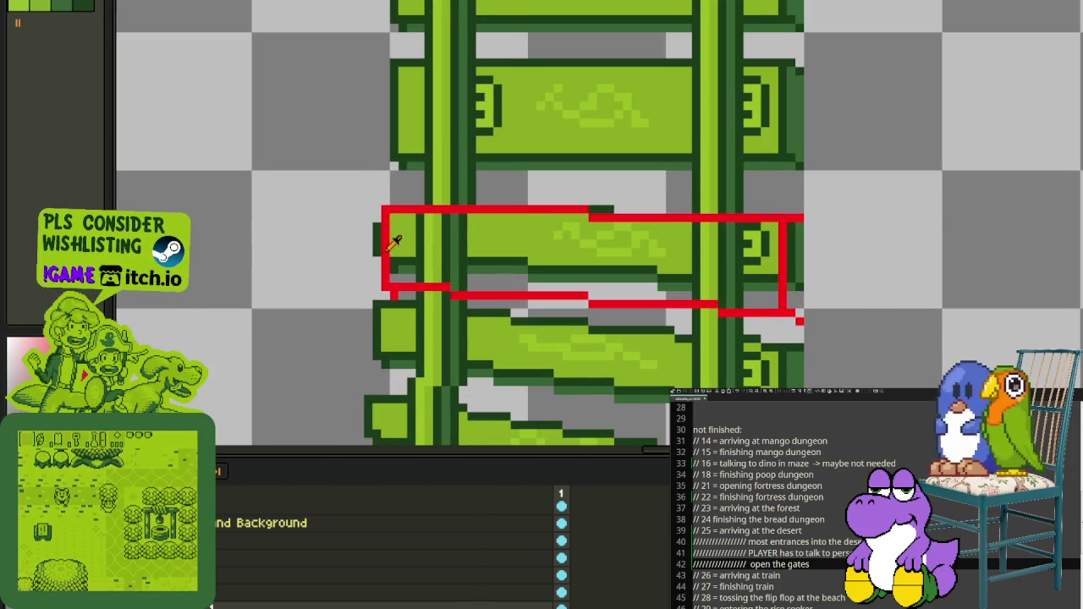
scroll(375, 247, "up", 1)
left_click_drag(377, 292, 372, 250)
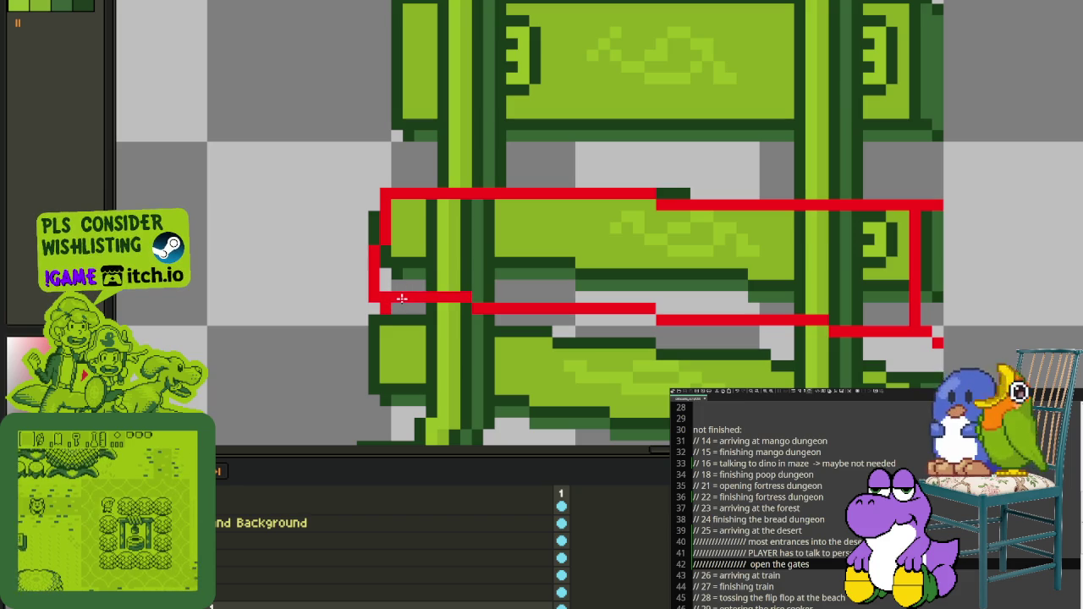
Step: Draw a black pixel line along the bent tie's right end
scroll(857, 285, "down", 1)
scroll(821, 241, "up", 1)
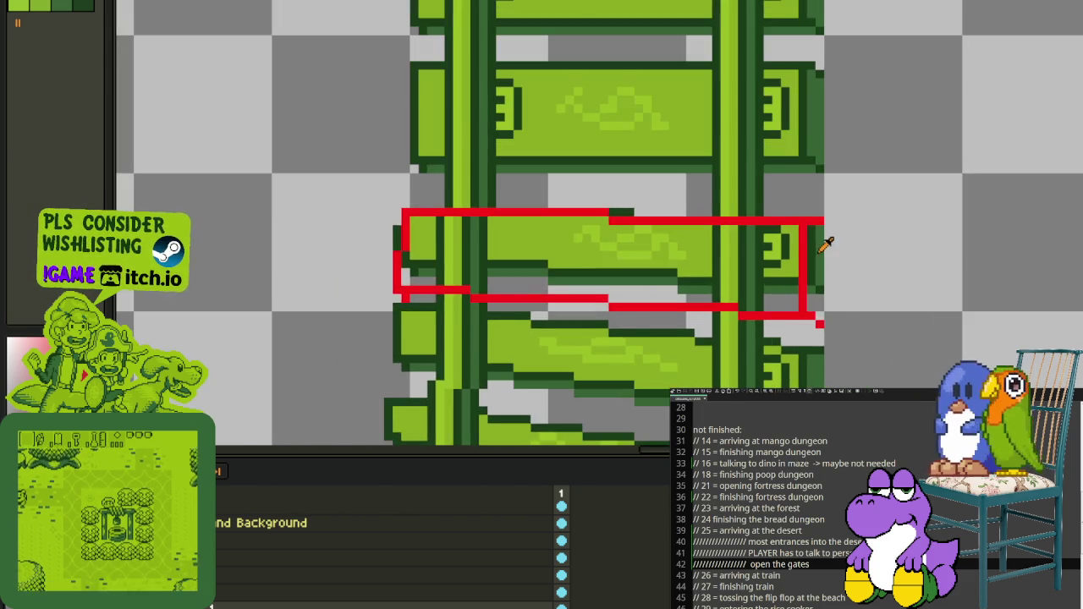
scroll(821, 218, "up", 1)
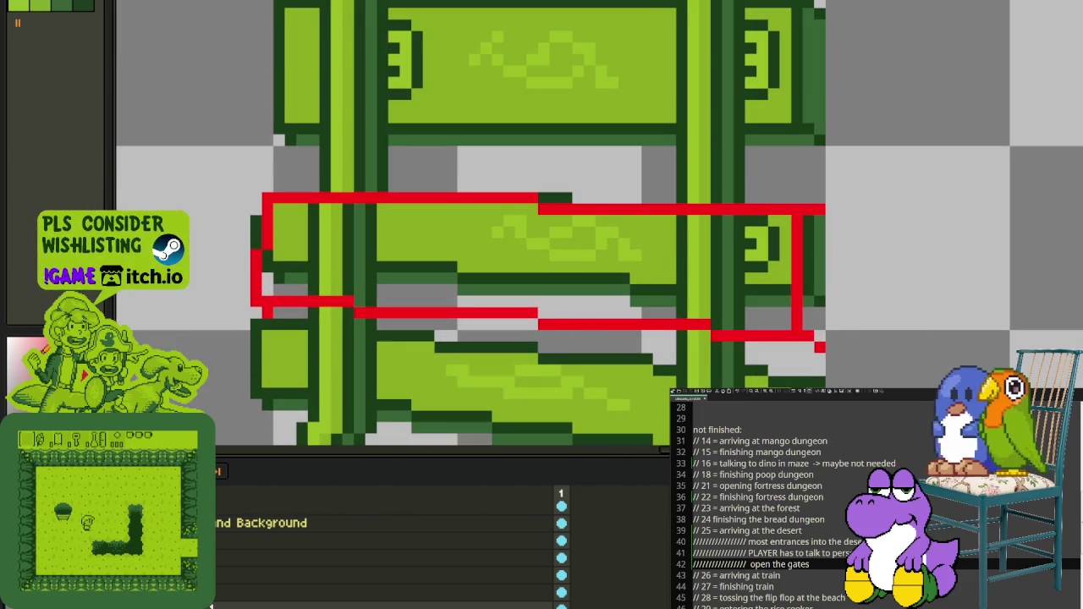
scroll(819, 294, "up", 1)
mouse_move(805, 330)
left_mouse_down()
mouse_move(802, 352)
mouse_move(810, 165)
mouse_move(829, 182)
mouse_move(828, 379)
mouse_move(449, 358)
mouse_move(408, 342)
mouse_move(182, 342)
mouse_move(520, 352)
left_mouse_up()
scroll(828, 379, "down", 1)
scroll(779, 378, "up", 1)
scroll(671, 375, "down", 1)
scroll(671, 374, "up", 1)
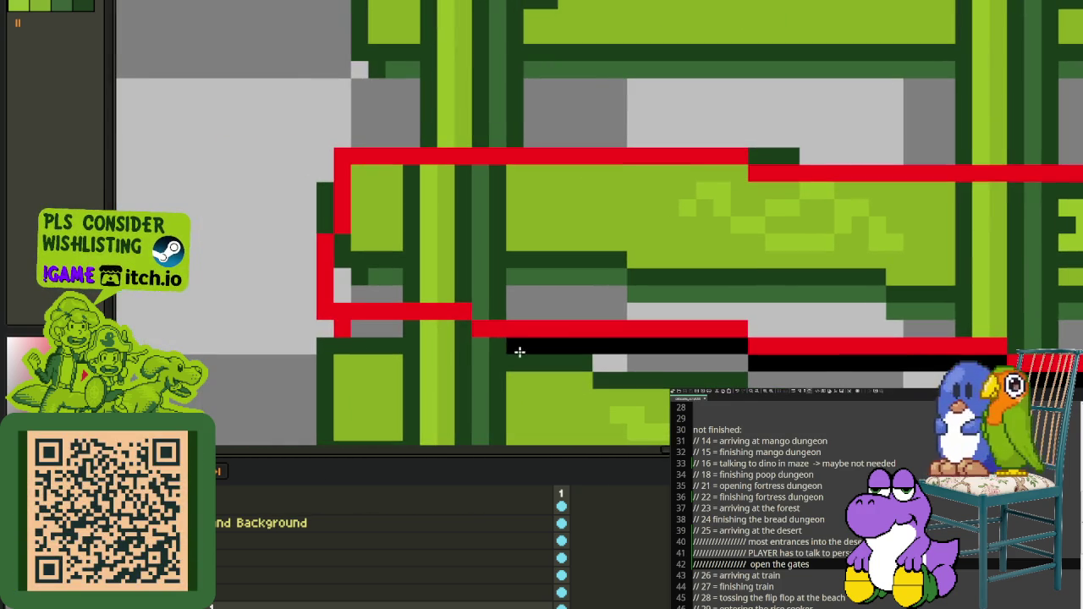
Step: Extend the black pixel line leftward beneath the red-outlined tie
mouse_move(458, 333)
left_mouse_down()
mouse_move(330, 333)
mouse_move(395, 214)
left_mouse_up()
scroll(329, 334, "down", 1)
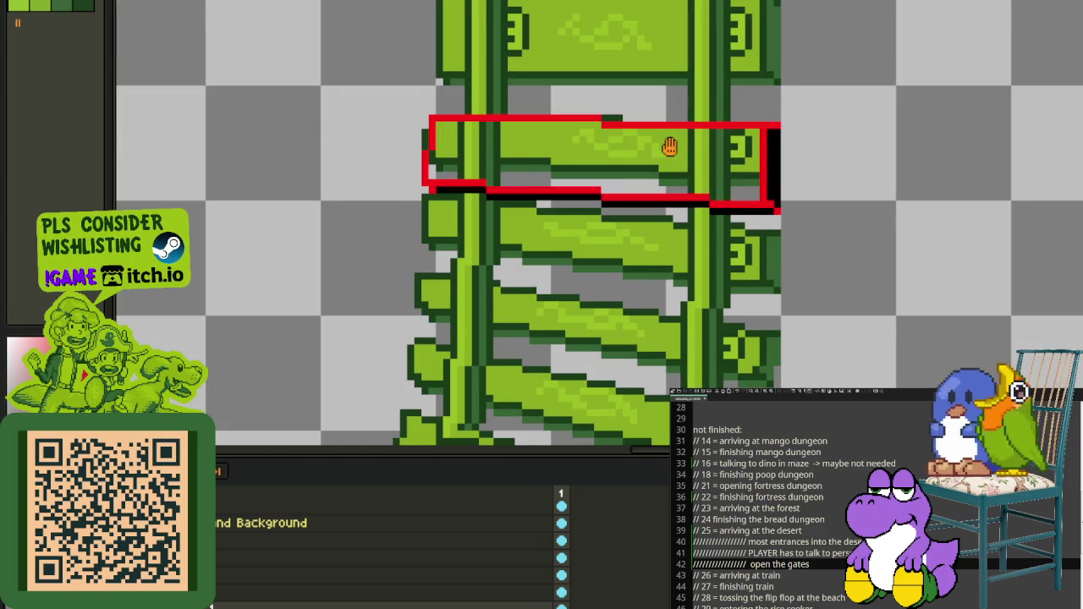
scroll(752, 143, "up", 3)
Step: Marquee-select strips beside the right rail, ending with the whole red-outlined tie section selected
left_click_drag(761, 175, 756, 102)
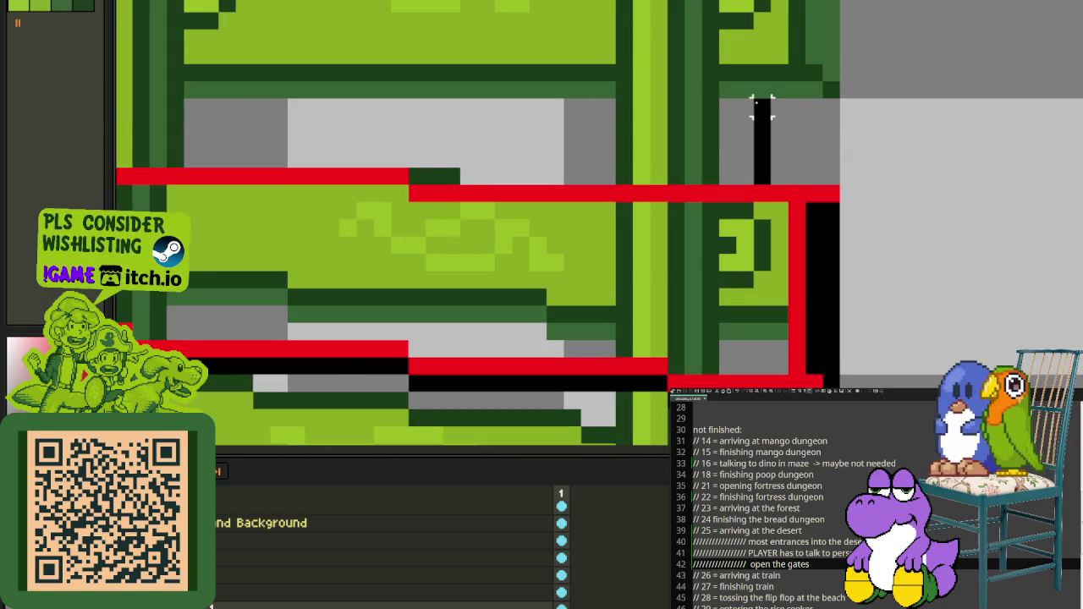
scroll(883, 141, "down", 3)
left_click_drag(883, 140, 853, 331)
scroll(782, 259, "up", 2)
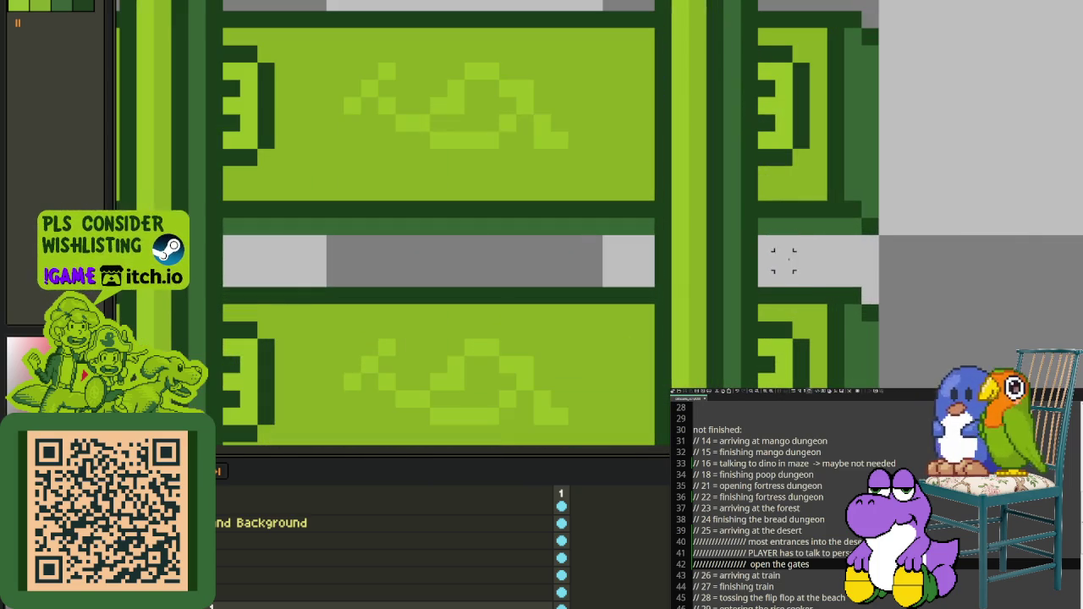
left_click_drag(787, 230, 815, 291)
scroll(921, 259, "down", 2)
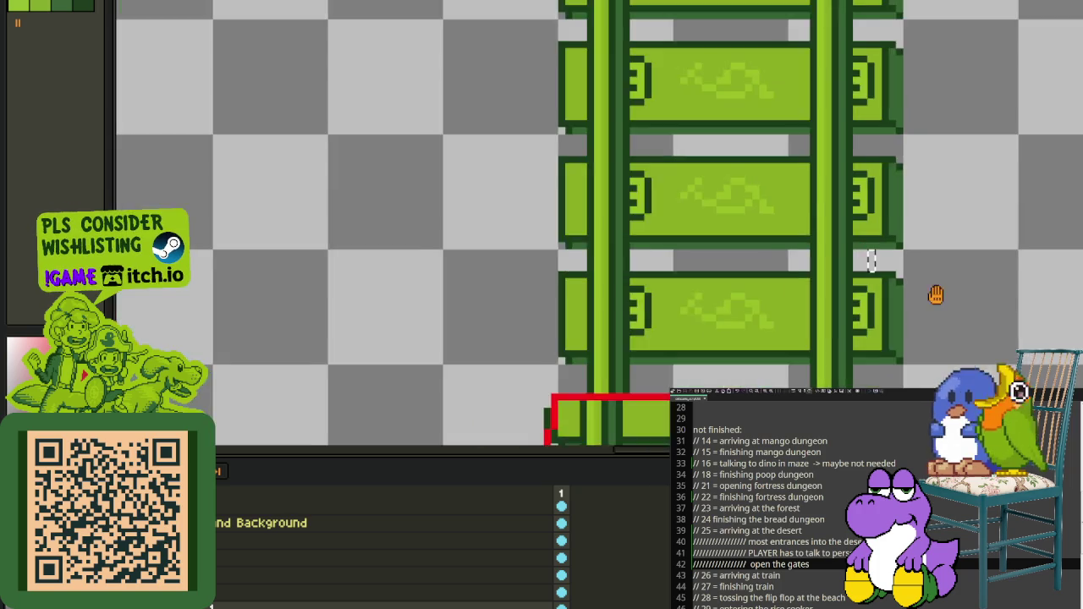
scroll(889, 212, "up", 3)
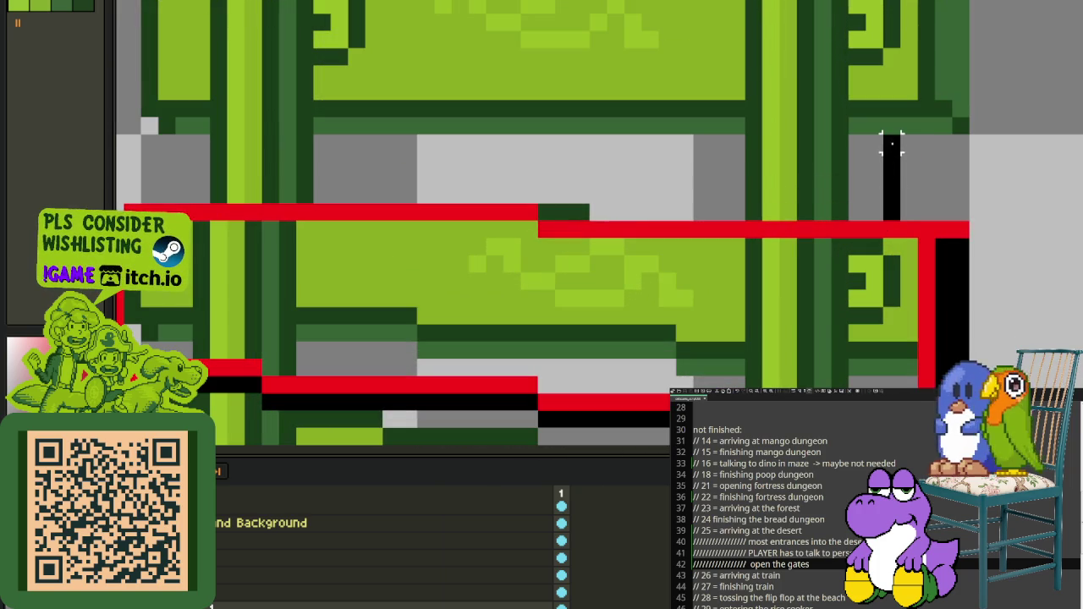
left_click_drag(890, 144, 892, 134)
scroll(716, 192, "down", 2)
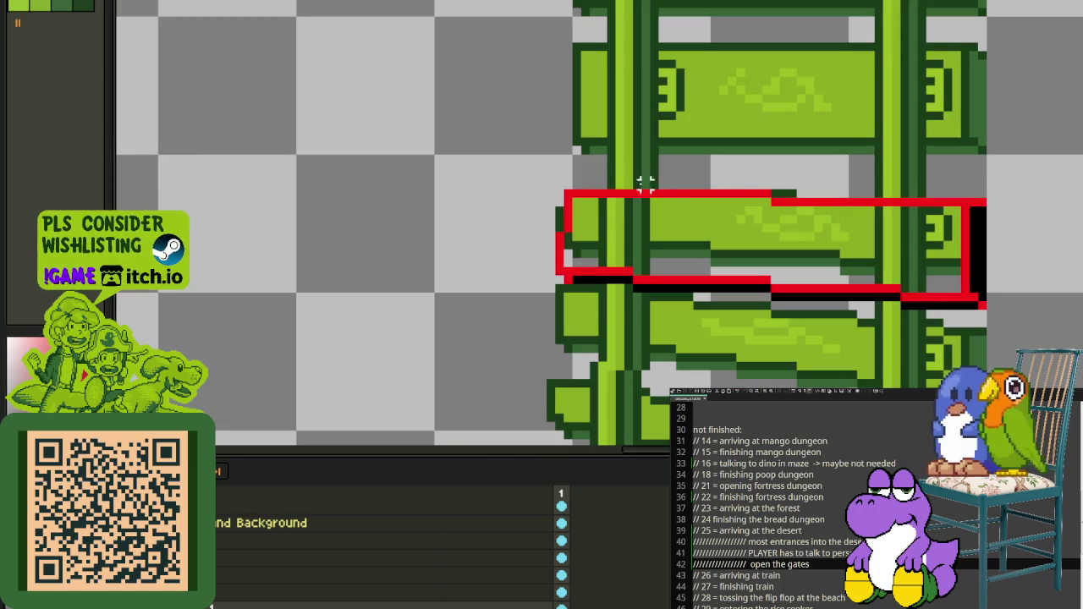
left_click_drag(524, 175, 1079, 393)
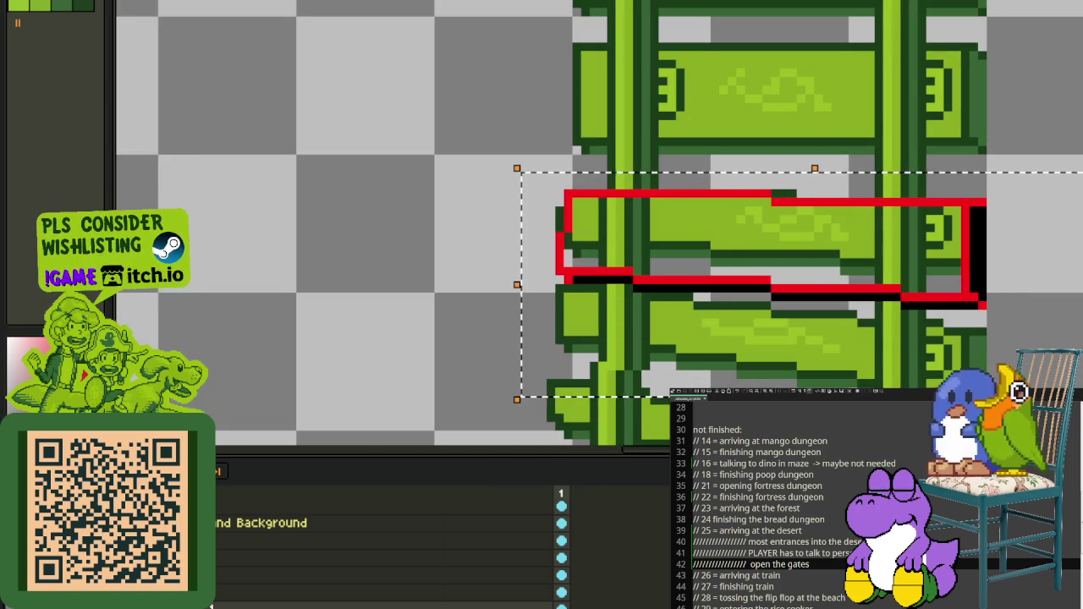
Step: Nudge the selected outline up one pixel and drag its right and left ends lower
key("Up")
key("Up")
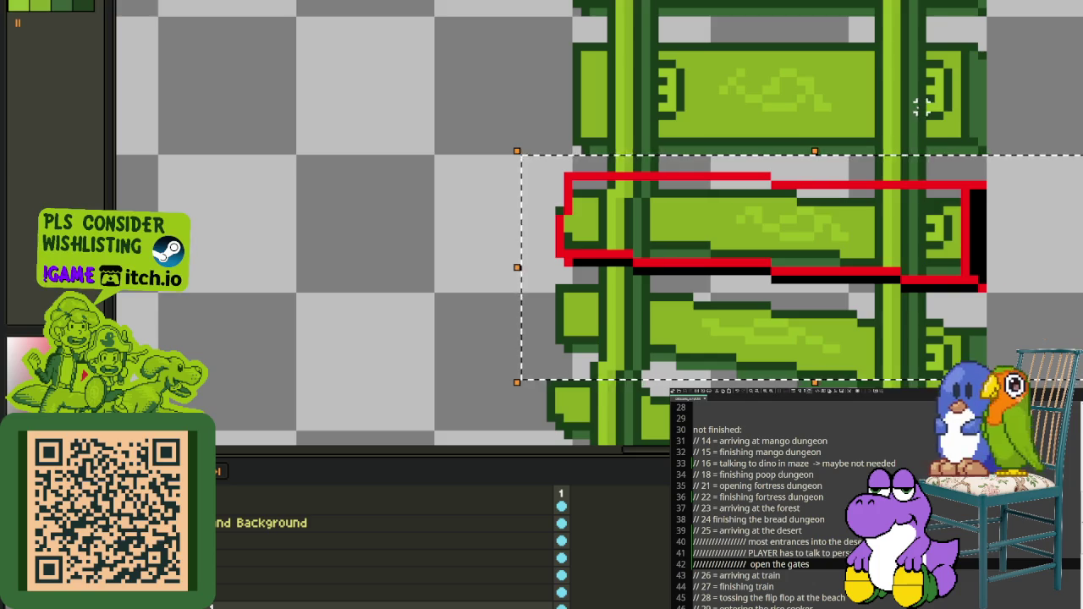
scroll(617, 194, "down", 2)
scroll(669, 220, "down", 2)
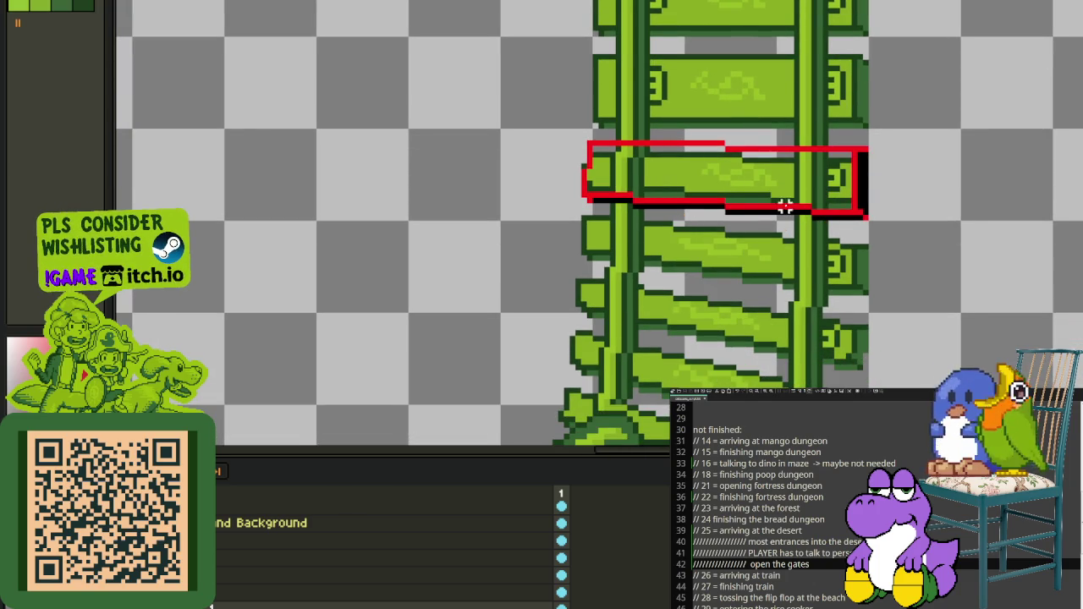
scroll(848, 241, "up", 1)
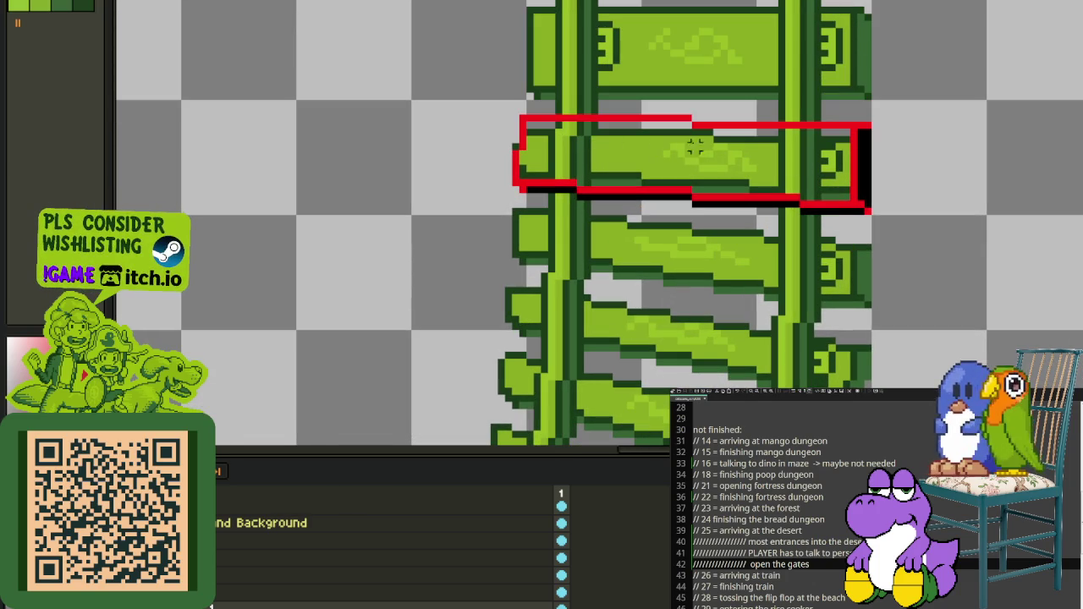
scroll(824, 145, "up", 1)
mouse_move(824, 121)
left_mouse_down()
mouse_move(899, 242)
mouse_move(863, 338)
mouse_move(859, 279)
left_mouse_up()
scroll(856, 227, "up", 2)
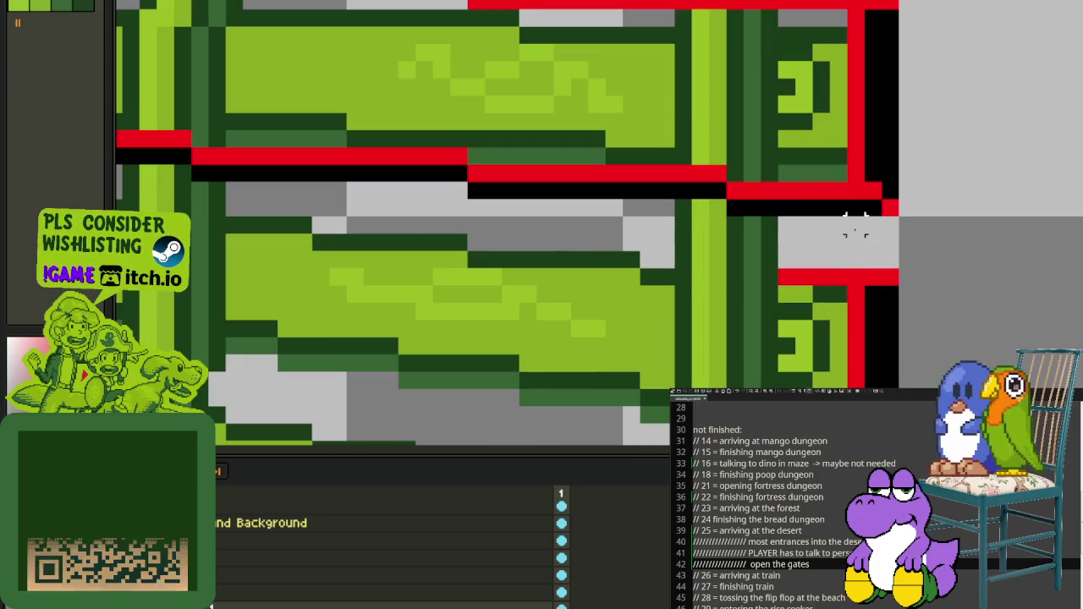
scroll(863, 254, "down", 3)
scroll(592, 152, "up", 1)
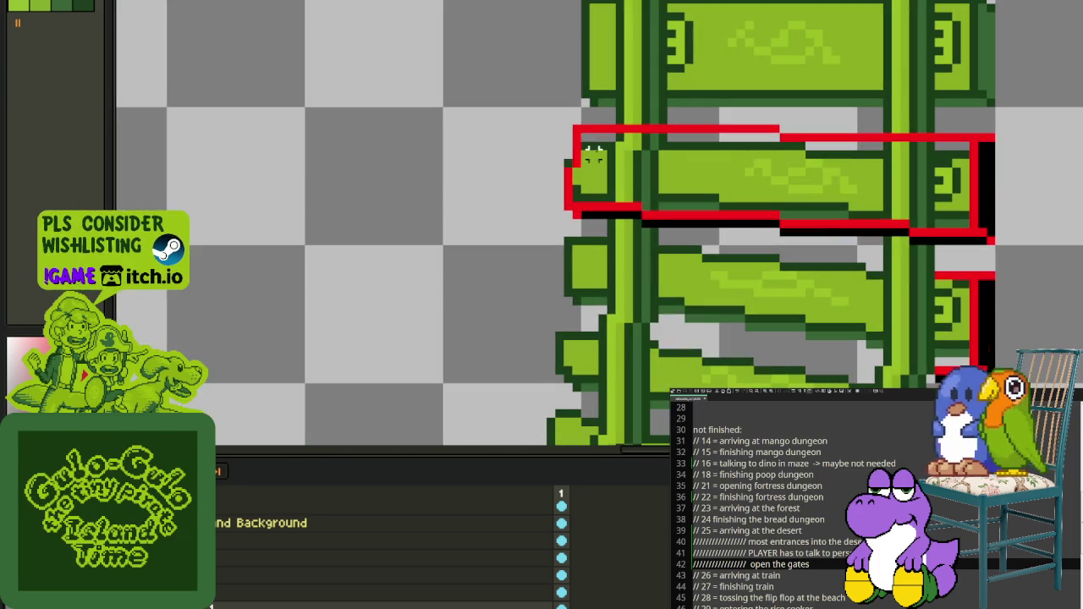
mouse_move(550, 113)
left_mouse_down()
mouse_move(600, 232)
mouse_move(588, 311)
left_mouse_up()
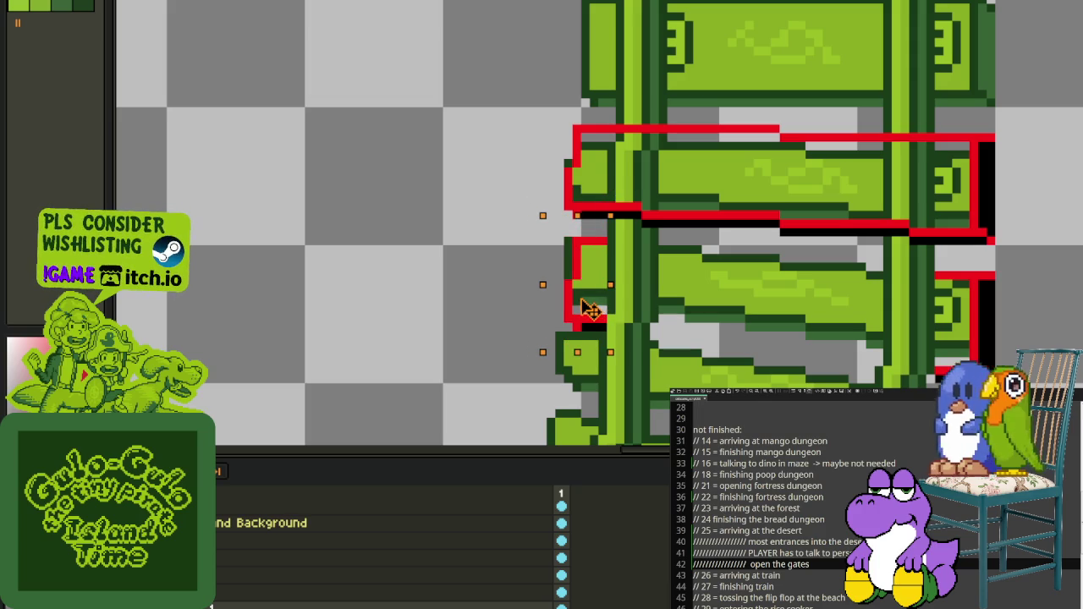
scroll(541, 283, "up", 1)
Step: Center the track and trial selections around the lower ties, then deselect
left_click_drag(531, 240, 688, 371)
key("ctrl+d")
scroll(676, 251, "down", 1)
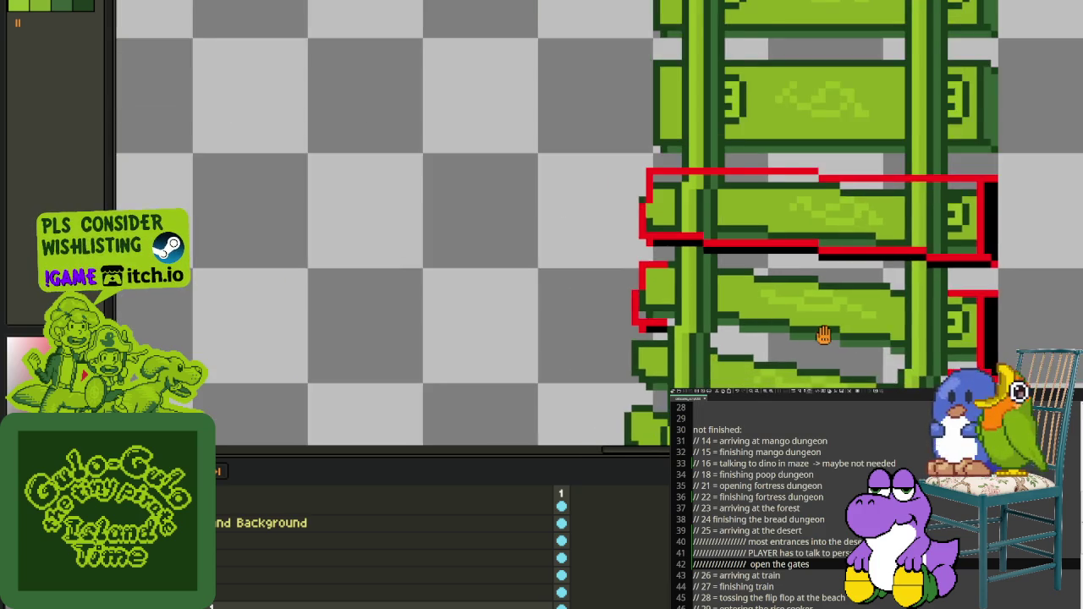
scroll(676, 252, "down", 1)
scroll(807, 166, "down", 1)
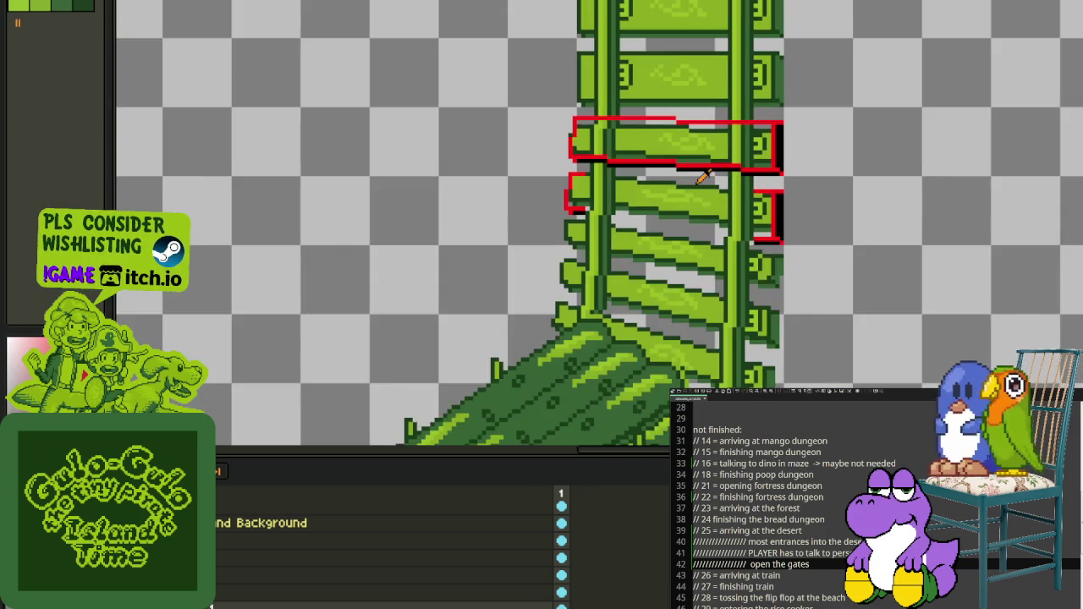
left_click_drag(701, 188, 730, 239)
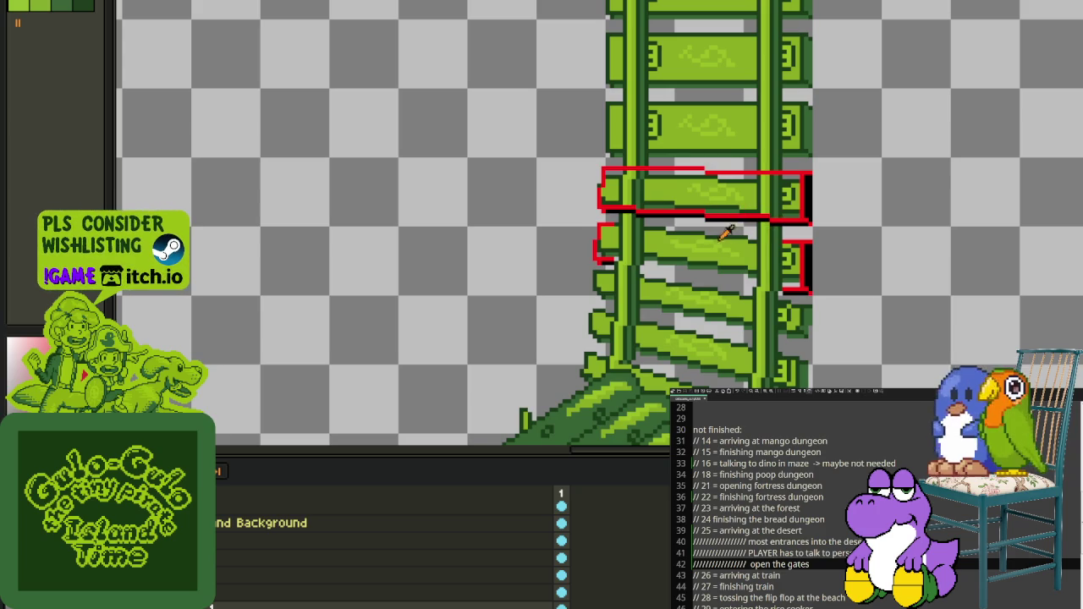
scroll(719, 230, "up", 1)
scroll(695, 223, "up", 1)
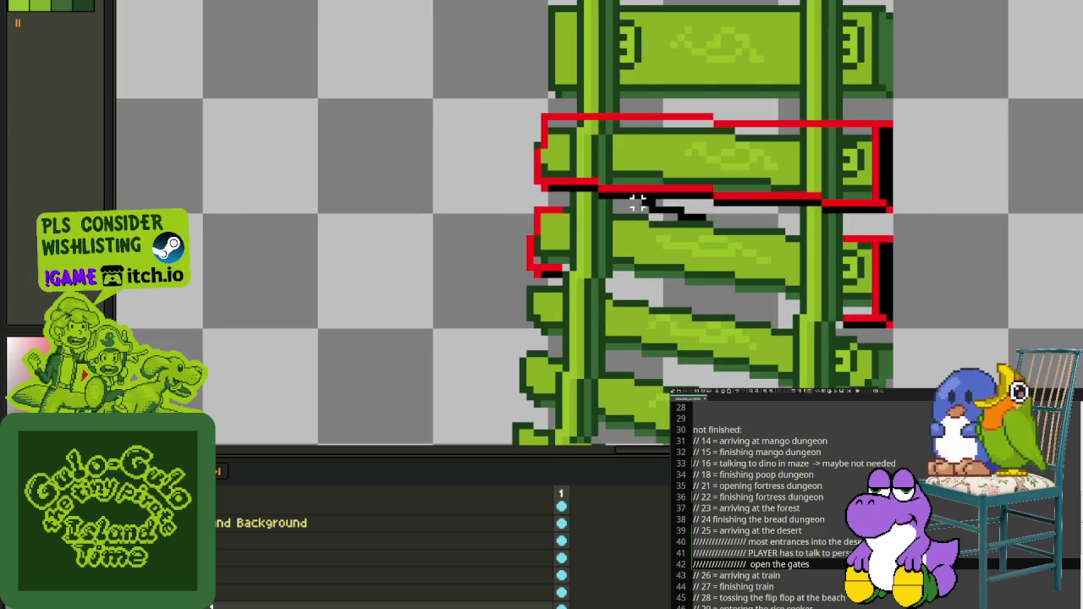
left_click_drag(636, 203, 939, 240)
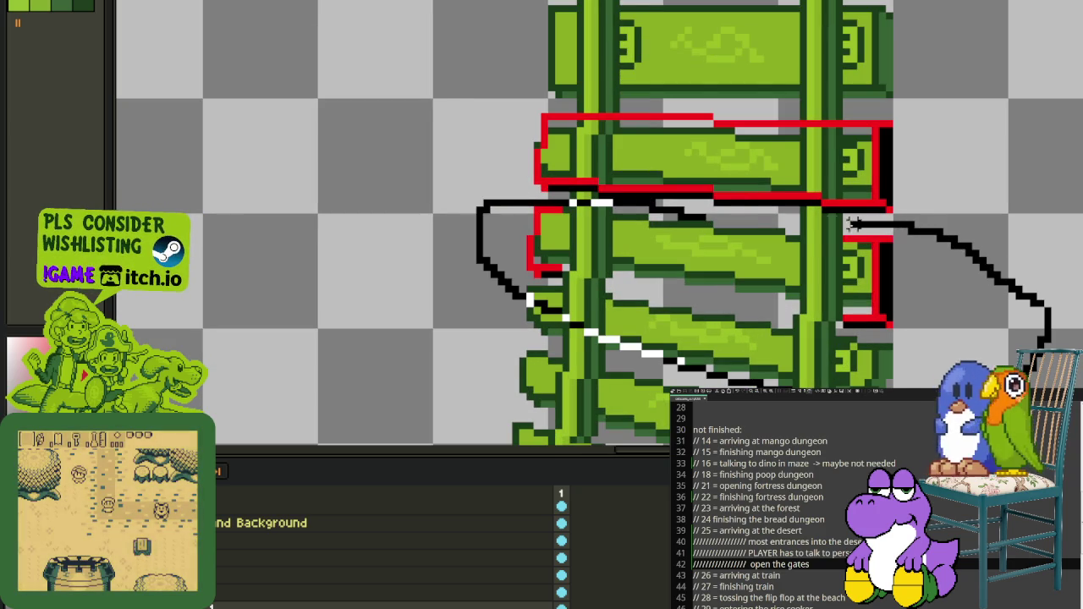
left_click_drag(854, 224, 817, 234)
key("ctrl+d")
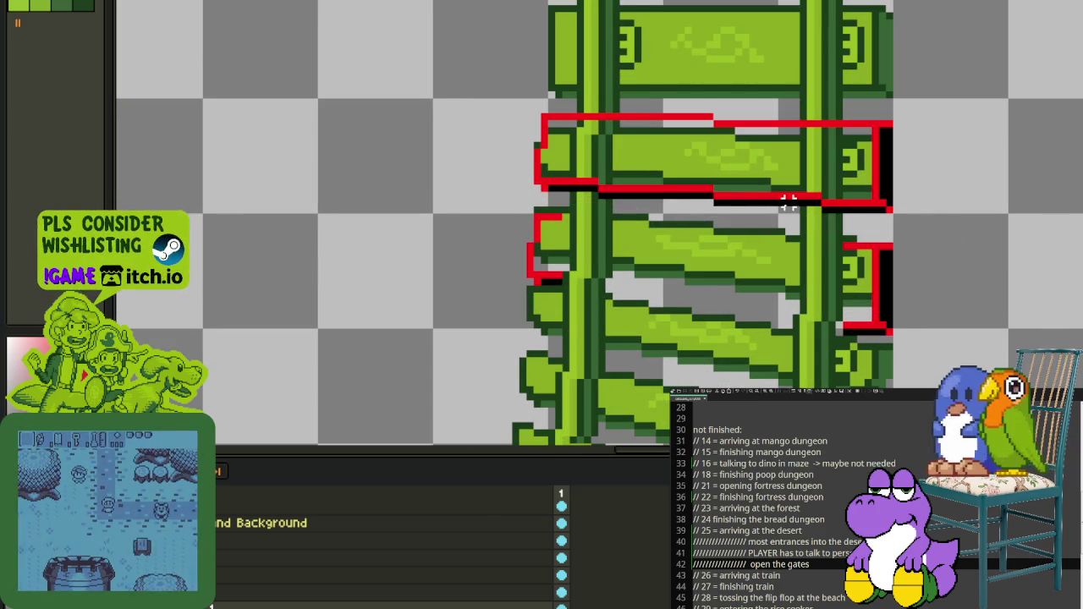
scroll(906, 237, "up", 1)
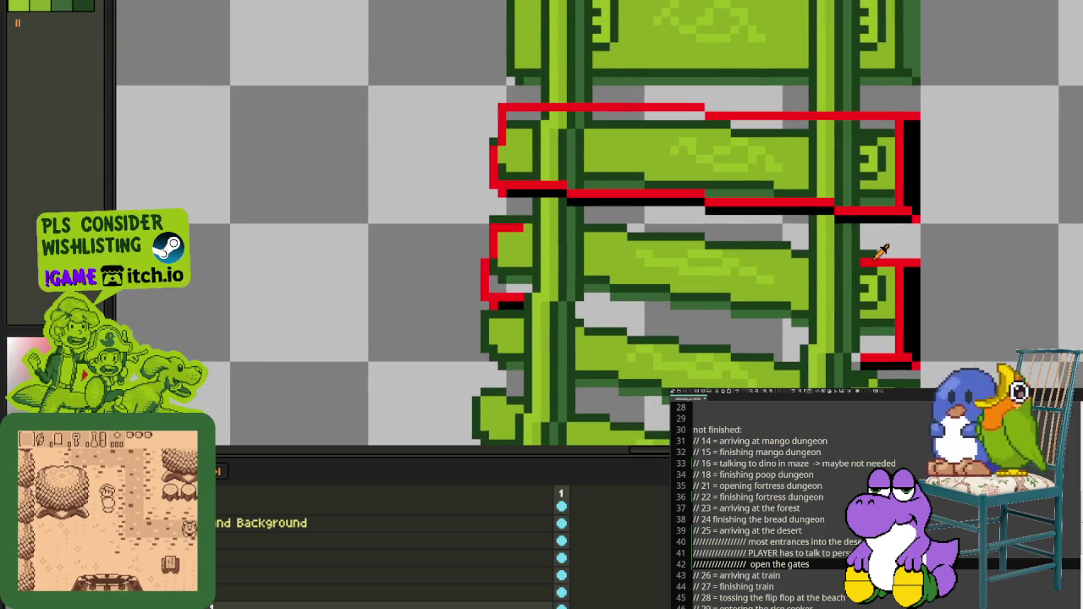
Step: Outline the lower bent tie in red along its top and bottom edges
left_click_drag(876, 262, 489, 227)
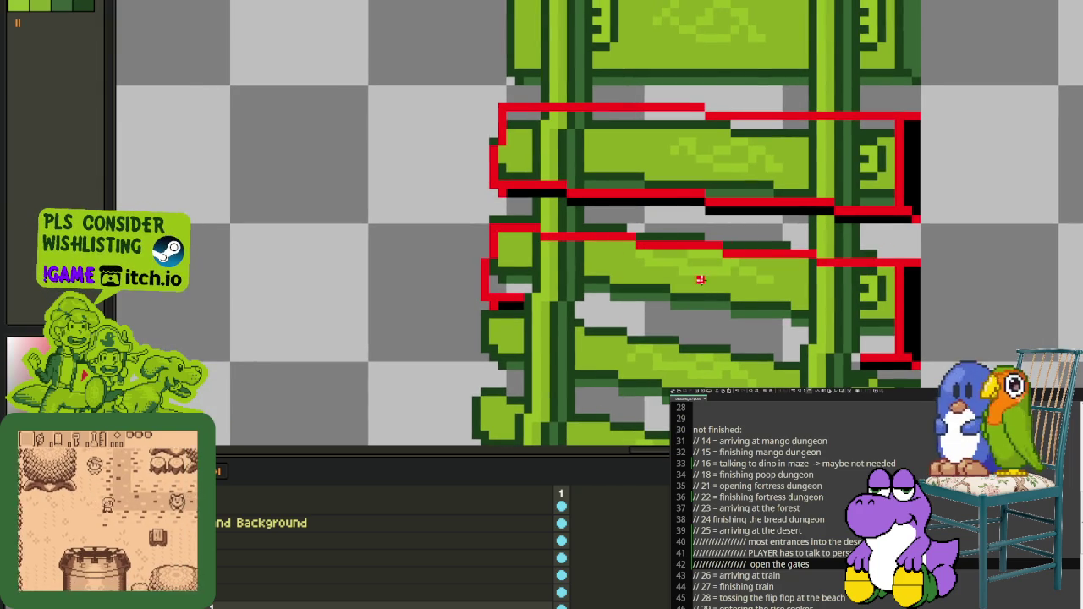
mouse_move(862, 360)
left_mouse_down()
mouse_move(490, 293)
mouse_move(629, 310)
mouse_move(754, 346)
mouse_move(826, 348)
left_mouse_up()
scroll(503, 295, "up", 1)
scroll(507, 294, "up", 1)
scroll(648, 271, "down", 2)
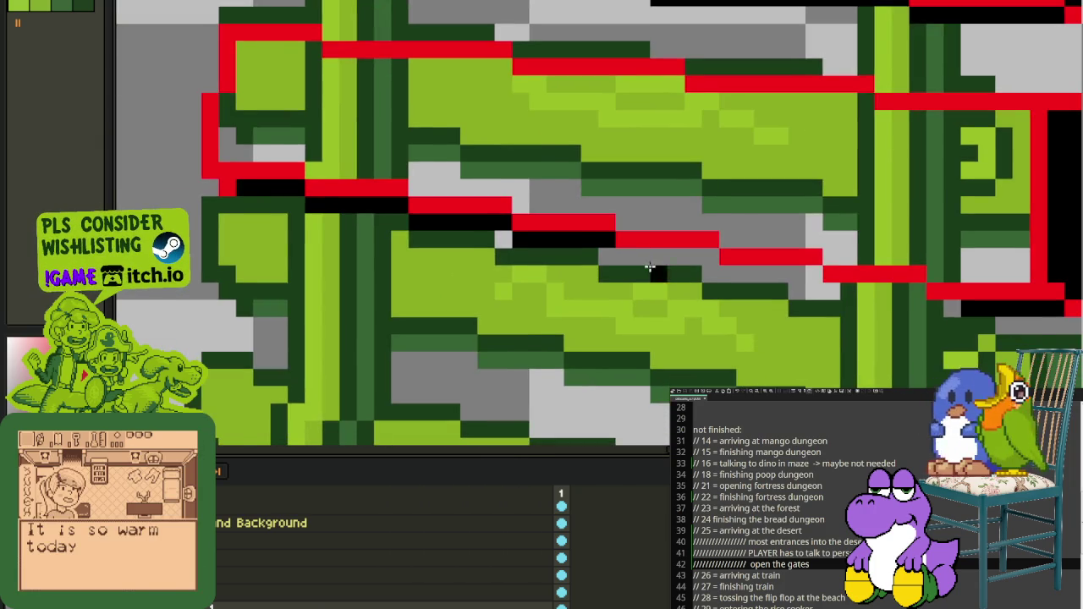
scroll(648, 271, "up", 2)
Step: Paint black pixels along the lower tie's underside and right end
mouse_move(616, 249)
left_mouse_down()
mouse_move(727, 248)
mouse_move(773, 280)
mouse_move(1011, 294)
left_mouse_up()
left_click_drag(1047, 339, 1054, 314)
scroll(1068, 306, "down", 3)
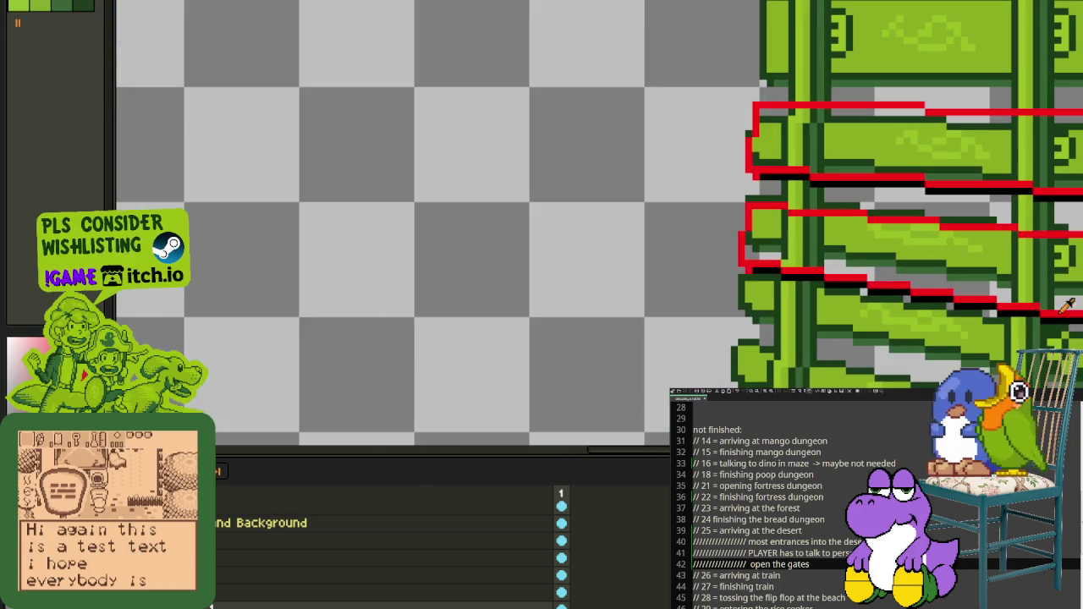
scroll(1015, 264, "right", 3)
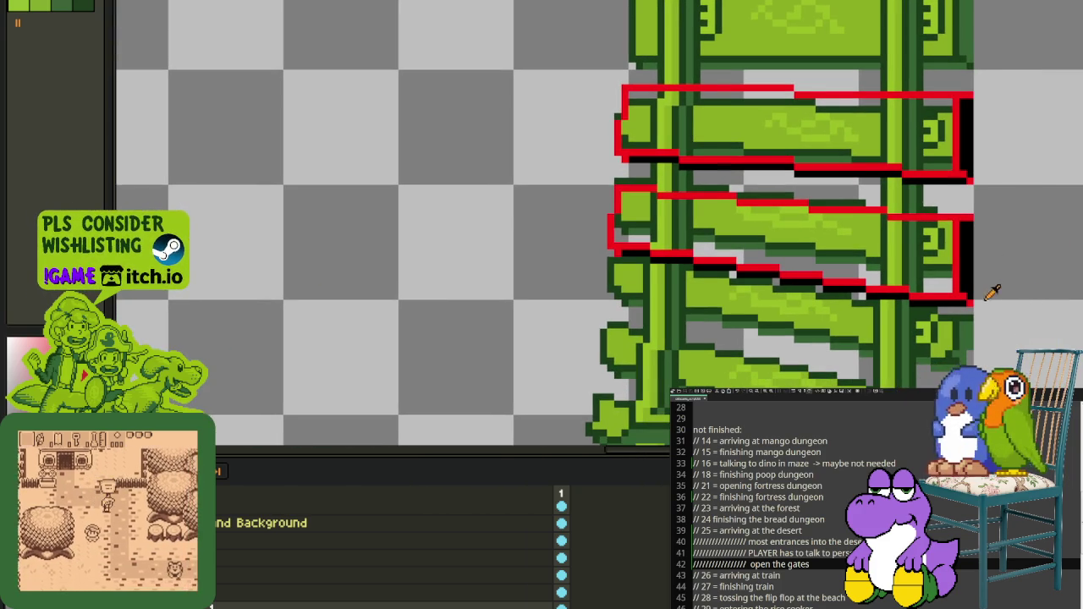
scroll(967, 307, "down", 2)
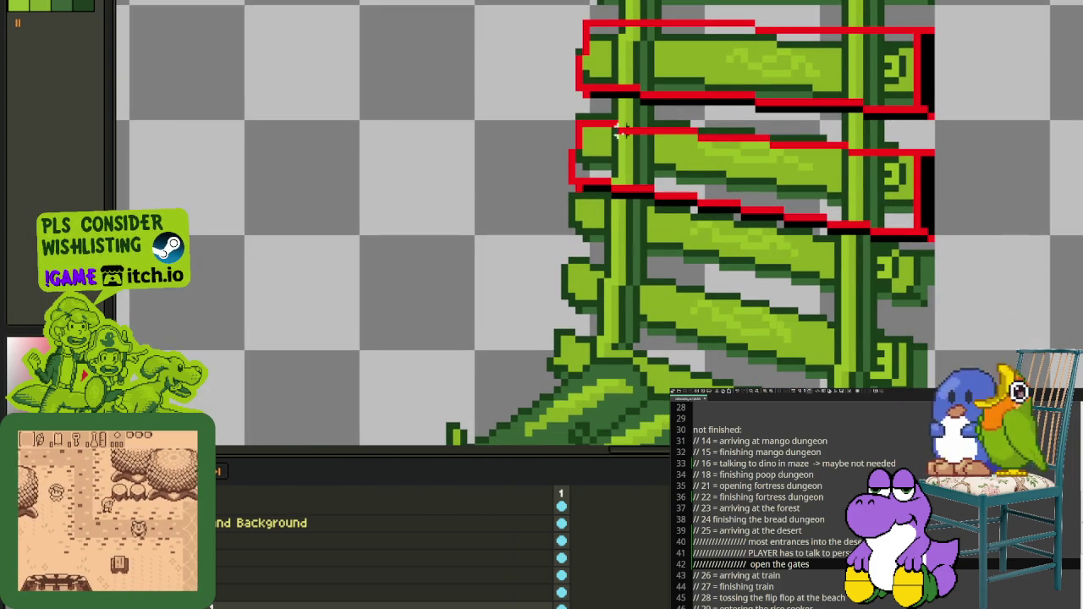
scroll(584, 121, "up", 1)
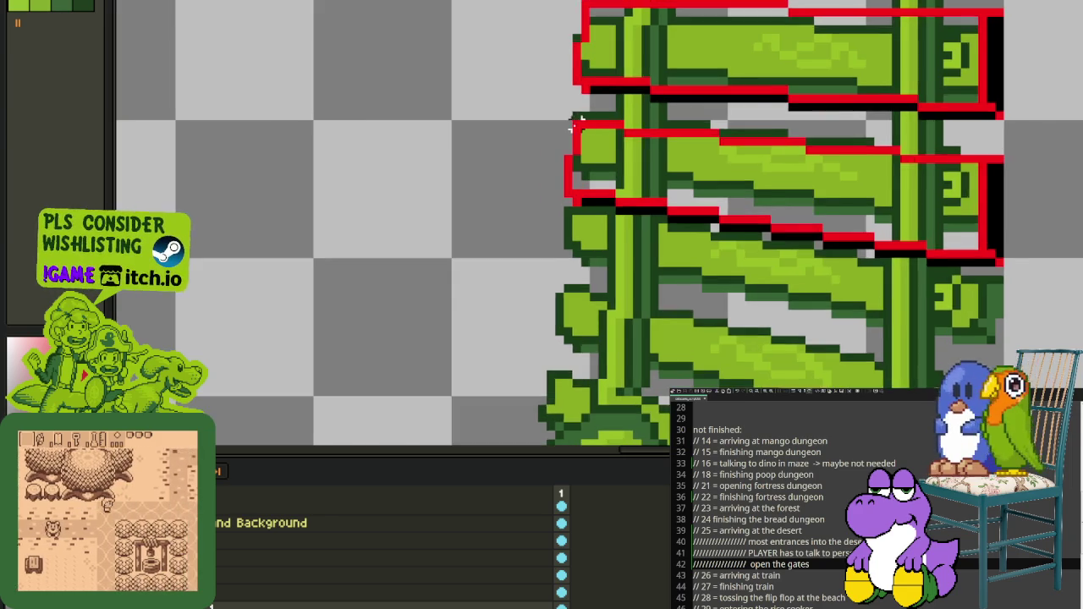
scroll(579, 127, "up", 1)
Step: Select and clear a strip along the bent tie edge, then zoom onto the red-outlined ties
left_click_drag(567, 110, 668, 145)
key("ctrl+d")
scroll(575, 144, "up", 1)
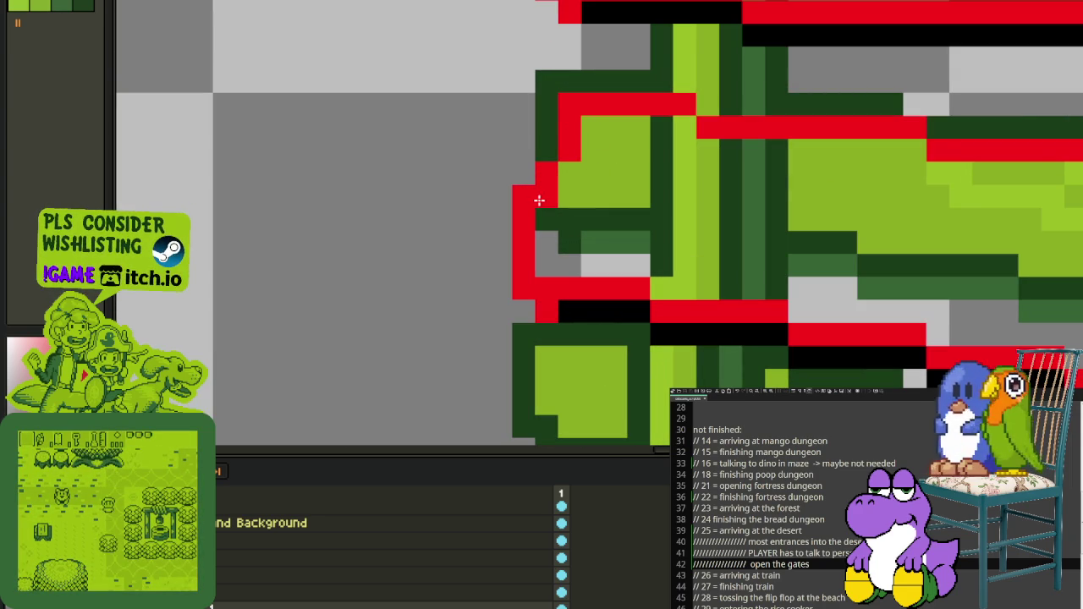
scroll(496, 193, "down", 2)
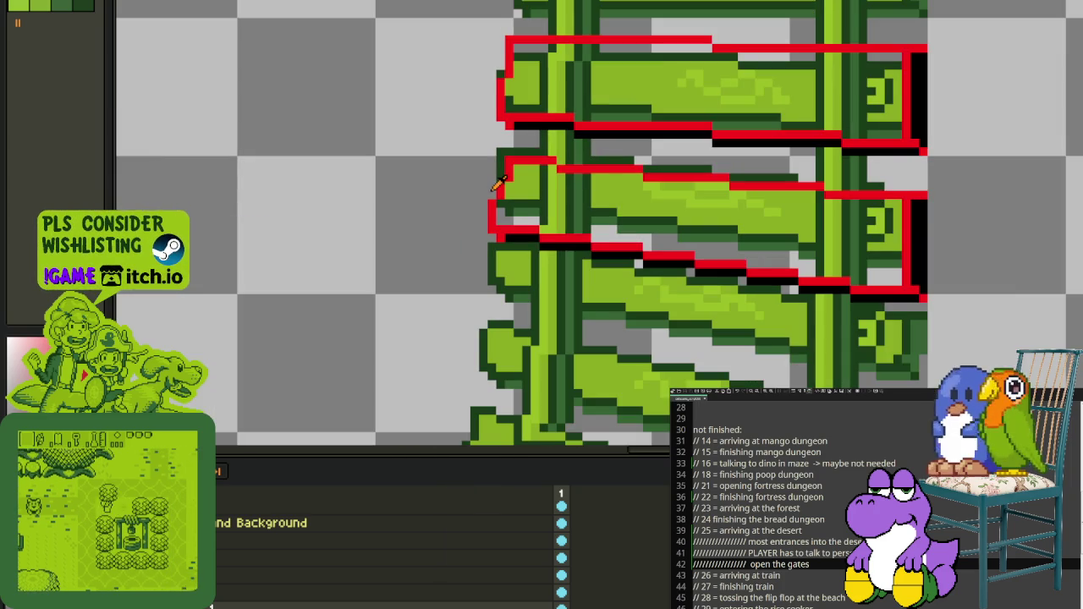
scroll(516, 203, "down", 1)
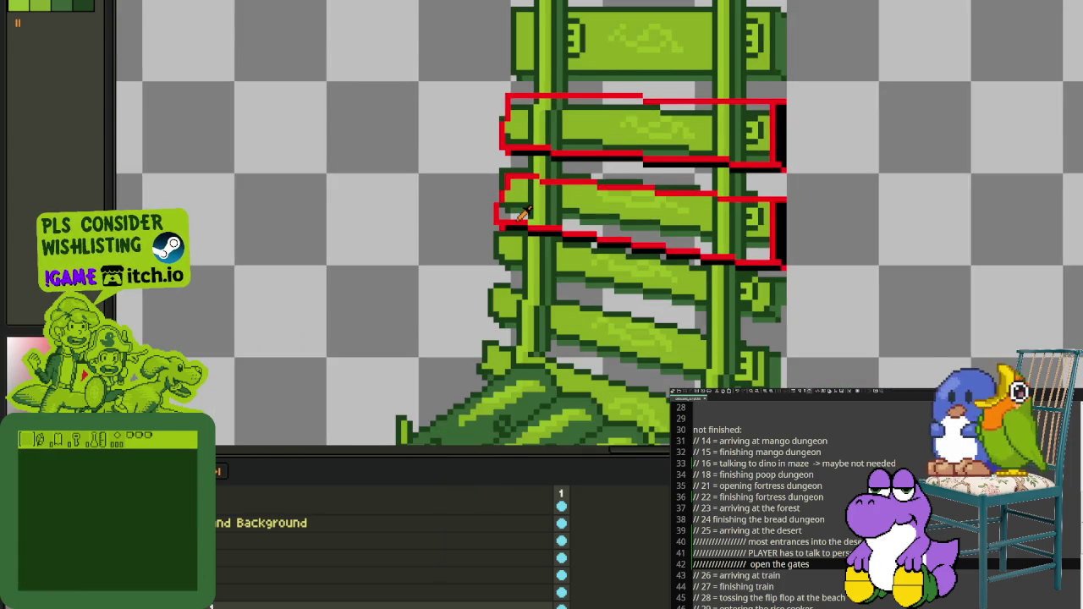
scroll(522, 213, "up", 1)
scroll(503, 201, "up", 1)
scroll(494, 194, "down", 2)
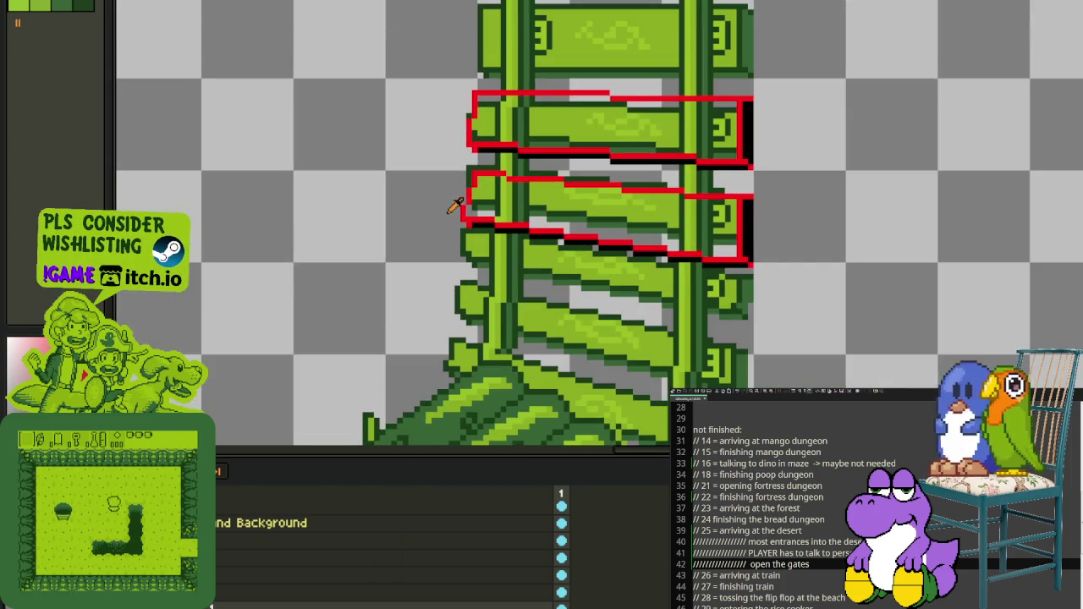
scroll(459, 259, "up", 1)
scroll(761, 228, "up", 1)
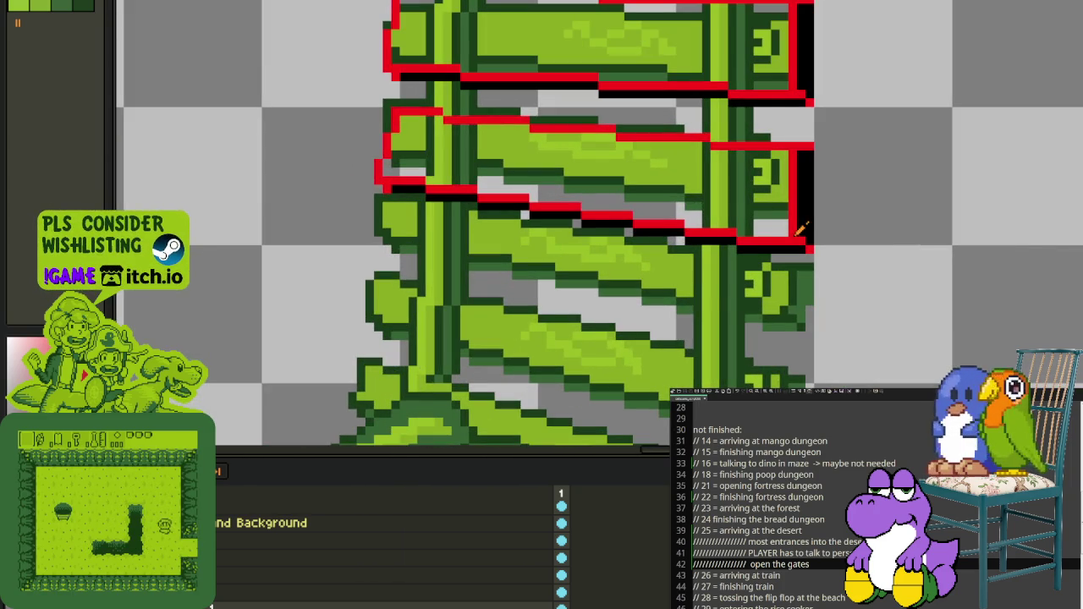
left_click_drag(725, 292, 773, 242)
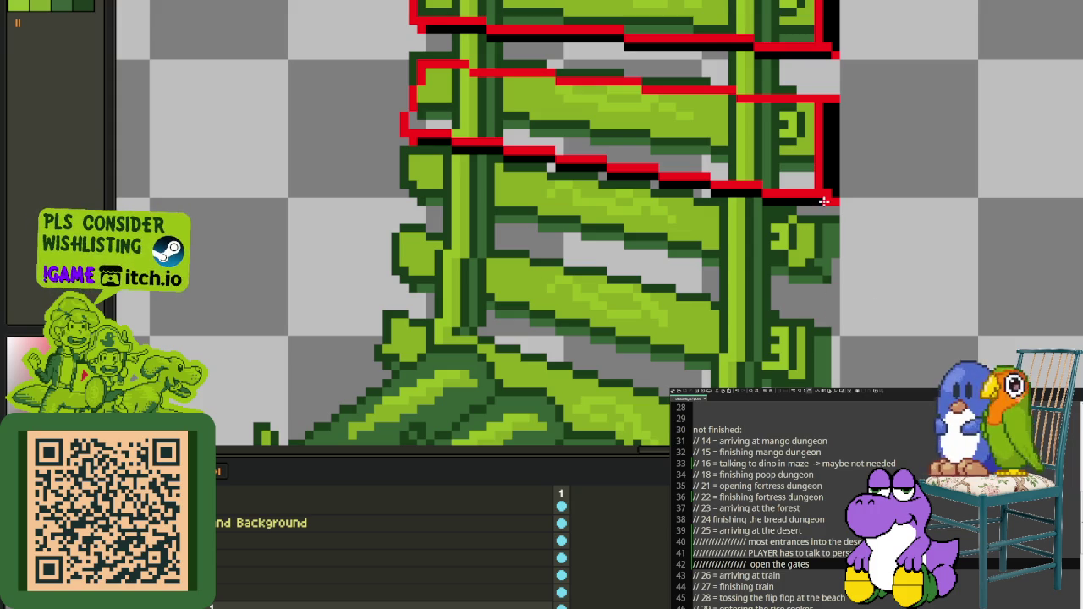
Step: Pan onto the red-traced ties and lasso-select their left ends
scroll(818, 224, "up", 1)
scroll(824, 211, "down", 1)
scroll(850, 203, "down", 1)
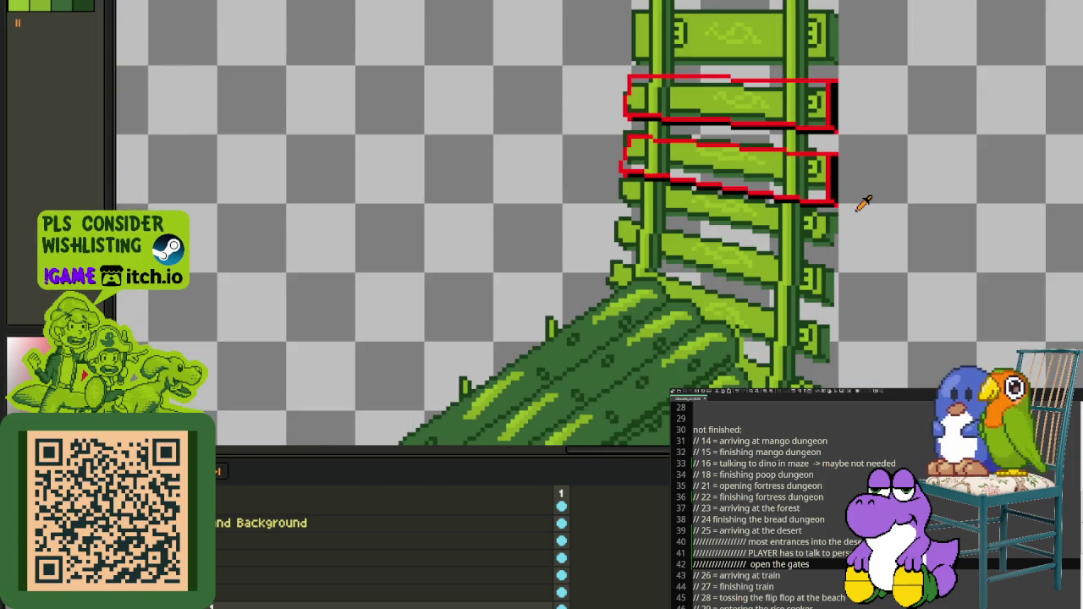
scroll(871, 180, "up", 1)
mouse_move(851, 227)
left_mouse_down()
mouse_move(935, 147)
mouse_move(942, 271)
left_mouse_up()
scroll(924, 170, "up", 1)
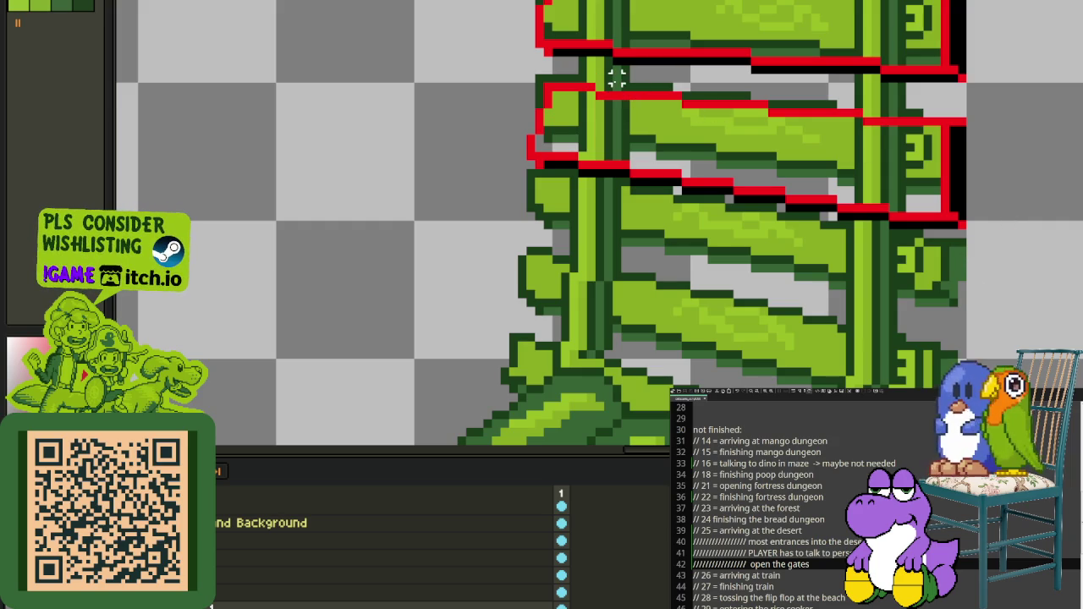
mouse_move(624, 76)
left_mouse_down()
mouse_move(720, 97)
mouse_move(735, 265)
left_mouse_up()
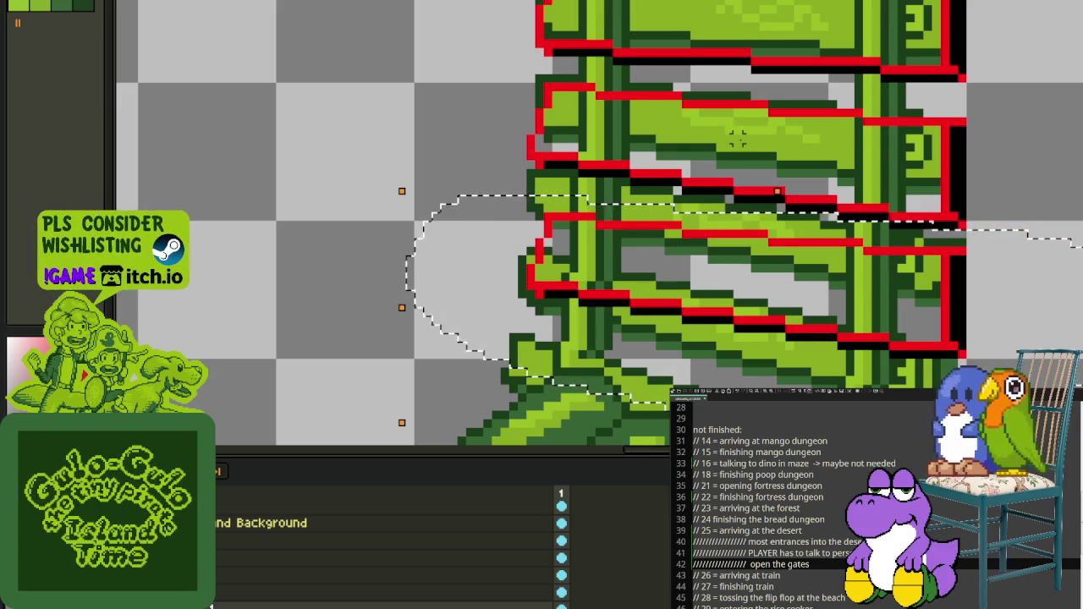
Step: Deselect, then lasso the left part of the lowest red tie outline
key("ctrl+d")
scroll(949, 212, "down", 1)
scroll(949, 211, "down", 1)
scroll(949, 211, "up", 1)
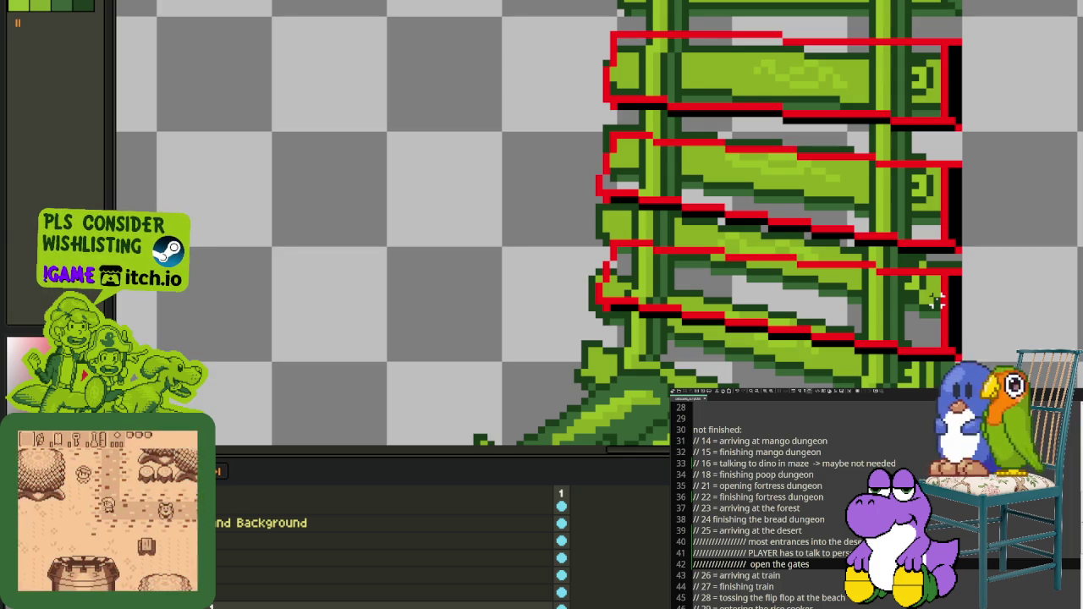
scroll(937, 301, "up", 1)
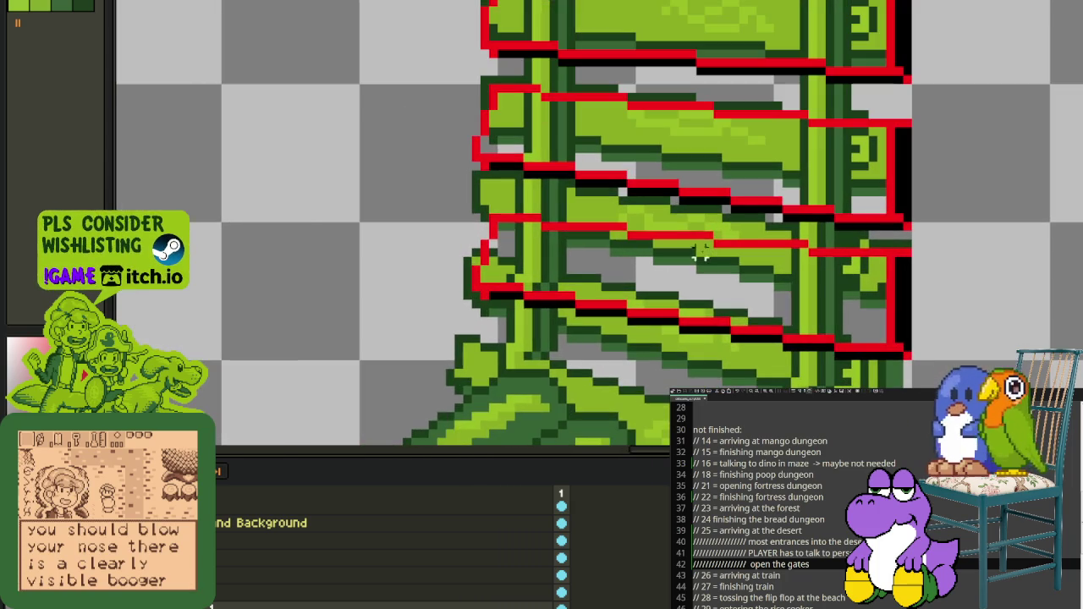
scroll(699, 252, "down", 1)
scroll(646, 239, "up", 1)
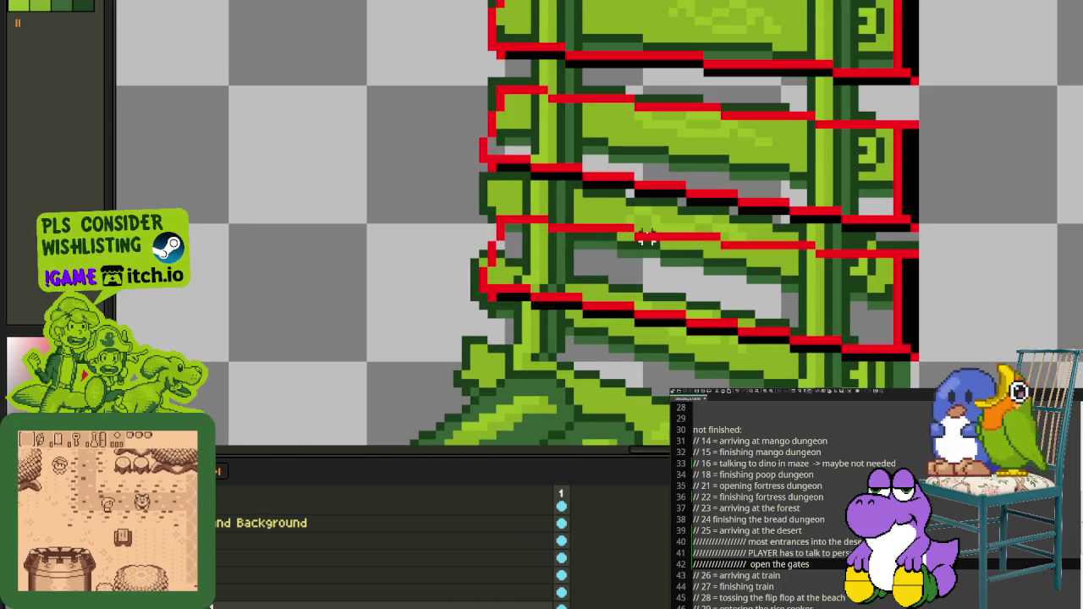
left_click_drag(677, 213, 651, 436)
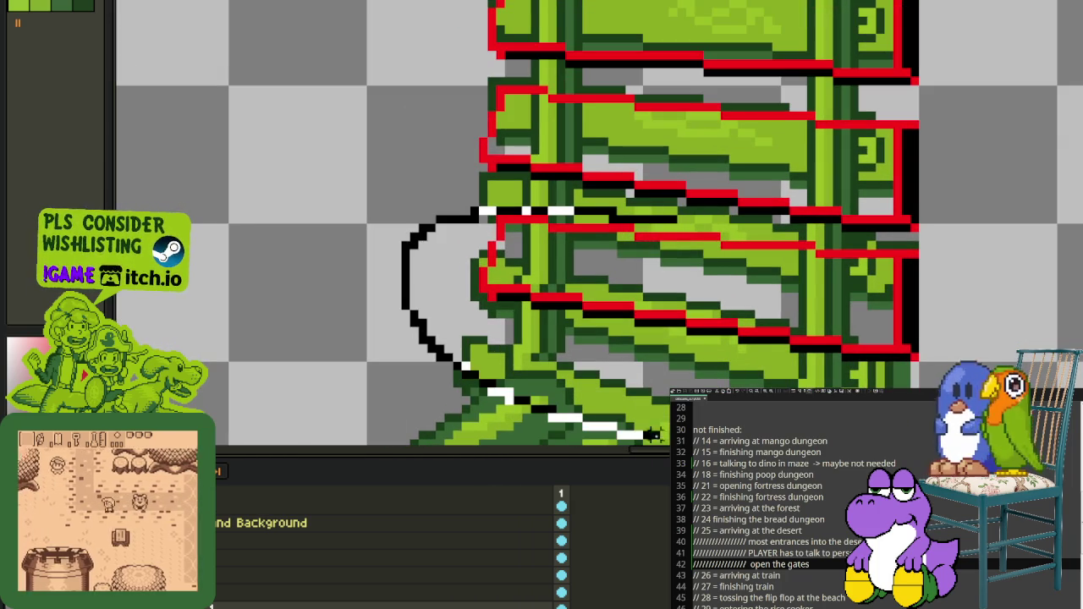
mouse_move(808, 373)
left_mouse_down()
mouse_move(810, 246)
mouse_move(677, 213)
left_mouse_up()
Step: Lasso the area around the lowest outline's right end
scroll(783, 263, "down", 1)
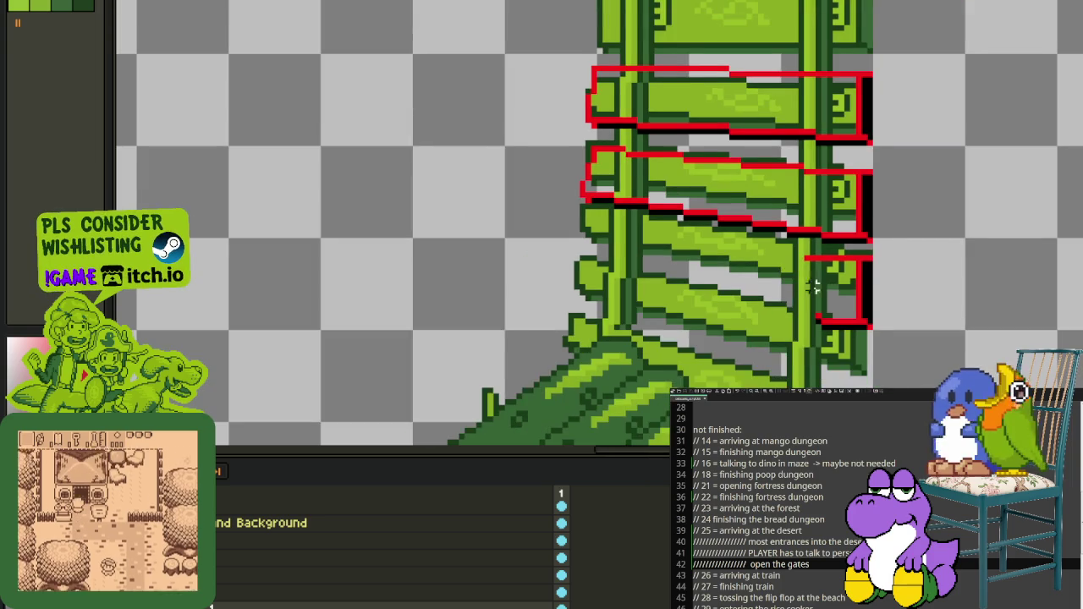
scroll(841, 331, "up", 1)
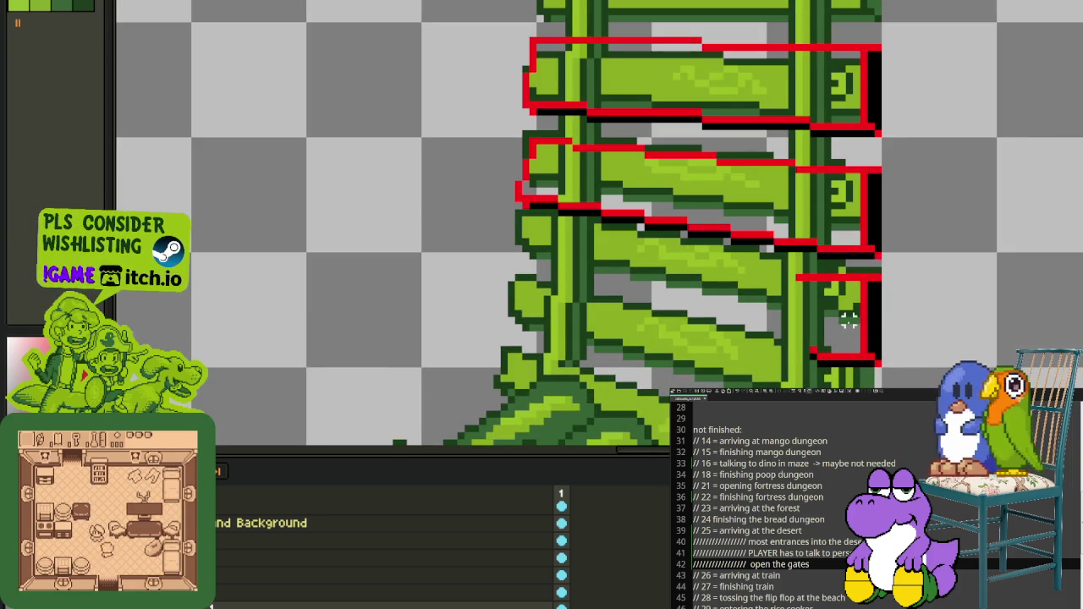
scroll(891, 320, "up", 1)
scroll(891, 320, "down", 1)
left_click_drag(888, 322, 884, 291)
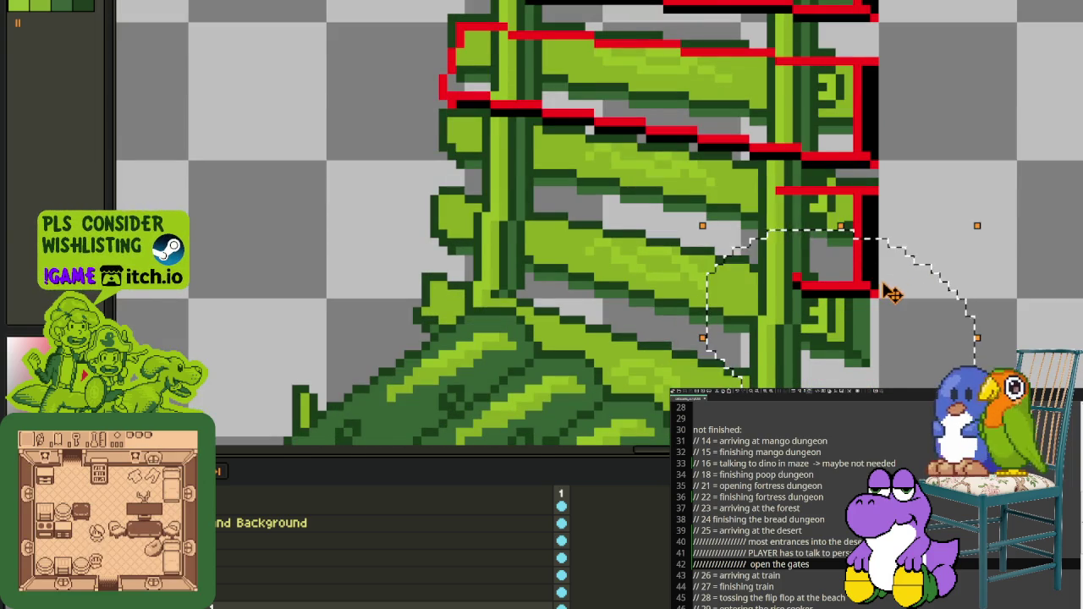
Step: Try small marquee selections around the lowest outline's right end
key("ctrl+d")
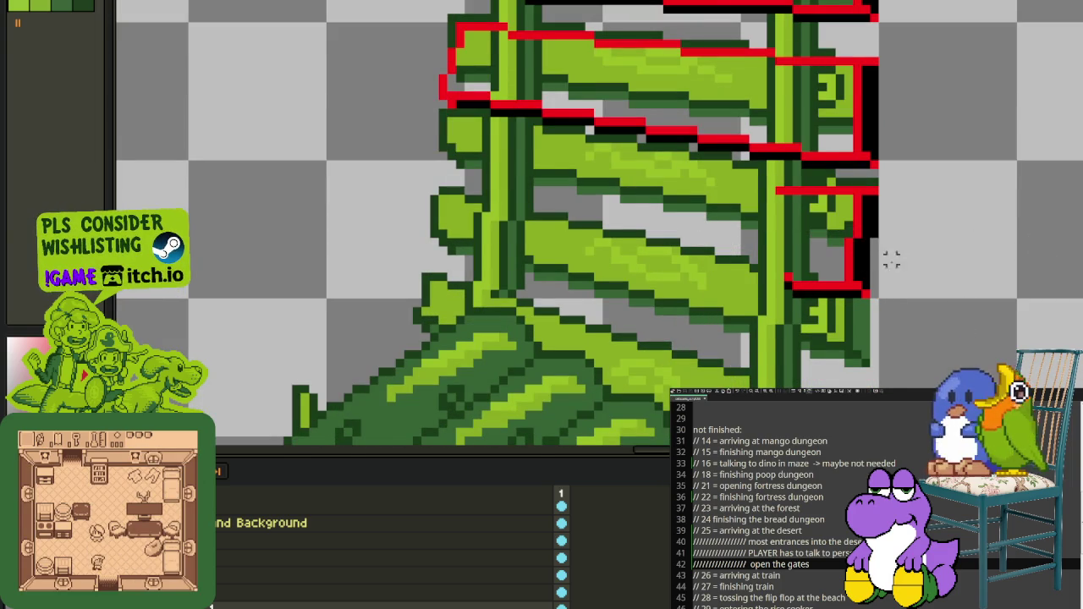
left_click_drag(882, 276, 918, 295)
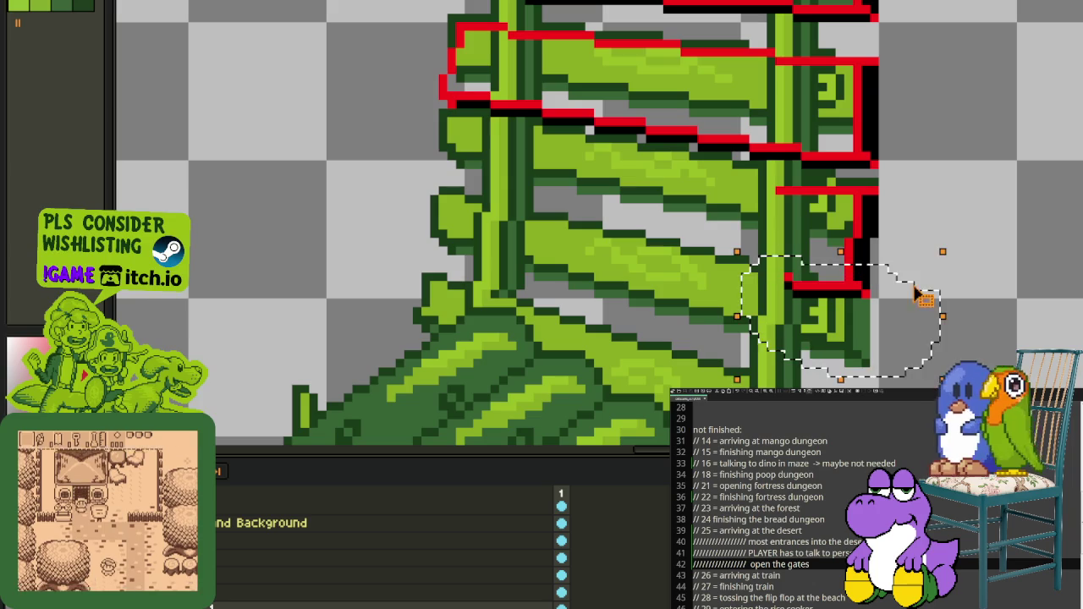
scroll(899, 258, "up", 2)
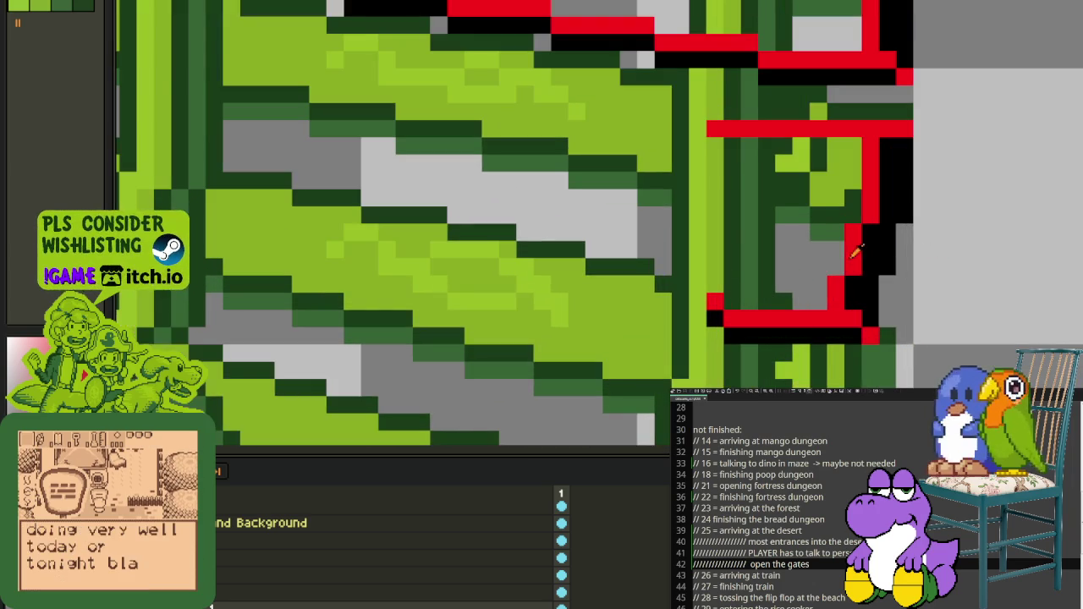
left_click_drag(842, 255, 918, 278)
key("ctrl+d")
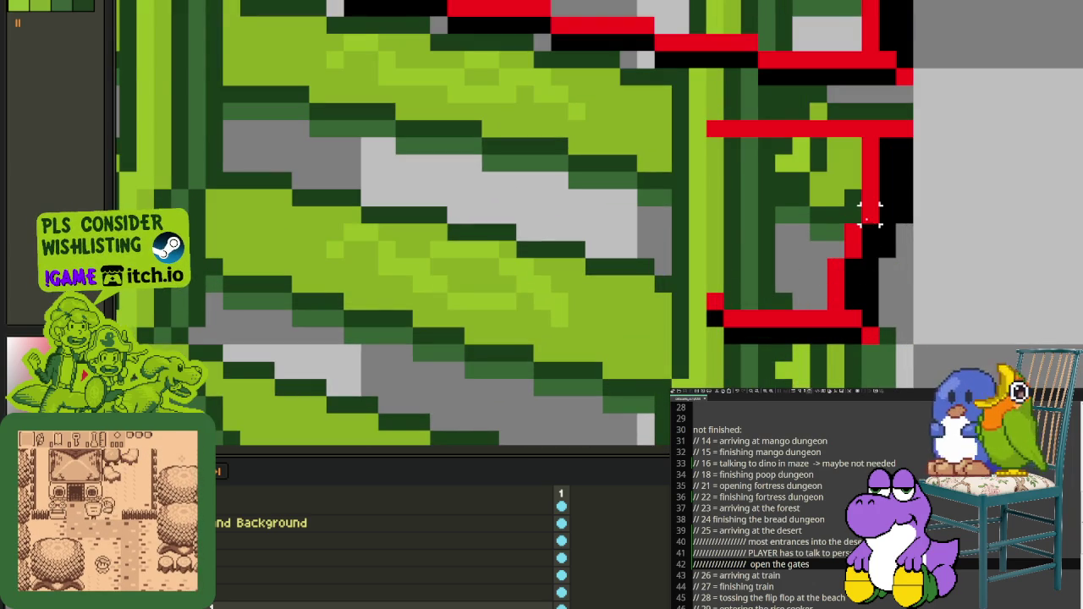
left_click_drag(894, 182, 841, 223)
Step: Select and shift the lowest tie's right-end pixels, then commit the move
scroll(885, 228, "down", 3)
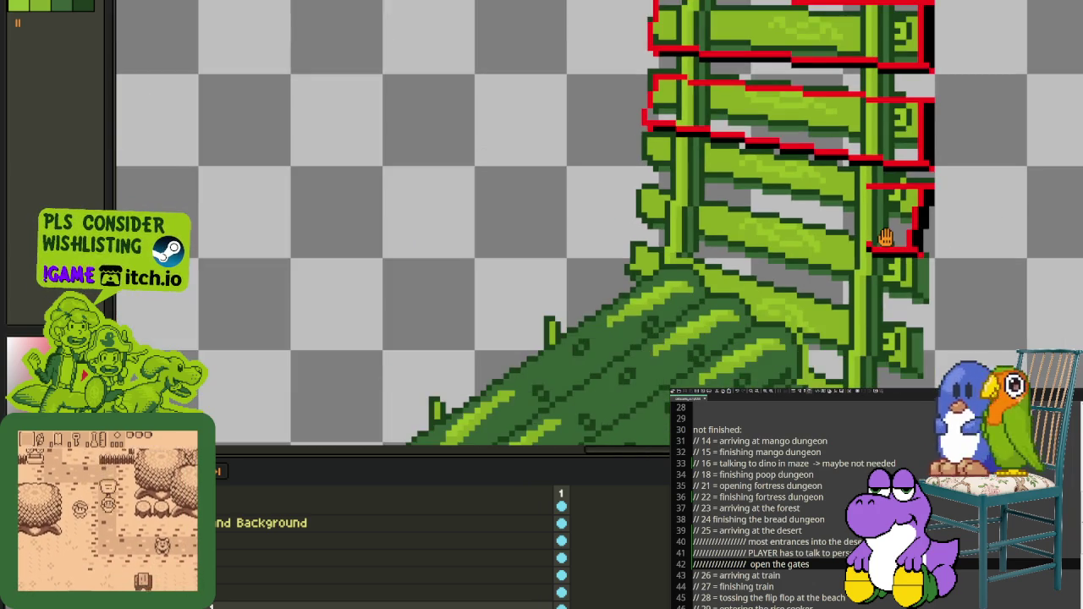
scroll(884, 238, "up", 1)
scroll(885, 238, "up", 1)
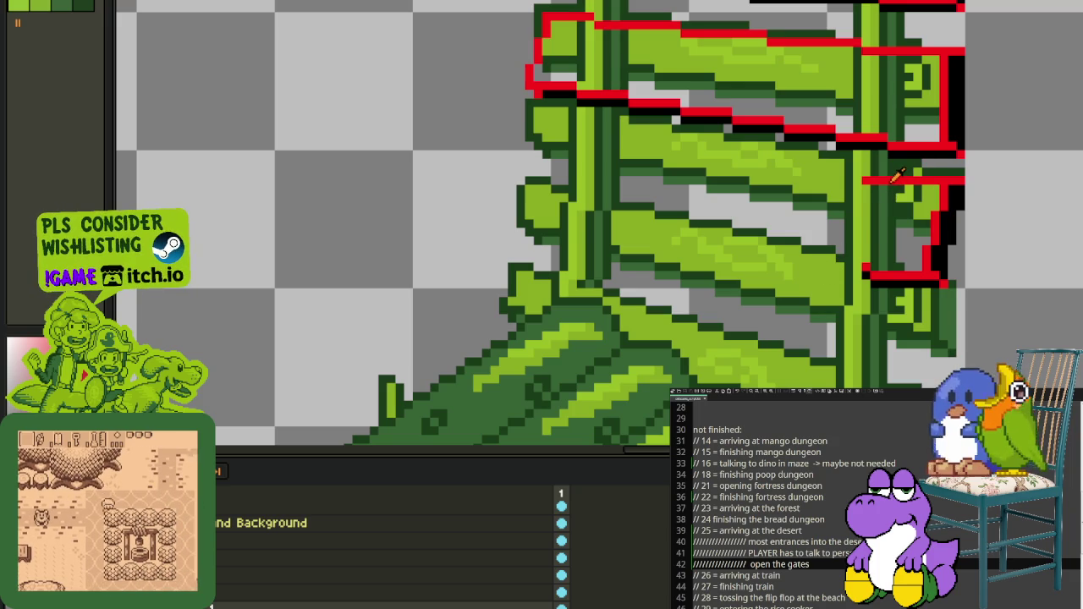
scroll(795, 194, "up", 1)
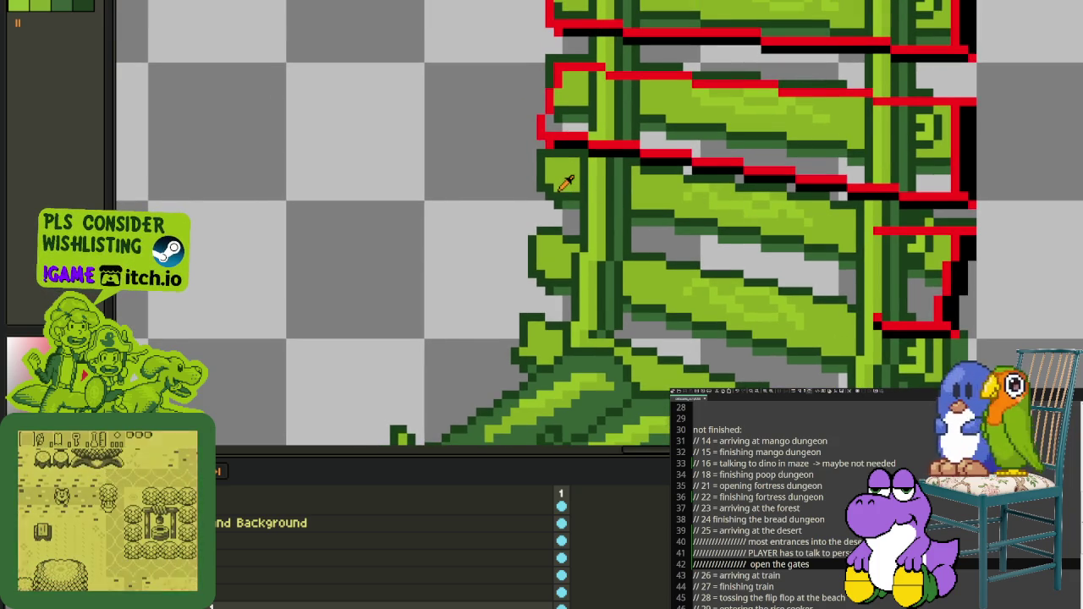
scroll(561, 190, "down", 1)
scroll(783, 195, "up", 1)
scroll(798, 208, "up", 1)
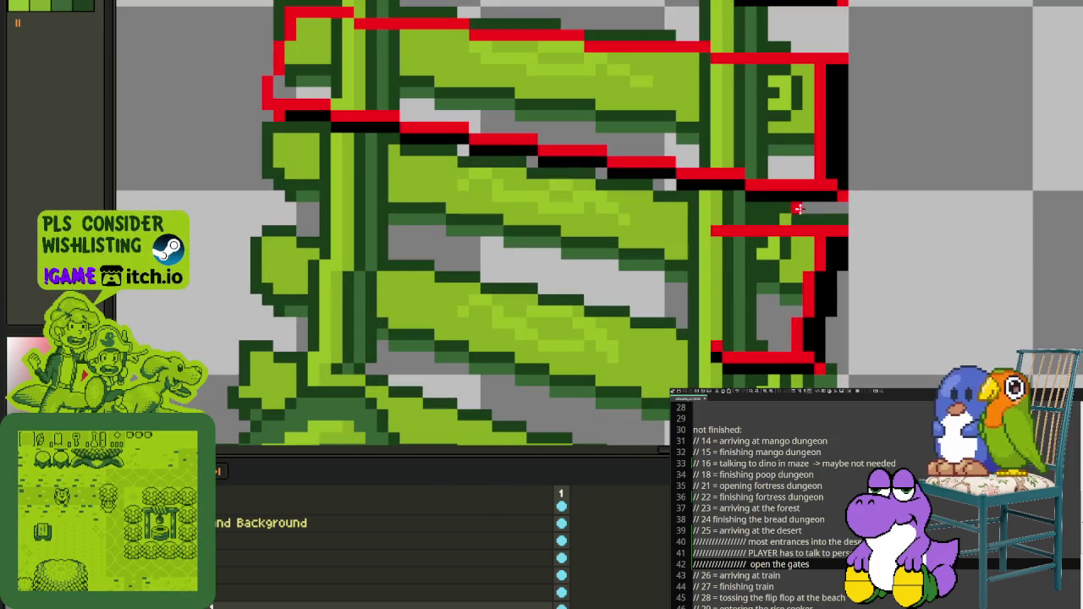
left_click_drag(738, 206, 623, 397)
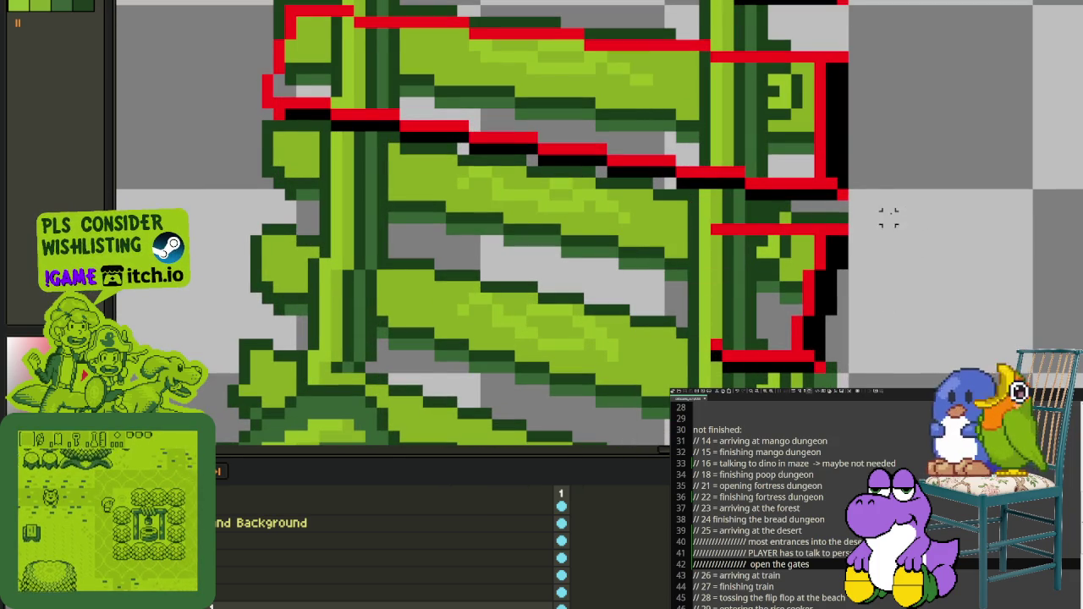
left_click_drag(887, 217, 624, 412)
key("ctrl+d")
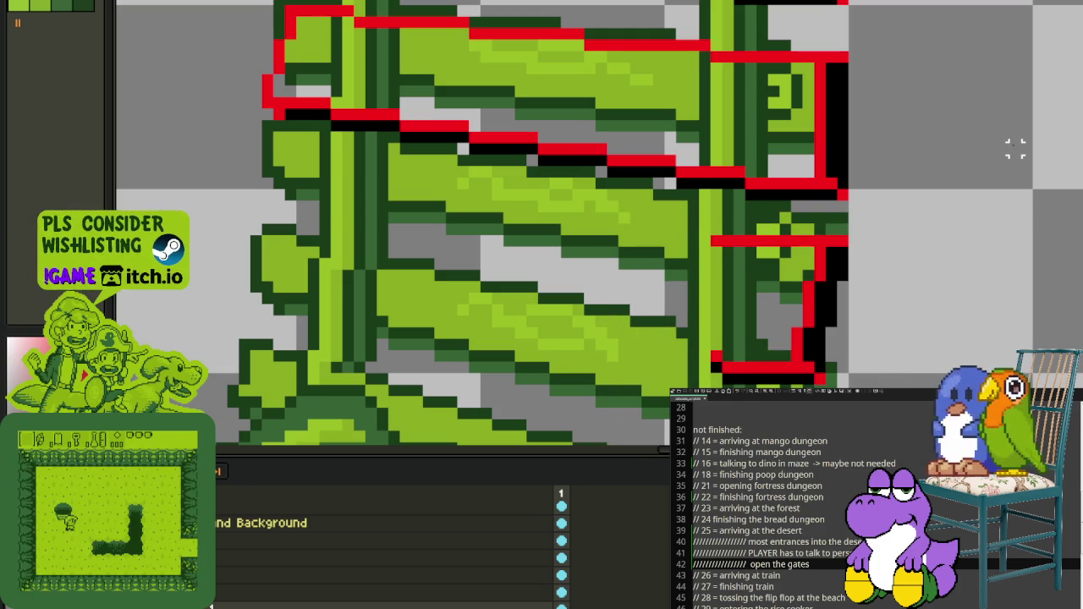
left_click_drag(592, 205, 713, 214)
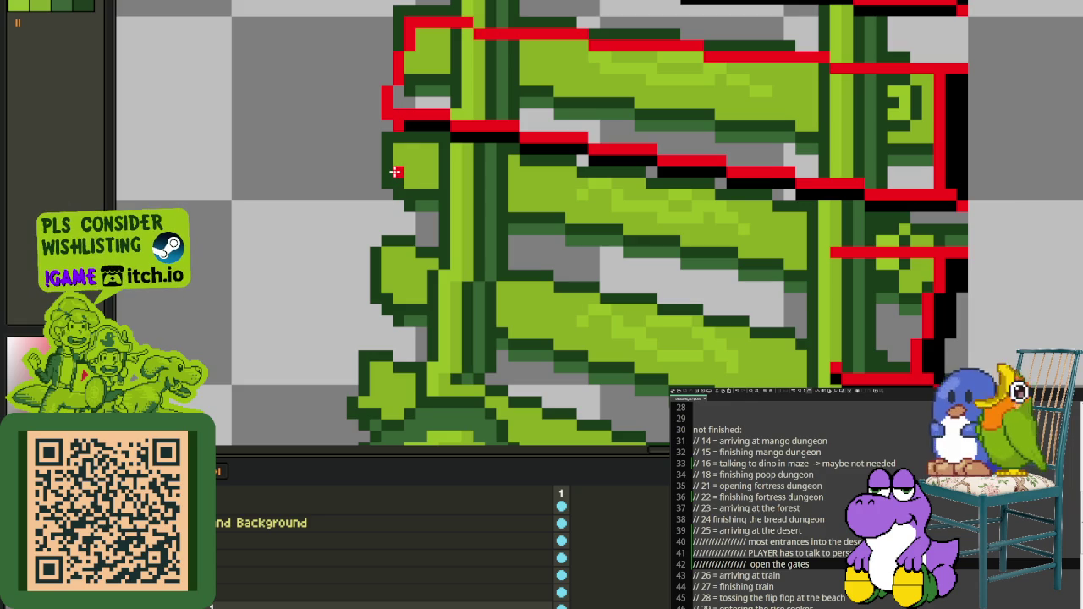
Step: Trace red guide lines at a tie's left end and along the ties' upper and lower edges
left_click_drag(385, 173, 425, 174)
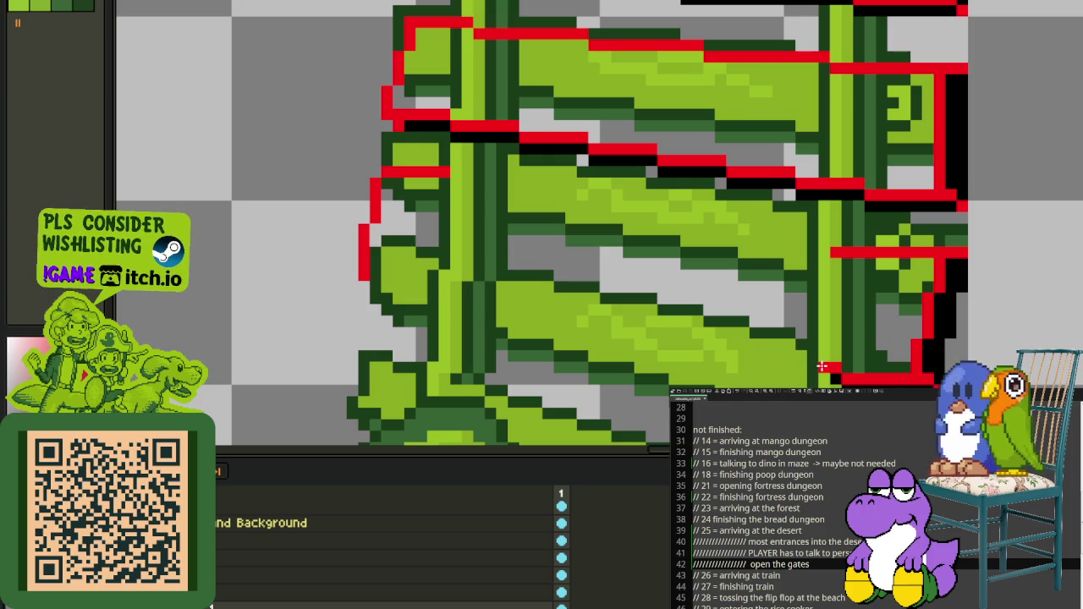
left_click_drag(825, 366, 370, 287)
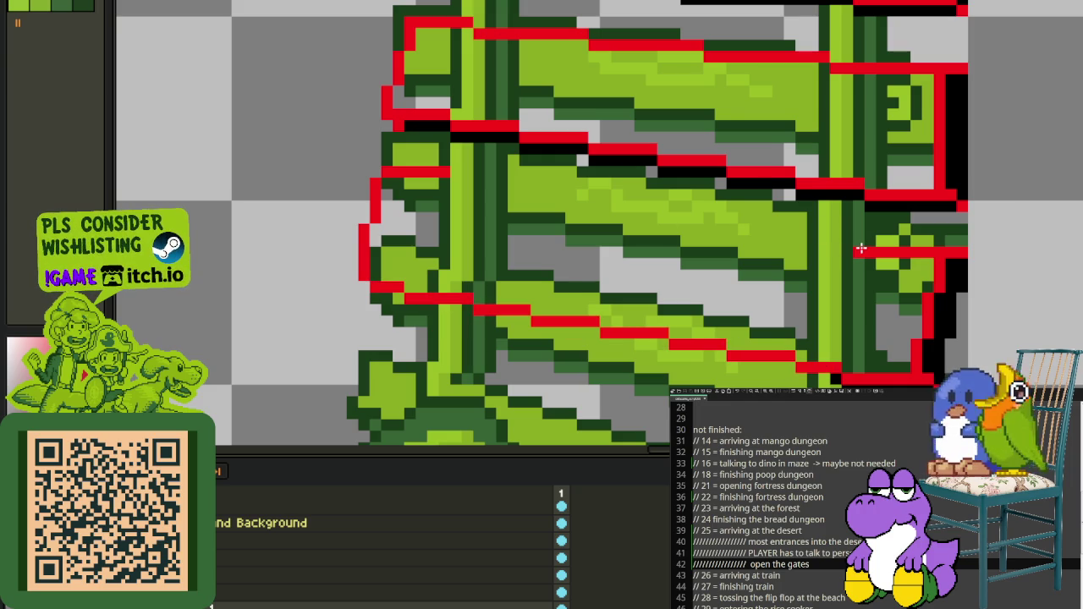
left_click_drag(852, 243, 392, 170)
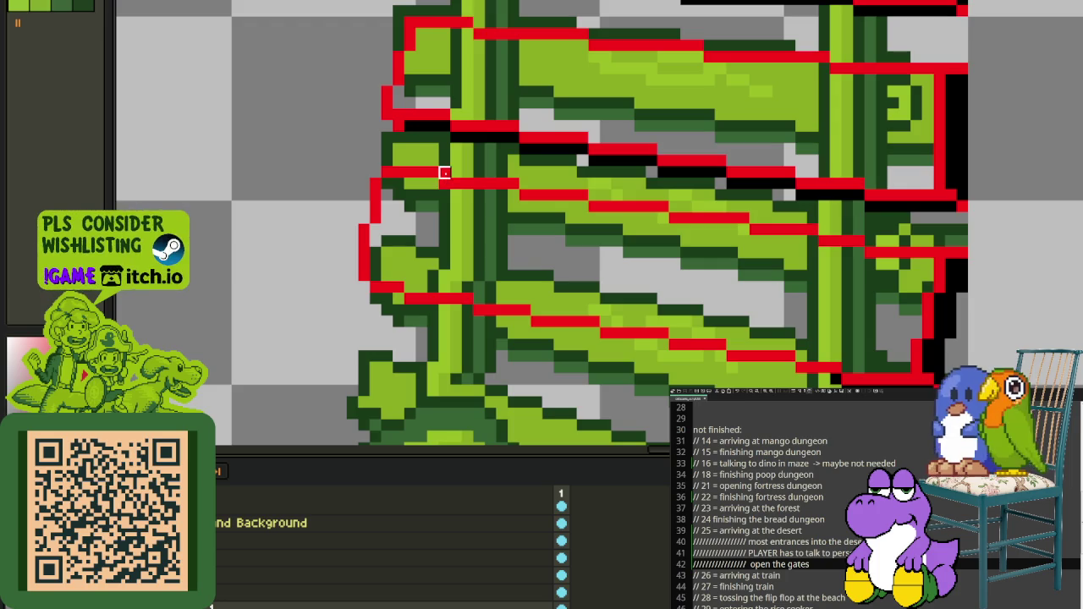
scroll(444, 172, "down", 2)
scroll(445, 242, "up", 2)
scroll(406, 246, "up", 2)
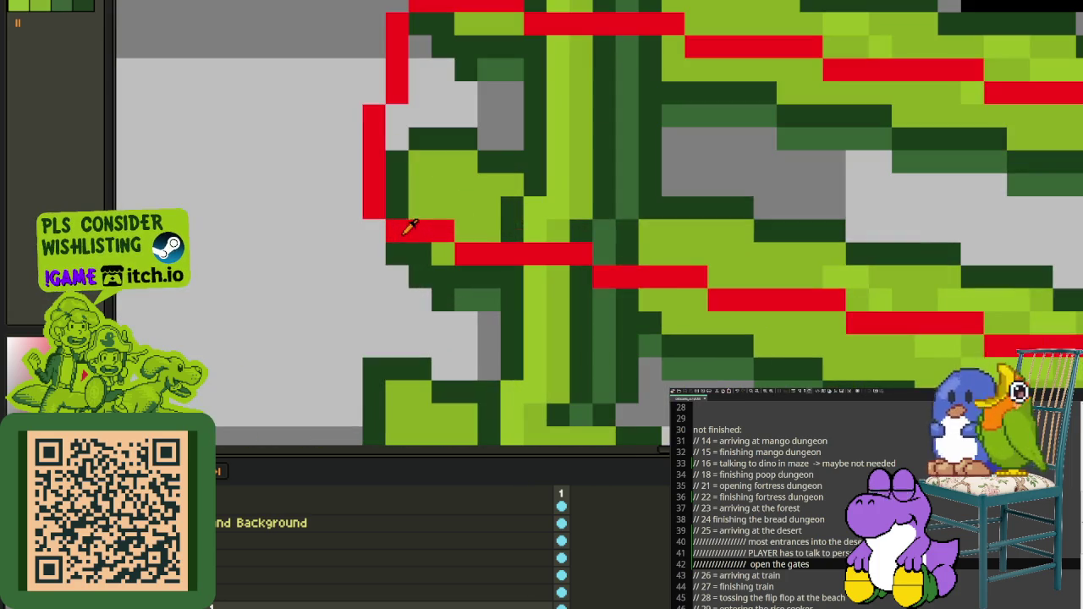
scroll(405, 250, "down", 3)
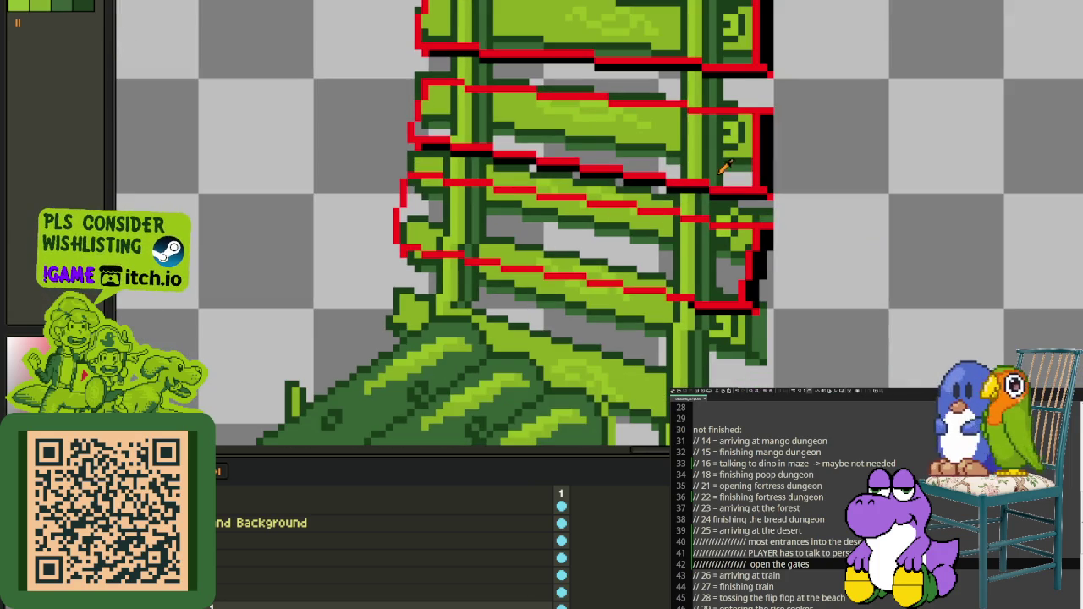
scroll(723, 169, "up", 3)
scroll(709, 188, "down", 3)
scroll(709, 291, "up", 3)
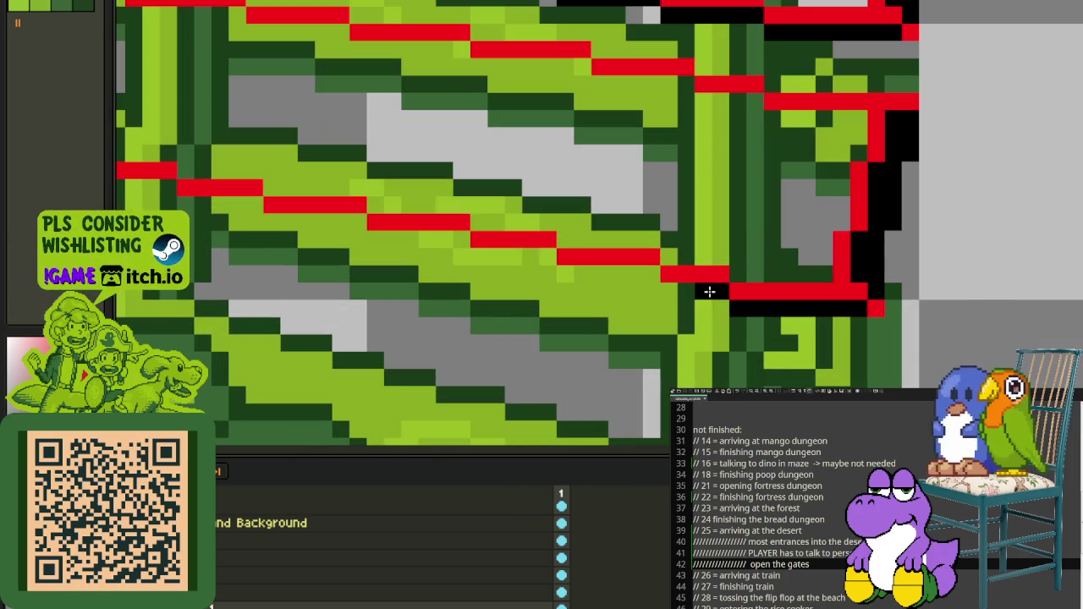
scroll(311, 227, "down", 3)
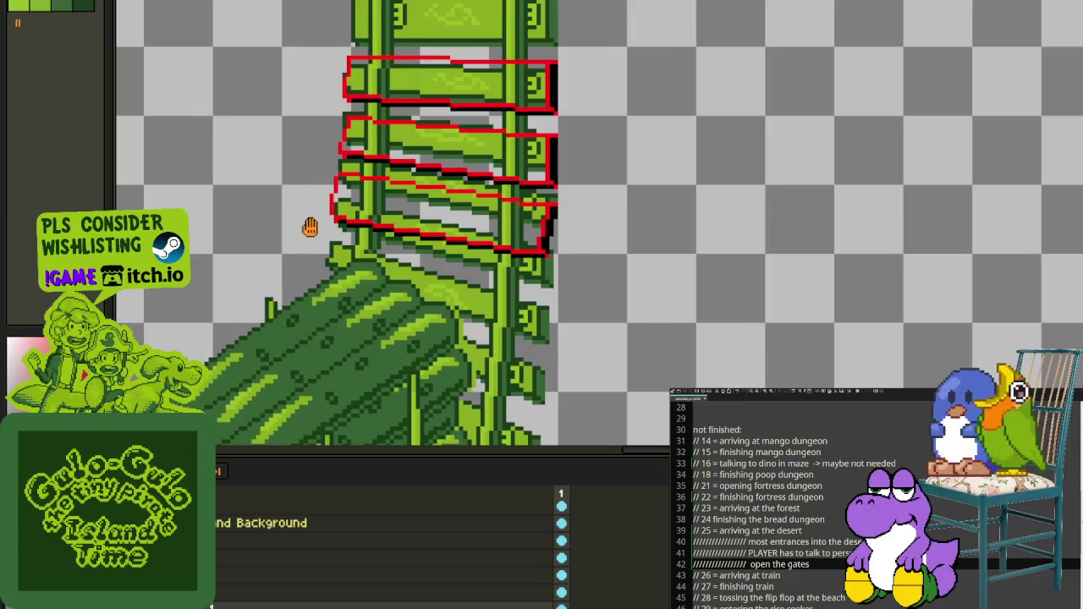
scroll(565, 240, "down", 1)
scroll(565, 240, "up", 2)
scroll(590, 179, "up", 2)
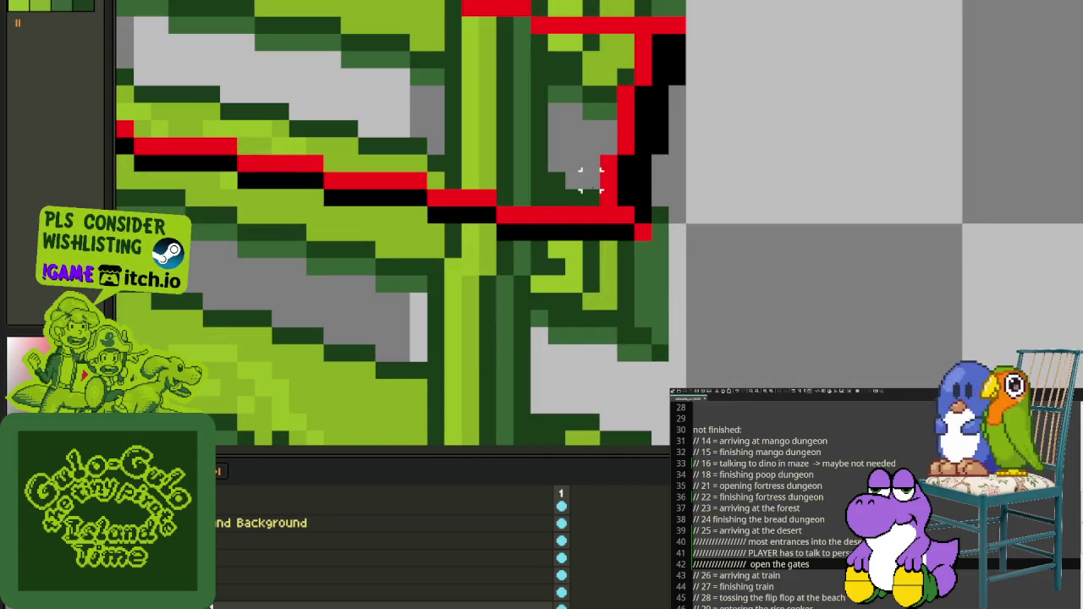
Step: Clear a row of tie pixels along the bend
mouse_move(573, 179)
left_mouse_down()
mouse_move(669, 179)
mouse_move(641, 179)
left_mouse_up()
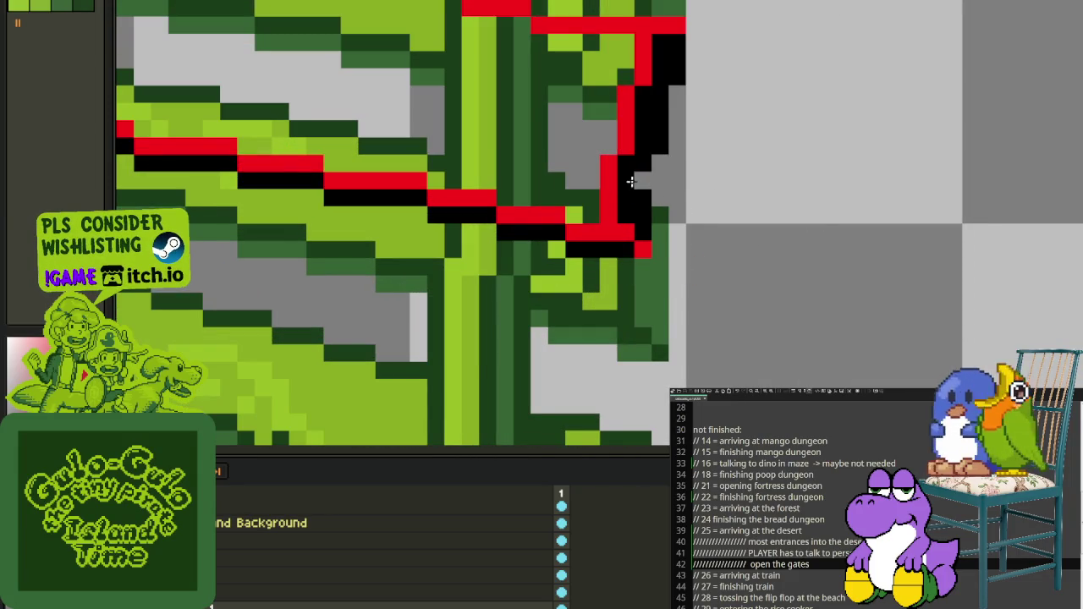
scroll(716, 160, "down", 3)
scroll(720, 160, "down", 2)
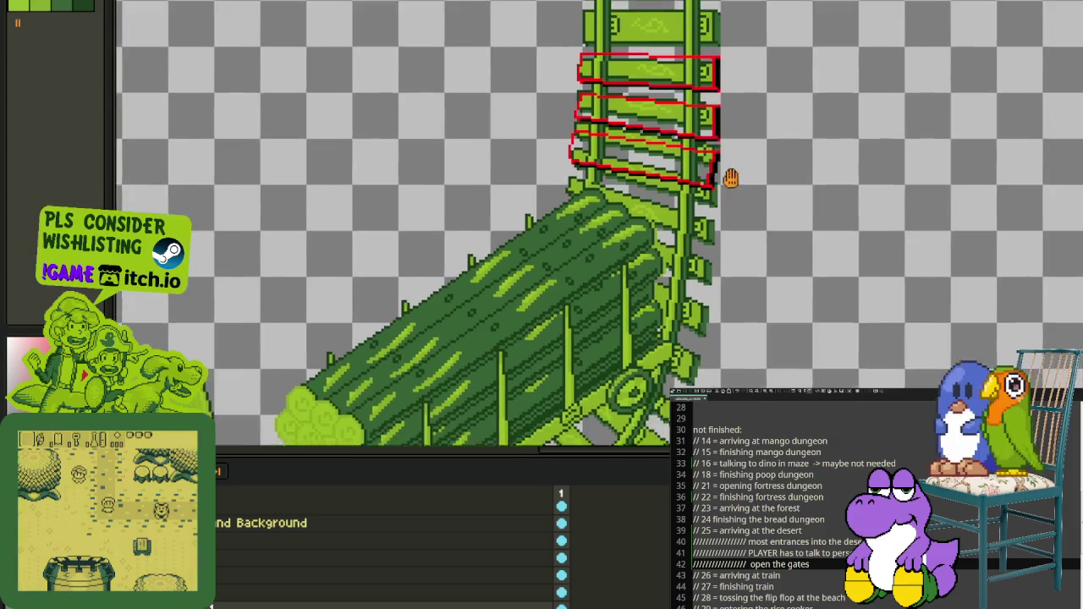
scroll(729, 177, "up", 1)
mouse_move(739, 208)
left_mouse_down()
mouse_move(763, 191)
mouse_move(762, 233)
left_mouse_up()
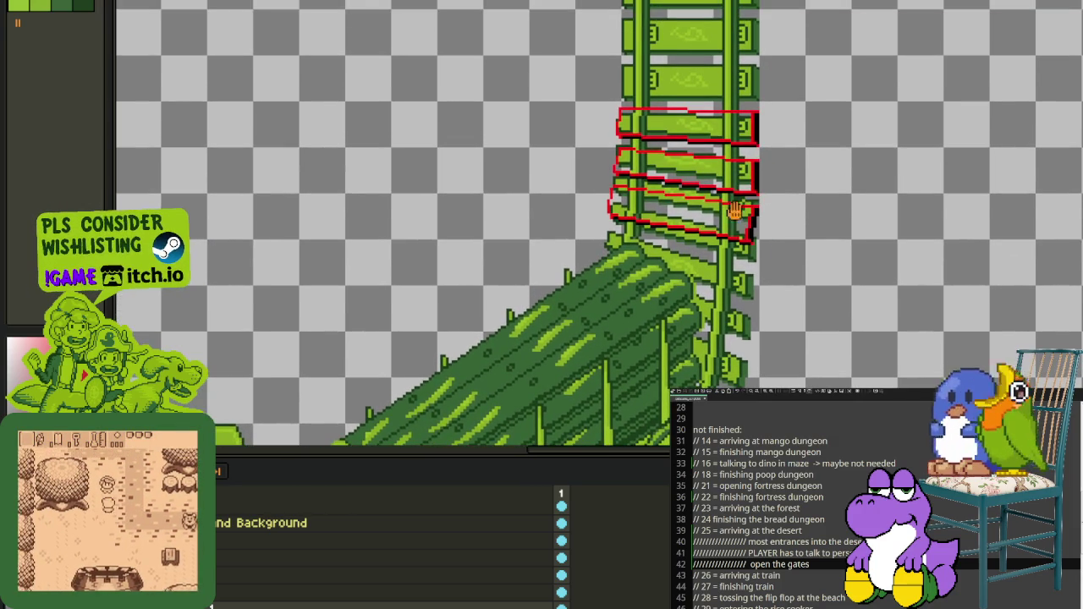
scroll(650, 218, "up", 1)
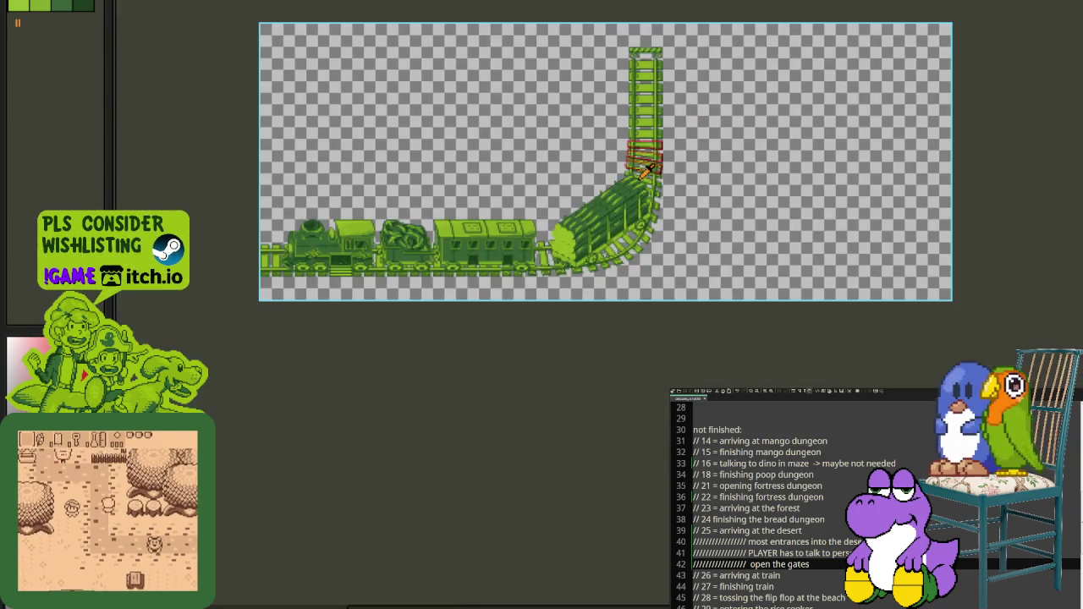
scroll(645, 169, "up", 2)
Step: Zoom onto the junction and paint the bent tie and leftover dark-green strips white
left_click_drag(692, 203, 727, 300)
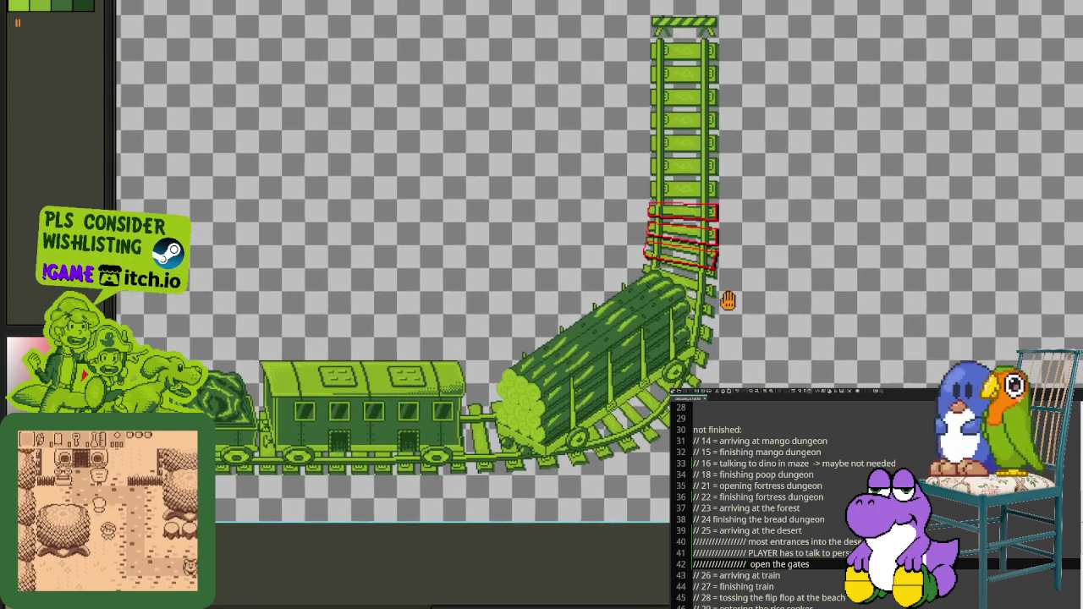
scroll(715, 213, "up", 2)
scroll(715, 213, "up", 2)
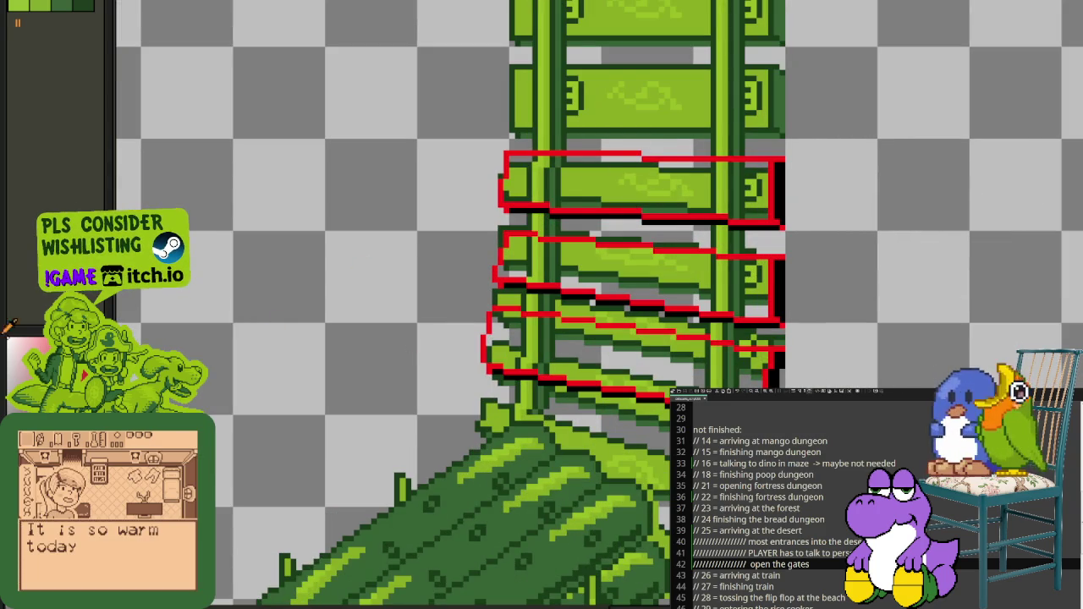
scroll(586, 240, "up", 1)
scroll(554, 247, "up", 1)
scroll(477, 279, "up", 2)
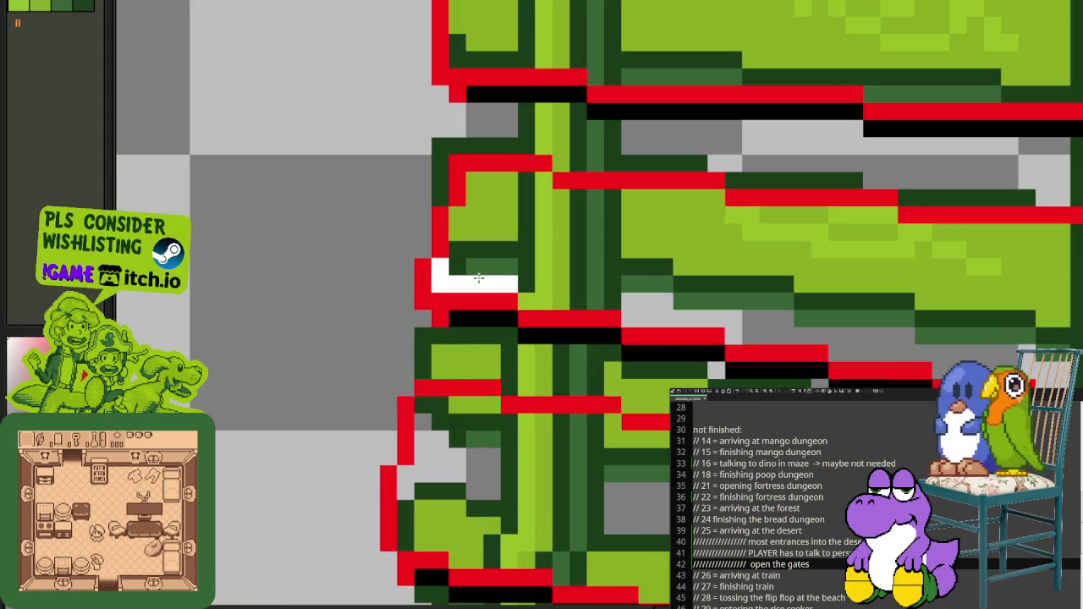
mouse_move(478, 267)
left_mouse_down()
mouse_move(476, 244)
mouse_move(507, 198)
mouse_move(575, 270)
mouse_move(837, 248)
mouse_move(853, 228)
mouse_move(954, 255)
mouse_move(948, 319)
mouse_move(863, 316)
mouse_move(773, 290)
mouse_move(798, 321)
left_mouse_up()
mouse_move(779, 276)
left_mouse_down()
mouse_move(546, 272)
mouse_move(544, 299)
mouse_move(771, 329)
mouse_move(744, 254)
mouse_move(778, 261)
mouse_move(765, 359)
mouse_move(803, 330)
mouse_move(757, 279)
mouse_move(824, 292)
mouse_move(765, 258)
mouse_move(716, 375)
mouse_move(695, 350)
mouse_move(681, 241)
mouse_move(647, 375)
left_mouse_up()
scroll(755, 367, "down", 3)
scroll(735, 385, "up", 3)
Step: Test dark and mid green fills between the stripes, undo them, and fill white instead
left_click(622, 356, "alt")
left_click(619, 330)
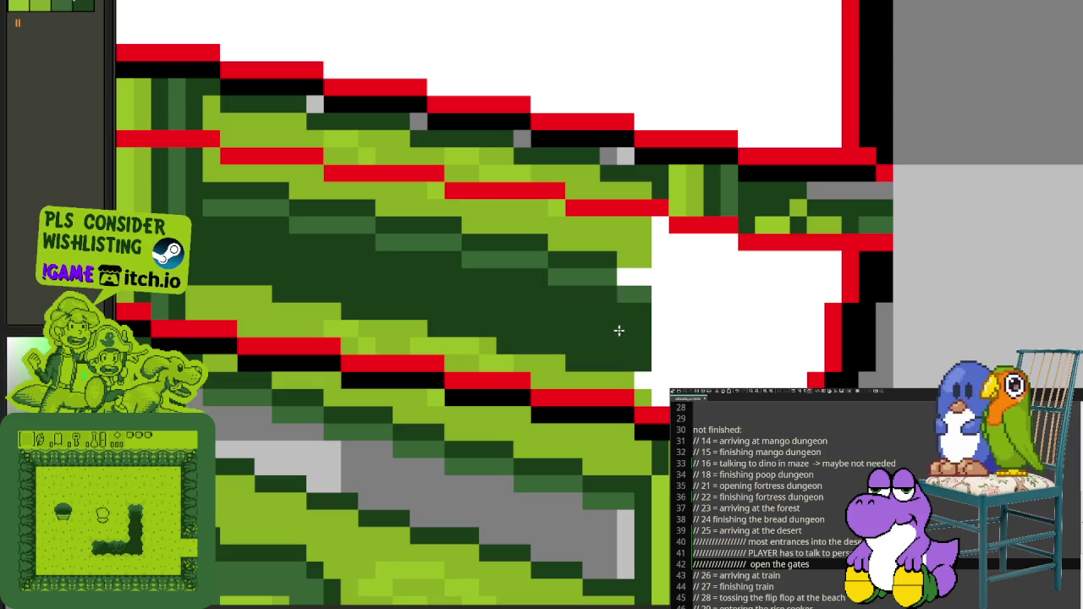
left_click(595, 281, "alt")
left_click(586, 312)
key("ctrl+z")
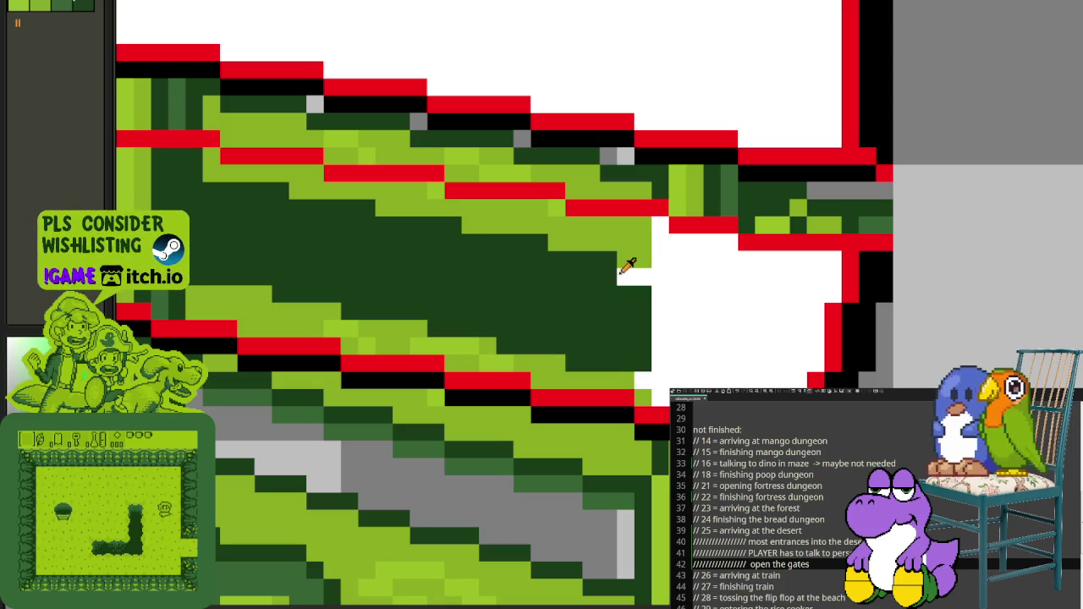
key("ctrl+z")
left_click(641, 369)
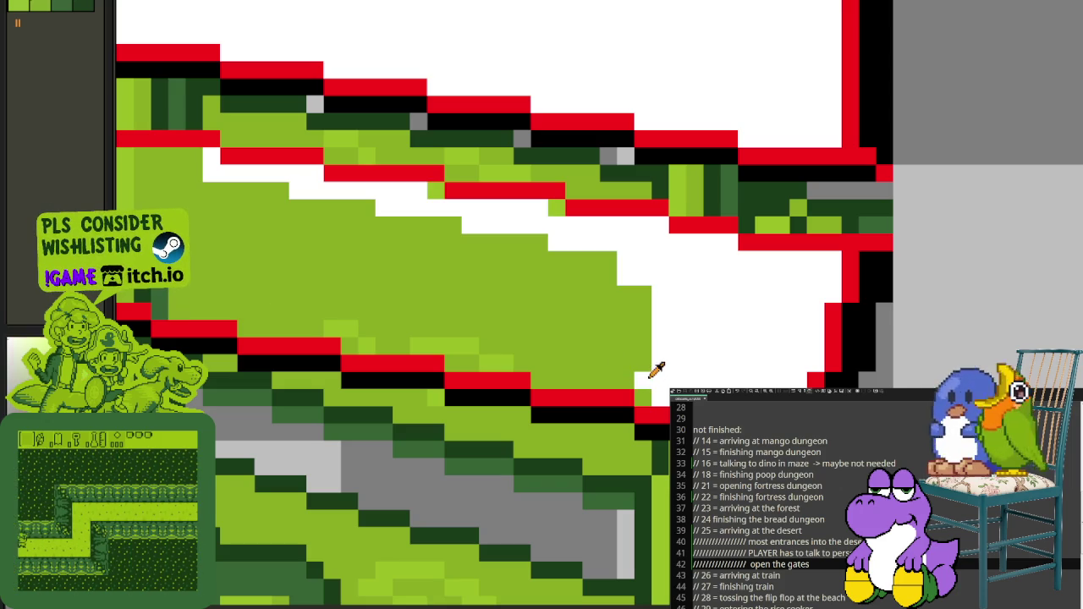
left_click(592, 357)
Step: Try light and dark green fills on the tie area, ending with light green
left_click(489, 359, "alt")
left_click(488, 354)
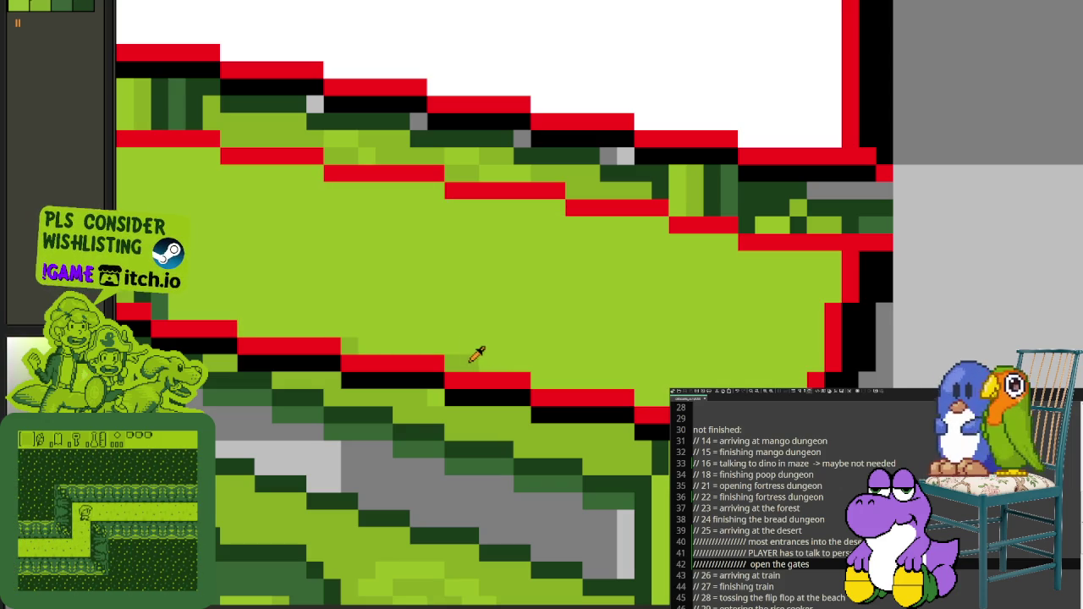
left_click(476, 354)
left_click_drag(394, 324, 671, 335)
left_click(584, 353)
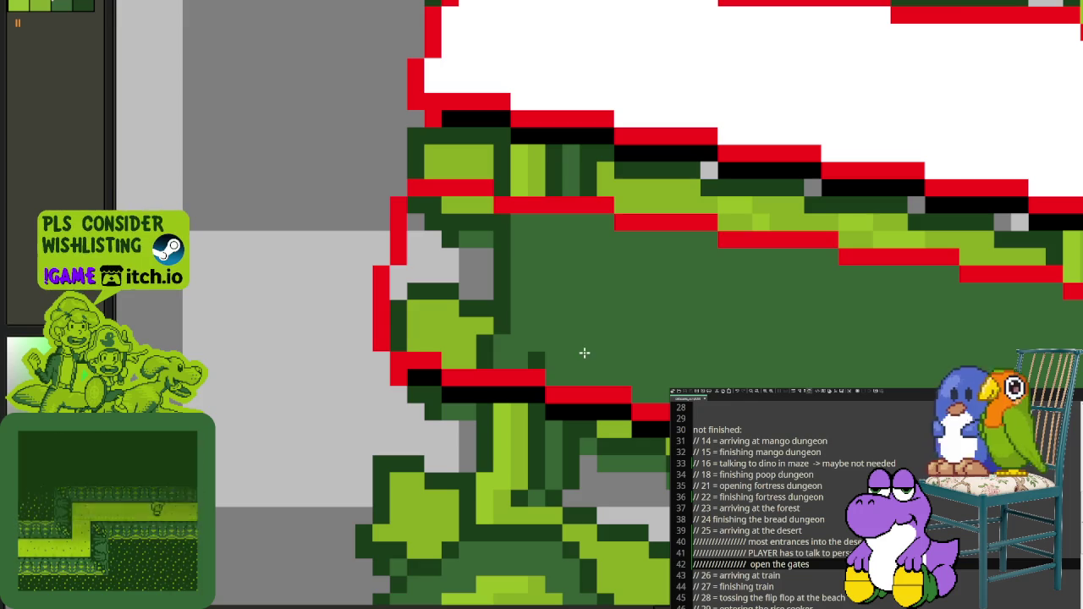
left_click(483, 322, "alt")
left_click(489, 305)
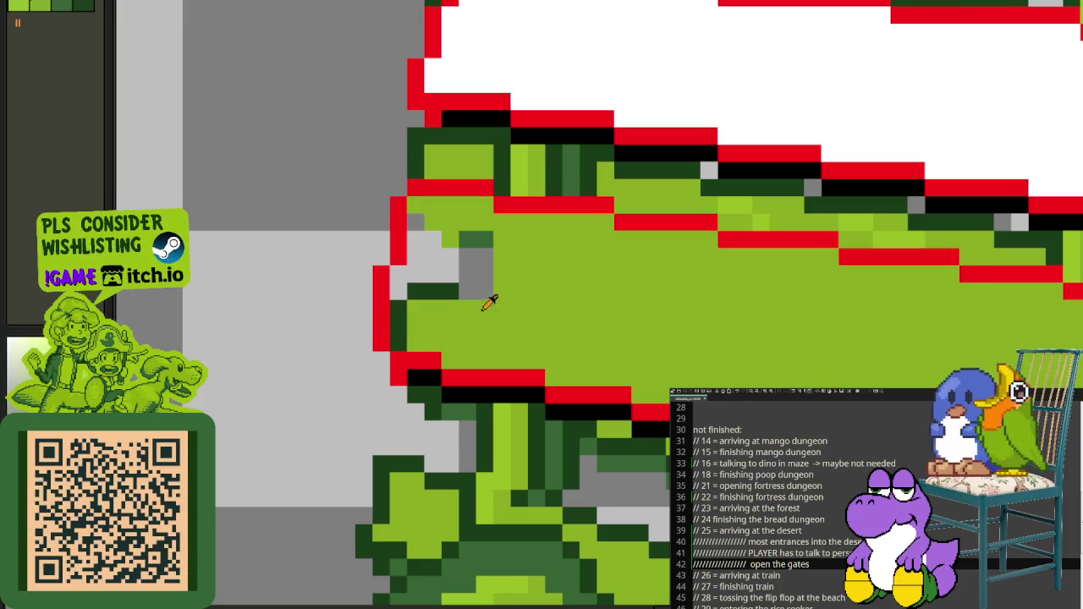
Step: Try green fills on the left notch, then fill the lower bent tie white
left_click(449, 289, "alt")
left_click(469, 258)
left_click(486, 240)
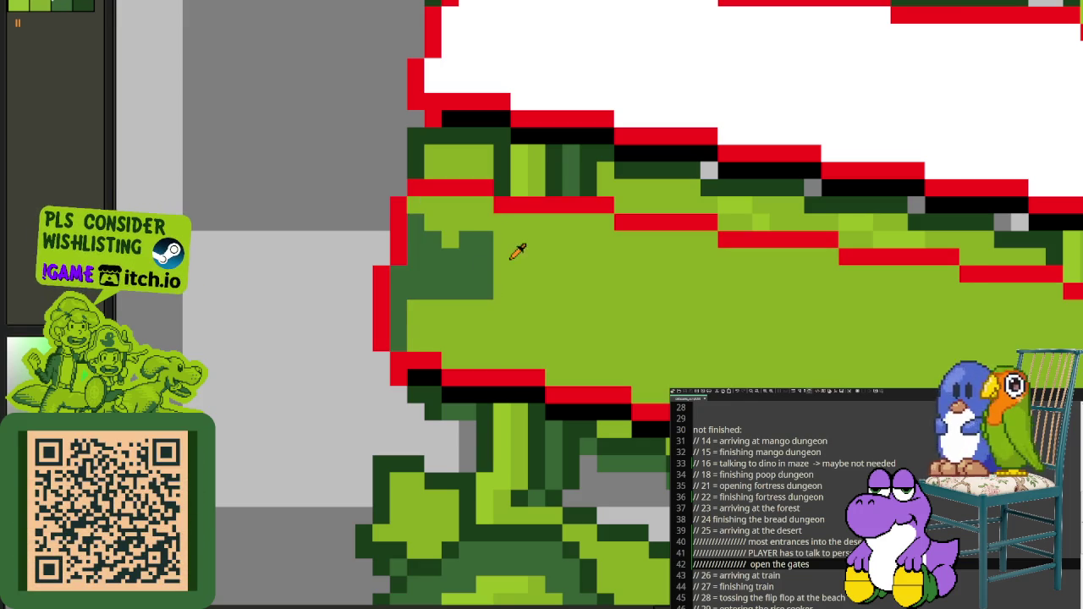
left_click(474, 271)
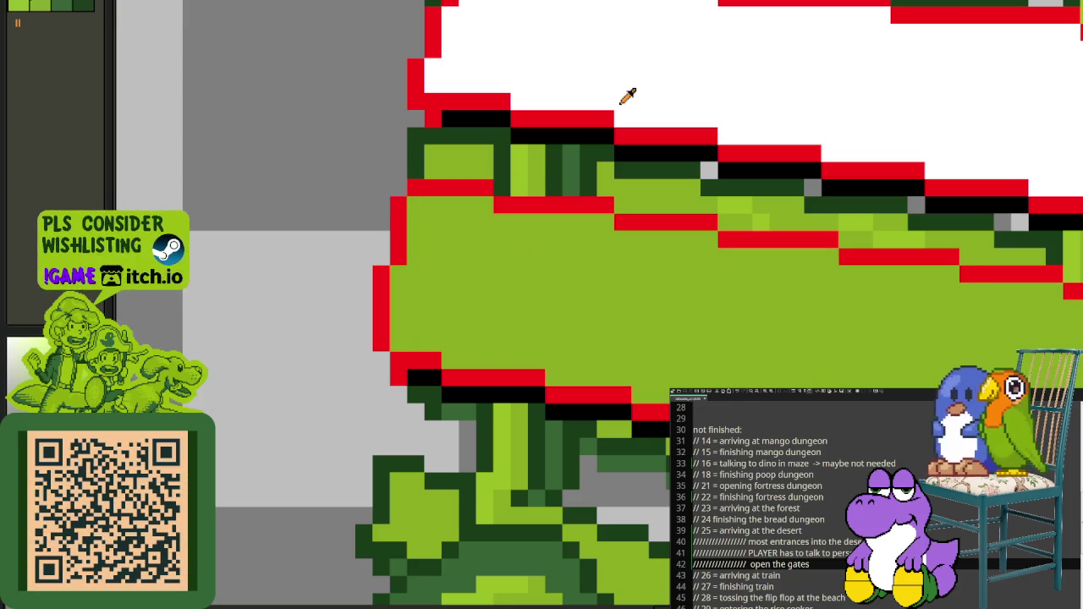
left_click(623, 96, "alt")
left_click(587, 274)
scroll(587, 273, "down", 2)
scroll(817, 242, "down", 1)
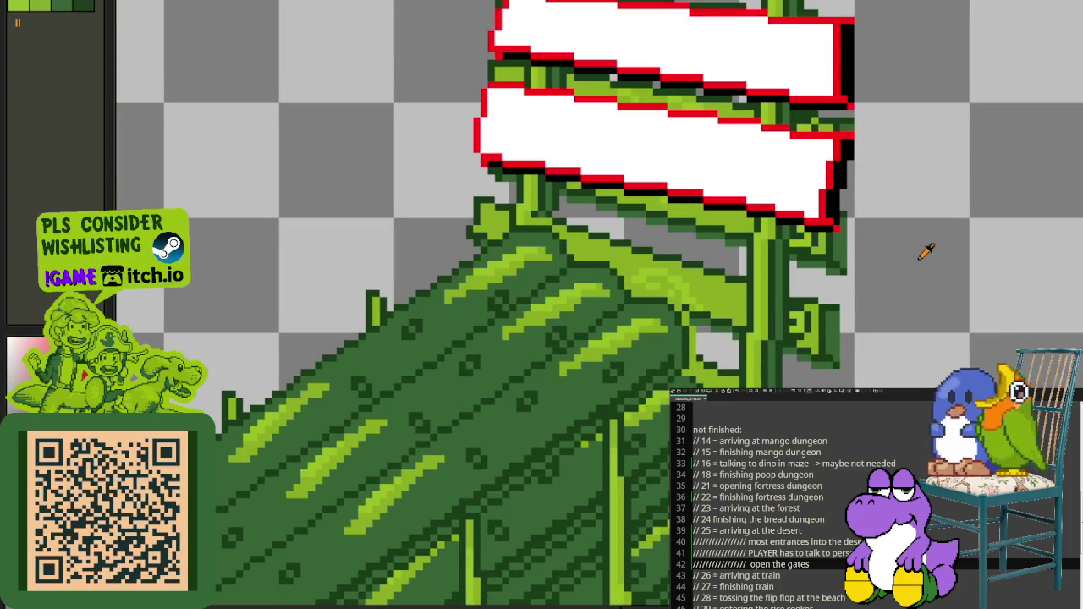
Step: Zoom onto the upper bent tie and try a dark green fill, then undo it
left_click_drag(924, 254, 888, 375)
scroll(690, 196, "up", 1)
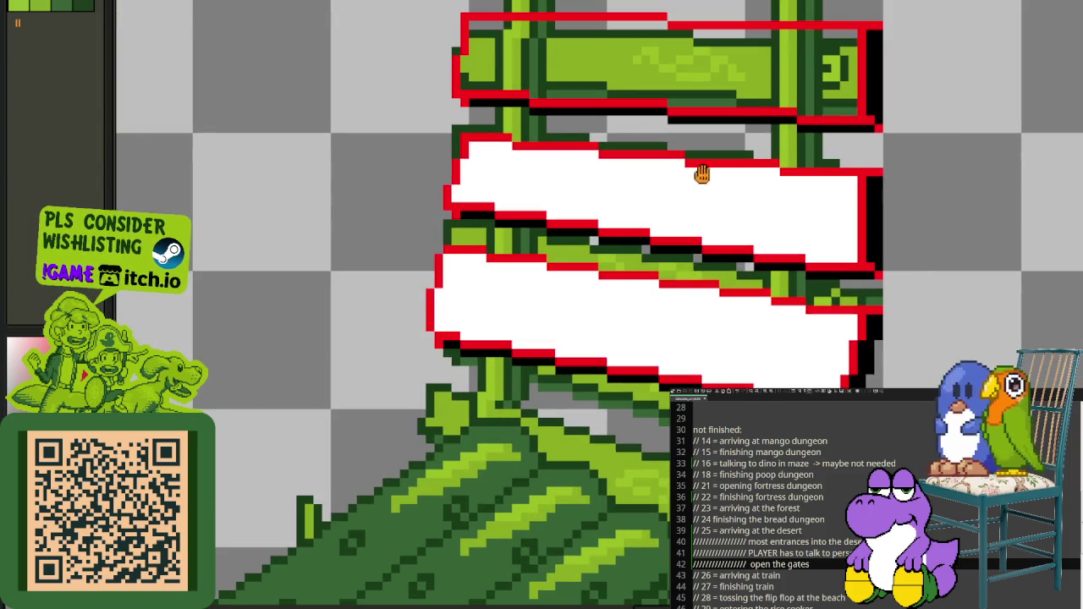
left_click_drag(701, 173, 689, 218)
scroll(689, 220, "up", 4)
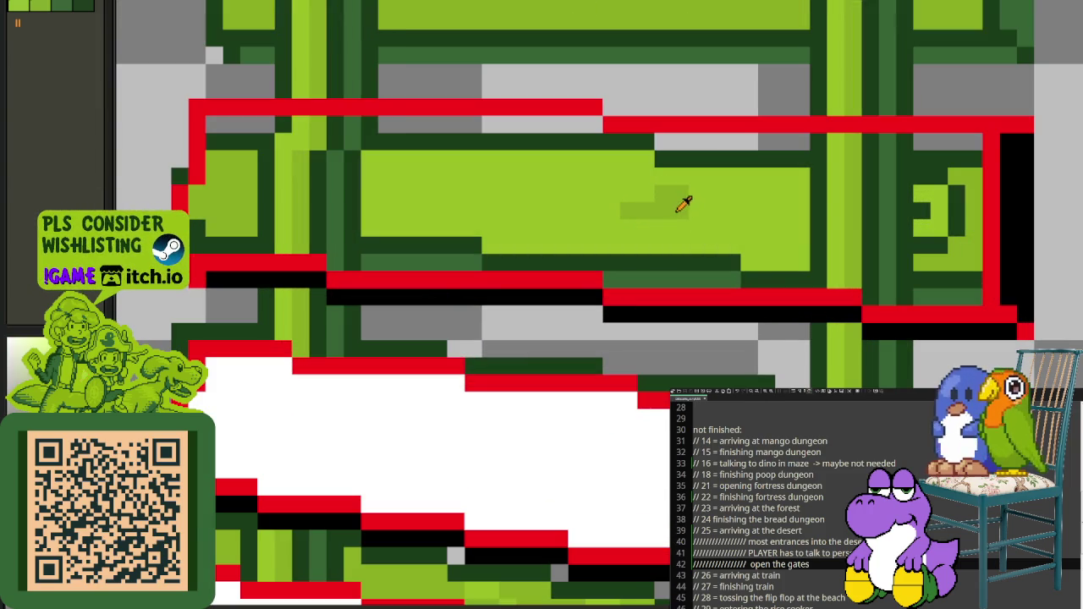
left_click(702, 190)
left_click(699, 194)
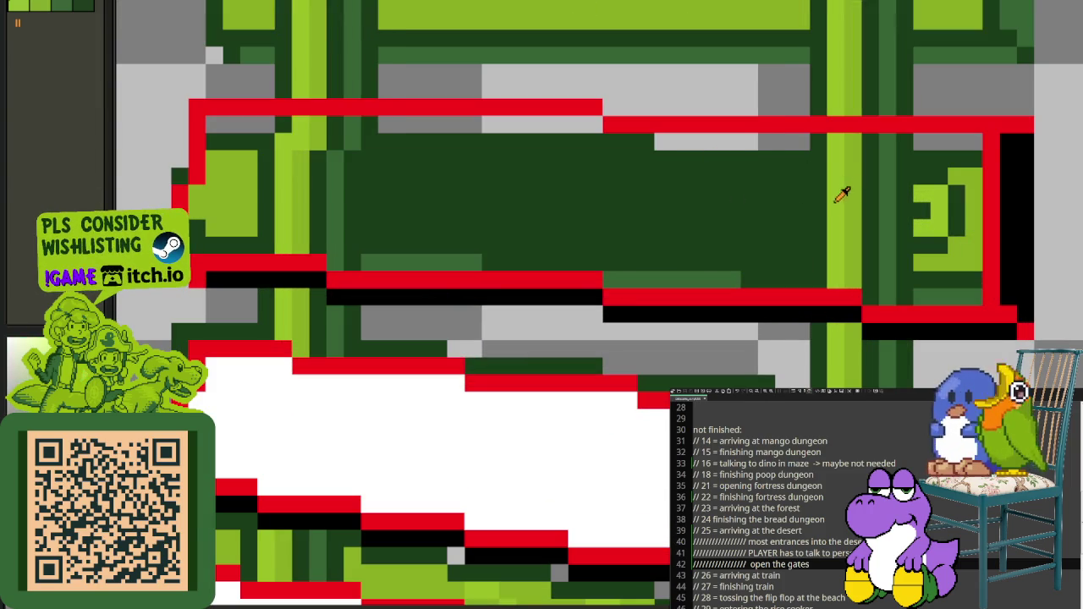
key("ctrl+z")
Step: Test dark, medium and light green bucket fills on the tie block
left_click(842, 211)
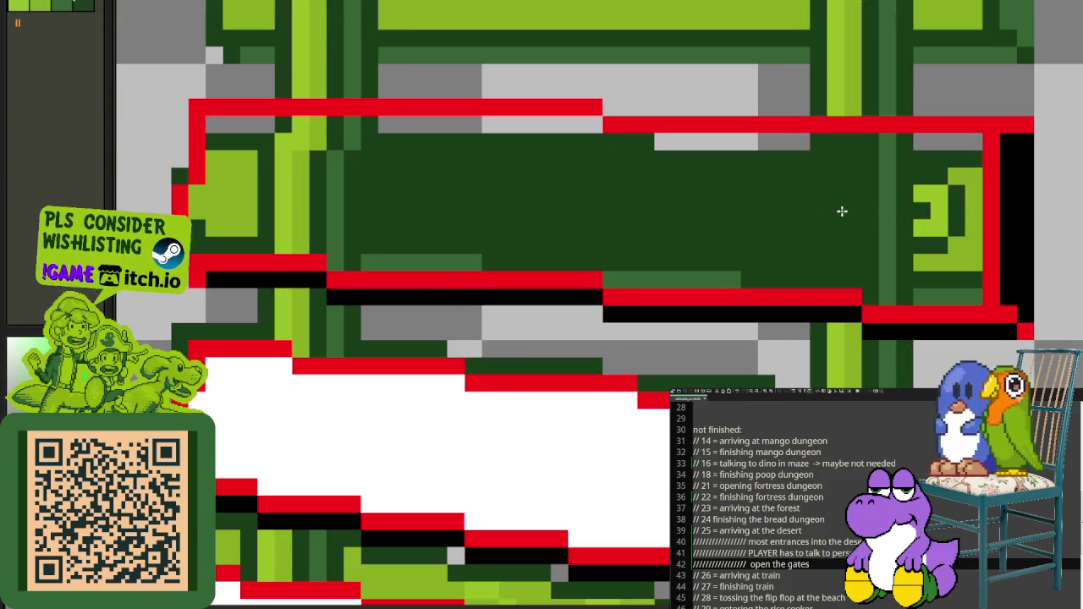
left_click(888, 208)
left_click(837, 226)
left_click(867, 217)
left_click(871, 208)
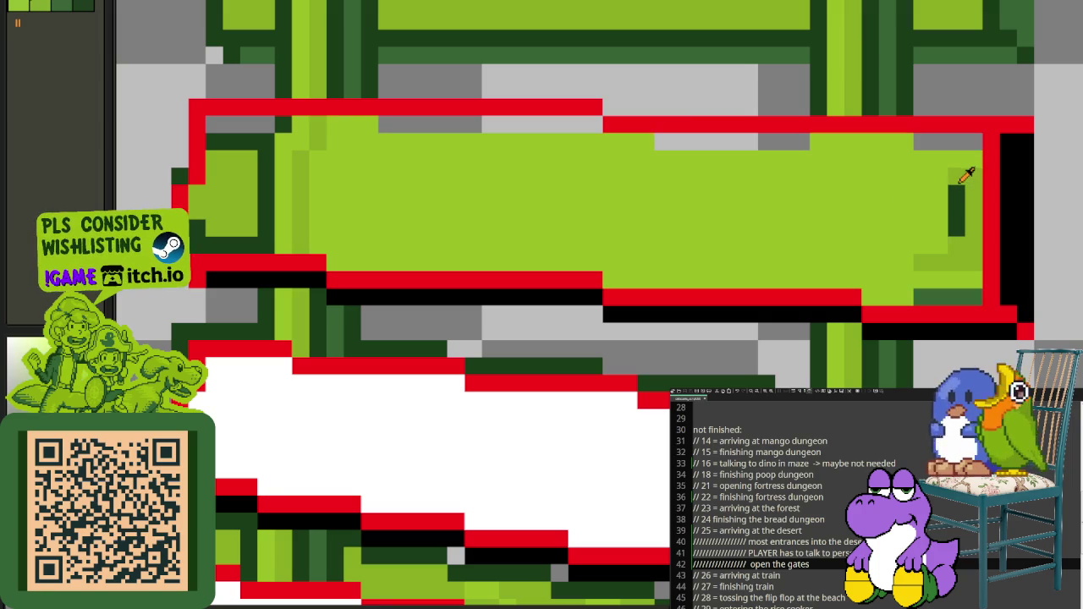
left_click(912, 207)
left_click(935, 285)
left_click(923, 266)
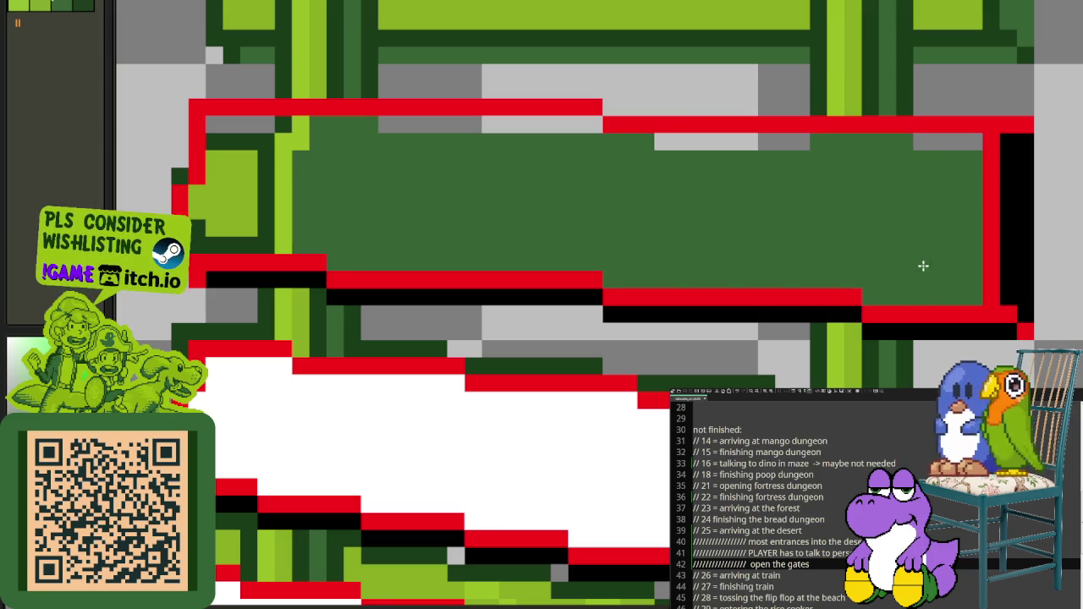
Step: Fill the grey strips dark green and the tie block light green
left_click(747, 141)
left_click(569, 132)
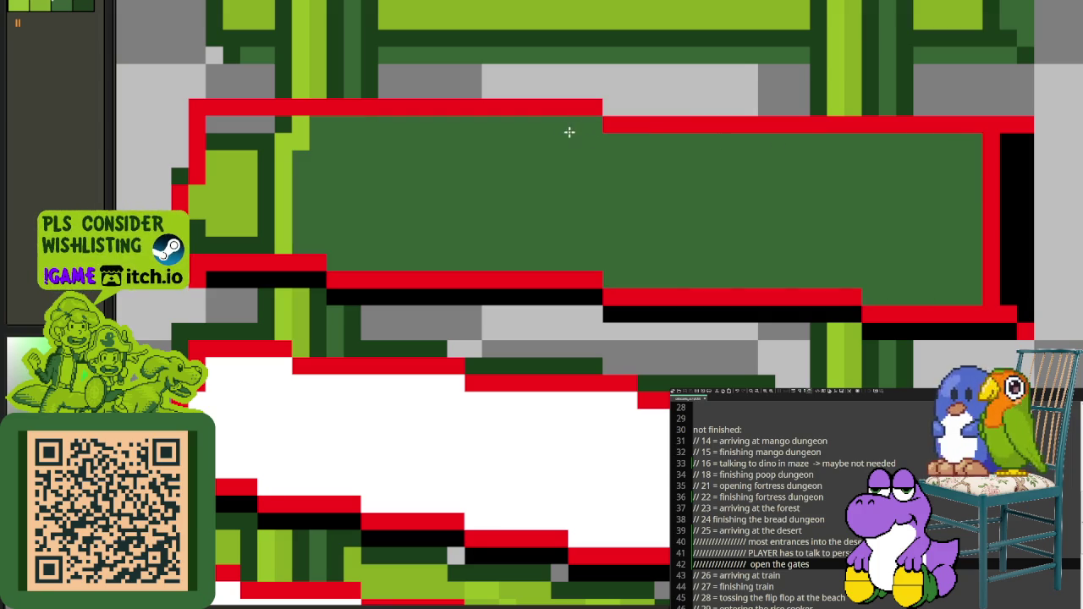
left_click(302, 153)
left_click(280, 150)
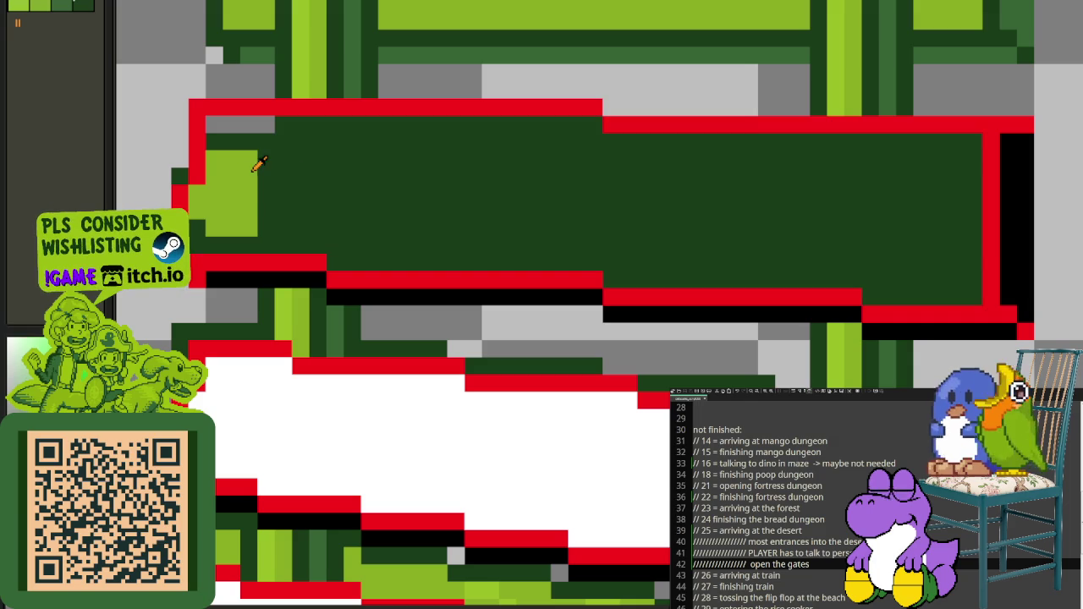
left_click(244, 171)
left_click(265, 157)
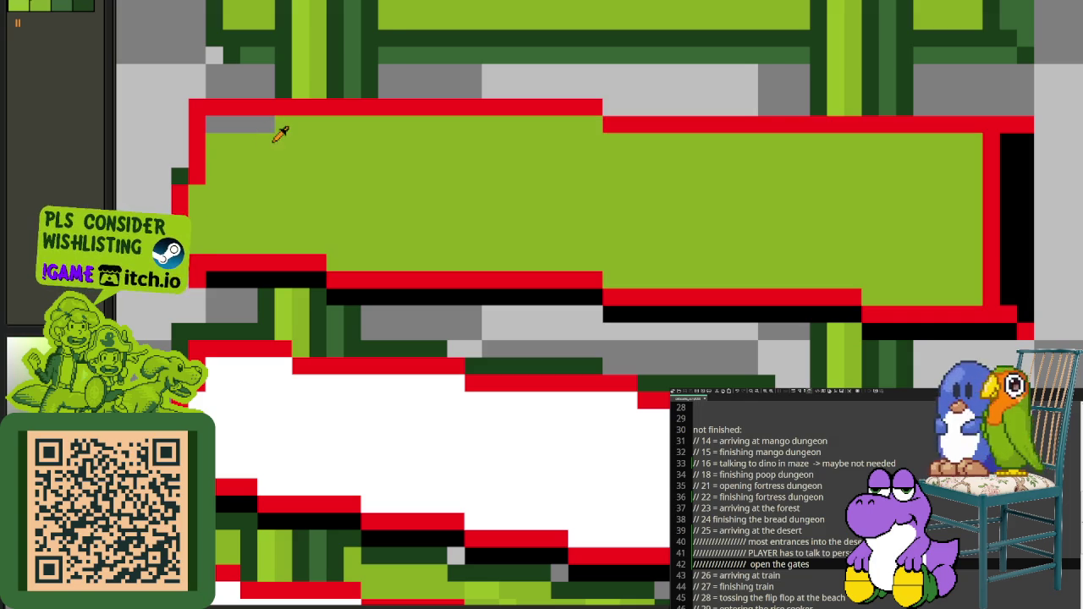
Step: Pick white from the neighbouring tie and fill the upper bent tie white
left_click(397, 381)
left_click(466, 211)
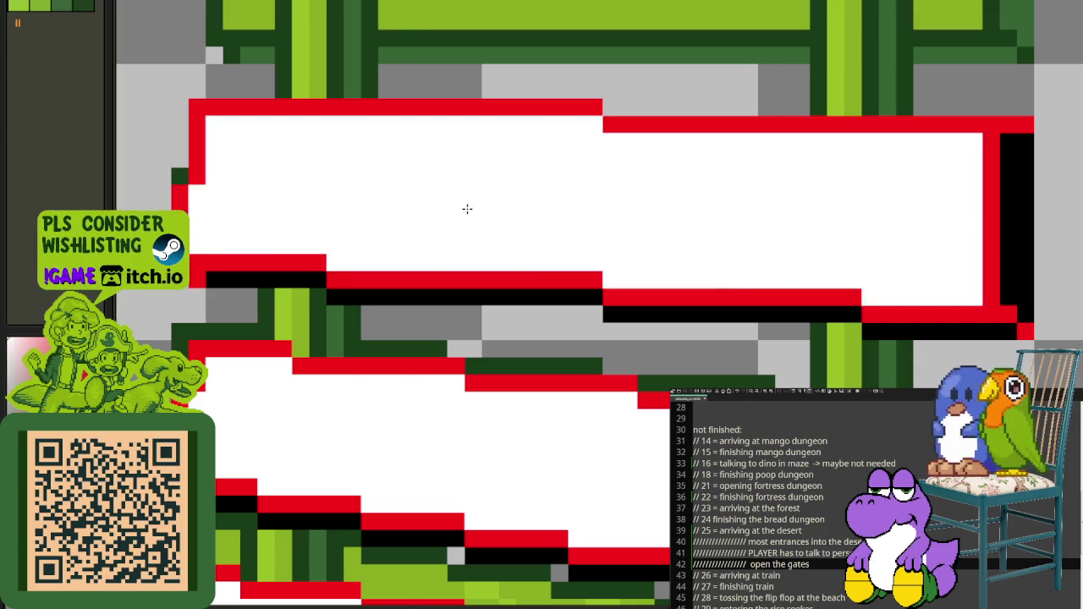
scroll(601, 263, "down", 3)
left_click(556, 158)
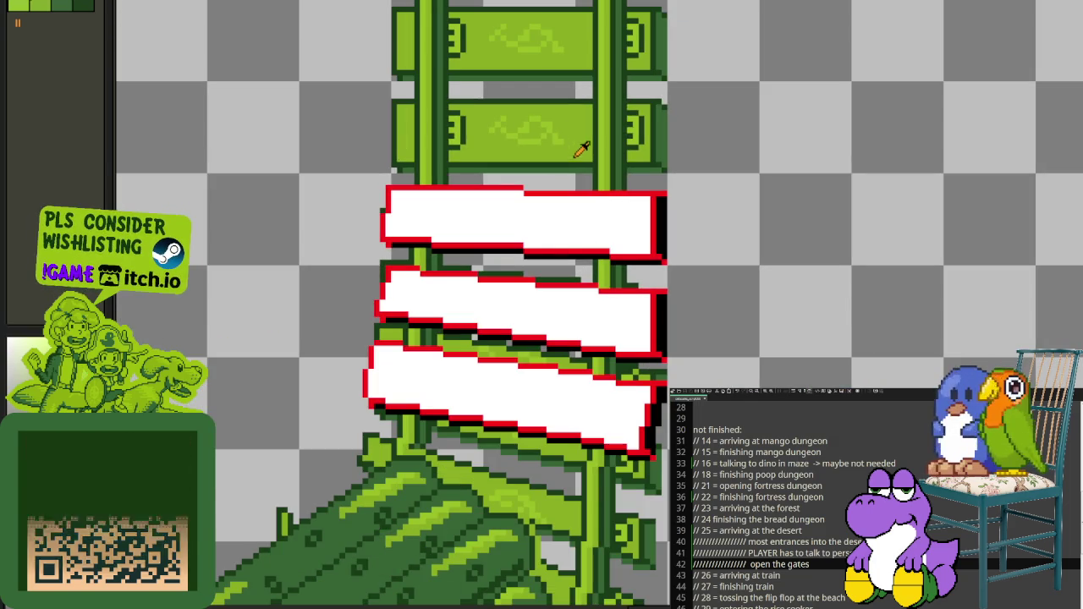
Step: Fill the three white bent planks light green
left_click(561, 235)
left_click(532, 294)
left_click(516, 389)
scroll(516, 389, "down", 3)
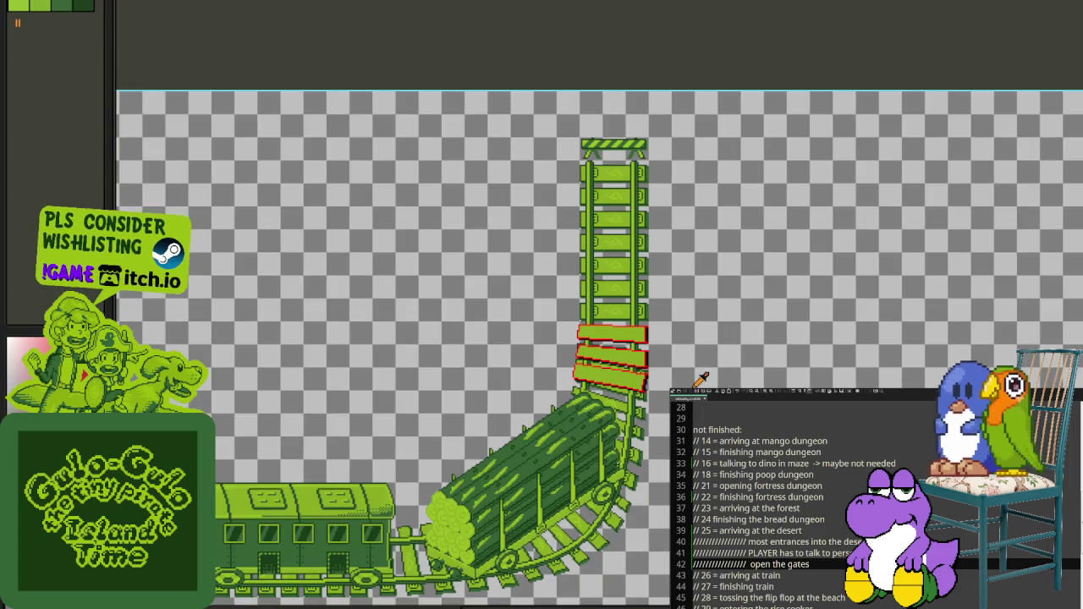
scroll(689, 376, "up", 1)
scroll(691, 331, "up", 2)
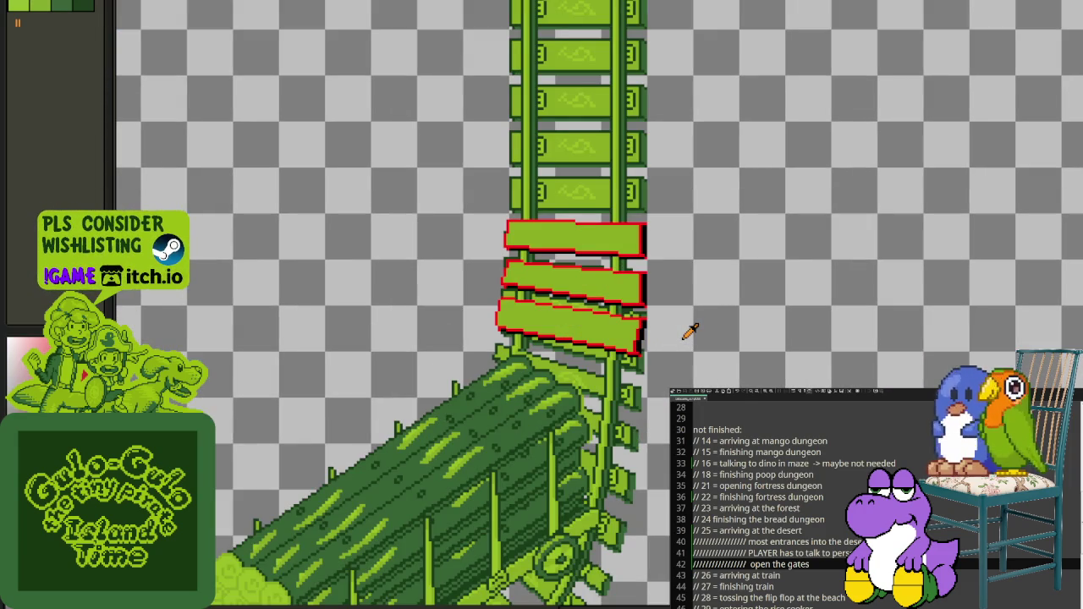
scroll(691, 331, "down", 2)
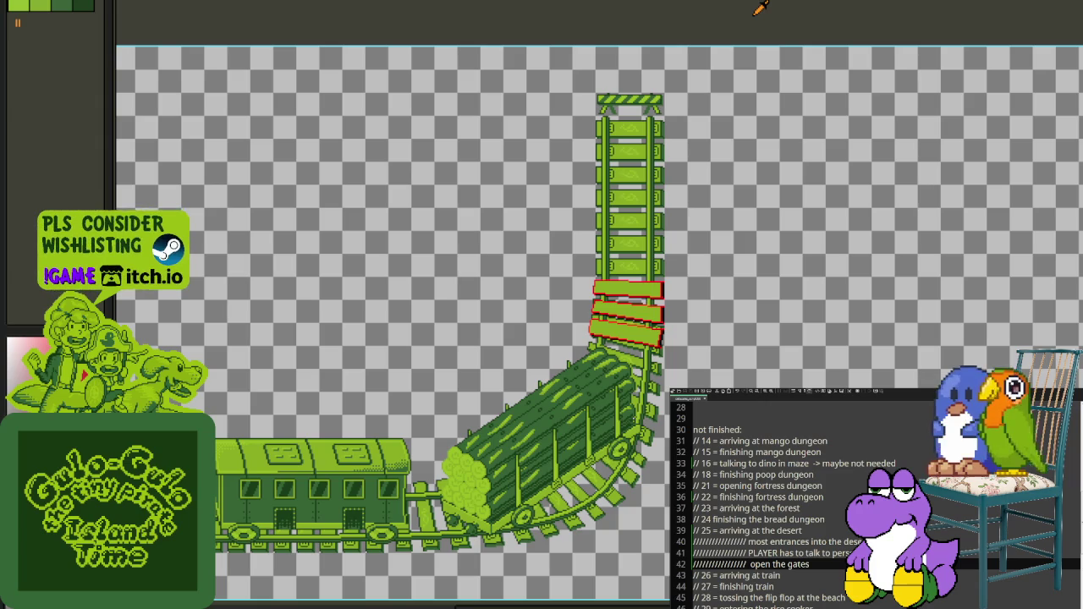
Step: Zoom in and lasso around the lowest plank area
scroll(742, 315, "up", 2)
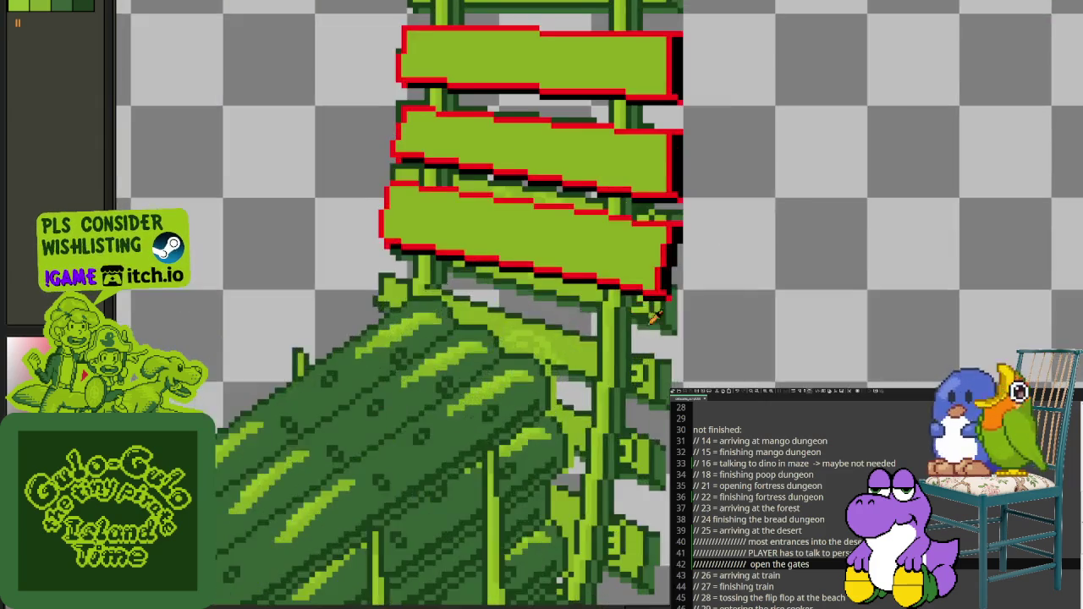
scroll(731, 326, "up", 2)
scroll(723, 330, "up", 1)
scroll(719, 333, "up", 2)
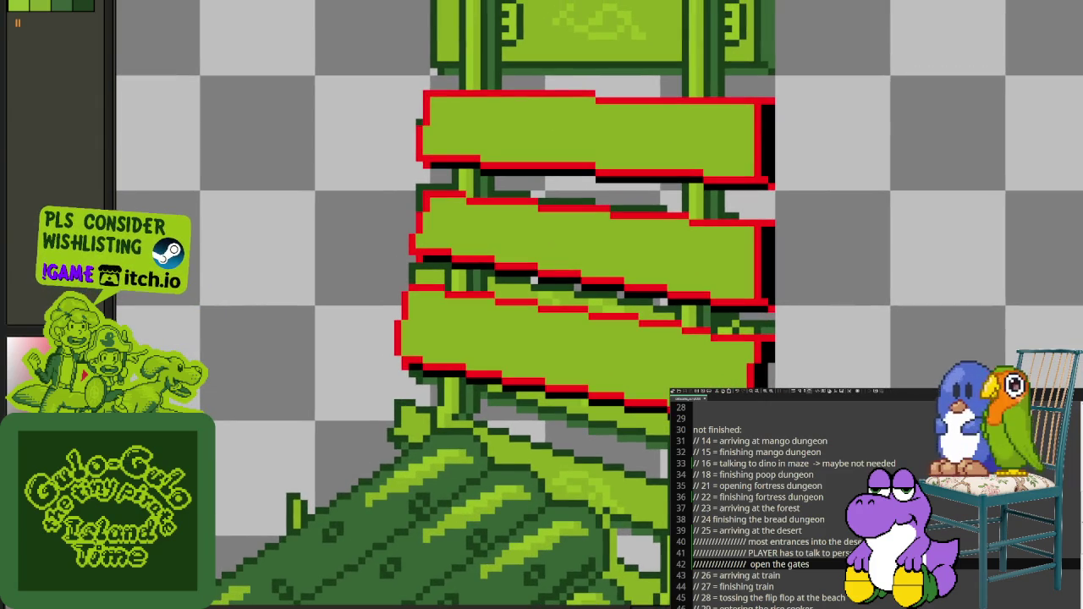
mouse_move(669, 383)
left_mouse_down()
mouse_move(369, 333)
mouse_move(660, 533)
left_mouse_up()
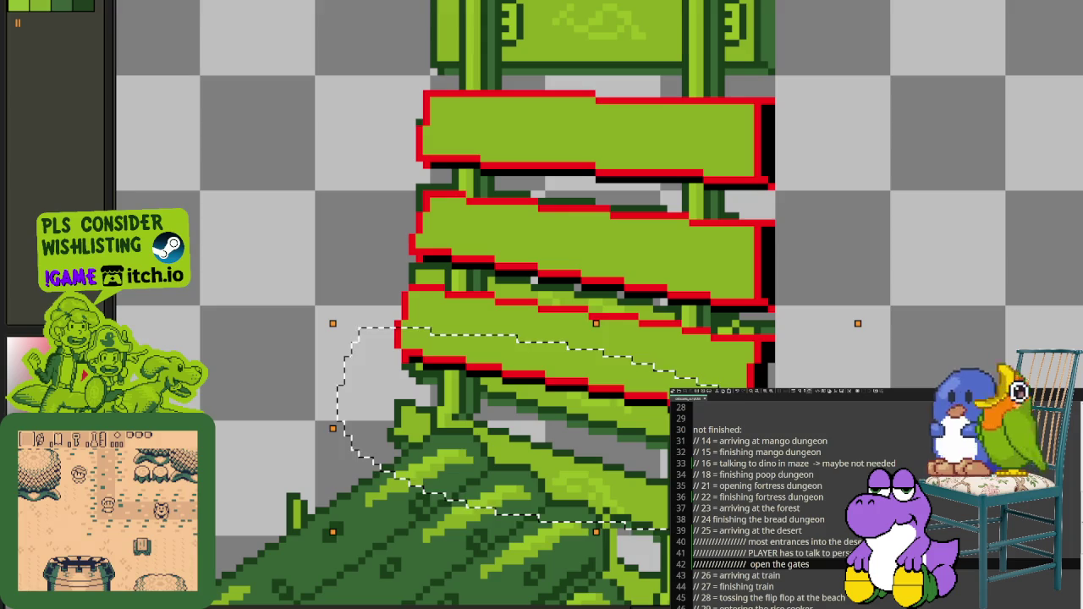
Step: Tilt the lowest lassoed plank toward the curve and commit the rotation
left_click_drag(863, 334, 885, 309)
key("Return")
scroll(885, 309, "down", 2)
scroll(871, 355, "down", 2)
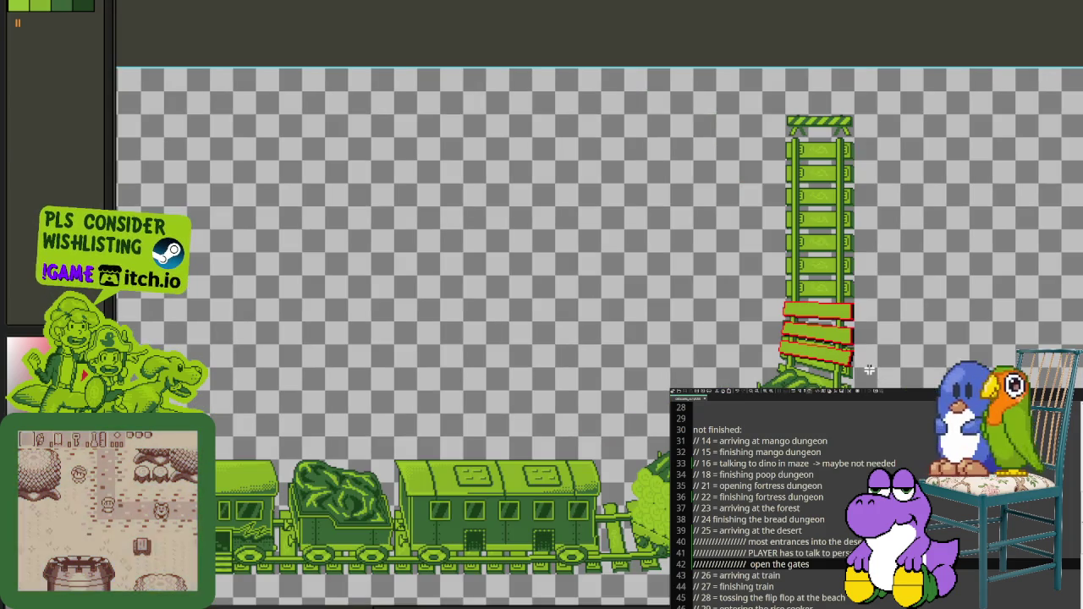
Step: Draw a red stepped outline along the tilted plank's lower edge
scroll(866, 376, "up", 2)
scroll(819, 273, "up", 2)
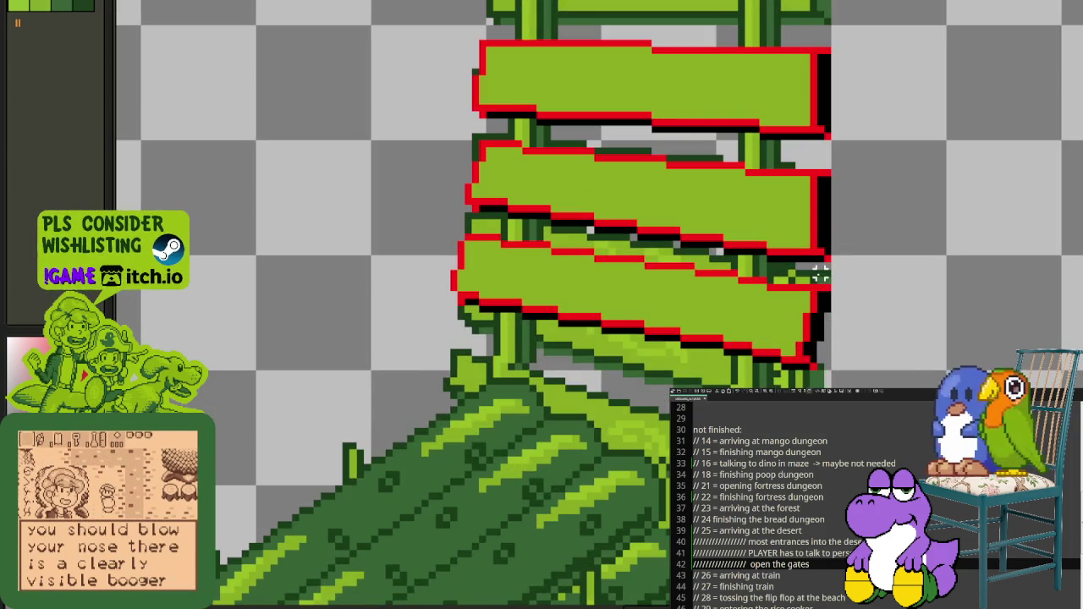
scroll(819, 273, "up", 1)
scroll(819, 279, "down", 2)
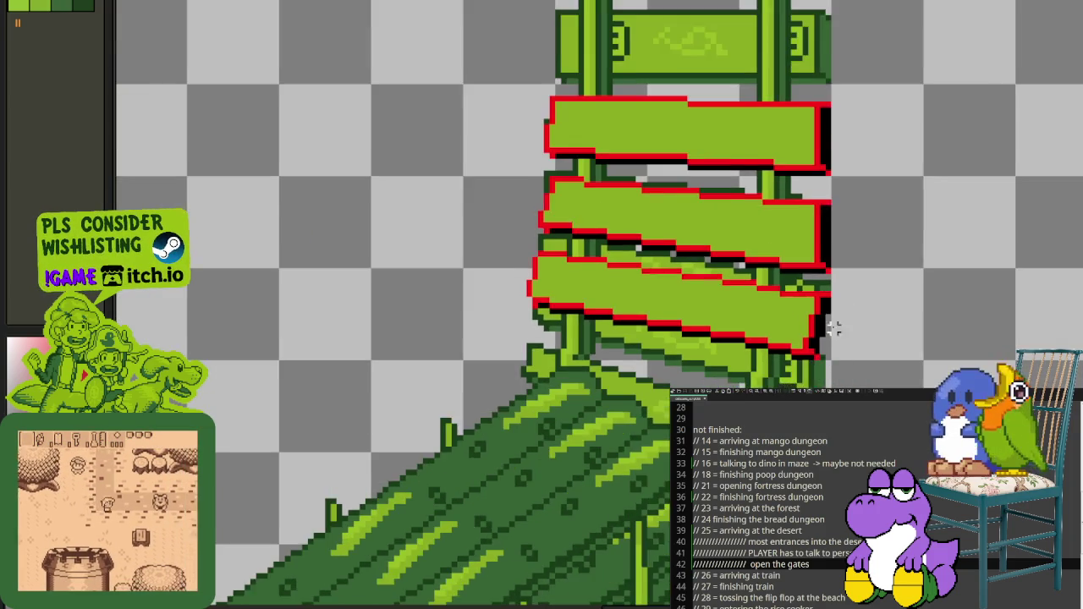
scroll(819, 317, "down", 1)
scroll(600, 234, "up", 1)
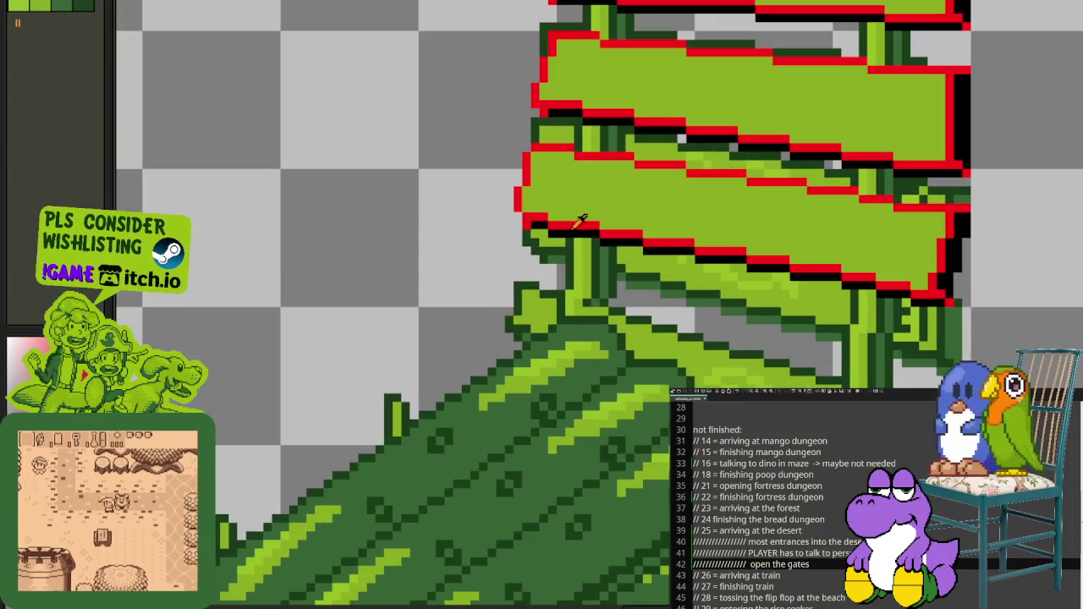
scroll(779, 346, "down", 1)
scroll(803, 355, "up", 1)
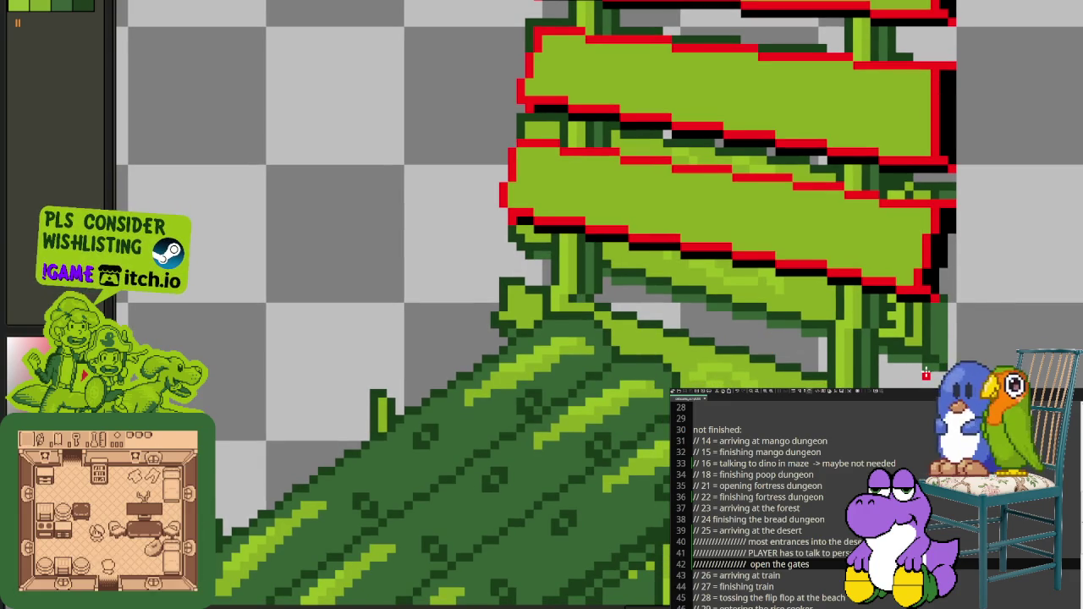
left_click_drag(925, 373, 499, 264)
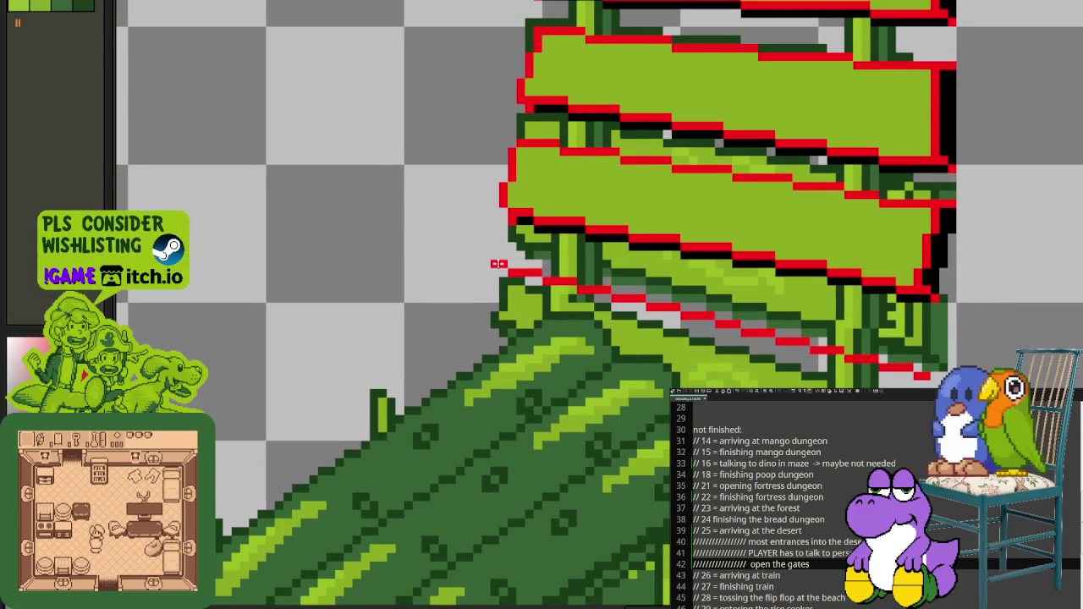
scroll(498, 263, "down", 3)
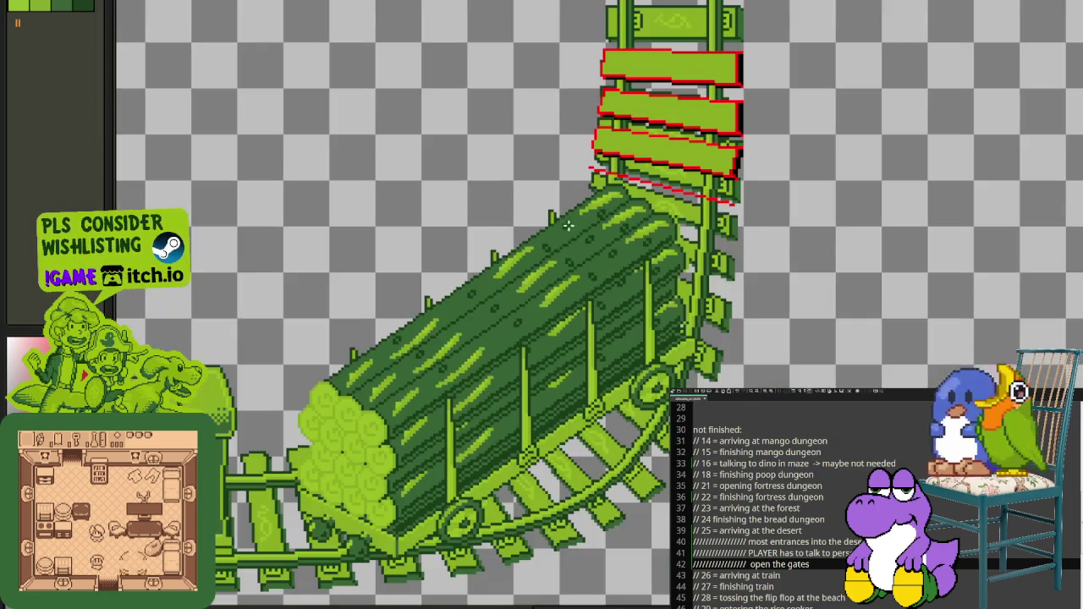
Step: Bring the planks into view, show the timeline and add a New Layer
left_click_drag(591, 254, 673, 321)
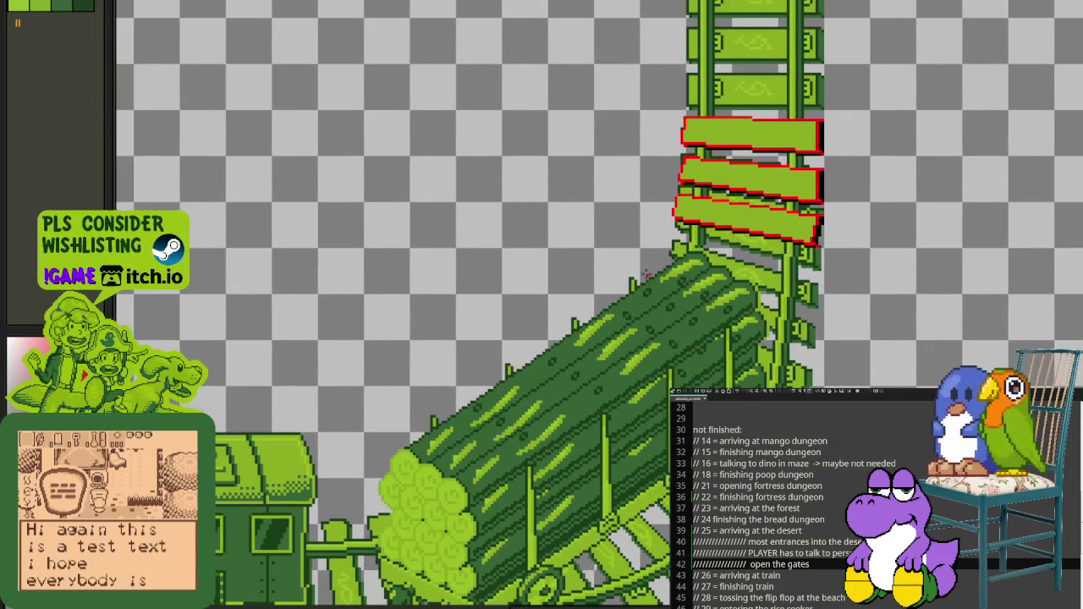
scroll(646, 274, "down", 5)
scroll(557, 237, "up", 2)
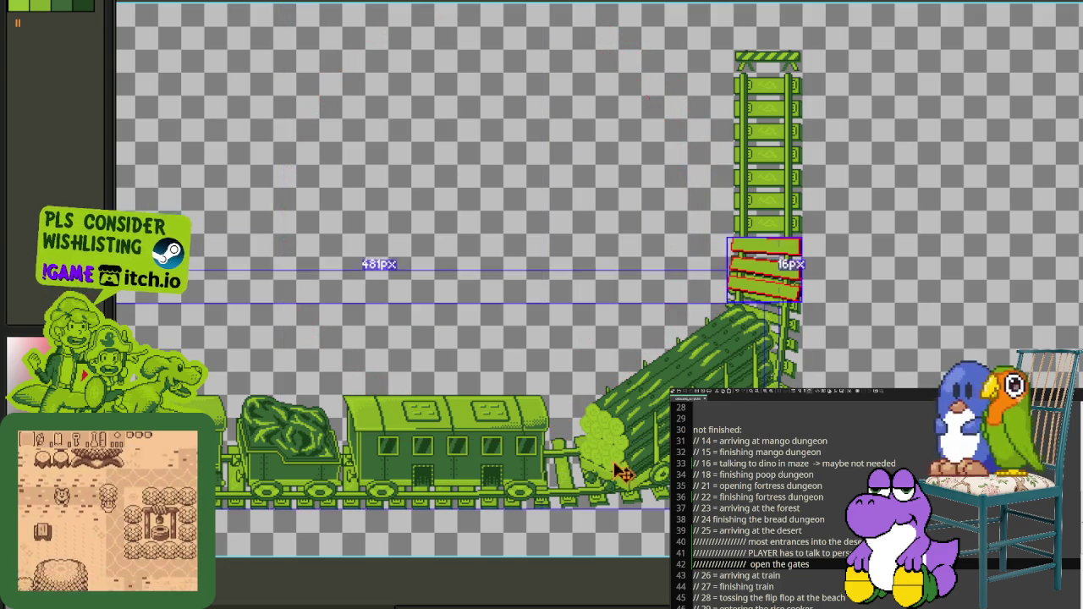
key("Tab")
right_click(212, 605)
mouse_move(253, 525)
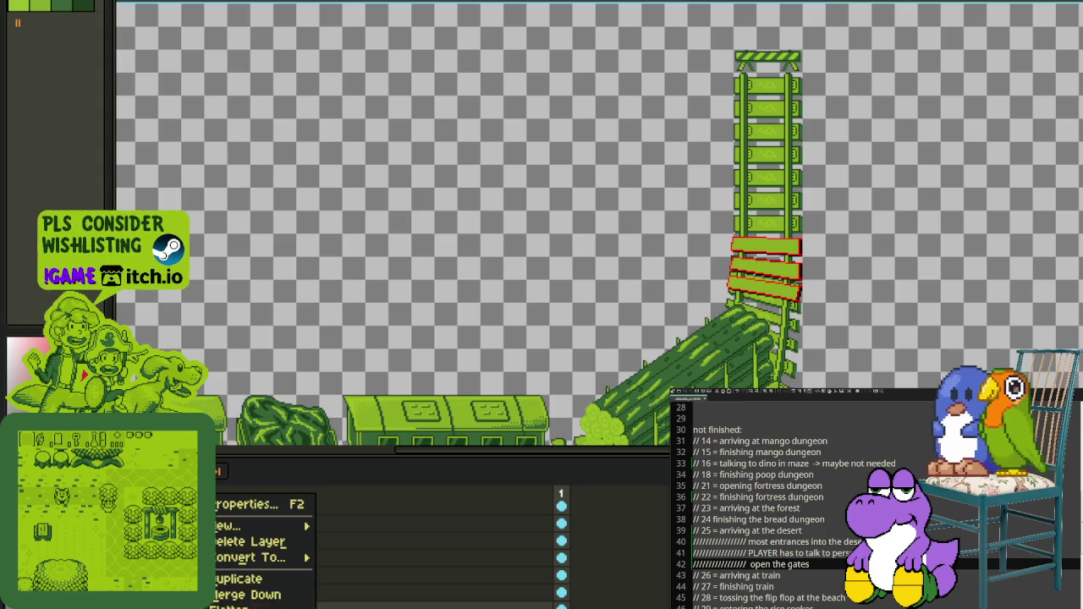
left_click(368, 543)
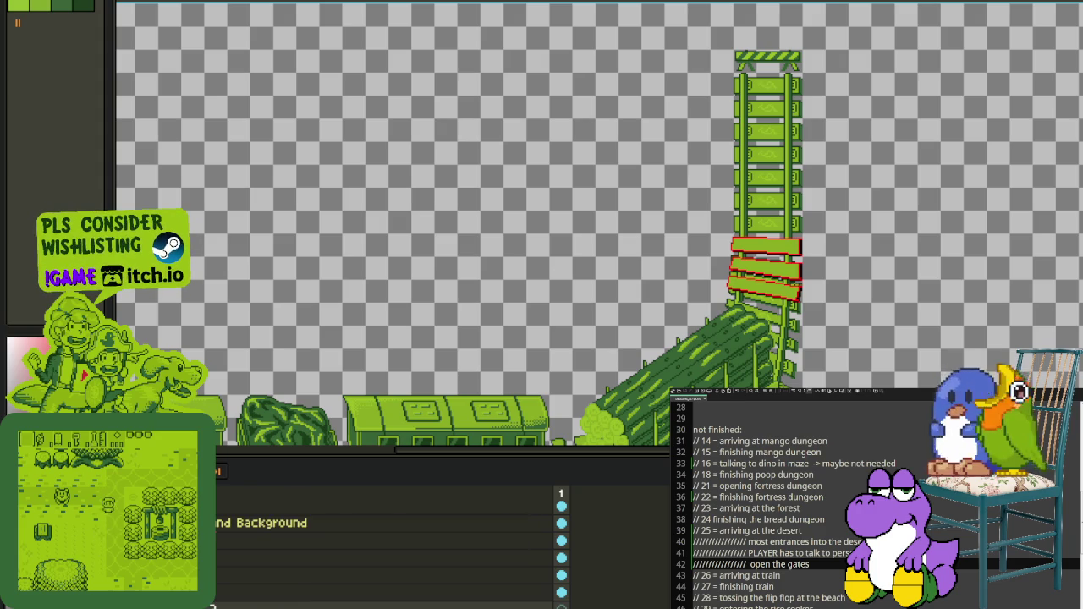
Step: Stamp a large filled circle with an enlarged brush and recolour it from magenta #FF00FF to purple
key("Tab")
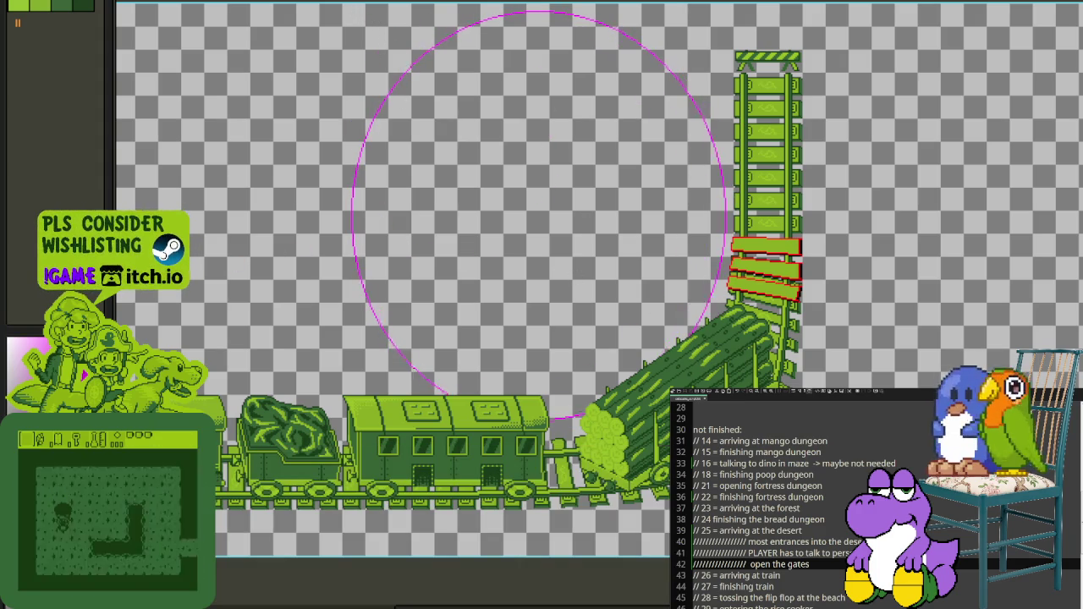
mouse_move(529, 309)
left_mouse_down()
mouse_move(302, 21)
mouse_move(388, 80)
left_mouse_up()
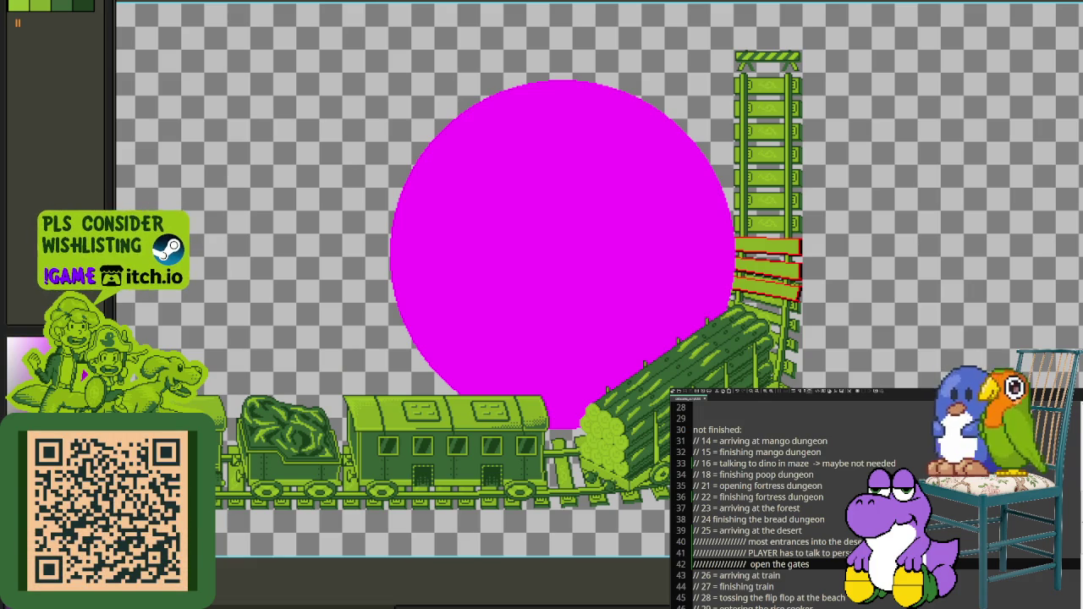
key("shift+r")
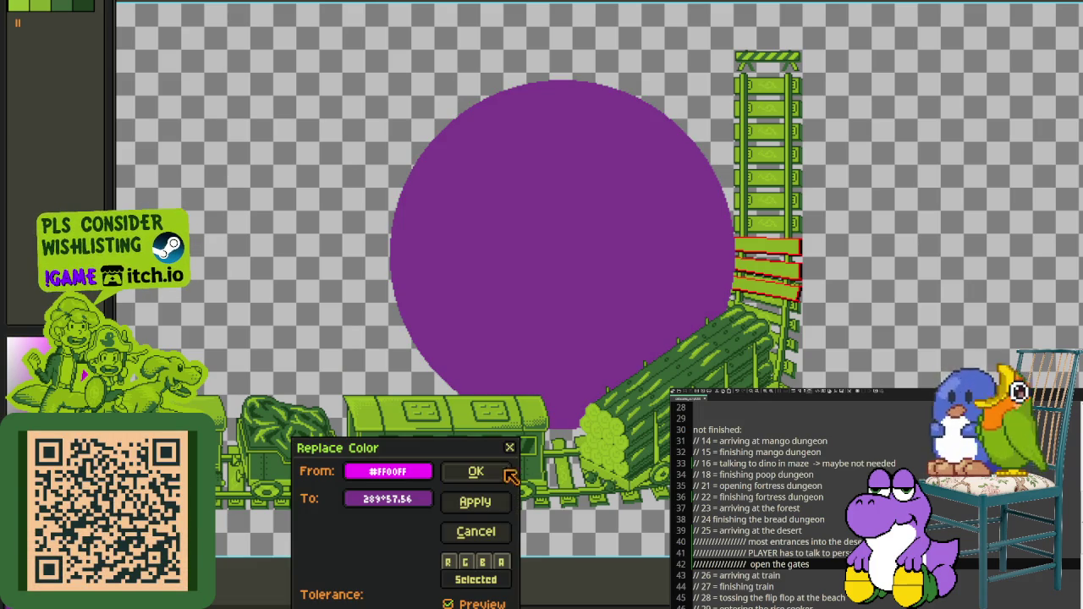
left_click(508, 474)
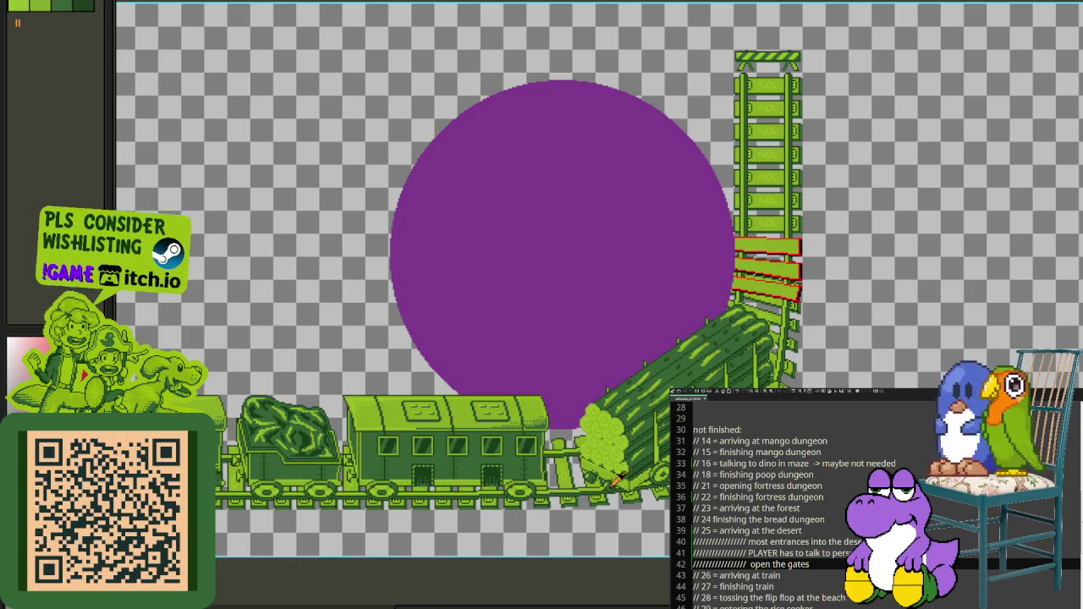
key("Tab")
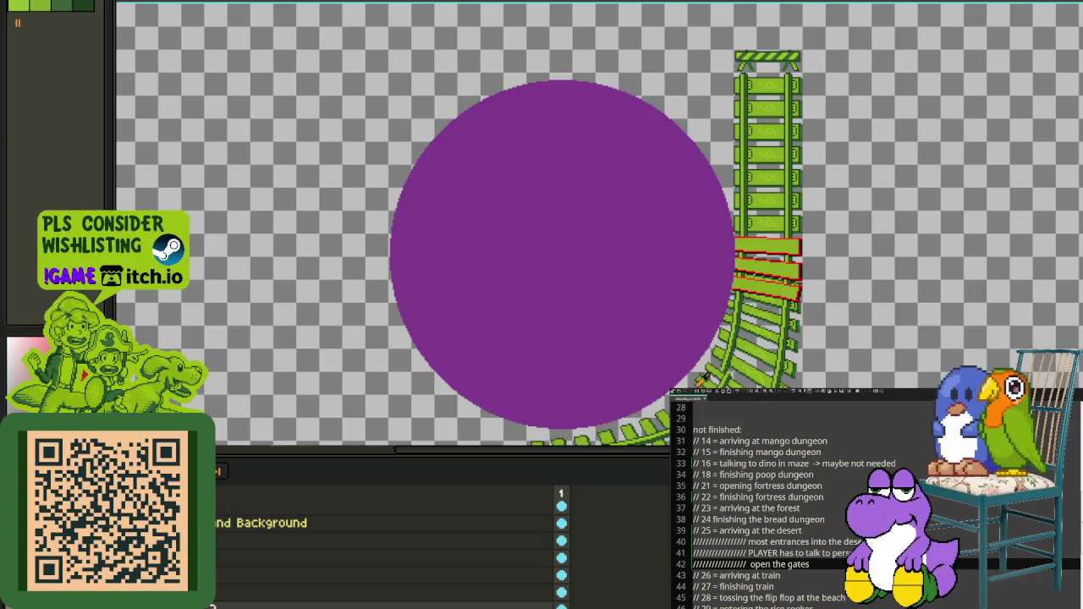
Step: Marquee-select the purple circle, nudge it against the curve's inner edge, then deselect
key("Tab")
left_click_drag(334, 40, 916, 486)
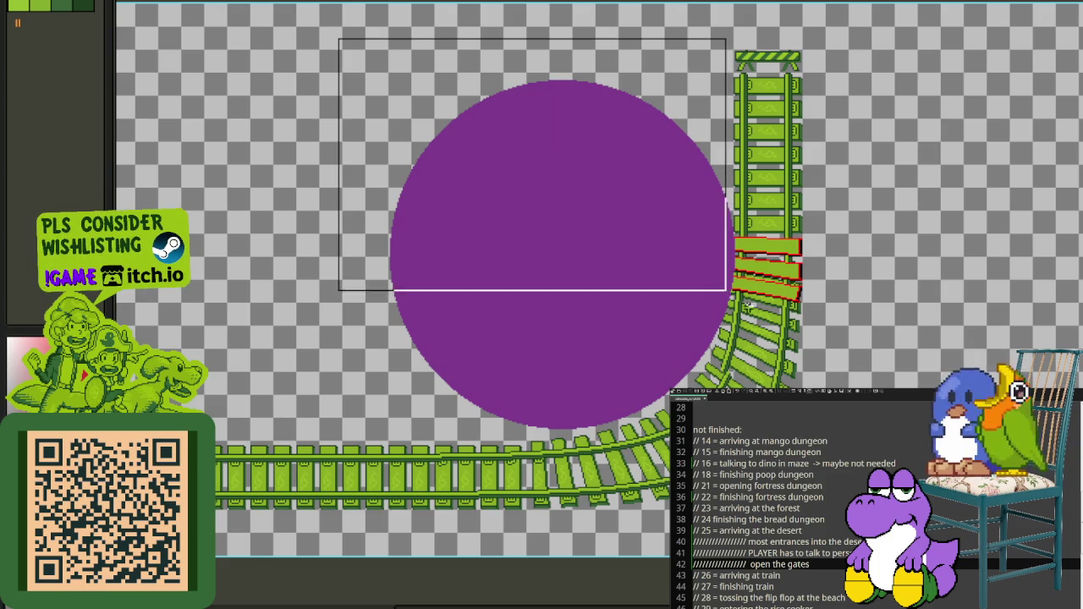
key("Down")
key("Down")
key("Right")
key("Right")
key("Down")
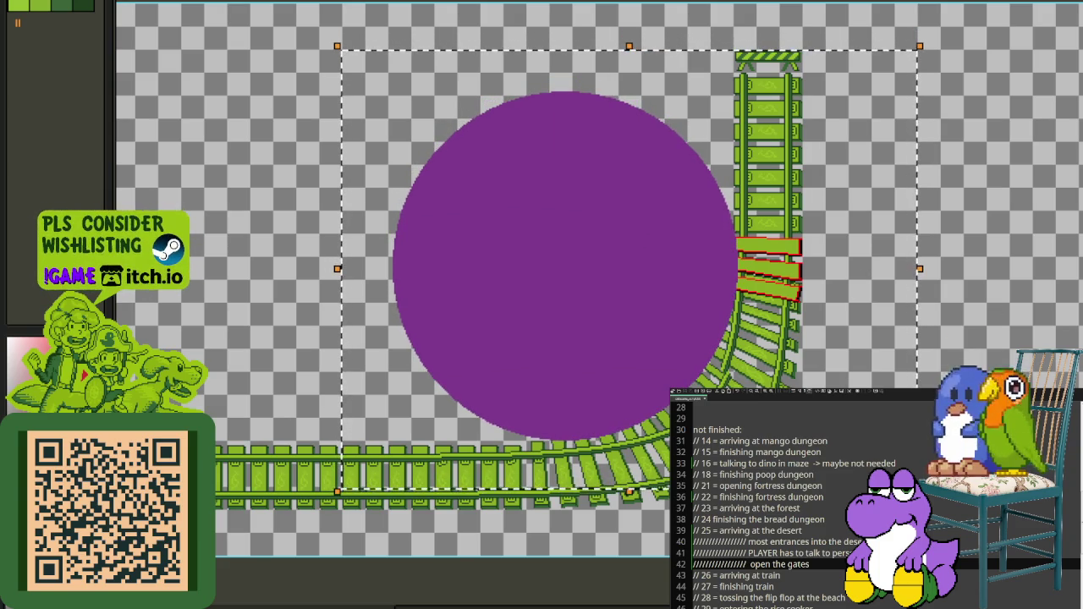
key("Right")
key("Right")
key("Left")
key("Left")
key("Left")
key("Down")
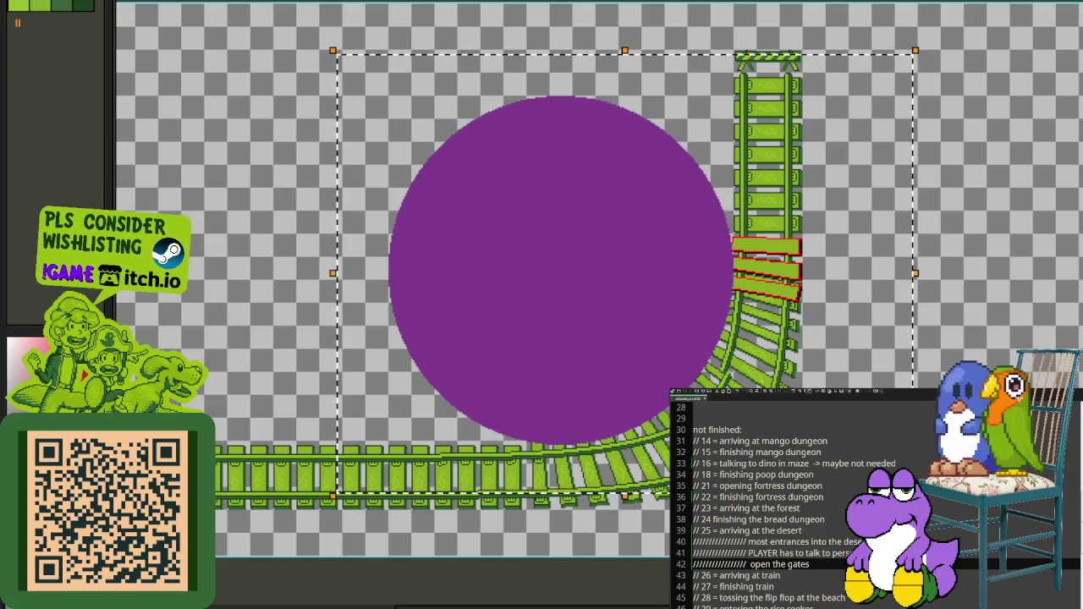
key("ctrl+d")
Step: Pan the view to check the circle against the curved track
key("Tab")
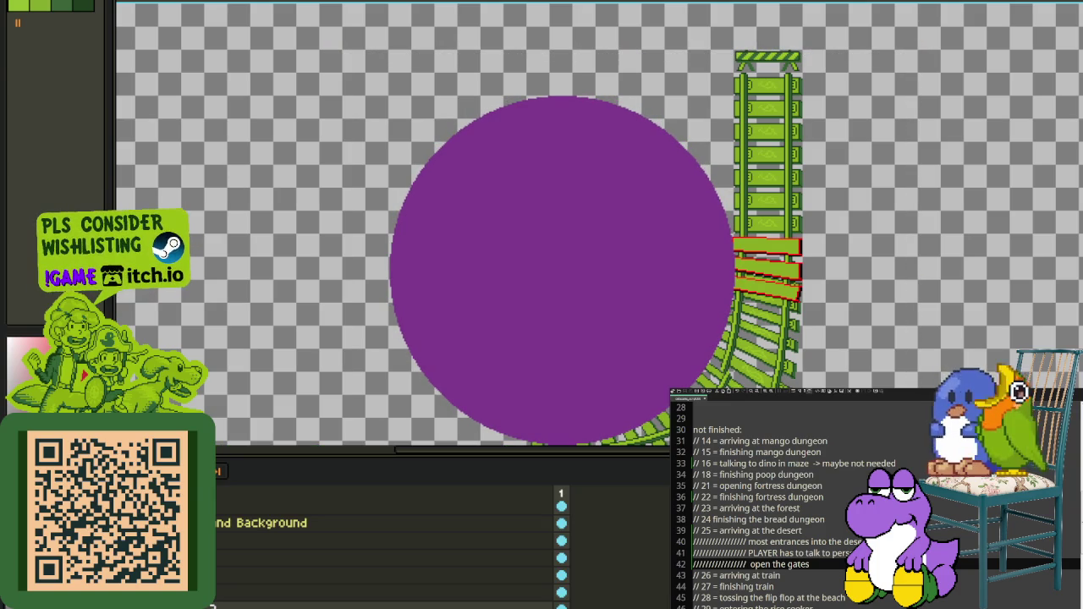
scroll(380, 550, "down", 2)
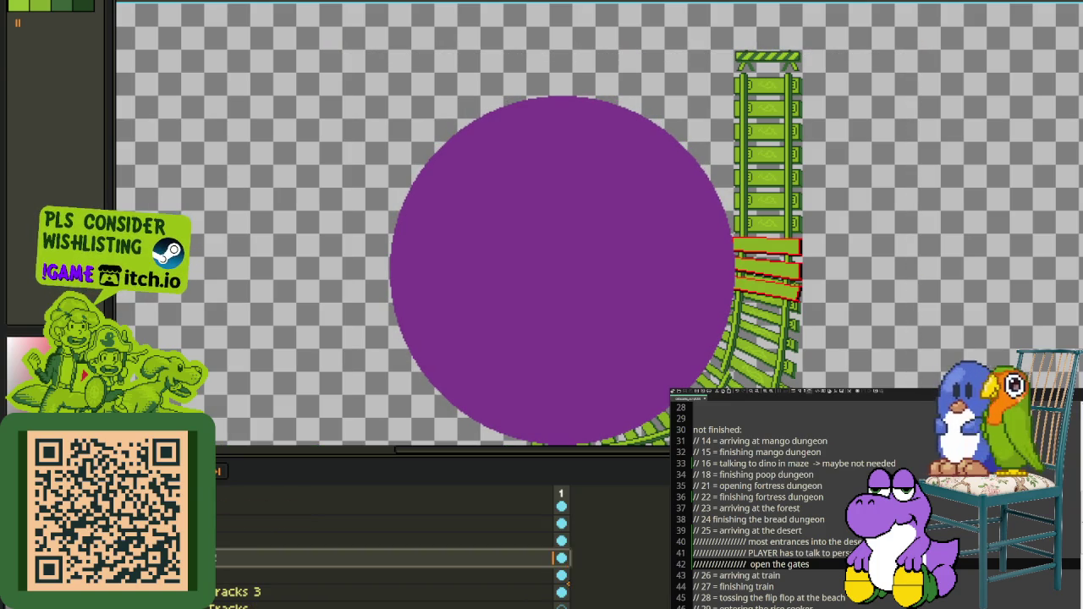
key("Tab")
left_click_drag(715, 348, 594, 303)
key("Tab")
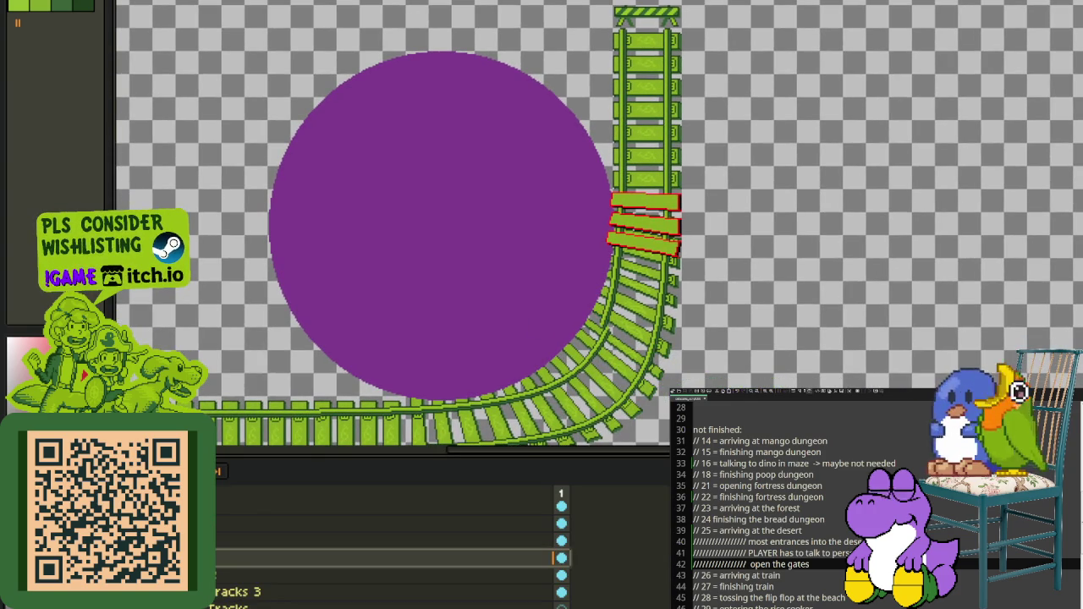
Step: Show the timeline and pan and zoom to frame the red planks and log wagon
key("Tab")
scroll(638, 296, "up", 2)
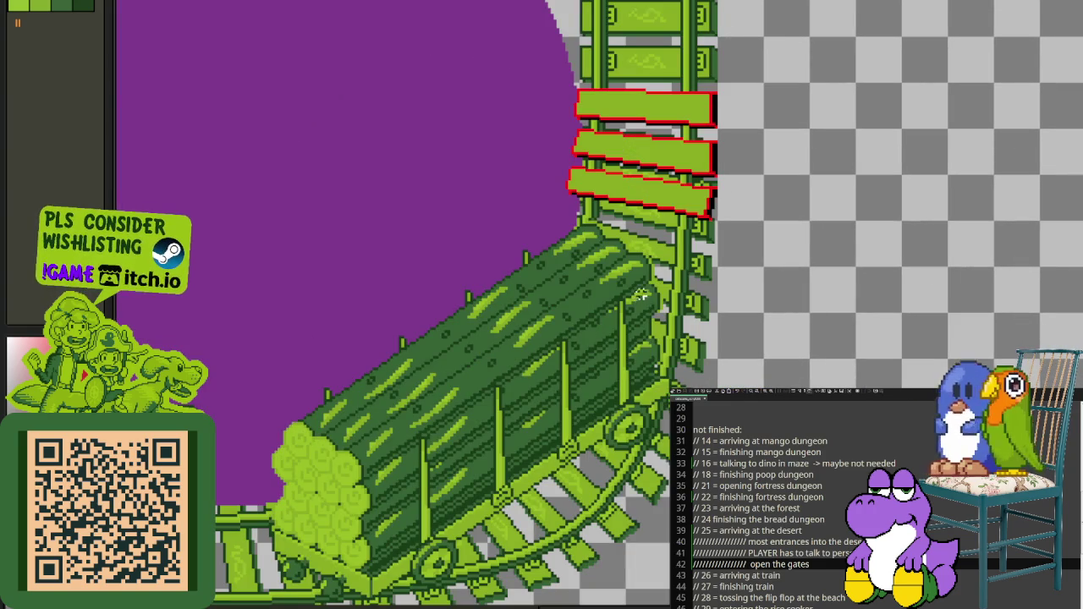
left_click_drag(680, 219, 788, 289)
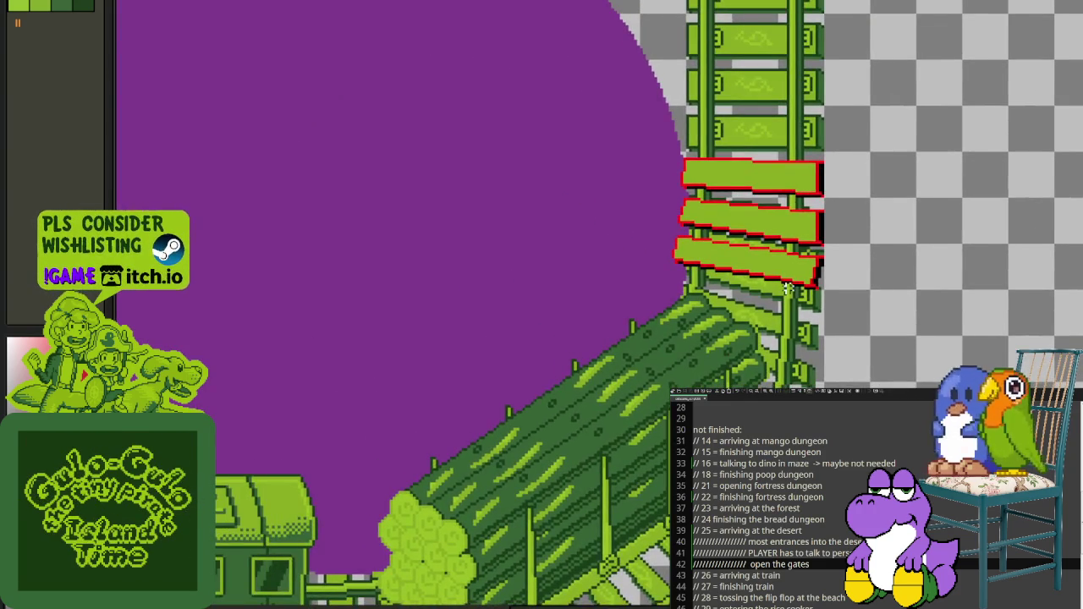
scroll(787, 288, "down", 2)
mouse_move(849, 302)
left_mouse_down()
mouse_move(797, 261)
mouse_move(690, 320)
left_mouse_up()
scroll(798, 261, "up", 3)
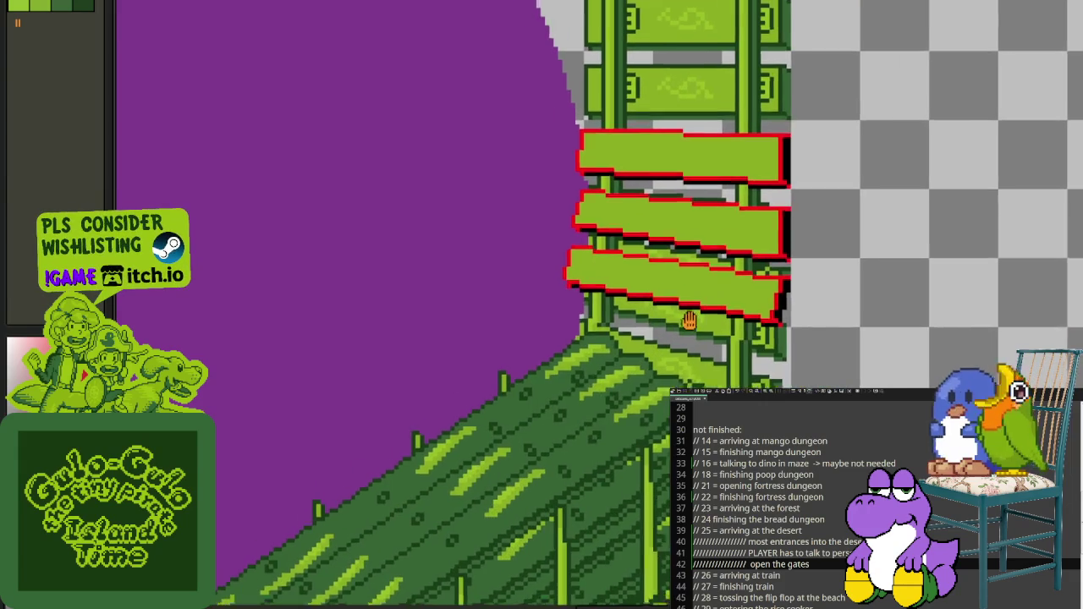
scroll(803, 326, "down", 2)
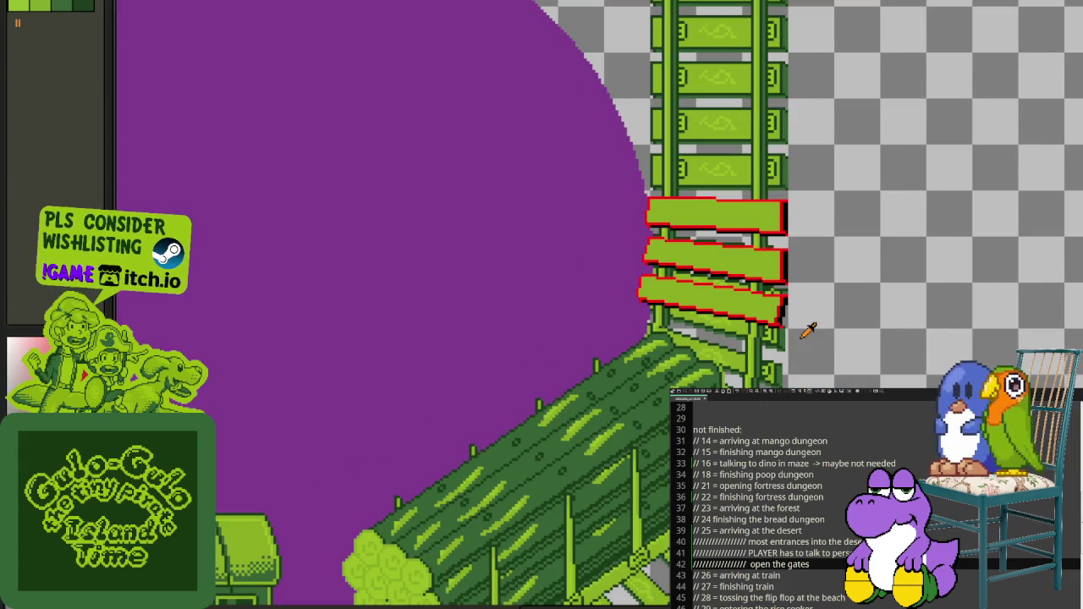
scroll(807, 330, "down", 3)
scroll(815, 344, "up", 1)
scroll(815, 344, "up", 3)
scroll(815, 344, "up", 1)
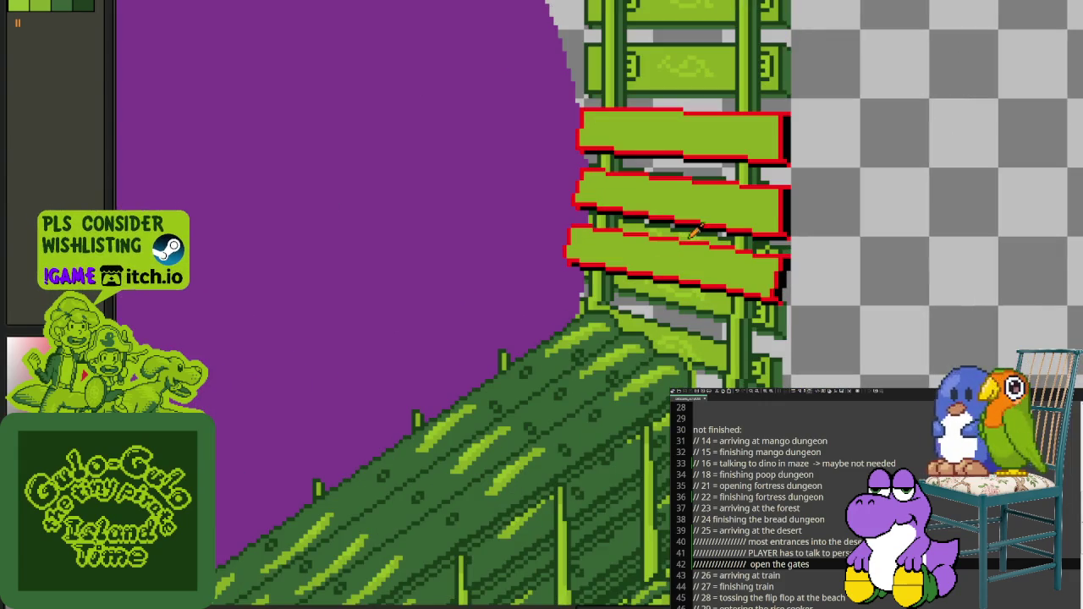
left_click_drag(681, 218, 689, 263)
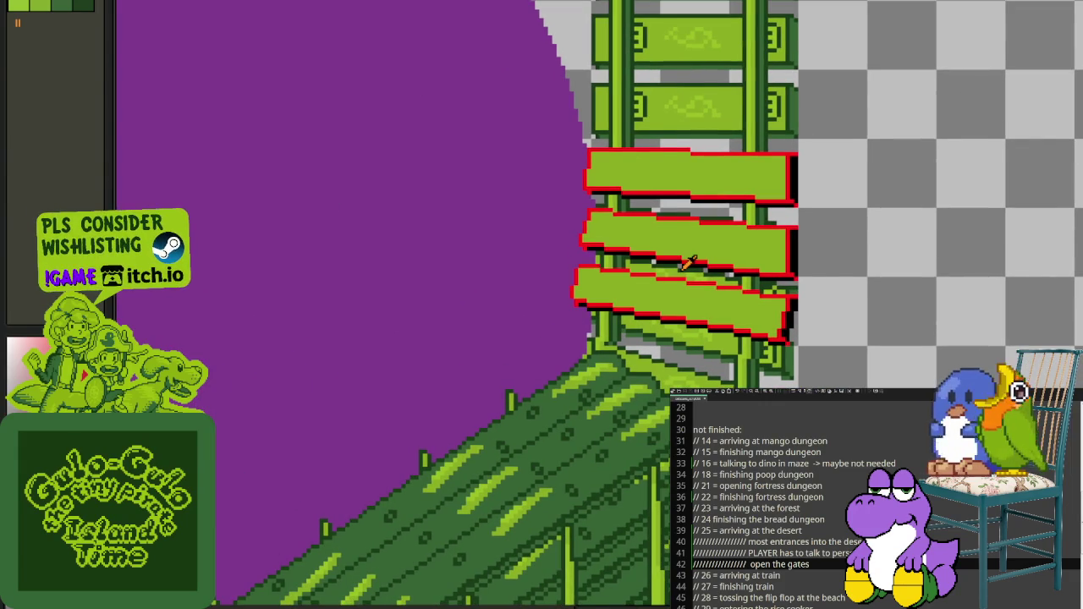
scroll(687, 264, "down", 2)
scroll(689, 271, "down", 1)
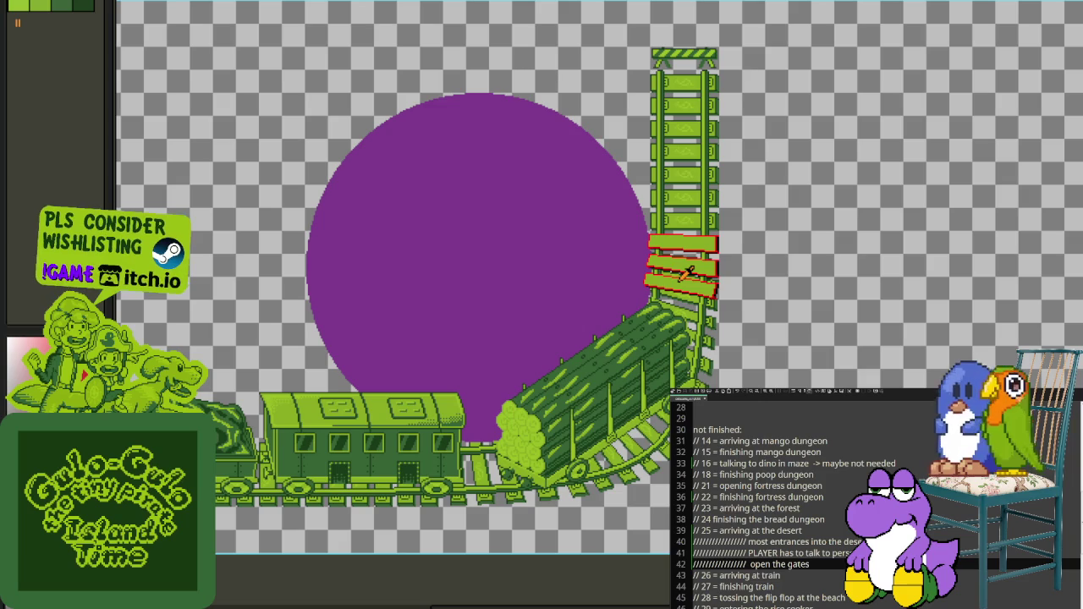
scroll(690, 271, "up", 2)
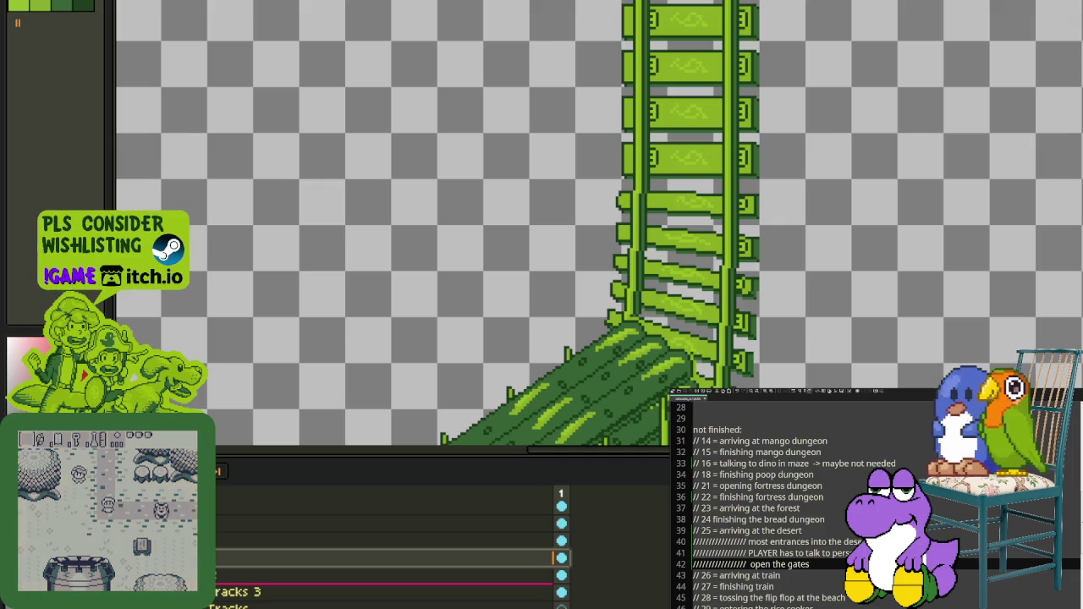
Step: On the Tracks 3 layer, erase the two lower bent ties and undo a stray dark strip
left_click(381, 592)
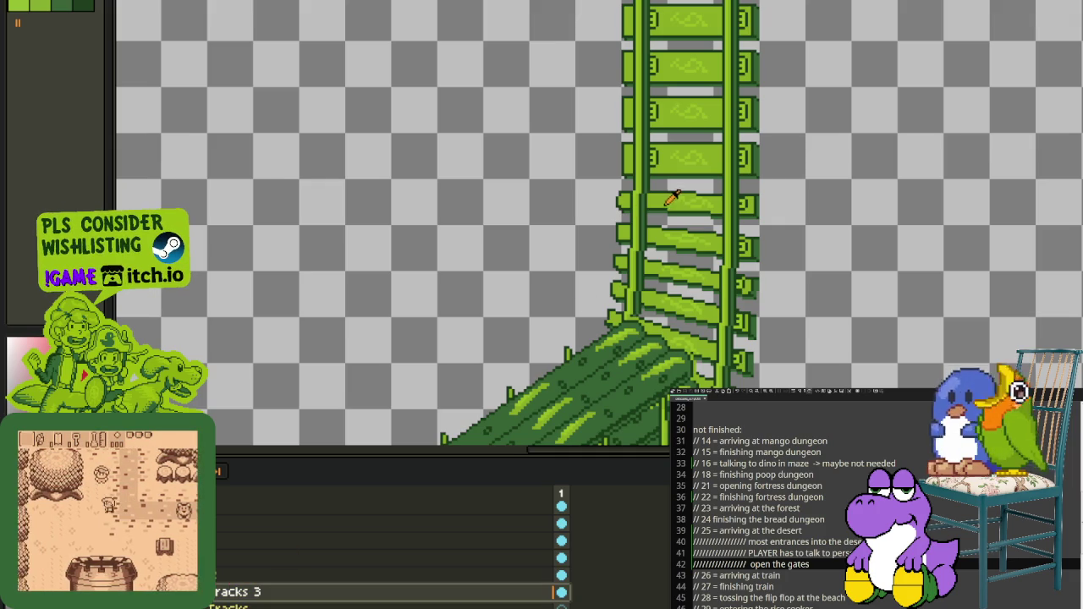
scroll(688, 181, "up", 1)
scroll(636, 207, "up", 1)
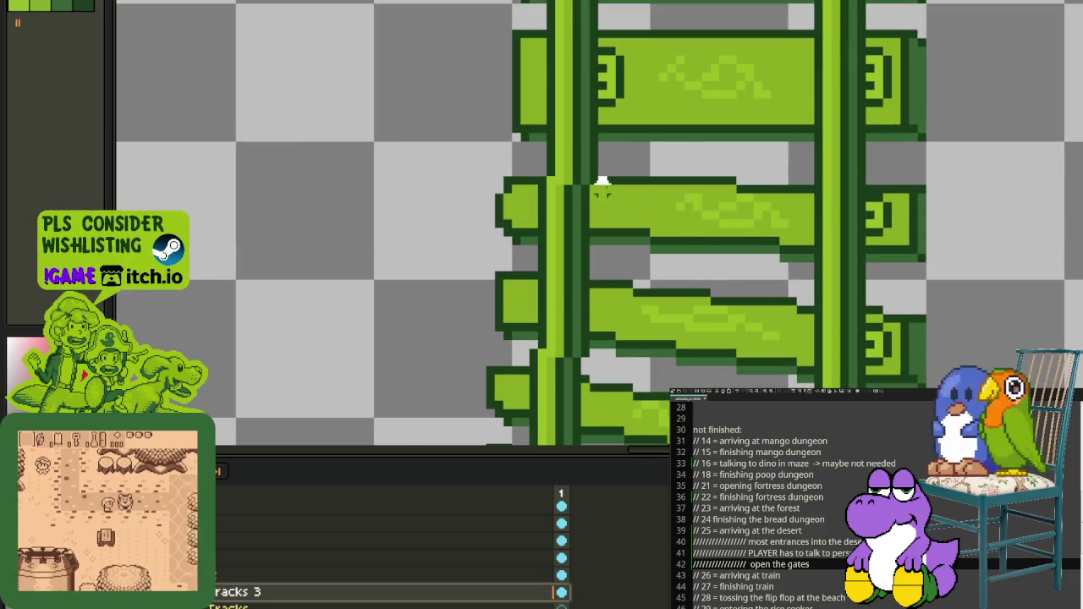
left_click_drag(599, 182, 809, 362)
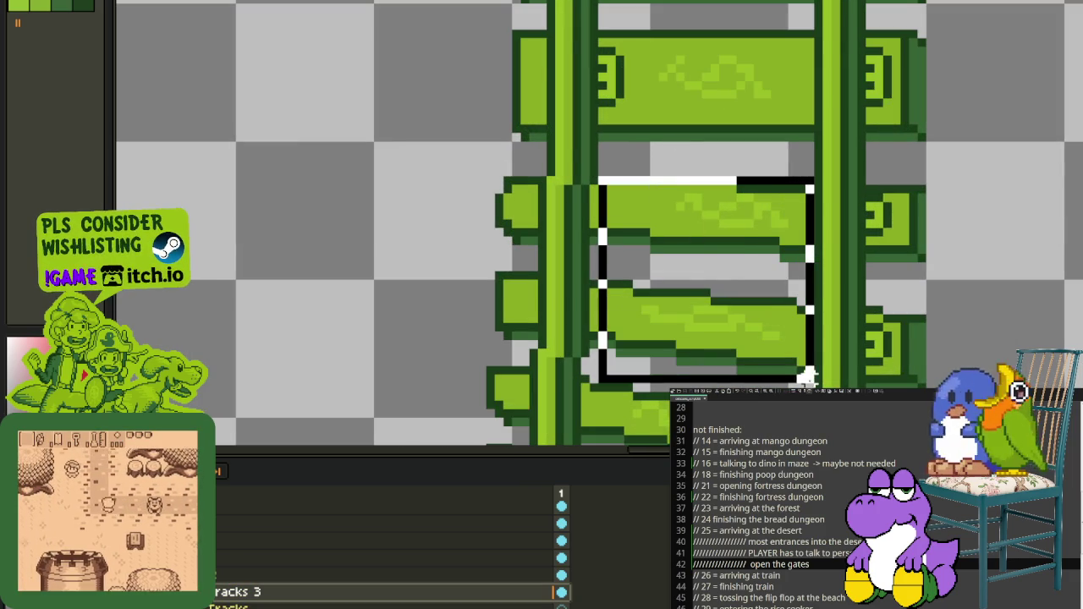
key("Delete")
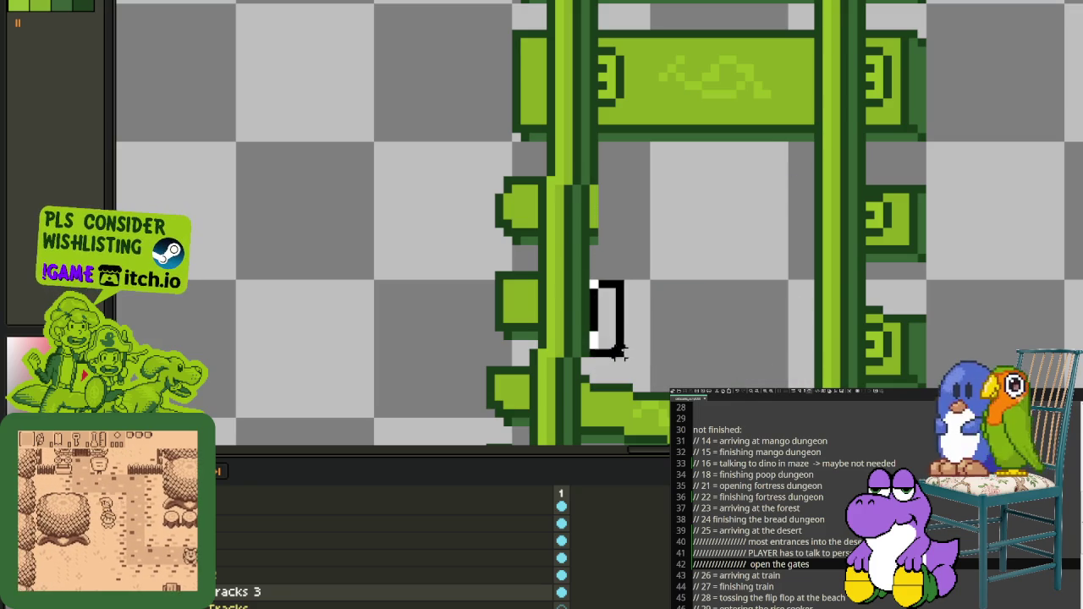
scroll(629, 212, "up", 1)
left_click_drag(592, 174, 592, 241)
key("ctrl+z")
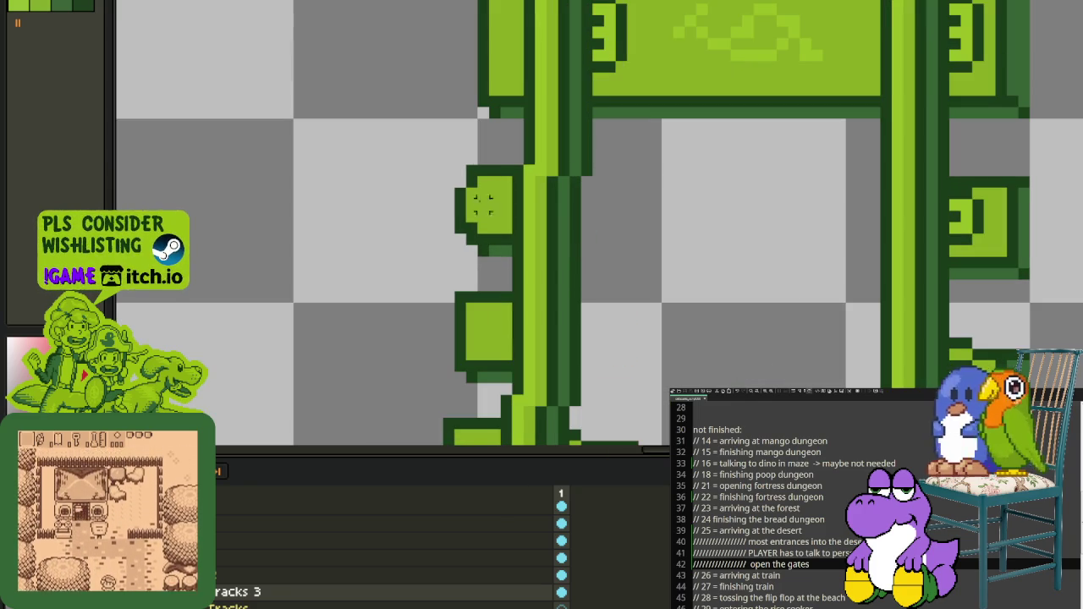
left_click_drag(505, 169, 379, 388)
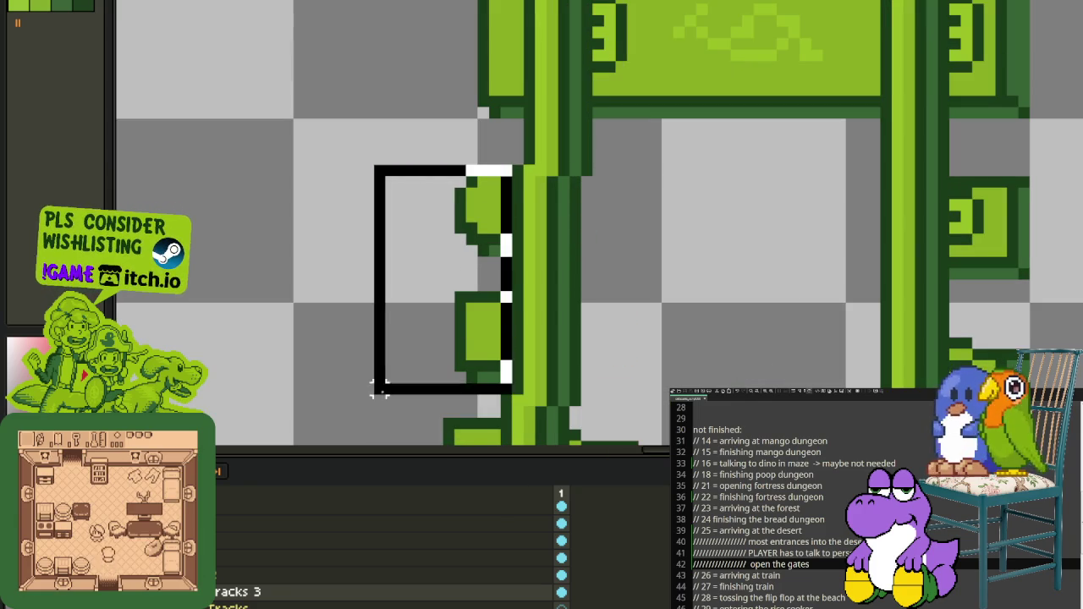
left_click(382, 397)
Step: Erase the small tie stub at right and the tie end beside the right rail
mouse_move(947, 194)
left_mouse_down()
mouse_move(757, 82)
mouse_move(912, 391)
left_mouse_up()
key("Tab")
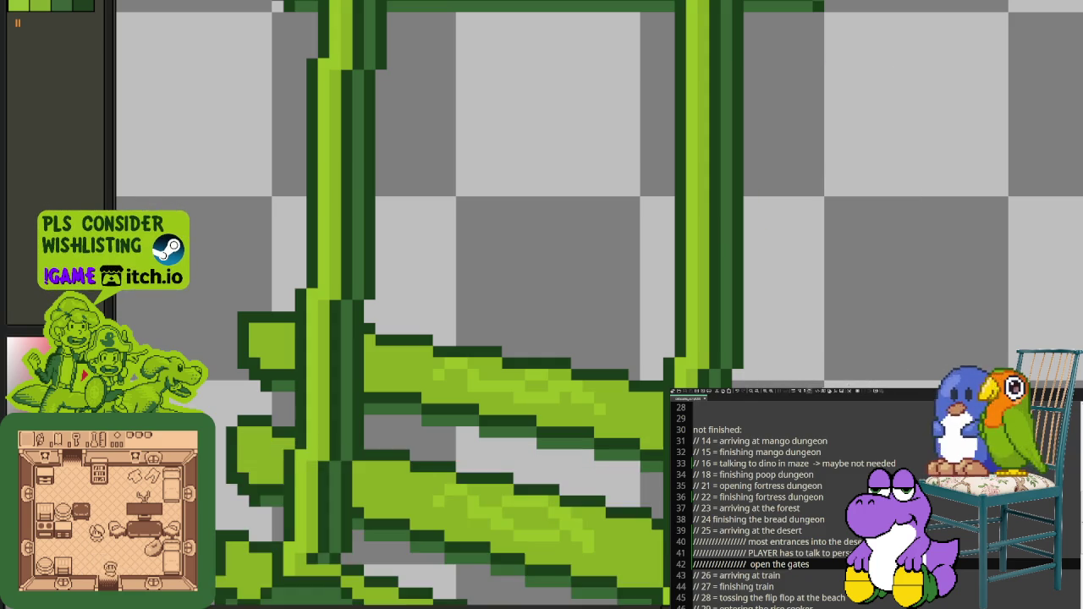
scroll(723, 319, "down", 1)
scroll(724, 345, "up", 1)
left_click_drag(723, 346, 863, 207)
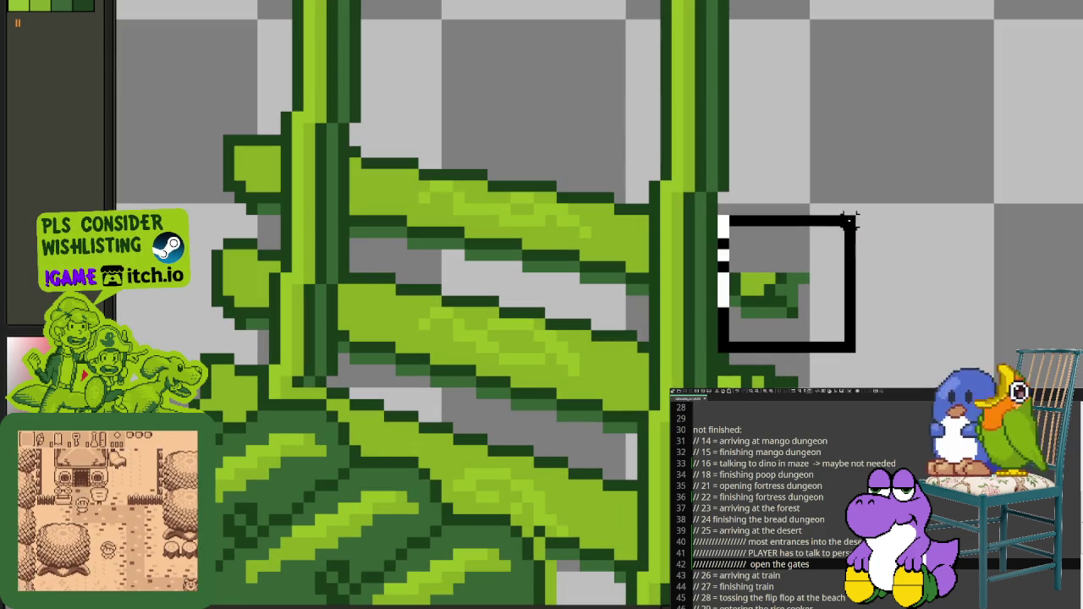
key("Delete")
mouse_move(643, 300)
left_mouse_down()
mouse_move(386, 150)
mouse_move(350, 141)
mouse_move(490, 162)
mouse_move(503, 153)
left_mouse_up()
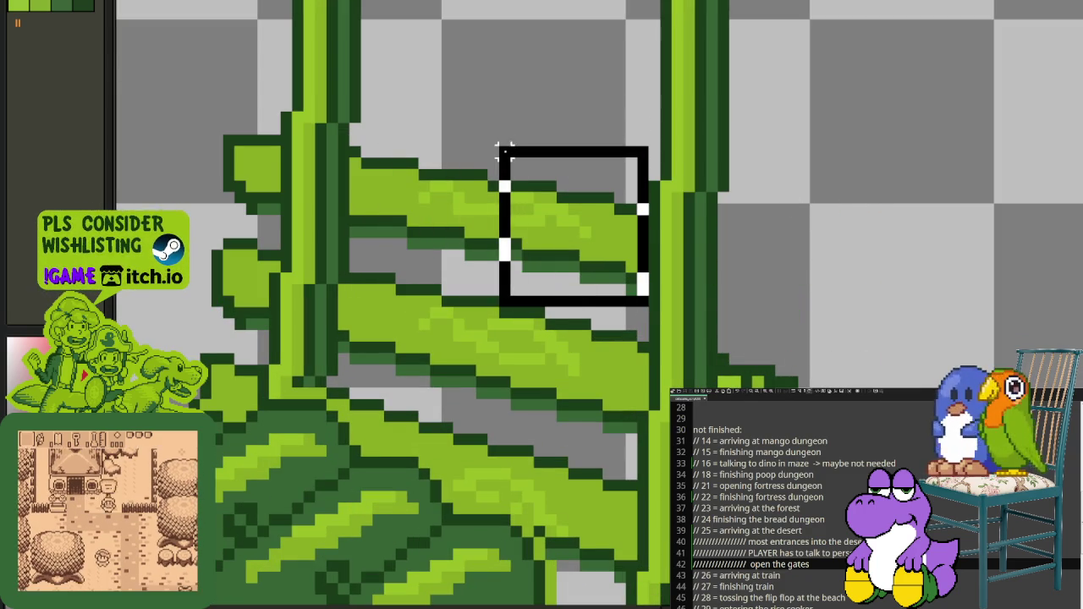
key("Delete")
Step: Erase the upper-middle tie piece and select the tie end left of the rail
left_click_drag(358, 150, 570, 265)
key("Delete")
left_click_drag(283, 232, 215, 122)
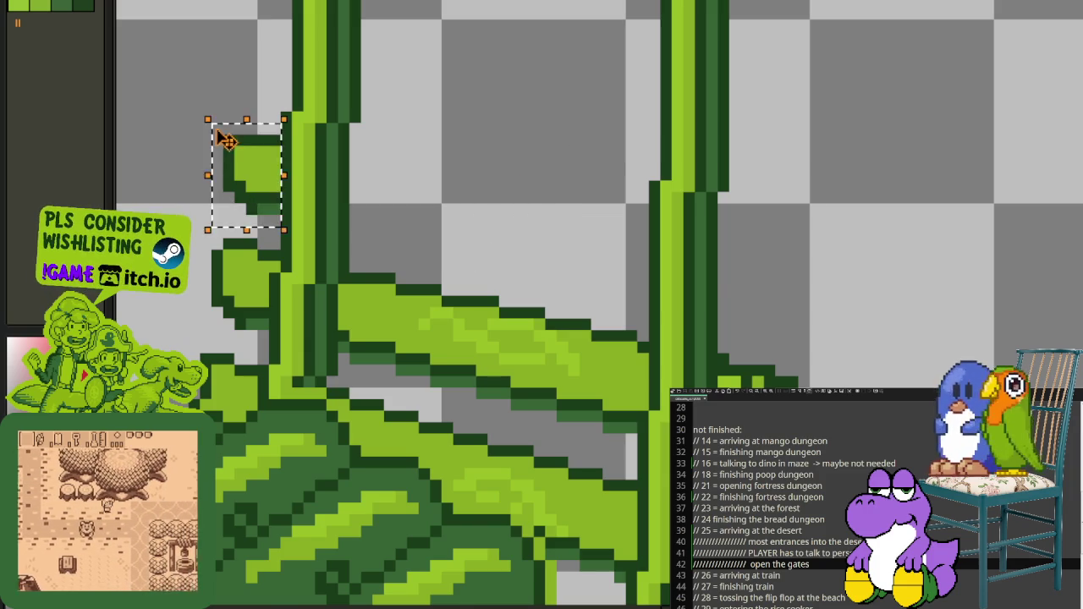
scroll(220, 127, "down", 3)
left_click_drag(322, 132, 432, 204)
key("Tab")
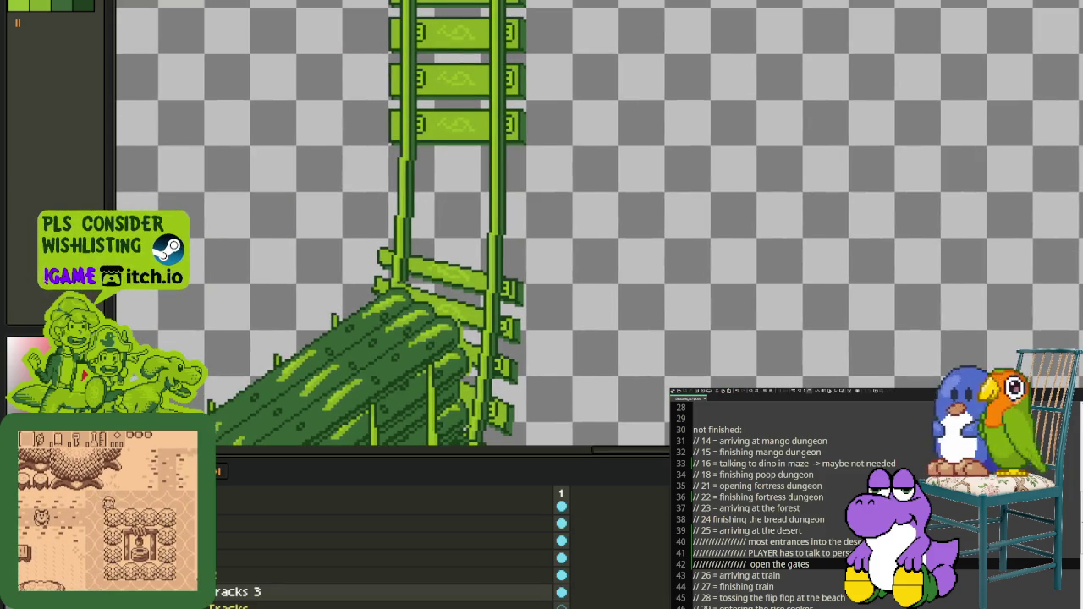
Step: Clear the tie fragment by the left rail and erase a section of the lowest tie
left_click_drag(434, 291, 446, 298)
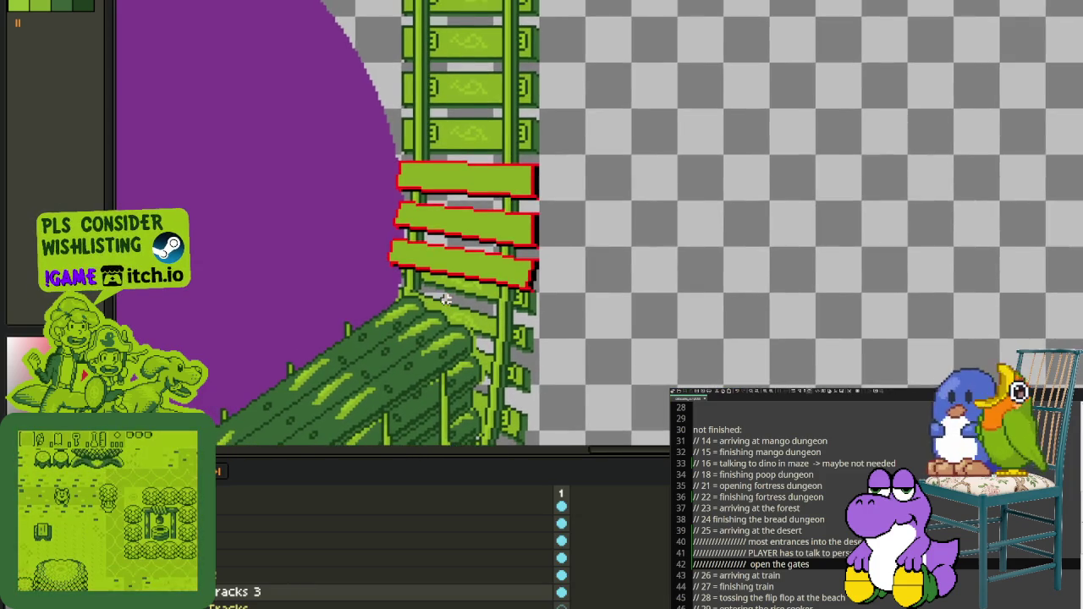
scroll(446, 298, "up", 1)
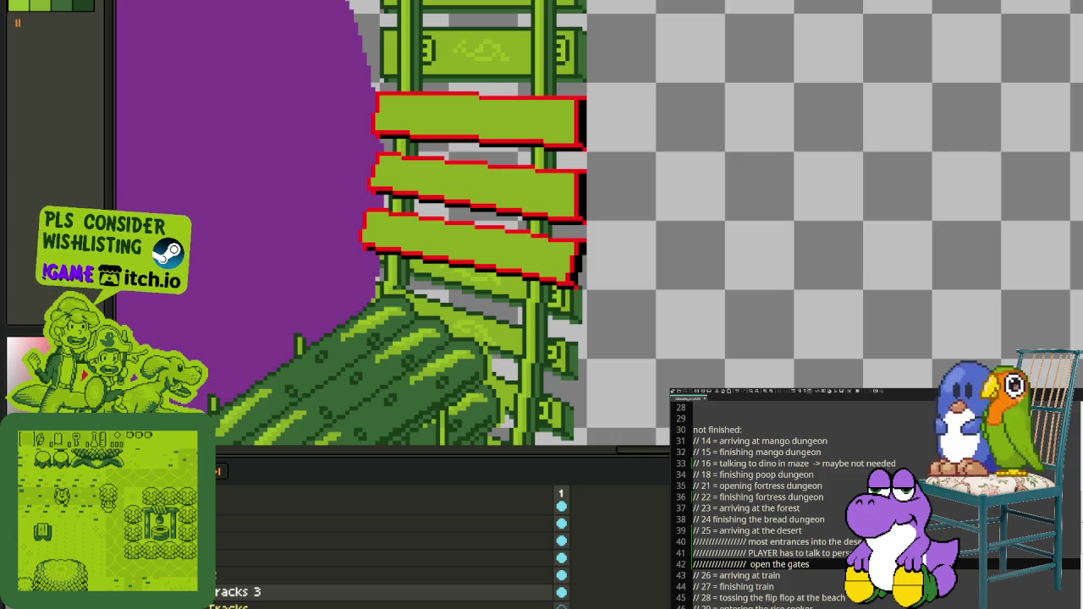
key("Tab")
scroll(317, 182, "up", 2)
scroll(317, 182, "up", 2)
mouse_move(317, 181)
left_mouse_down()
mouse_move(387, 189)
mouse_move(338, 159)
left_mouse_up()
left_click(491, 309)
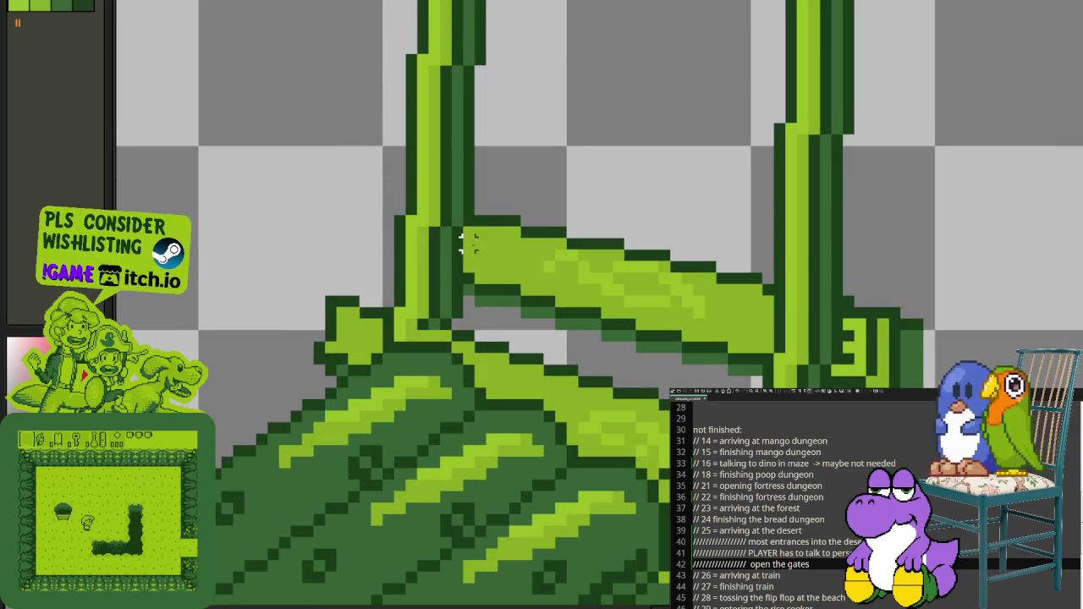
left_click_drag(463, 230, 572, 307)
key("Delete")
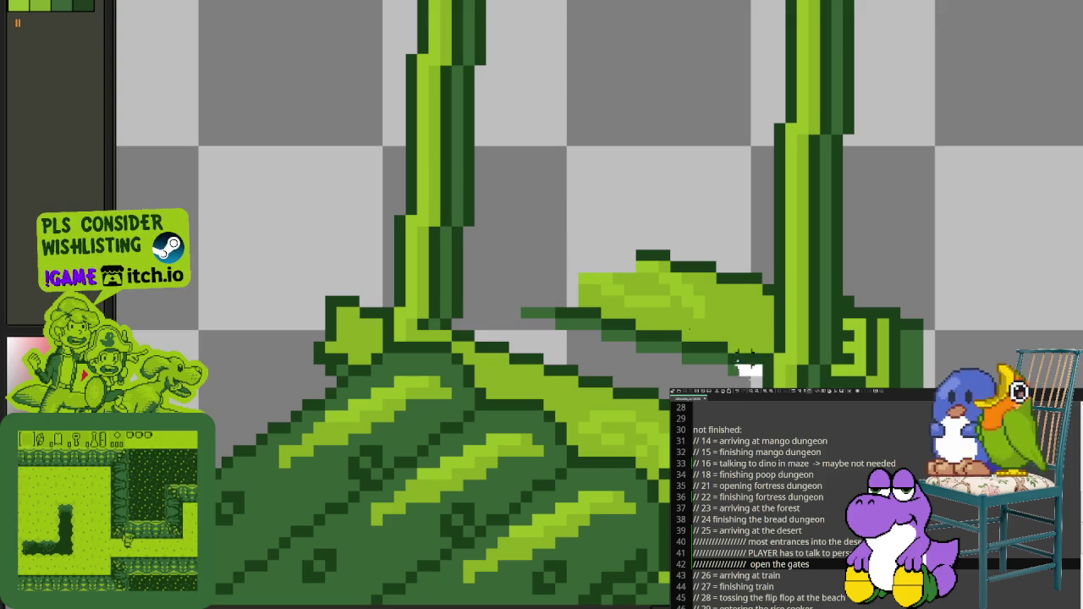
Step: Erase the remaining tie pieces, leftover stub and small dark dash near the right rail
left_click_drag(762, 372, 582, 267)
key("Delete")
left_click_drag(508, 355, 643, 236)
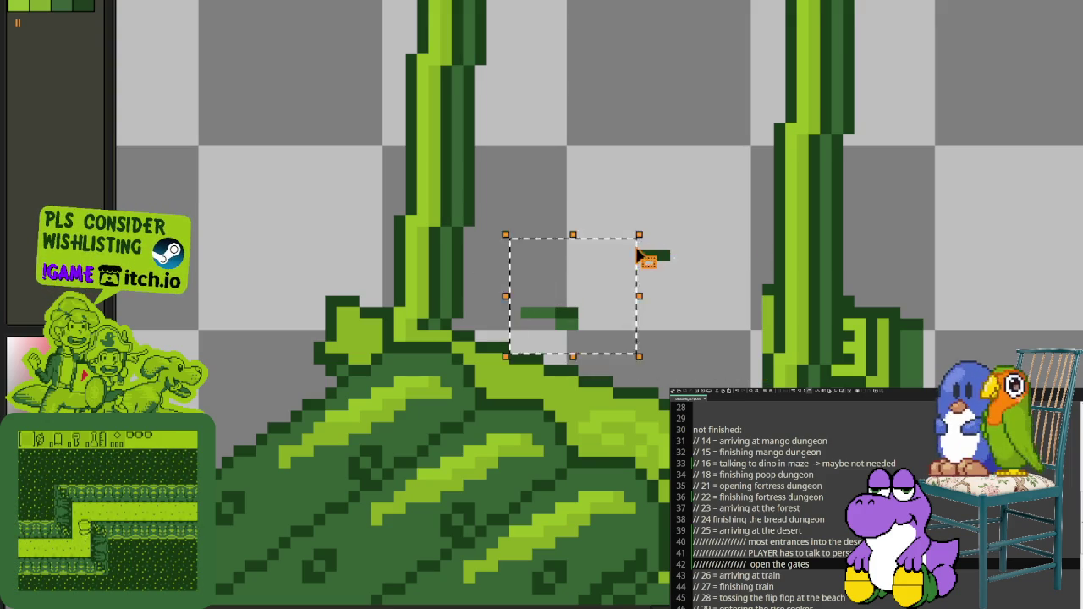
key("Delete")
left_click_drag(778, 338, 645, 239)
key("Delete")
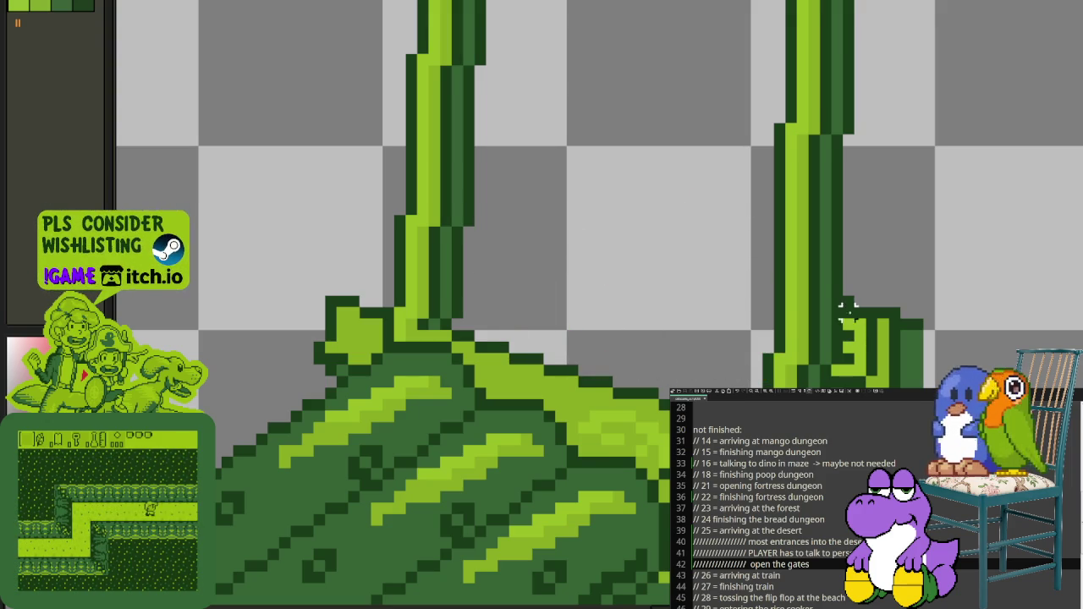
left_click_drag(846, 308, 927, 385)
key("Delete")
left_click_drag(828, 361, 881, 389)
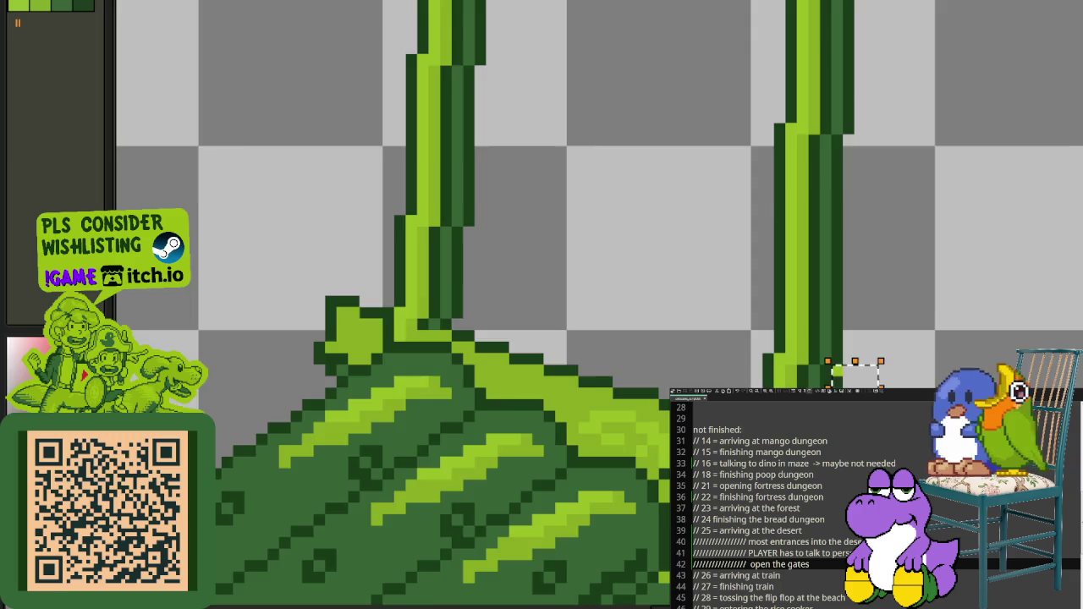
scroll(898, 347, "down", 3)
key("Tab")
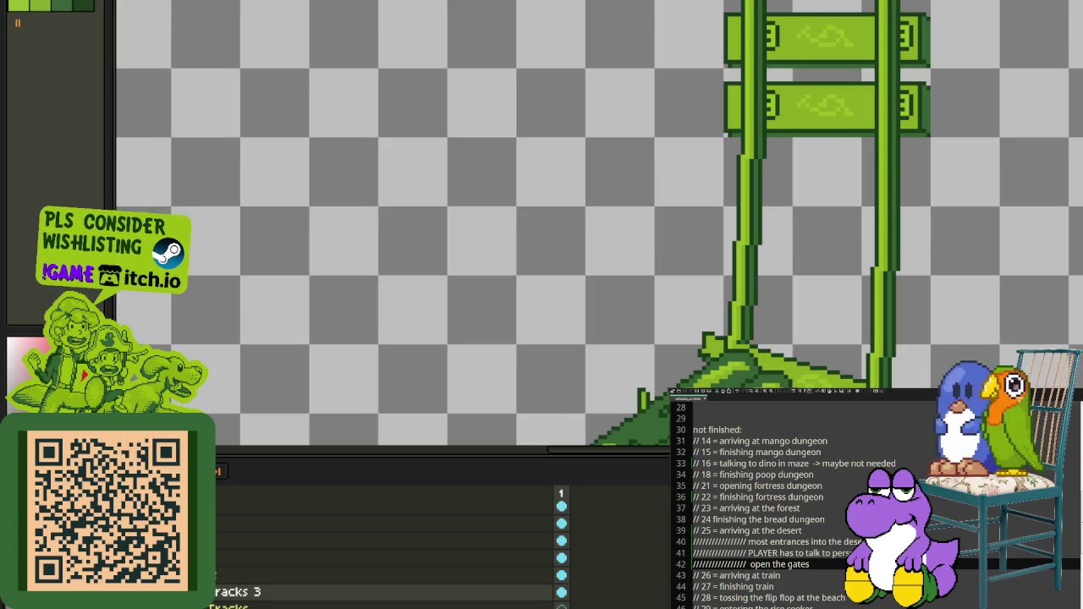
Step: Switch to the plank layer above Tracks 3, lasso the lowest red plank, then deselect
scroll(519, 249, "down", 1)
scroll(535, 255, "down", 2)
scroll(535, 255, "down", 1)
scroll(531, 264, "up", 2)
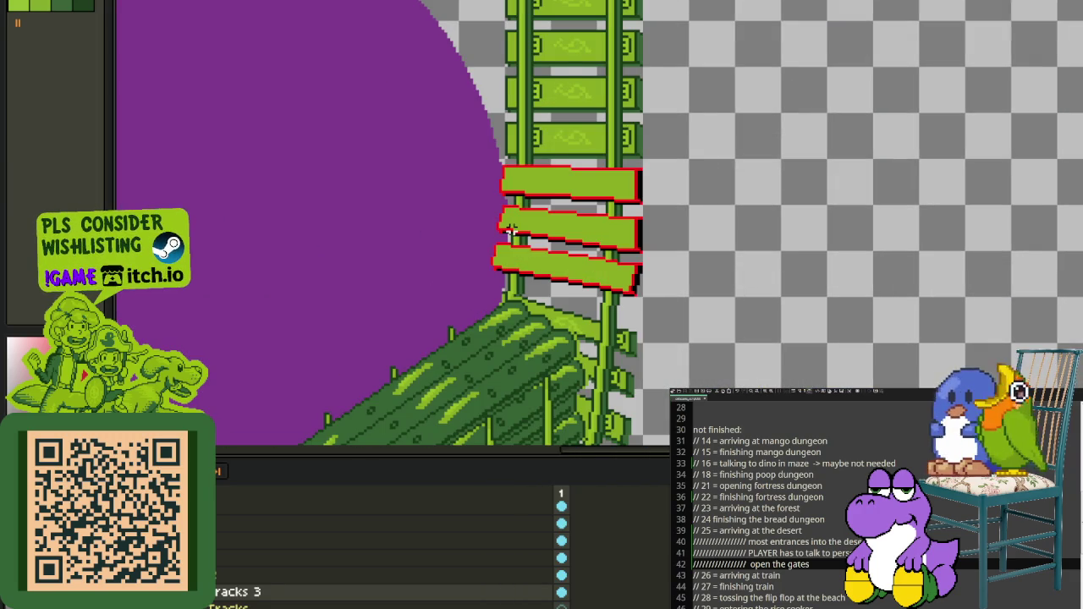
scroll(511, 230, "up", 1)
scroll(556, 225, "up", 1)
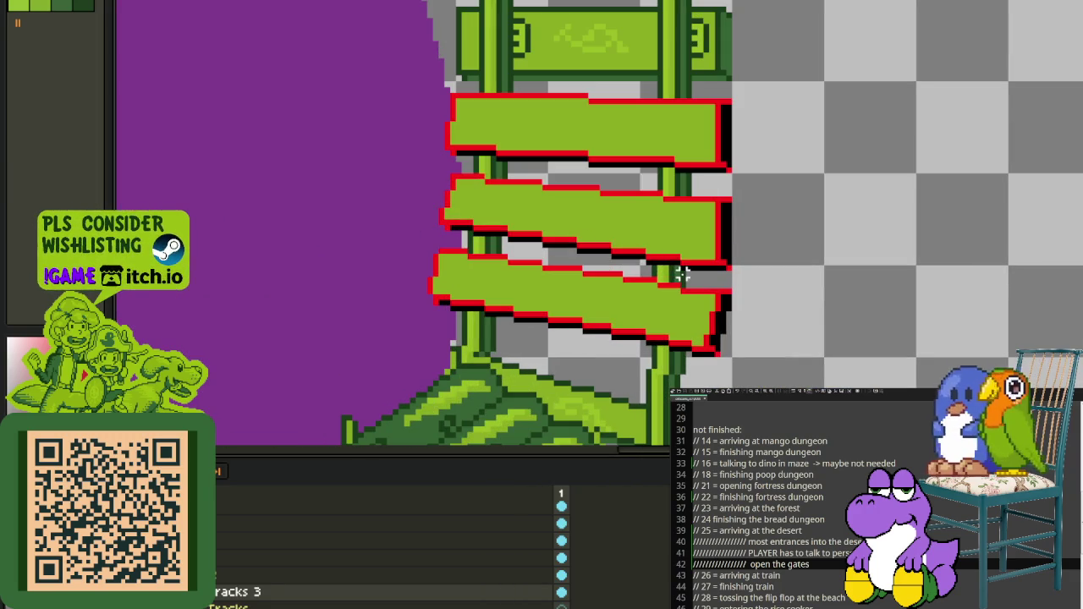
left_click(262, 562)
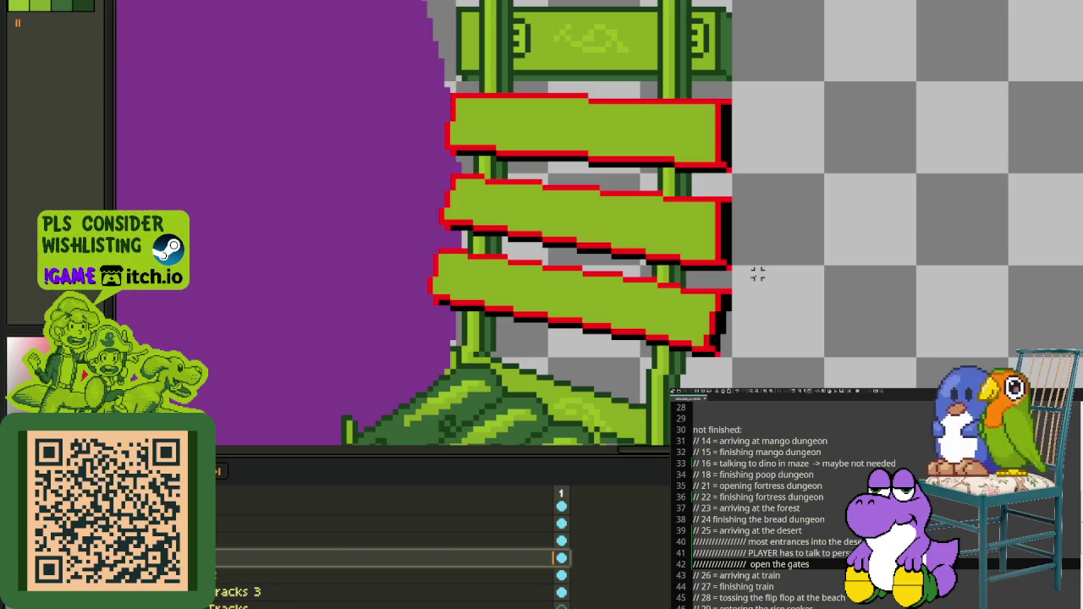
mouse_move(752, 286)
left_mouse_down()
mouse_move(462, 240)
mouse_move(372, 308)
mouse_move(744, 301)
left_mouse_up()
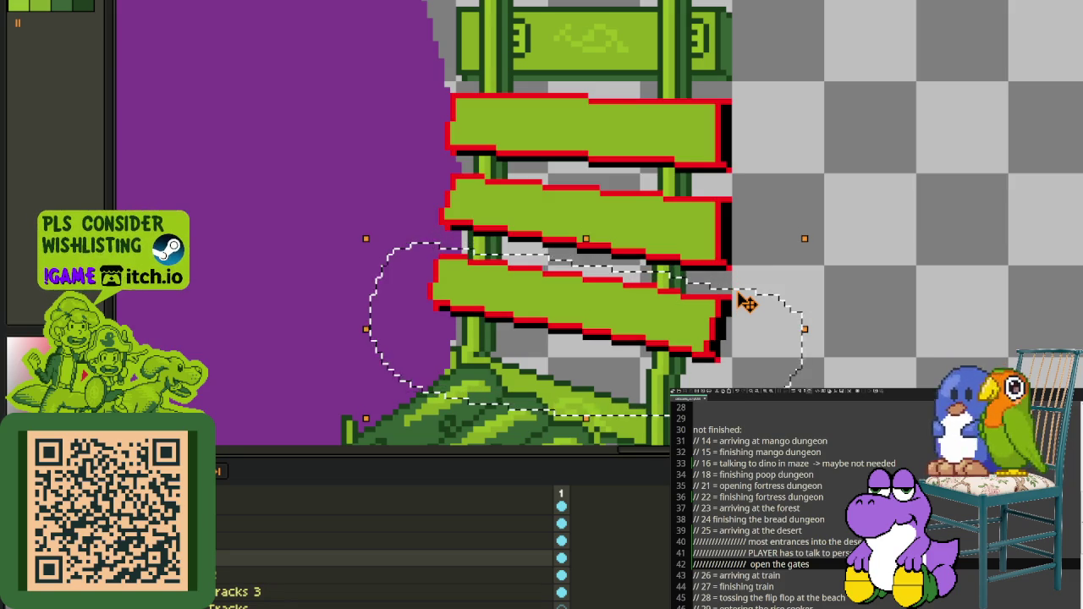
key("ctrl+d")
scroll(824, 168, "down", 1)
scroll(822, 174, "down", 1)
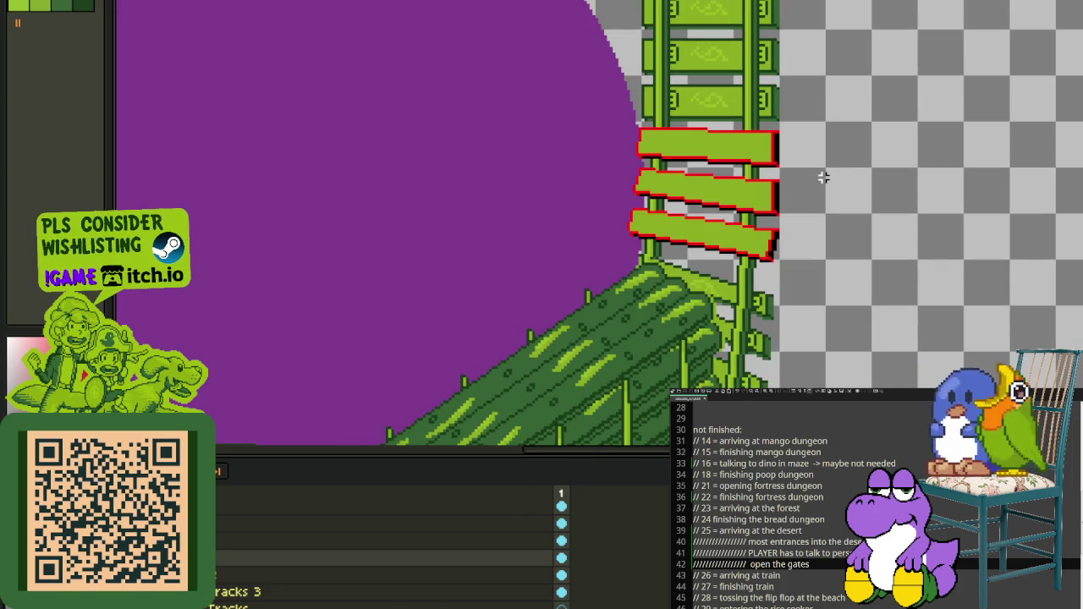
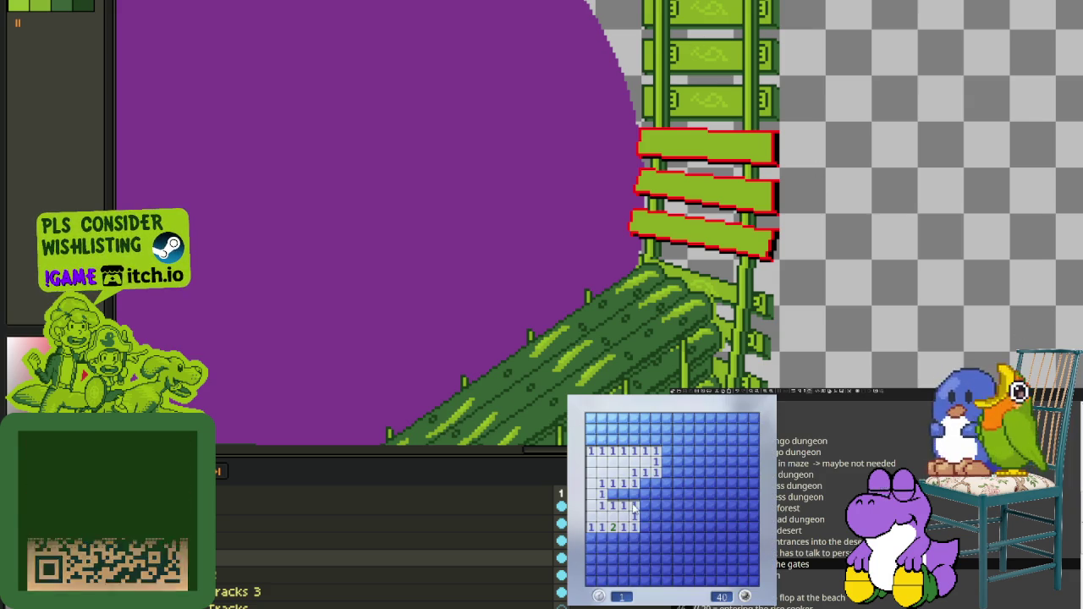
Step: Flag mines and reveal safe cells around the centre and lower part of the board
right_click(644, 482)
left_click(658, 474)
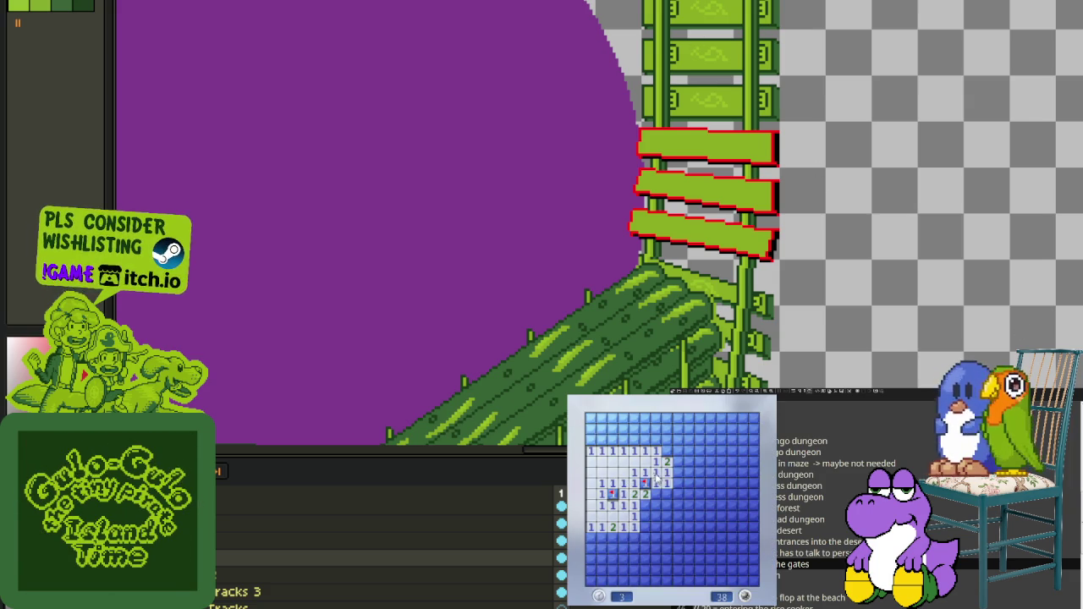
left_click(654, 506)
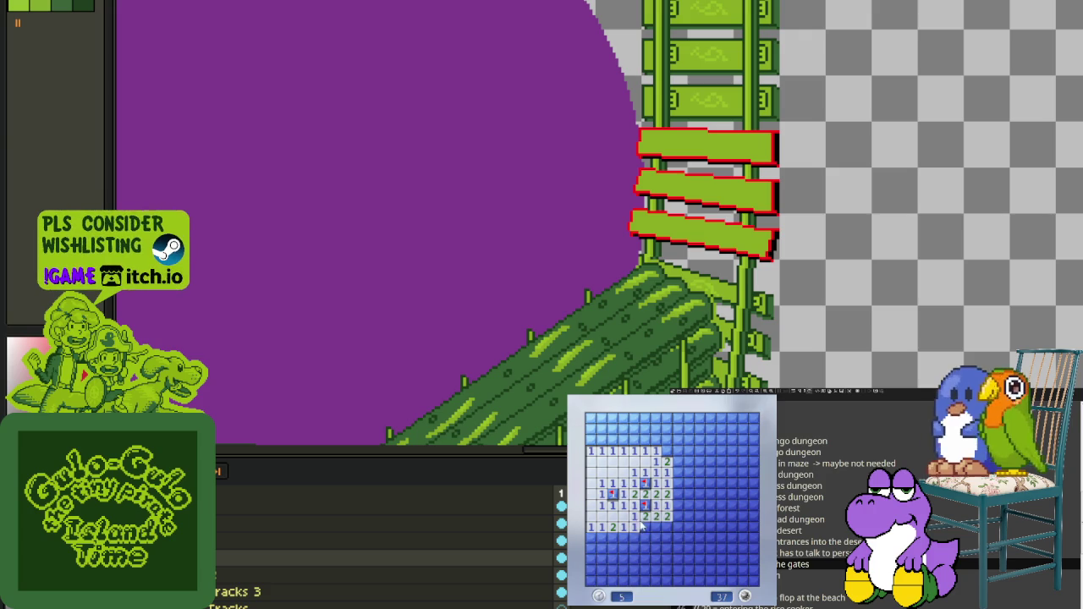
left_click(621, 538)
right_click(635, 541)
left_click(635, 562)
left_click(651, 546)
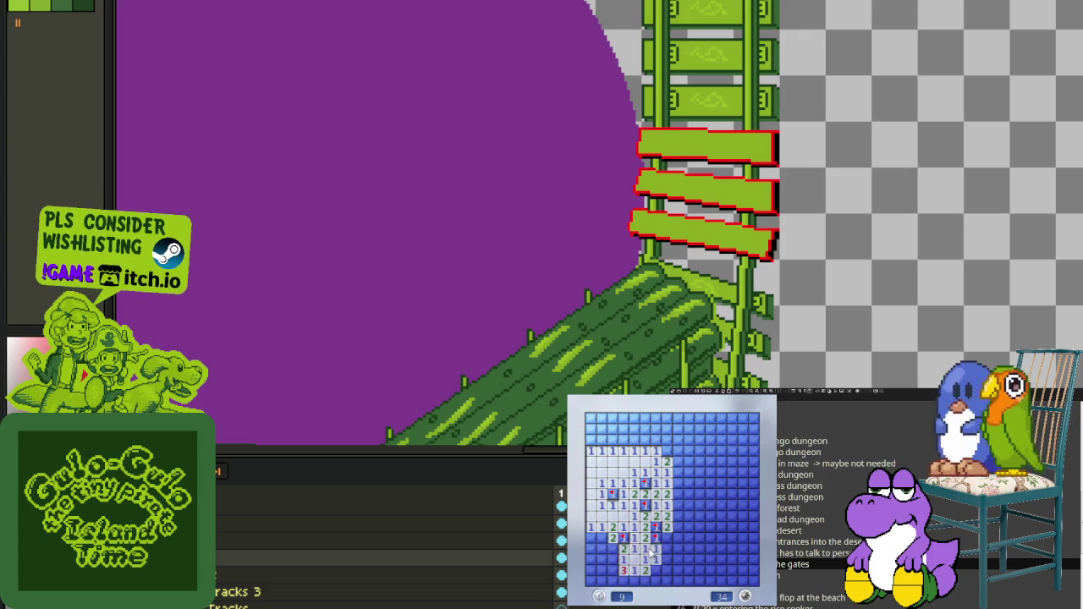
left_click(668, 527)
left_click(678, 549)
left_click(666, 575)
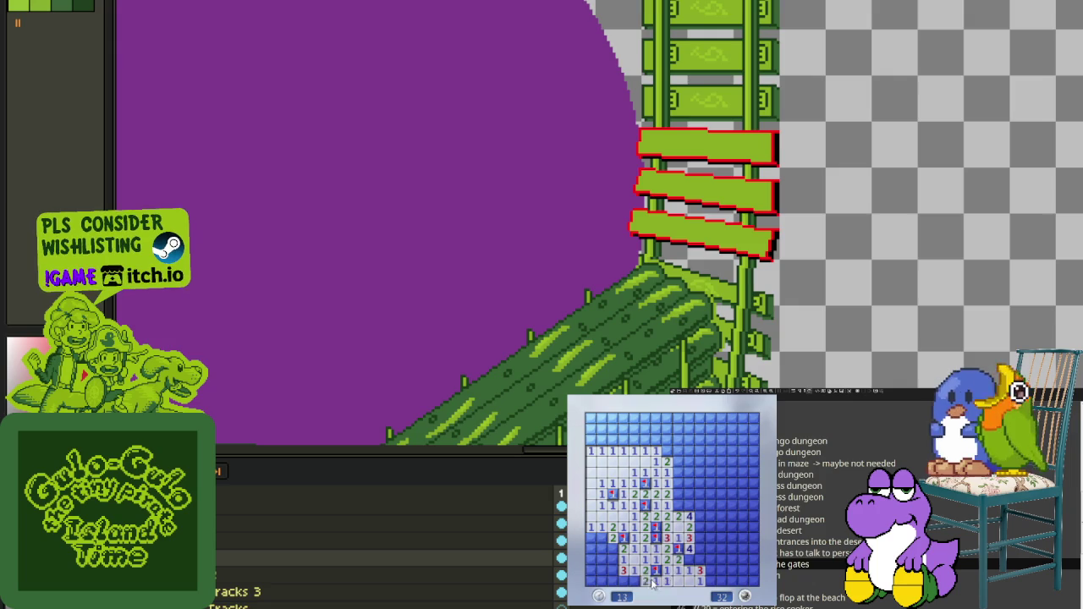
Step: Clear the left column, flagging the three mines in the lower-left area
left_click(612, 548)
left_click(612, 570)
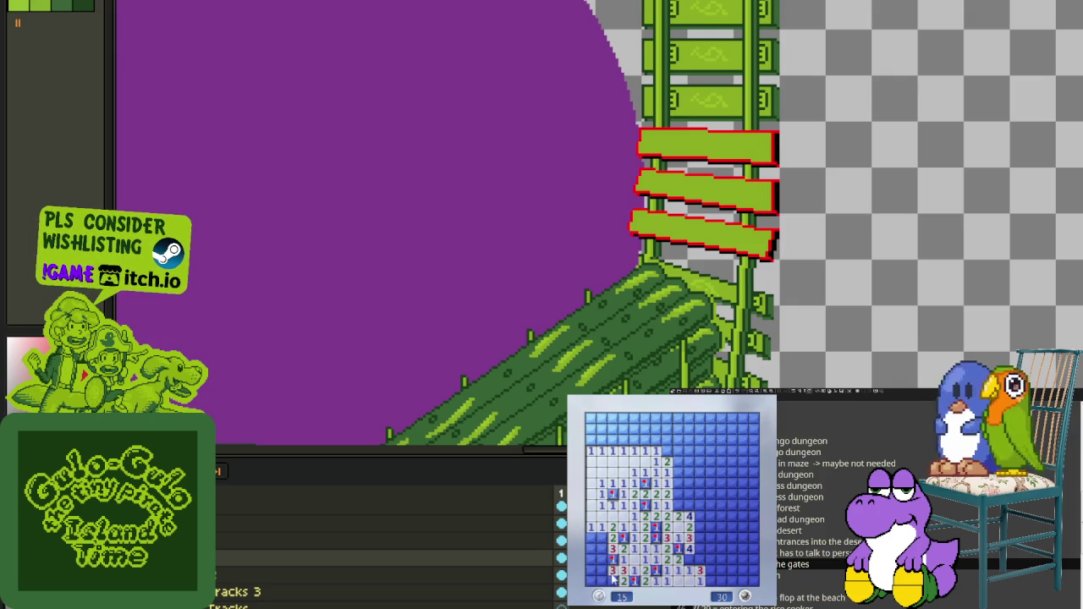
left_click(590, 548)
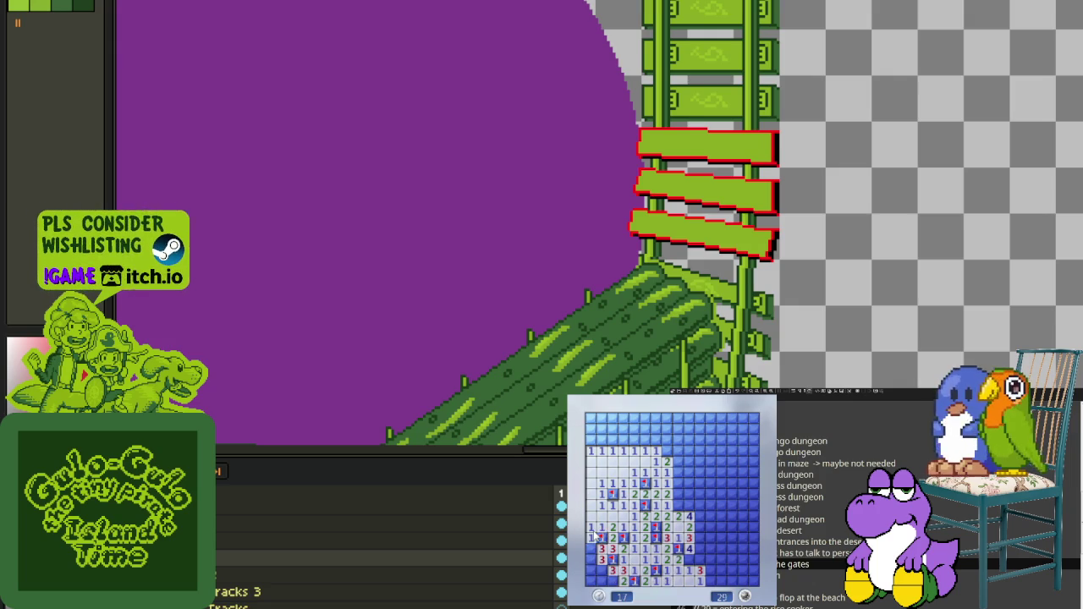
right_click(602, 559)
right_click(602, 570)
left_click(609, 581)
right_click(607, 565)
Step: Reveal the right column and flag the cluster of mines along the middle right
left_click(699, 527)
left_click(694, 570)
right_click(700, 559)
right_click(700, 548)
left_click(699, 527)
right_click(698, 516)
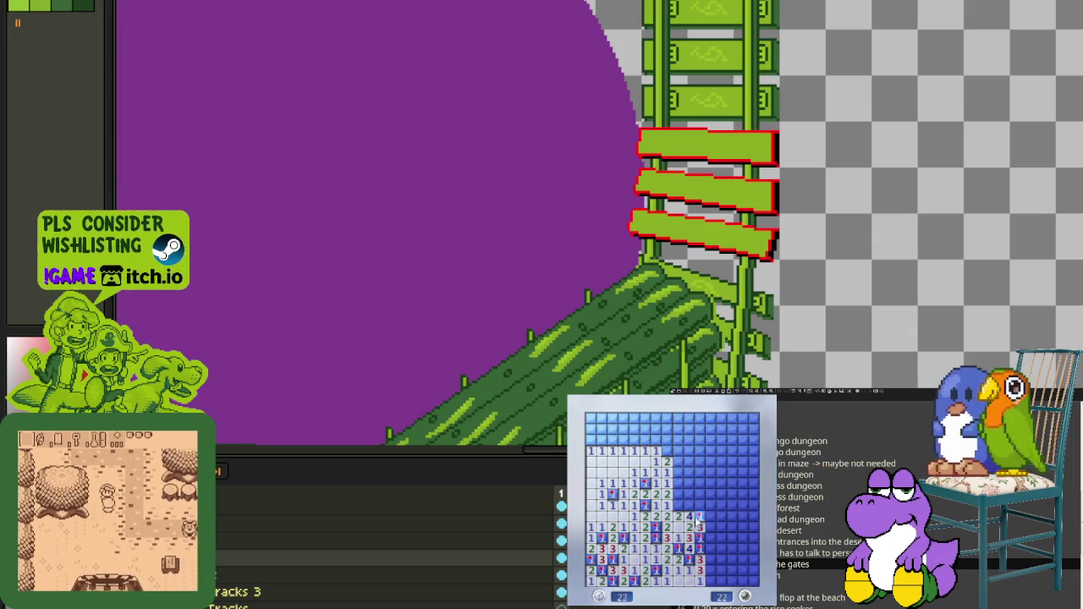
right_click(698, 506)
right_click(688, 505)
right_click(677, 506)
right_click(677, 484)
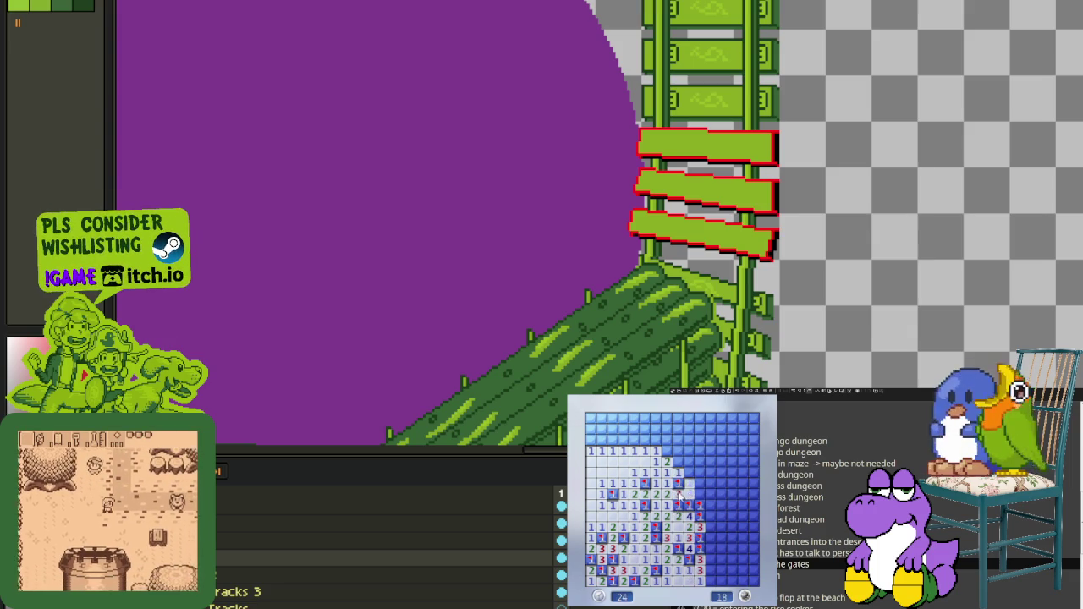
Step: Open the upper area and flag its mines from the top-left to the top-right corner
left_click(690, 465)
right_click(678, 450)
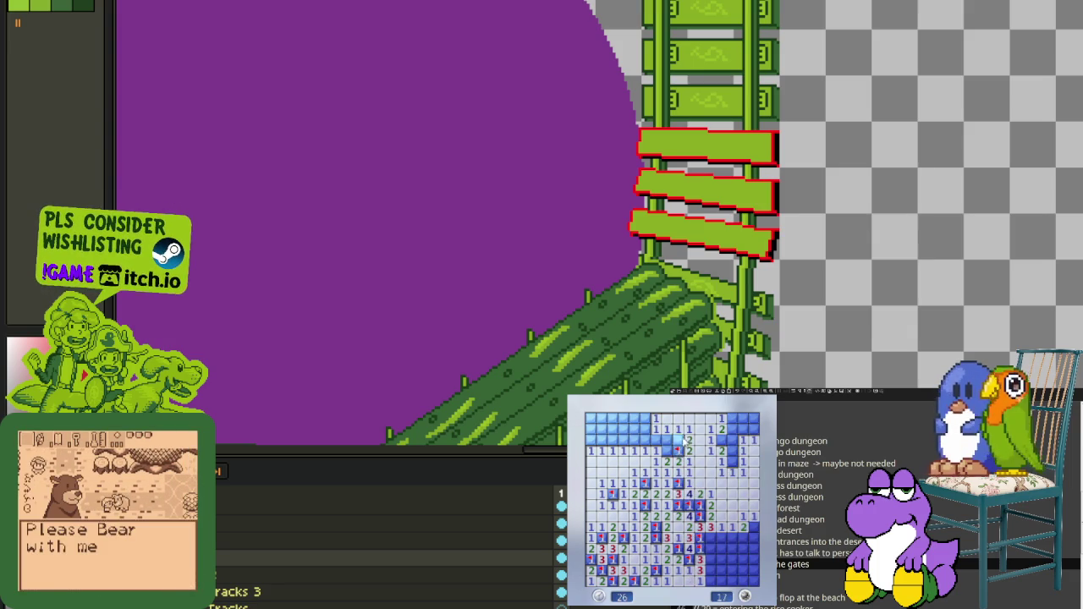
right_click(678, 440)
right_click(678, 456)
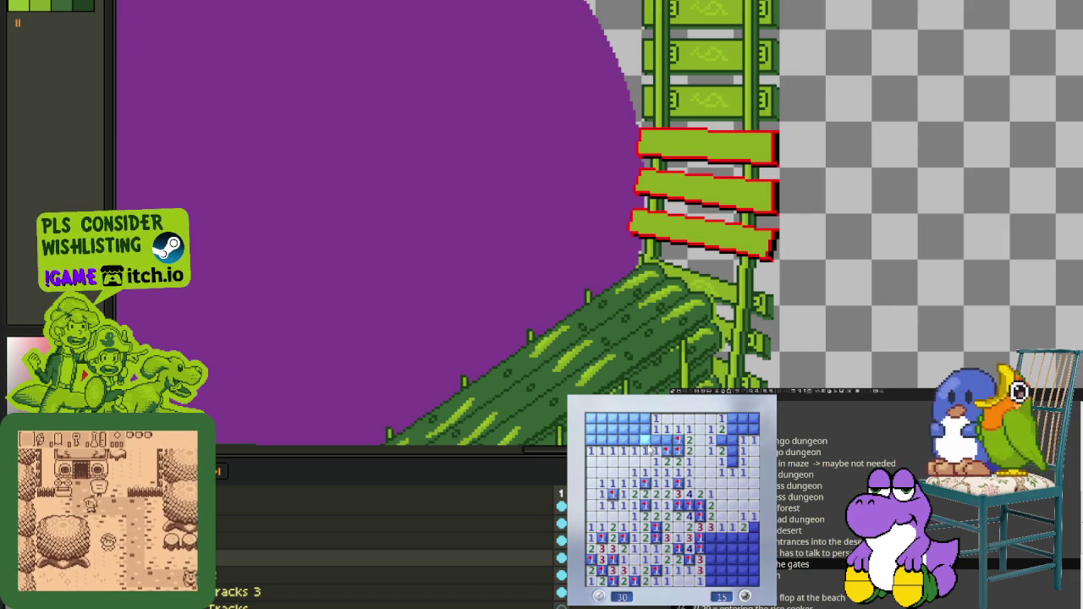
left_click(656, 451)
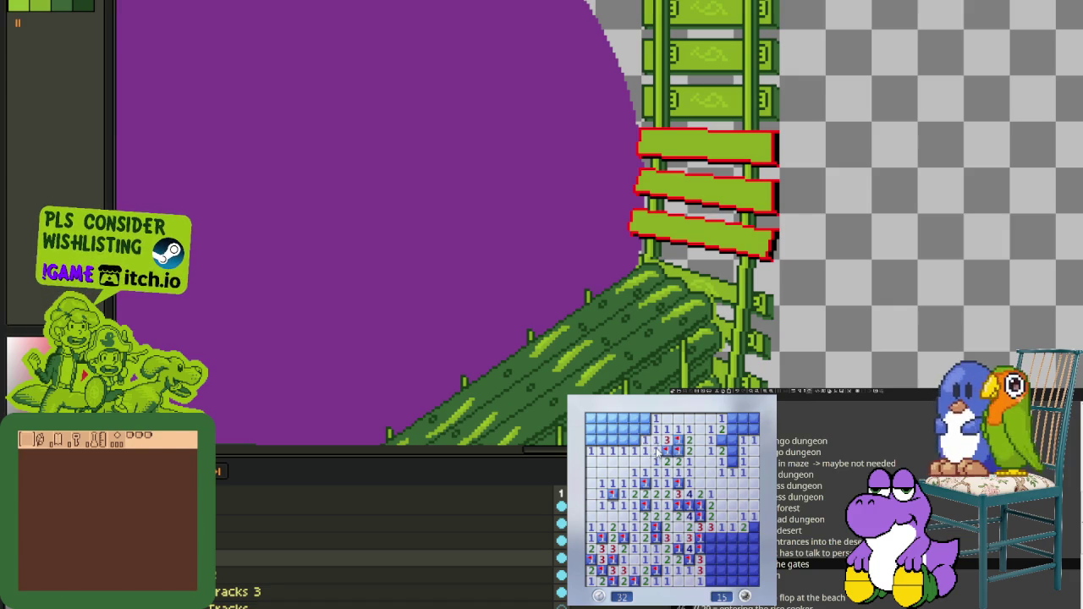
left_click(631, 438)
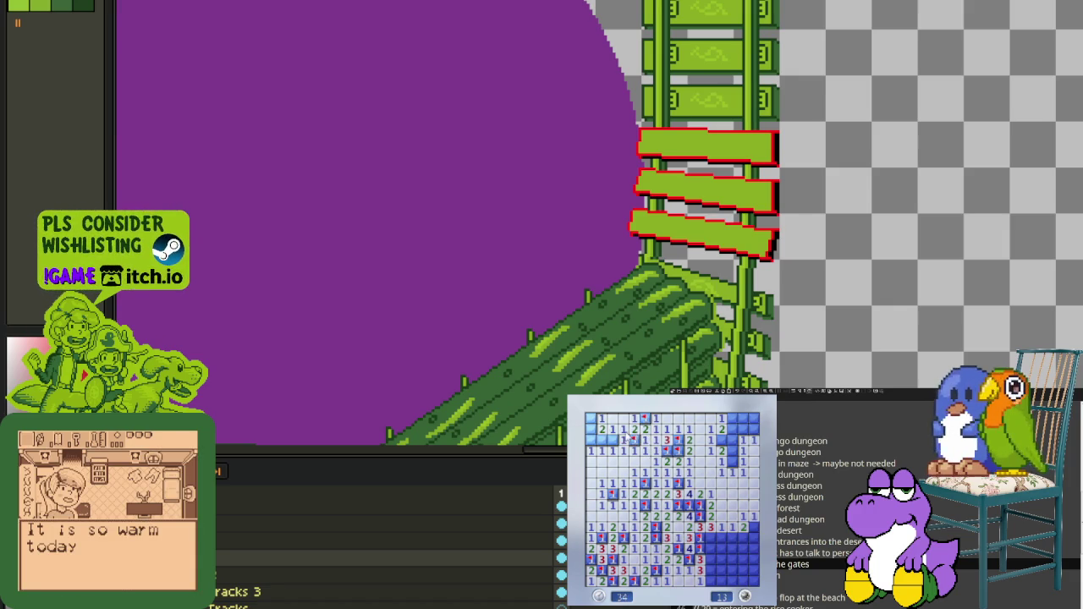
right_click(600, 440)
right_click(590, 418)
right_click(721, 440)
right_click(732, 461)
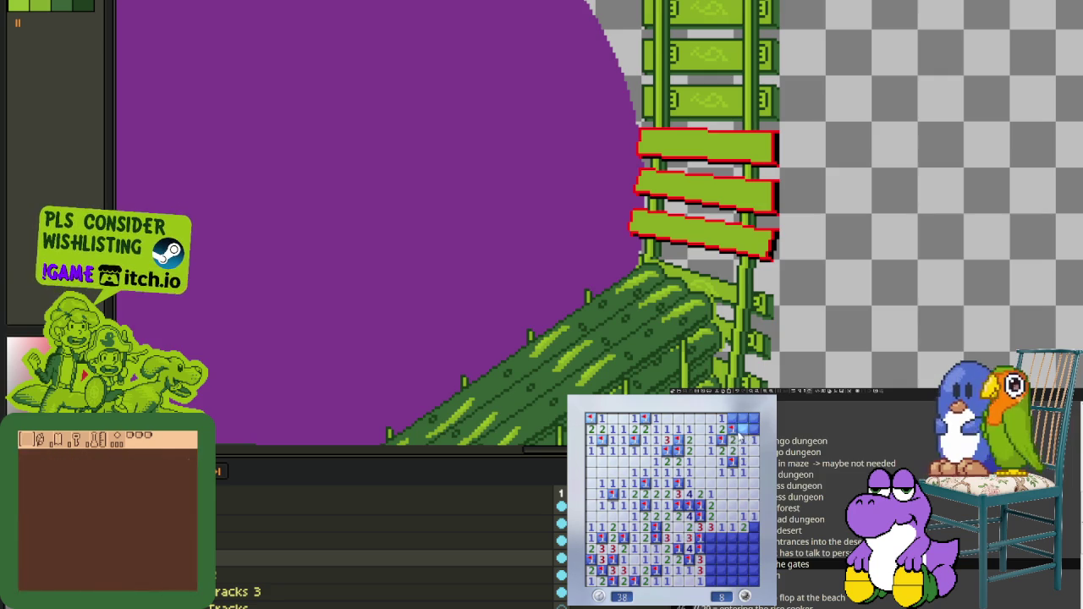
left_click(752, 428)
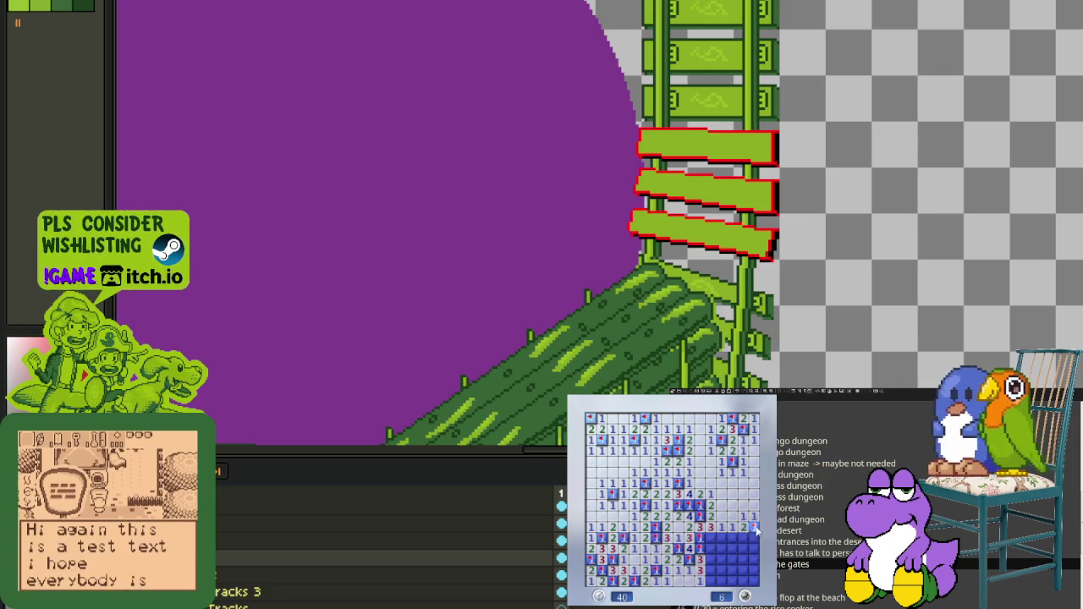
Step: Finish the lower-right area, flagging the last mines until the counter reads 0
left_click(732, 544)
right_click(742, 538)
right_click(753, 548)
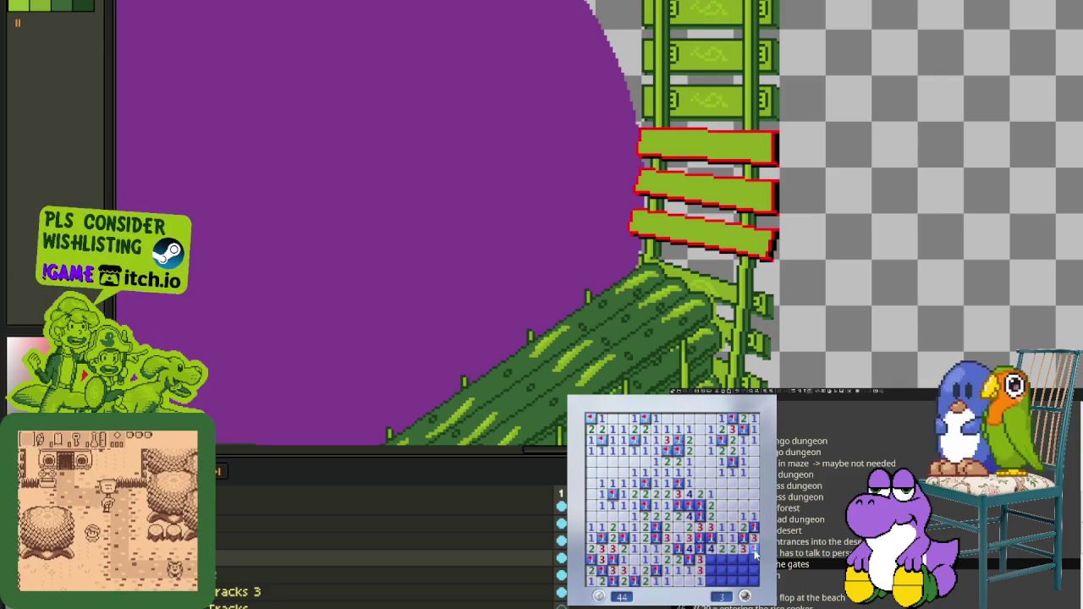
right_click(711, 559)
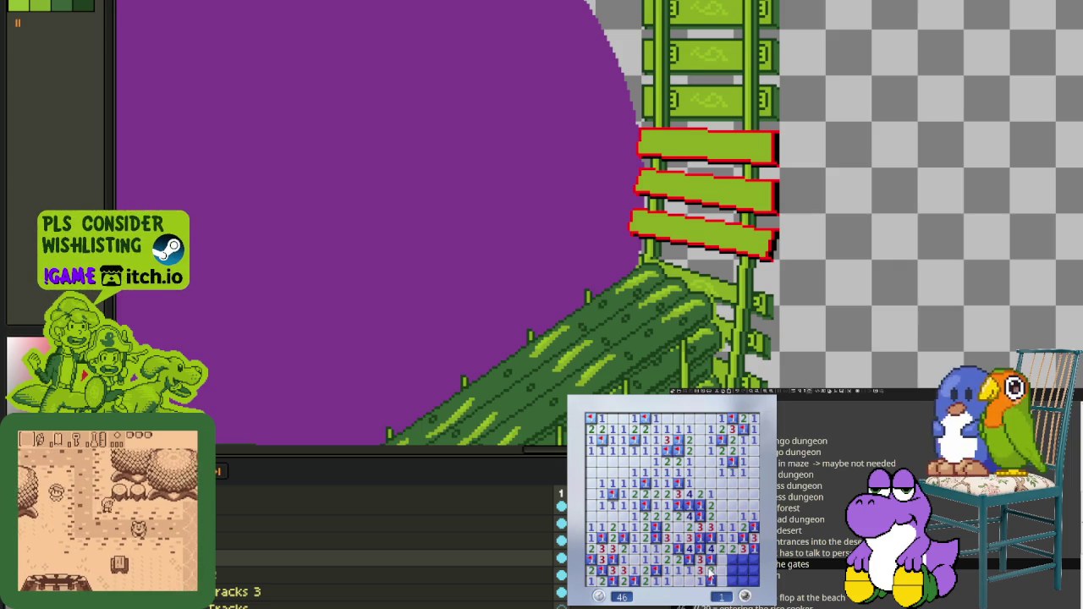
left_click(716, 572)
right_click(744, 560)
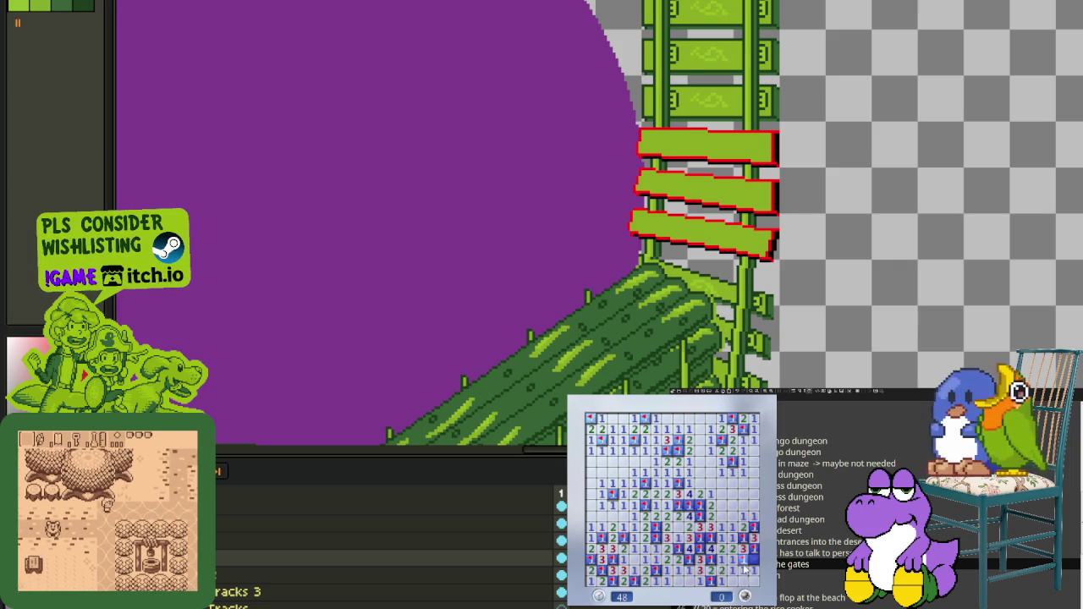
Step: Replace the red #FF0000 plank outlines with palette index 3 dark green
scroll(677, 242, "down", 2)
scroll(676, 243, "down", 1)
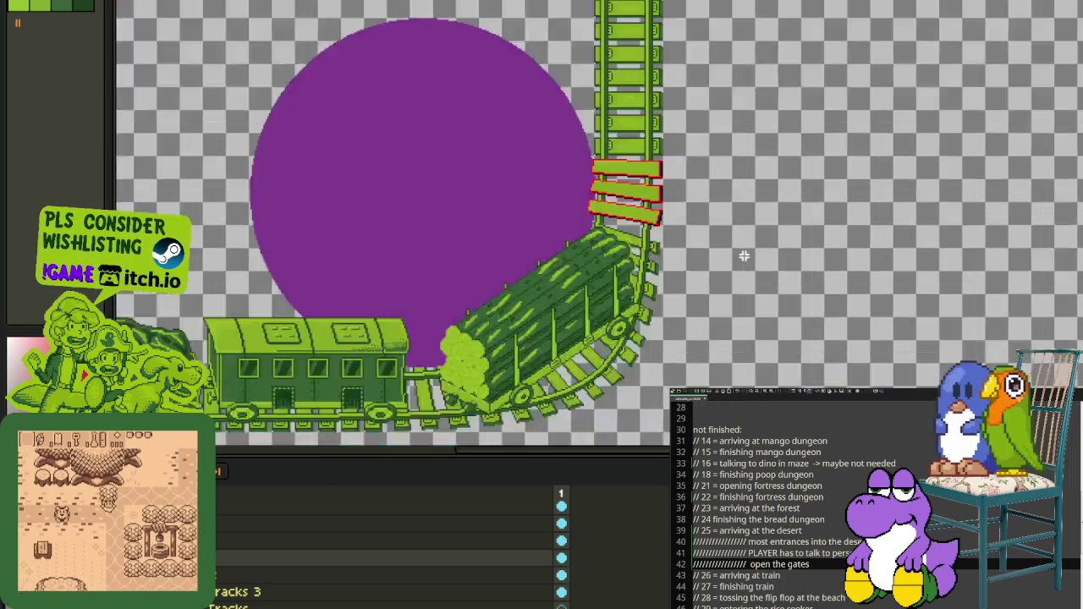
scroll(556, 178, "up", 3)
scroll(648, 273, "up", 1)
scroll(762, 297, "down", 1)
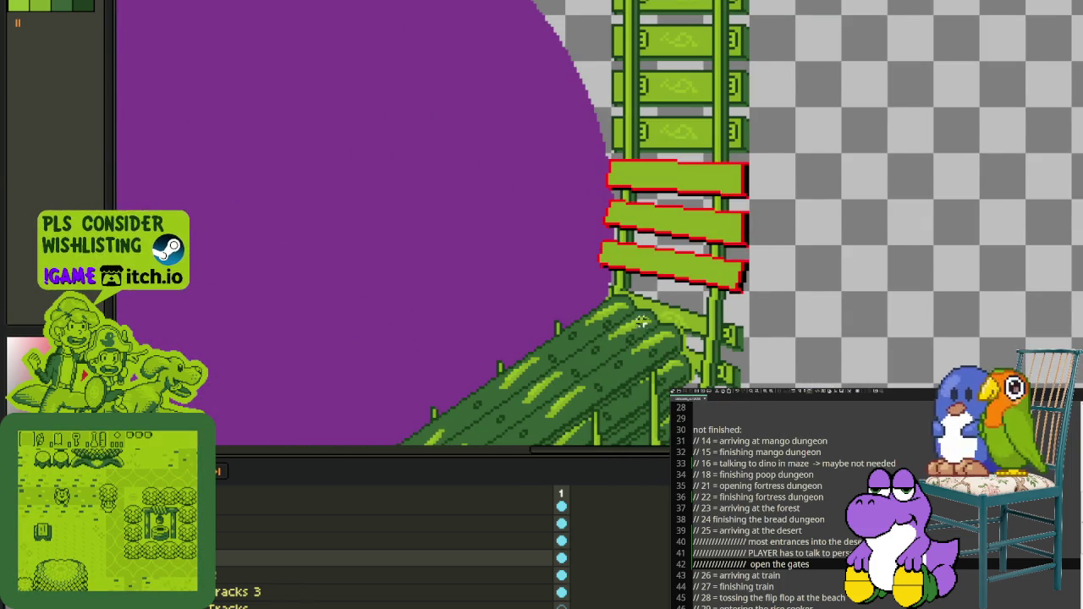
scroll(651, 282, "down", 1)
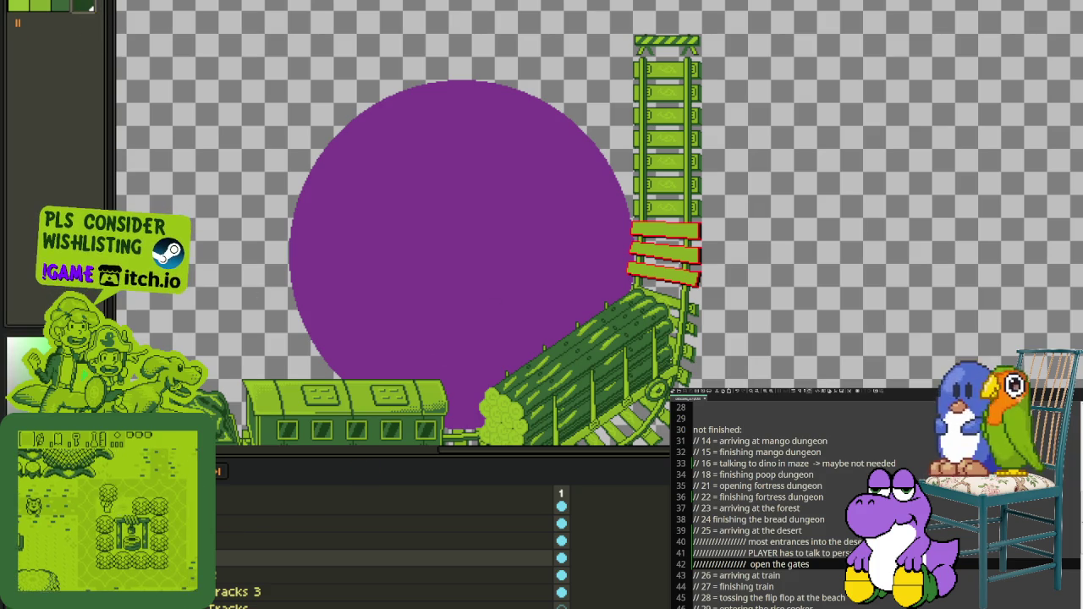
scroll(681, 243, "up", 2)
scroll(681, 243, "up", 1)
key("shift+r")
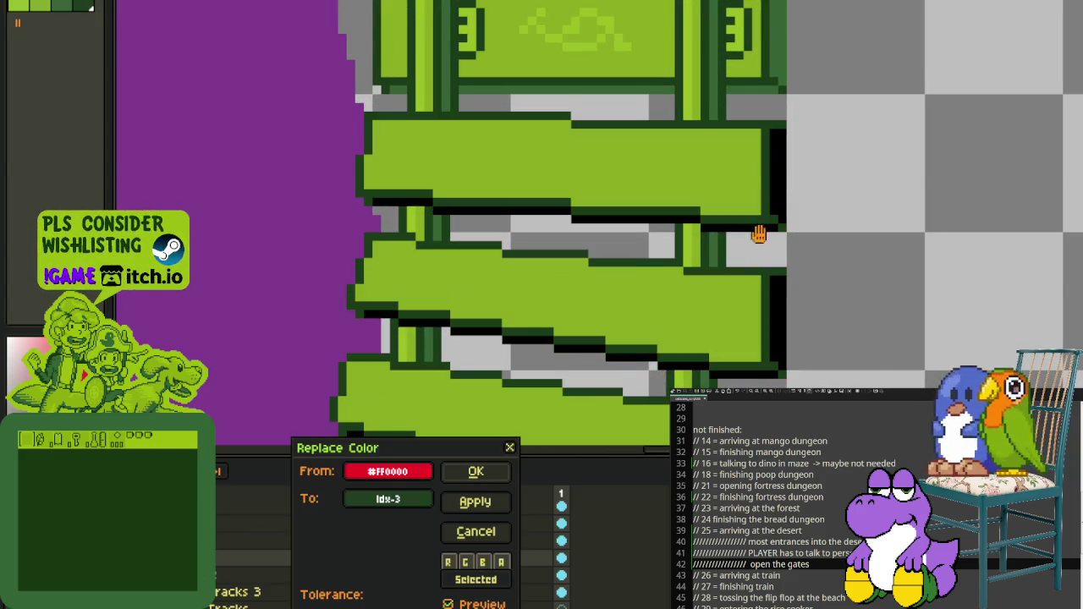
left_click(477, 471)
Step: Repeat the red-to-index-3 green replacement for the remaining track planks
scroll(810, 254, "down", 2)
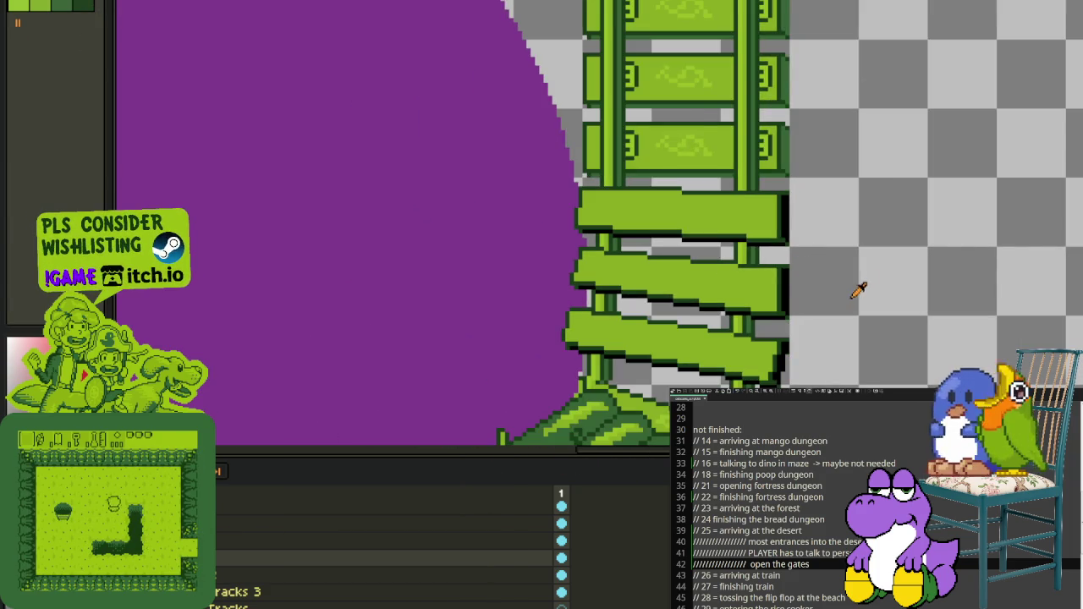
scroll(858, 287, "down", 1)
scroll(856, 254, "down", 1)
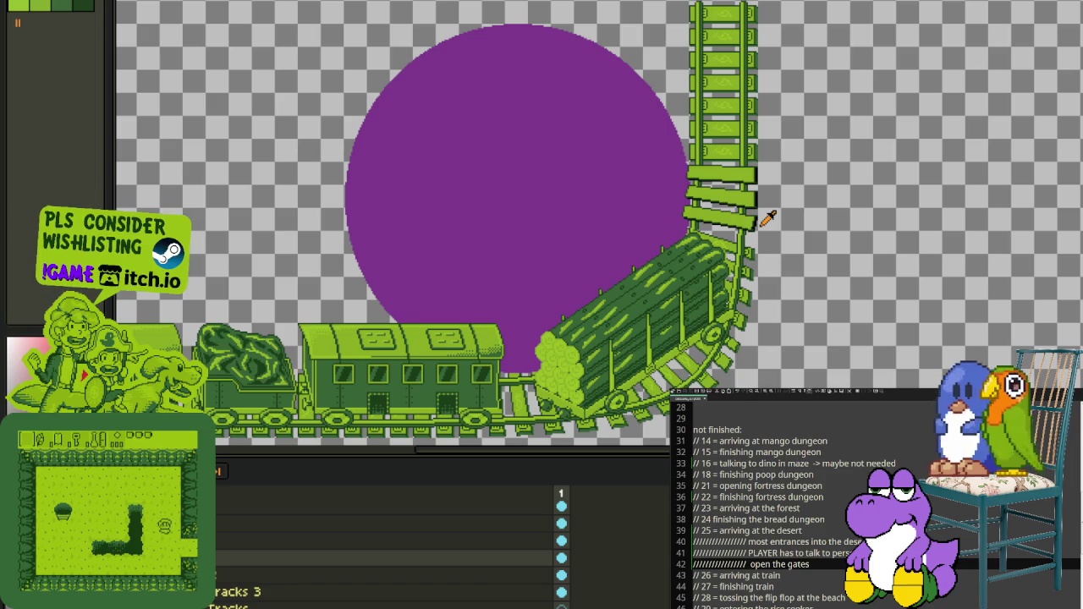
scroll(753, 182, "up", 3)
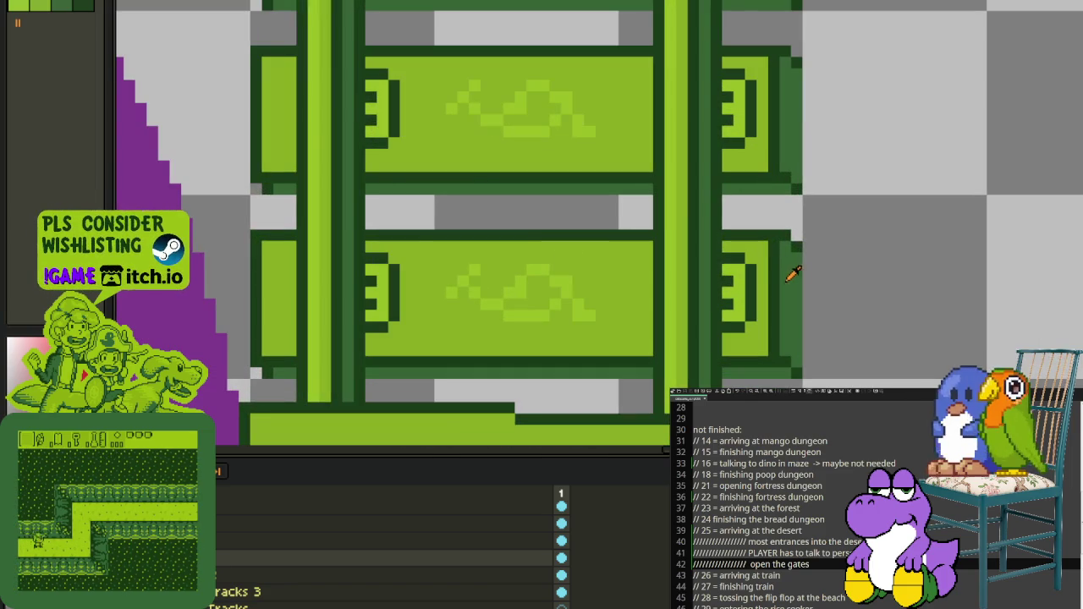
key("shift+r")
left_click(493, 470)
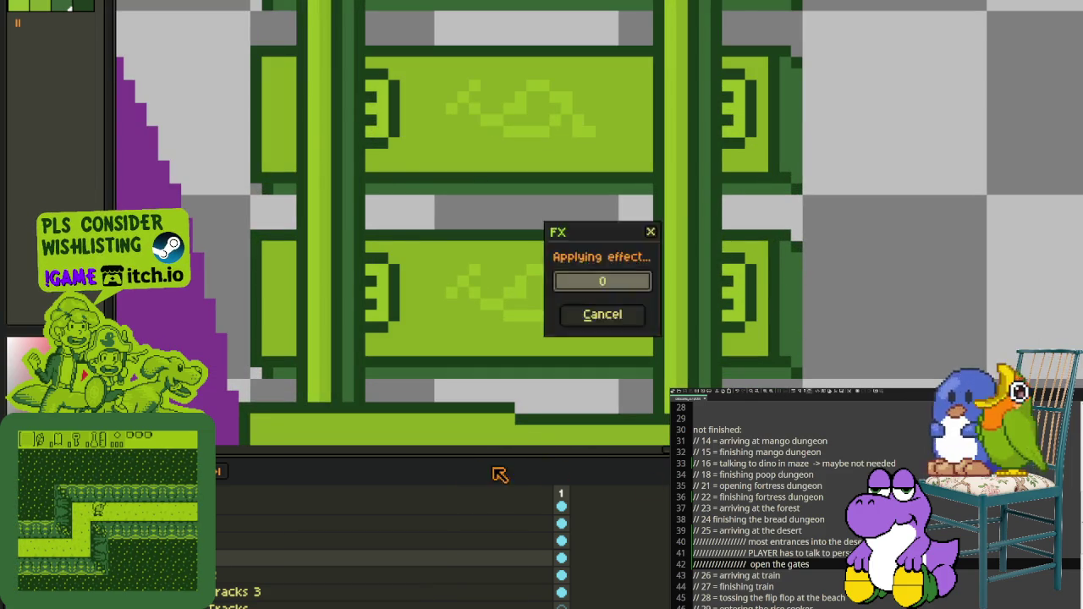
scroll(942, 237, "down", 3)
scroll(960, 245, "down", 1)
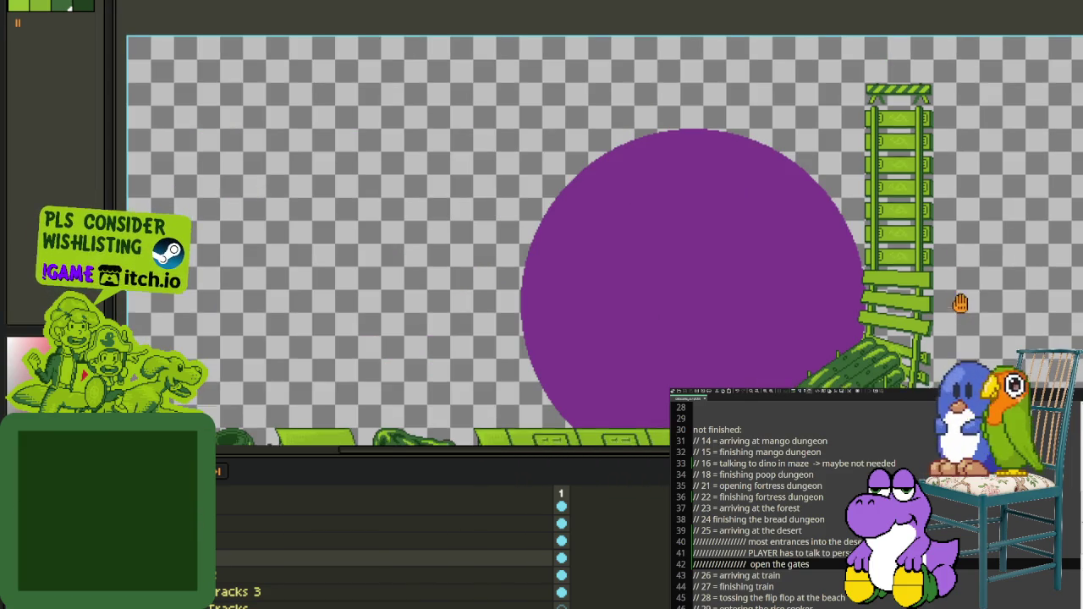
Step: Draw a red vertical stroke beside the ladder, then step it left along the log car's top
left_click_drag(960, 303, 863, 197)
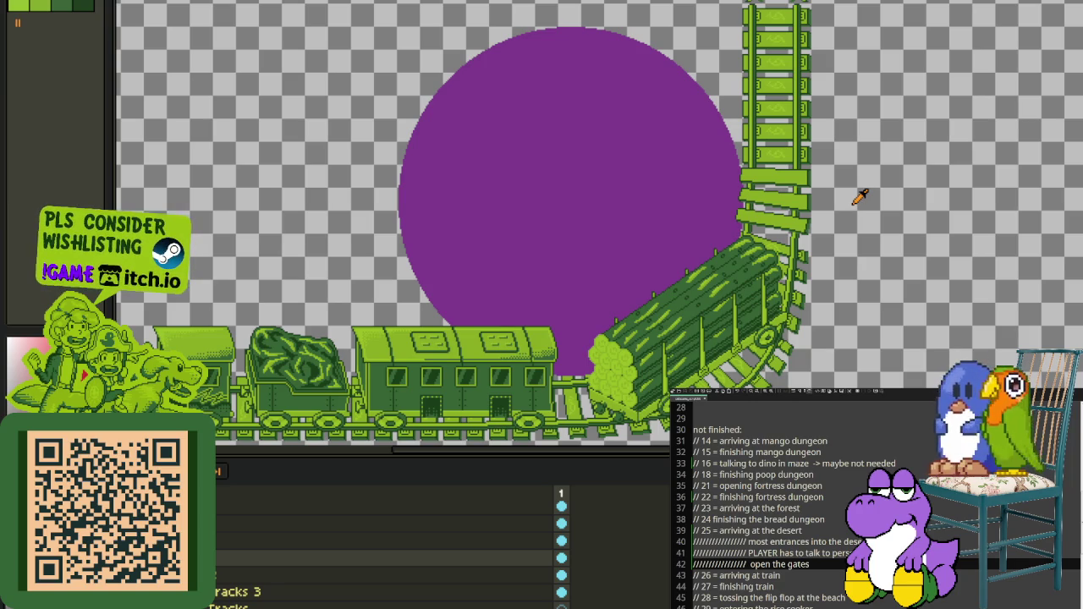
left_click_drag(859, 197, 774, 179)
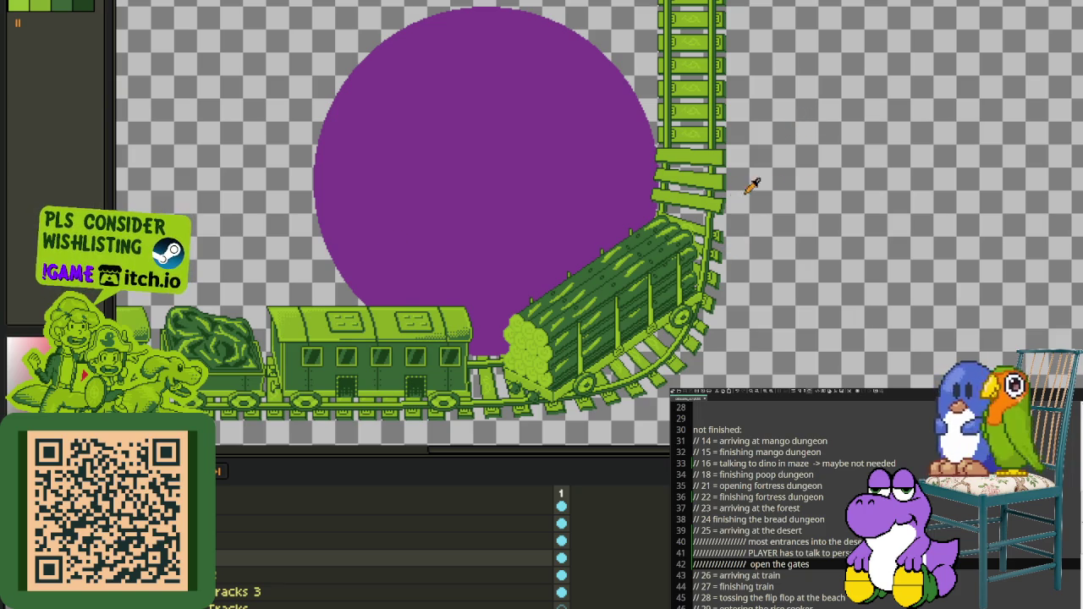
scroll(774, 200, "up", 1)
scroll(710, 186, "up", 1)
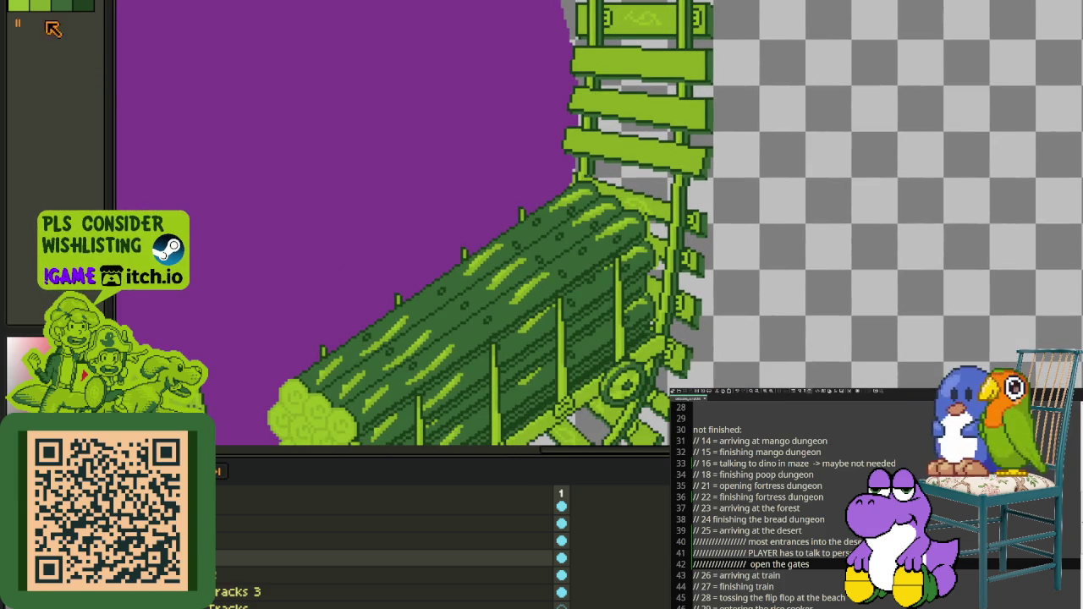
scroll(695, 205, "up", 1)
scroll(690, 215, "up", 1)
scroll(689, 216, "up", 1)
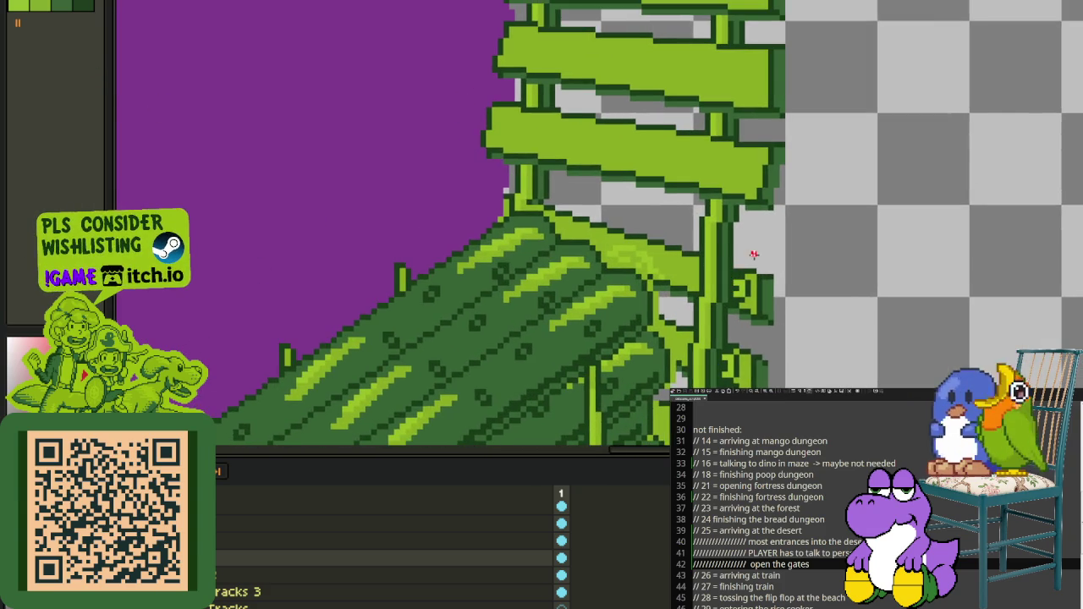
scroll(763, 250, "up", 1)
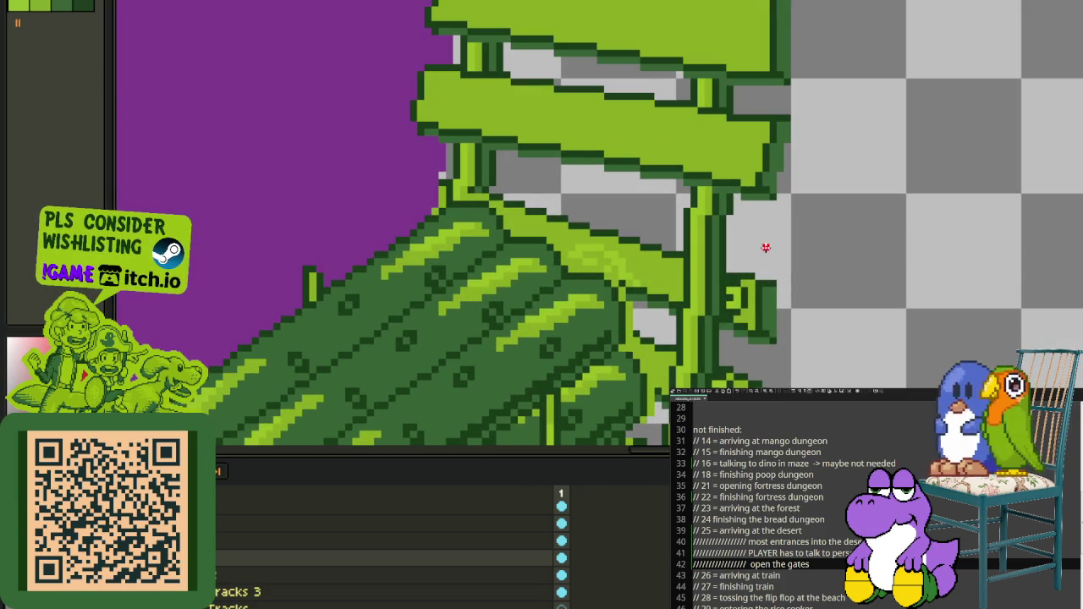
left_click_drag(766, 244, 757, 336)
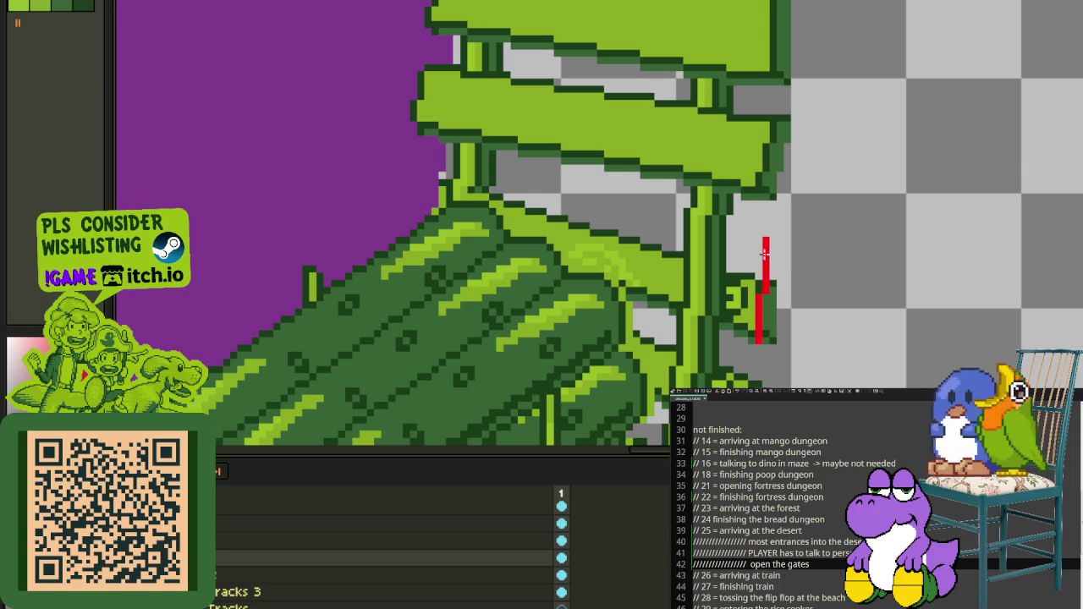
left_click_drag(764, 242, 419, 166)
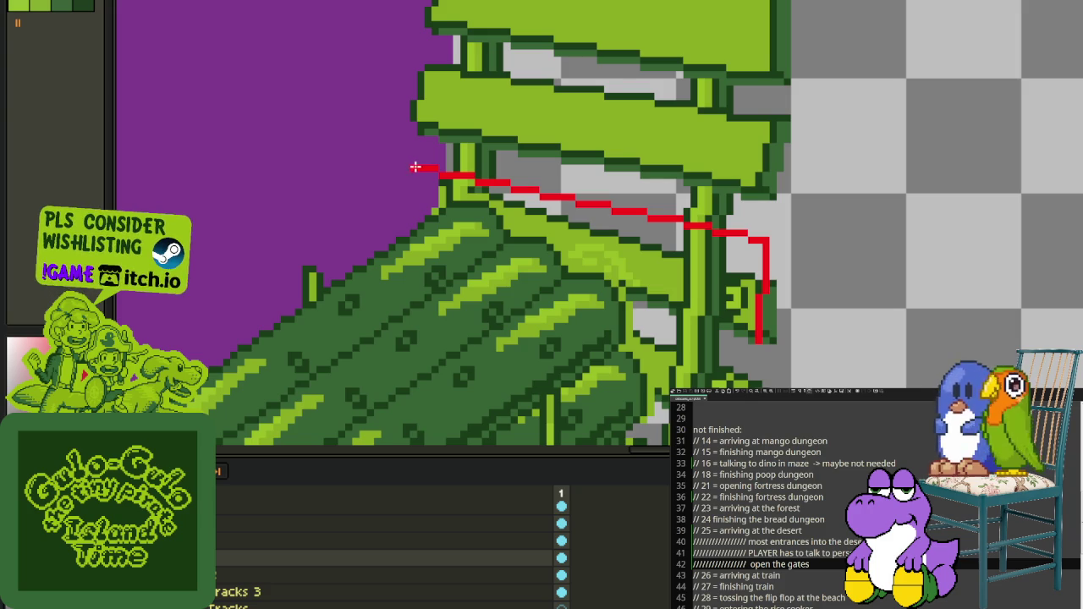
scroll(415, 167, "down", 5)
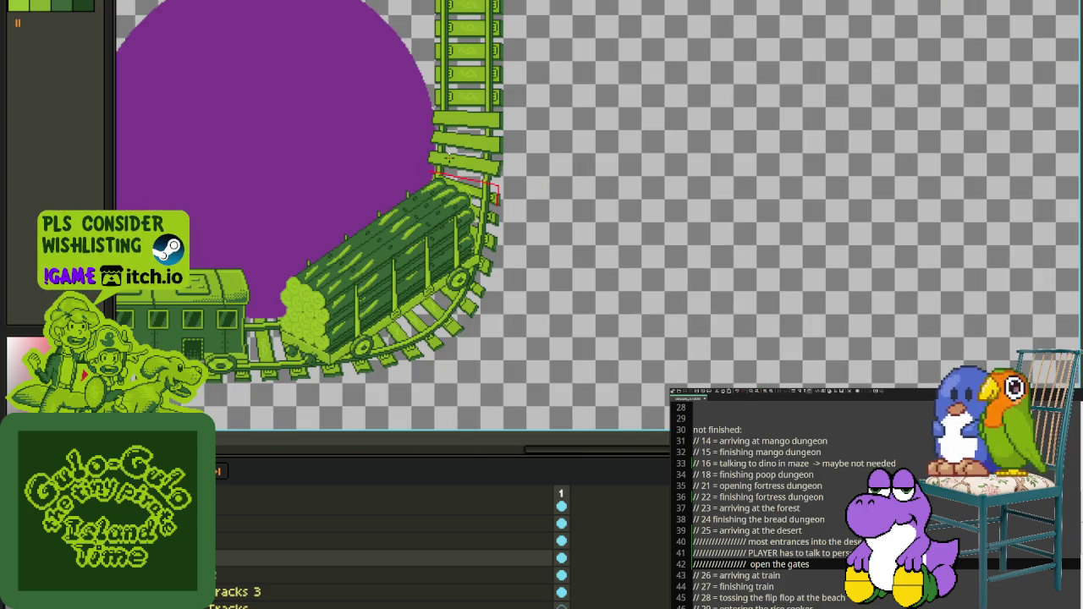
scroll(449, 158, "up", 3)
Step: Lasso and delete the red guide line
left_click_drag(406, 187, 474, 182)
key("Delete")
left_click_drag(495, 146, 527, 200)
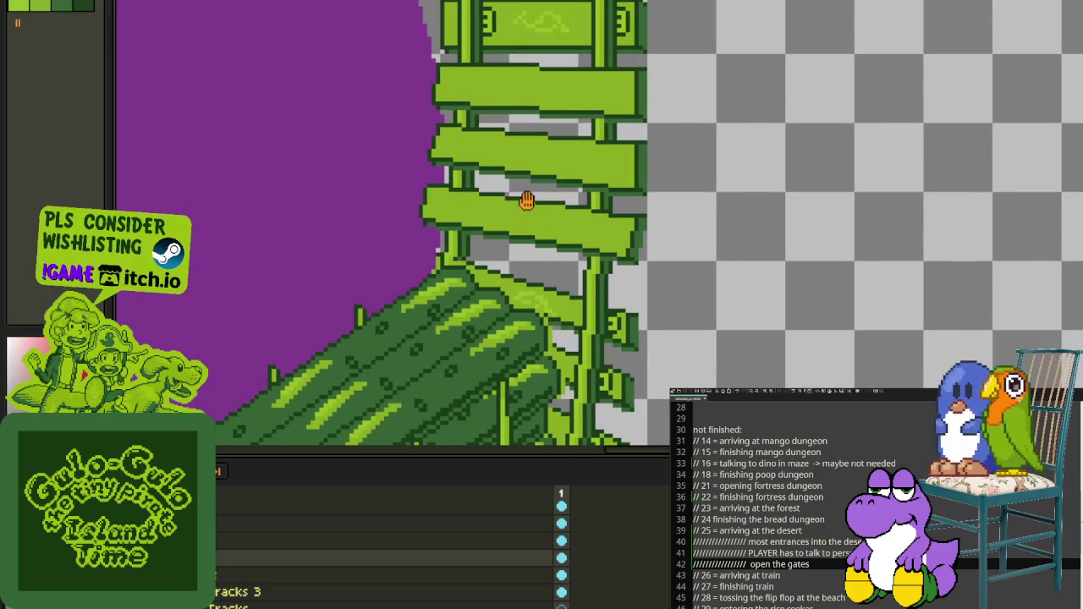
Step: Move the upper ladder planks aside onto empty canvas and delete the lower planks
left_click_drag(498, 125, 506, 119)
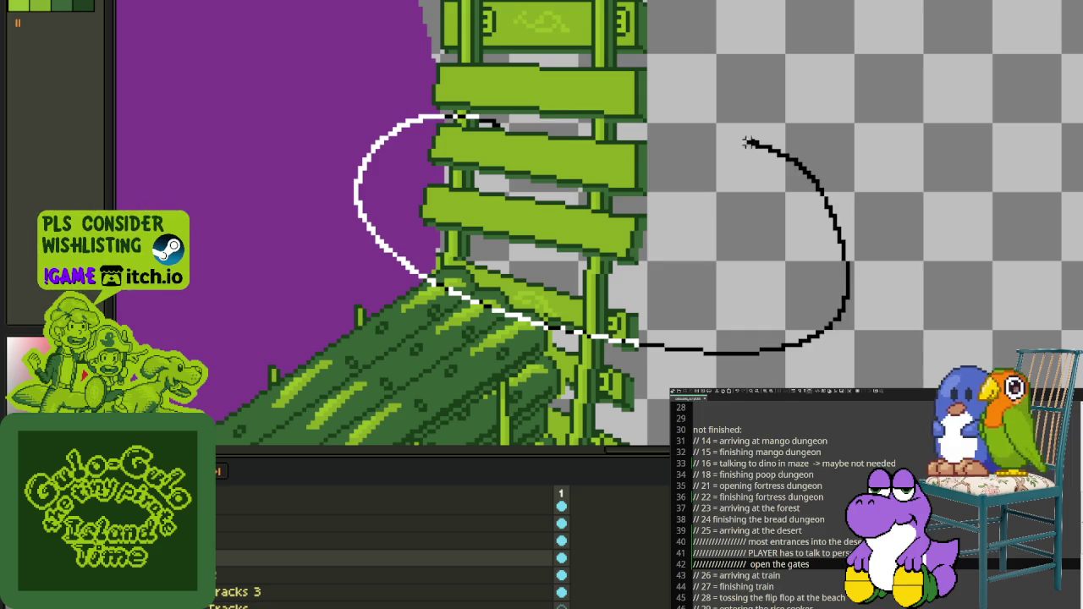
left_click_drag(647, 24, 651, 20)
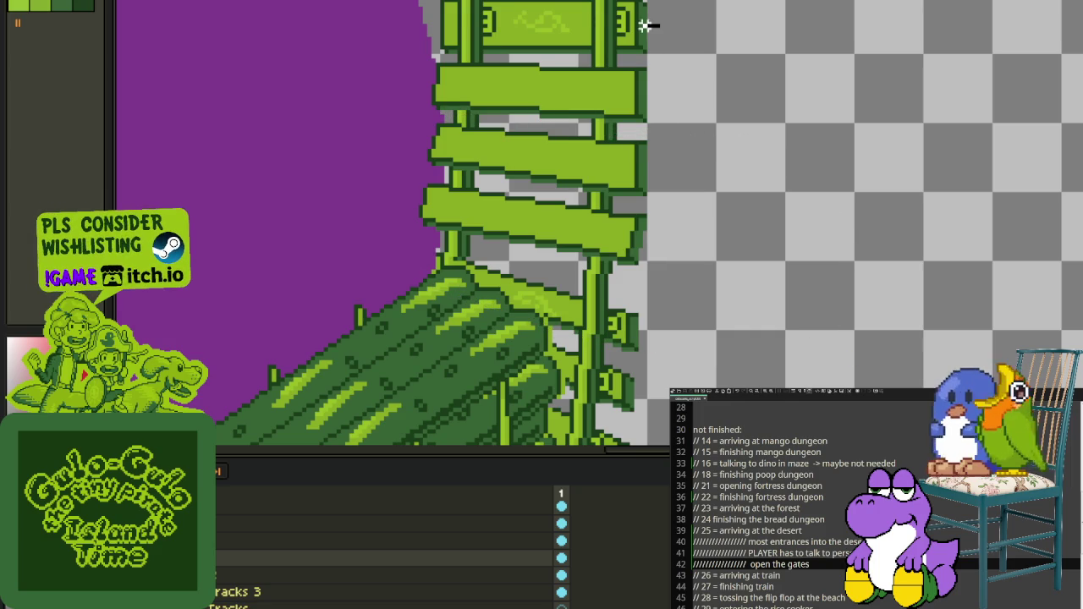
left_click_drag(563, 108, 838, 193)
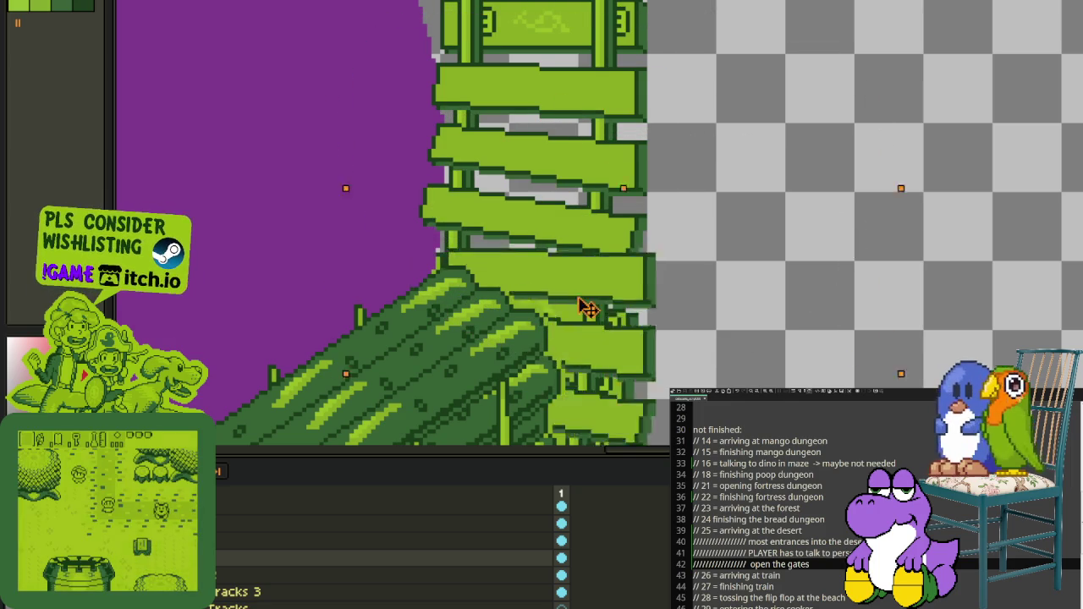
key("ctrl+d")
mouse_move(656, 134)
left_mouse_down()
mouse_move(416, 116)
mouse_move(665, 157)
left_mouse_up()
key("Delete")
Step: Move the set-aside planks back onto the ladder track
left_click_drag(790, 116, 795, 118)
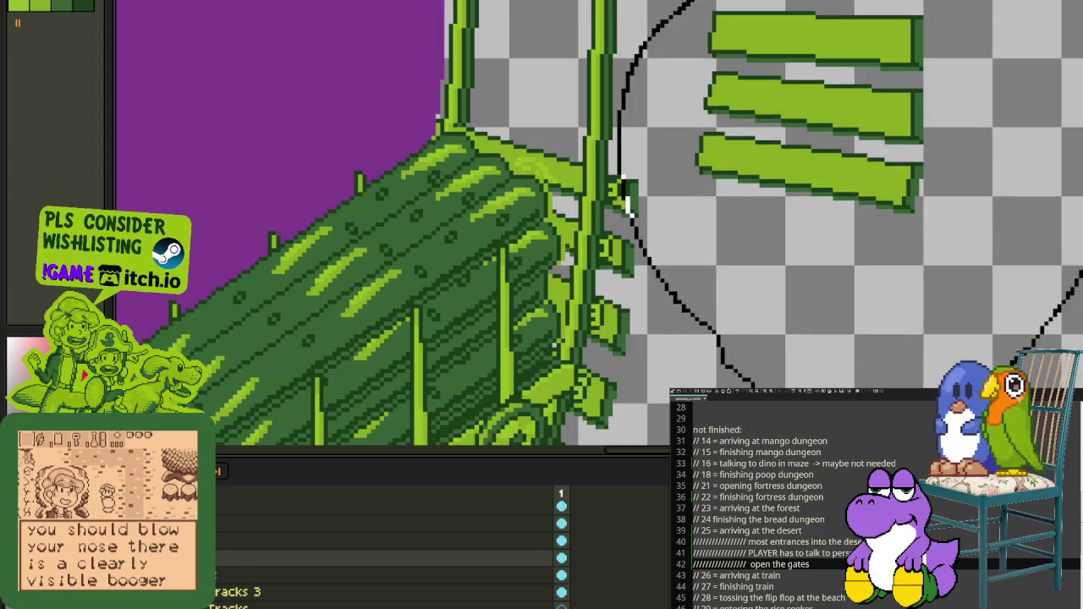
scroll(926, 213, "up", 1)
left_click_drag(926, 213, 643, 196)
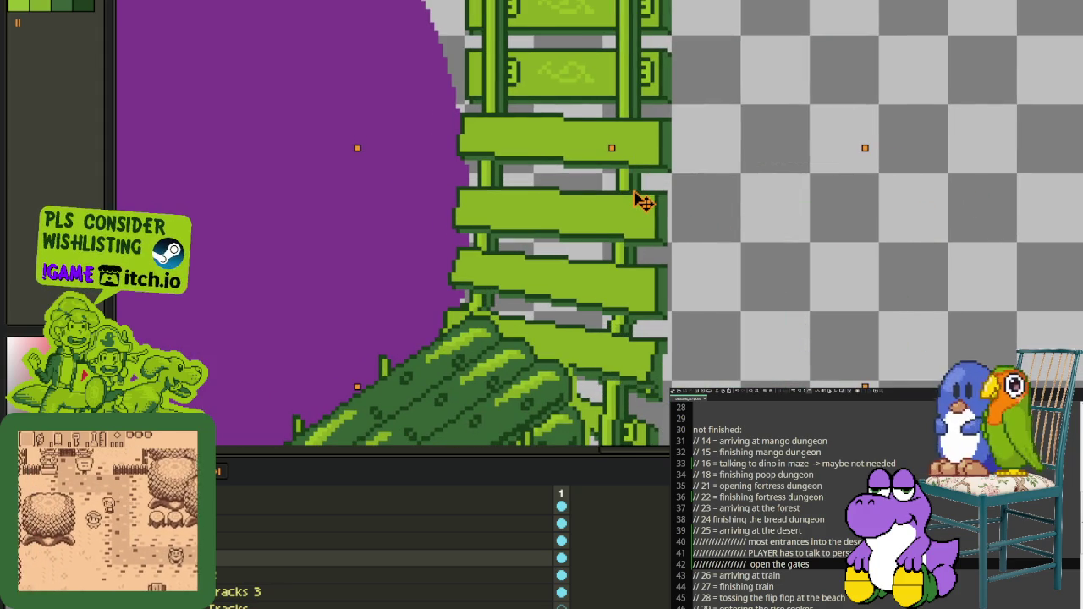
scroll(852, 111, "down", 3)
scroll(853, 111, "down", 1)
scroll(854, 111, "up", 1)
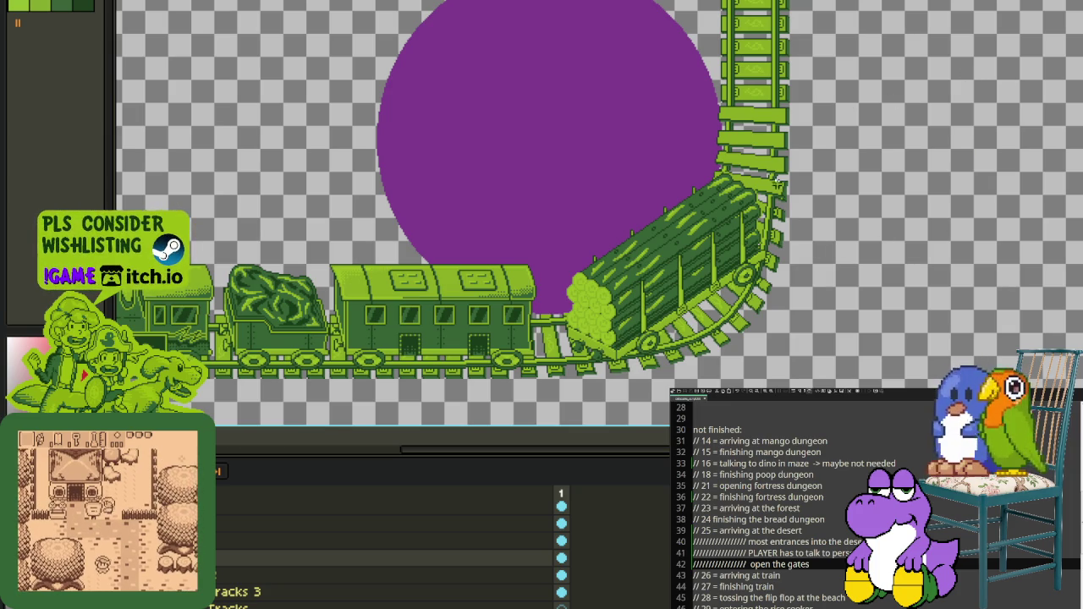
scroll(776, 179, "up", 3)
scroll(834, 161, "down", 1)
scroll(894, 174, "up", 1)
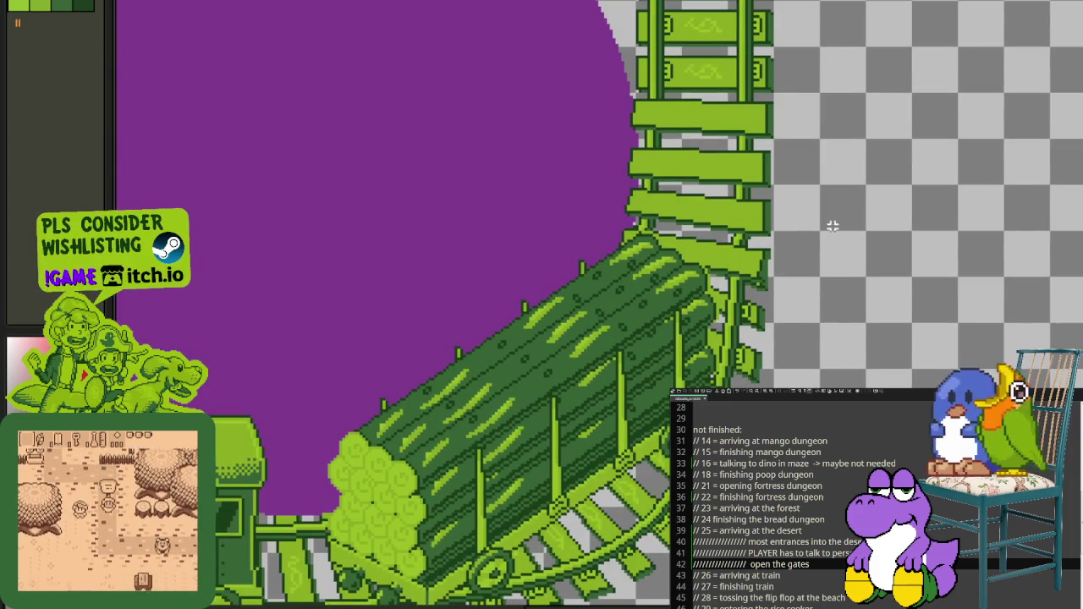
key("Tab")
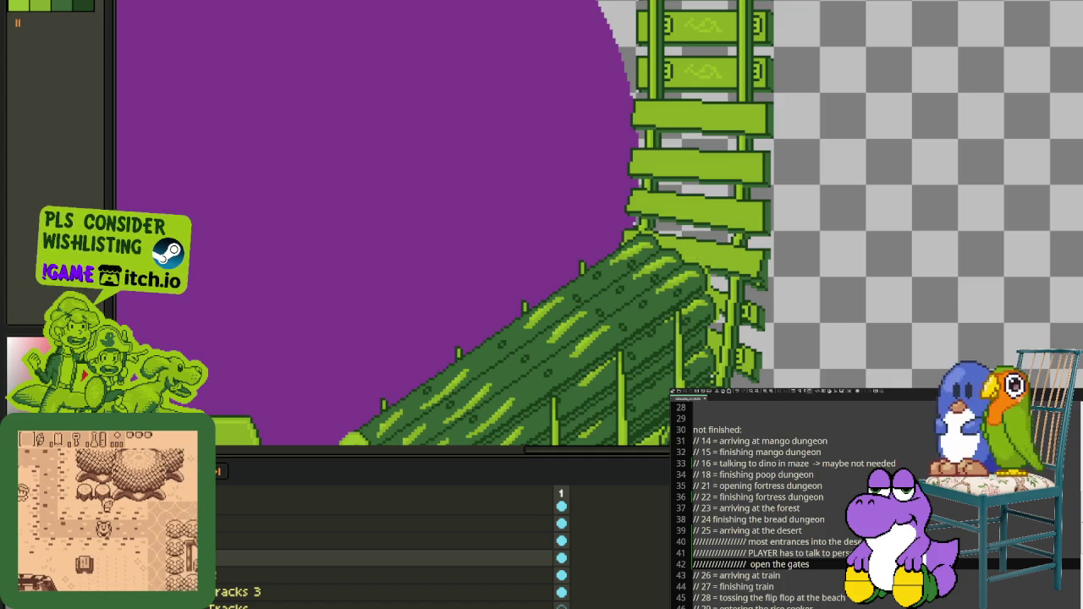
key("Tab")
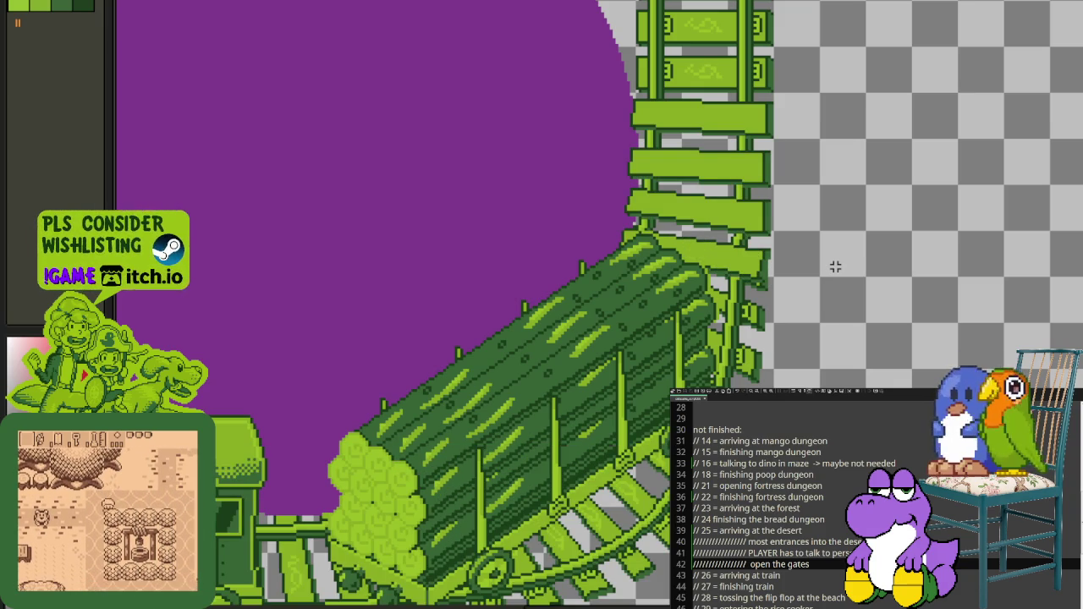
scroll(731, 265, "up", 1)
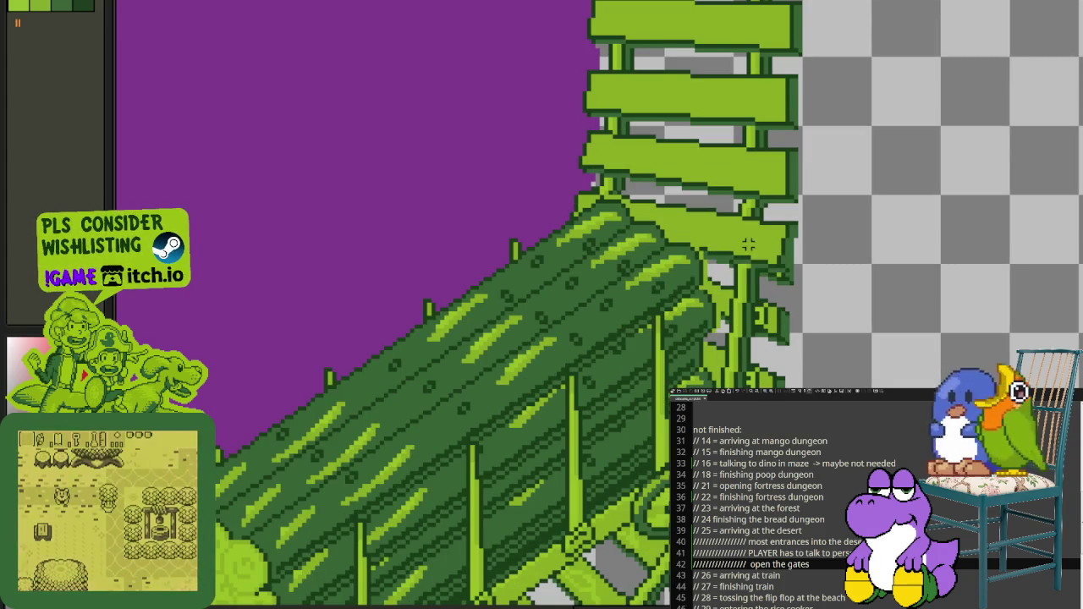
scroll(707, 291, "up", 1)
scroll(707, 292, "down", 1)
scroll(707, 292, "down", 1)
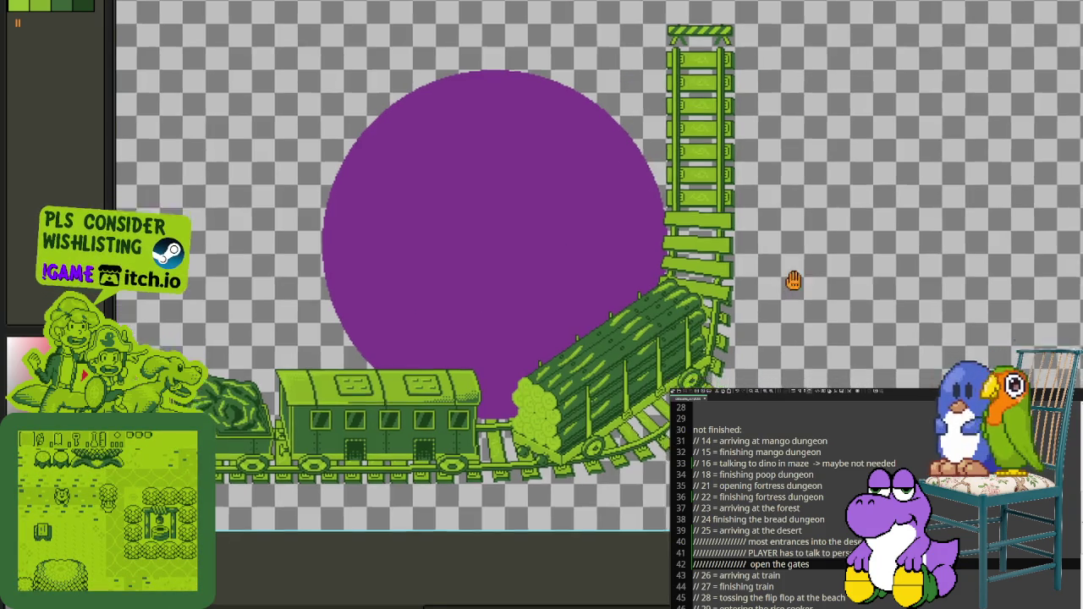
scroll(593, 214, "up", 1)
key("Tab")
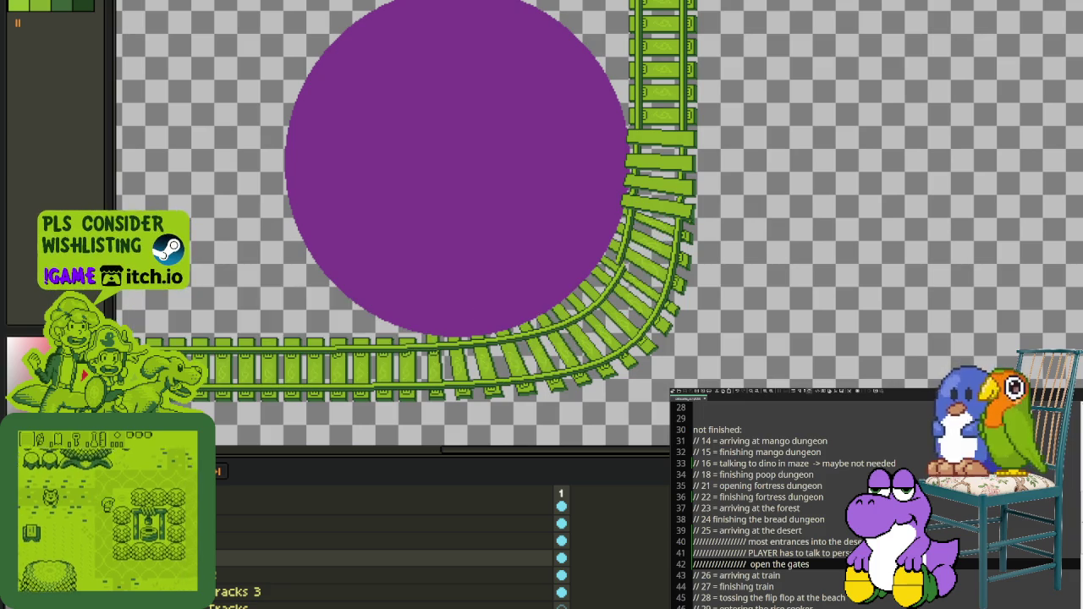
key("Tab")
scroll(563, 223, "up", 1)
scroll(600, 203, "up", 1)
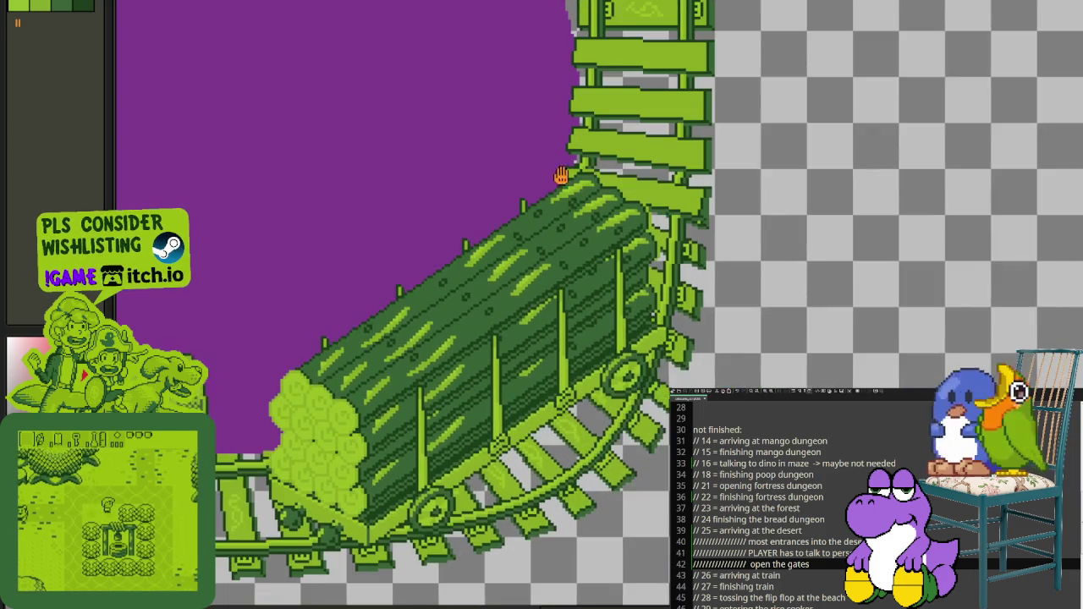
scroll(590, 366, "down", 1)
mouse_move(537, 474)
left_mouse_down()
mouse_move(631, 374)
mouse_move(474, 356)
left_mouse_up()
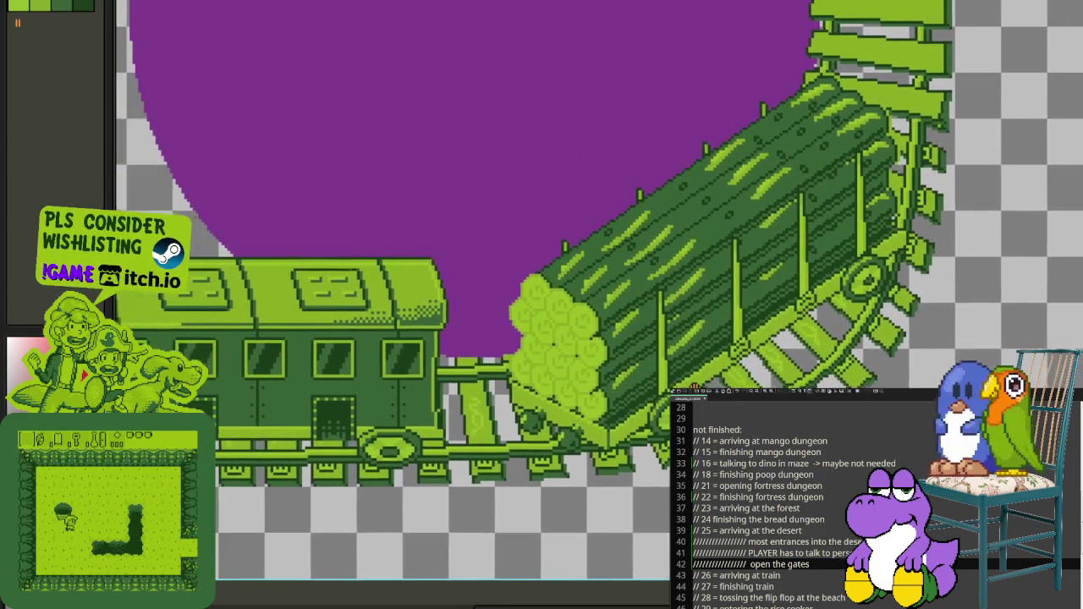
scroll(473, 355, "up", 1)
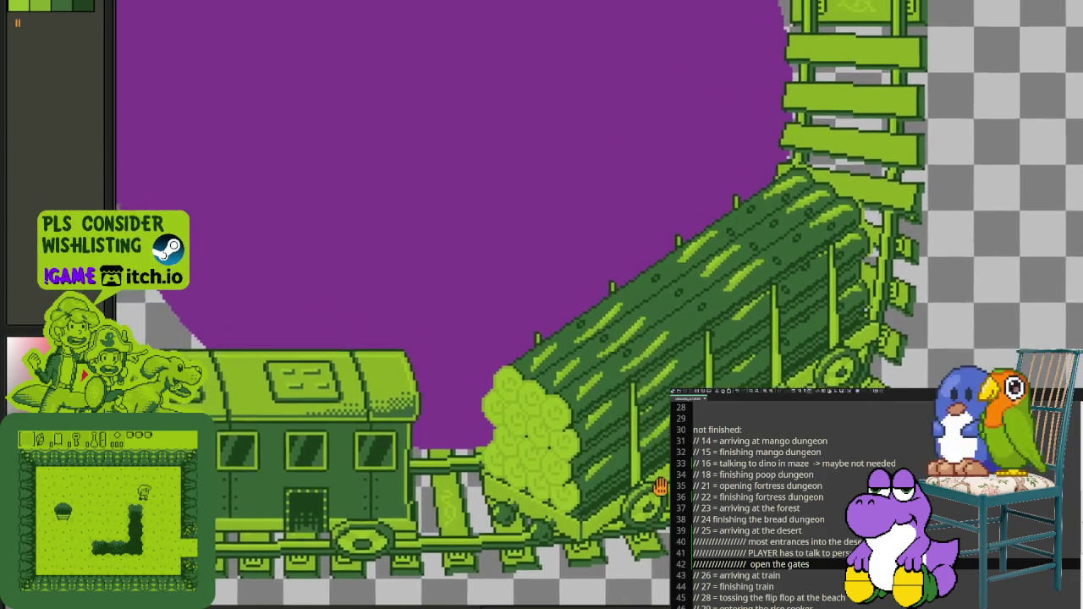
left_click_drag(694, 431, 643, 499)
scroll(529, 401, "down", 1)
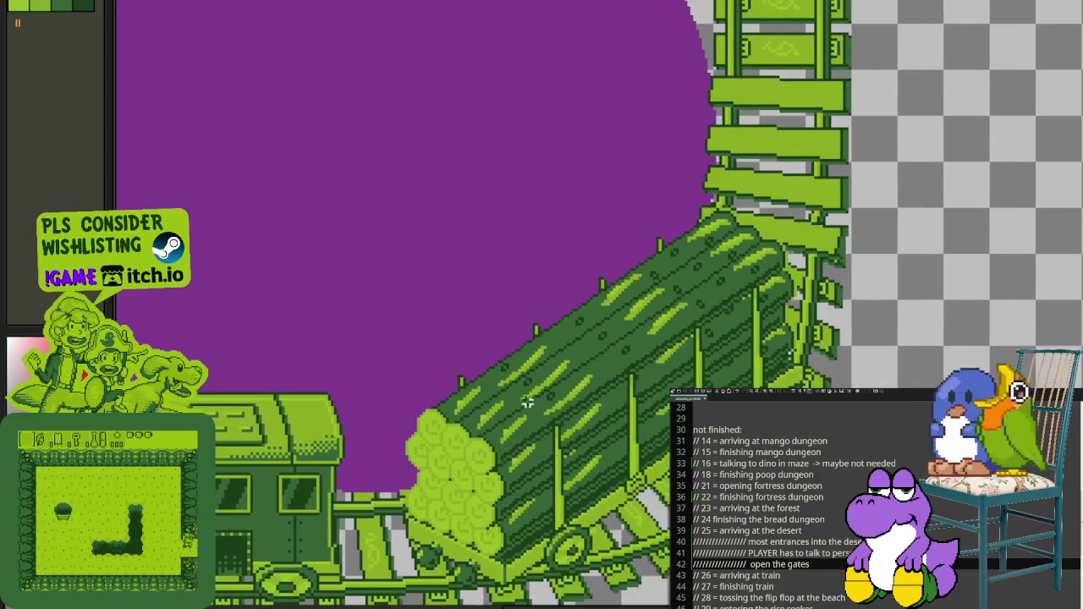
scroll(616, 288, "up", 1)
scroll(616, 288, "down", 1)
scroll(665, 242, "up", 1)
left_click_drag(668, 79, 926, 341)
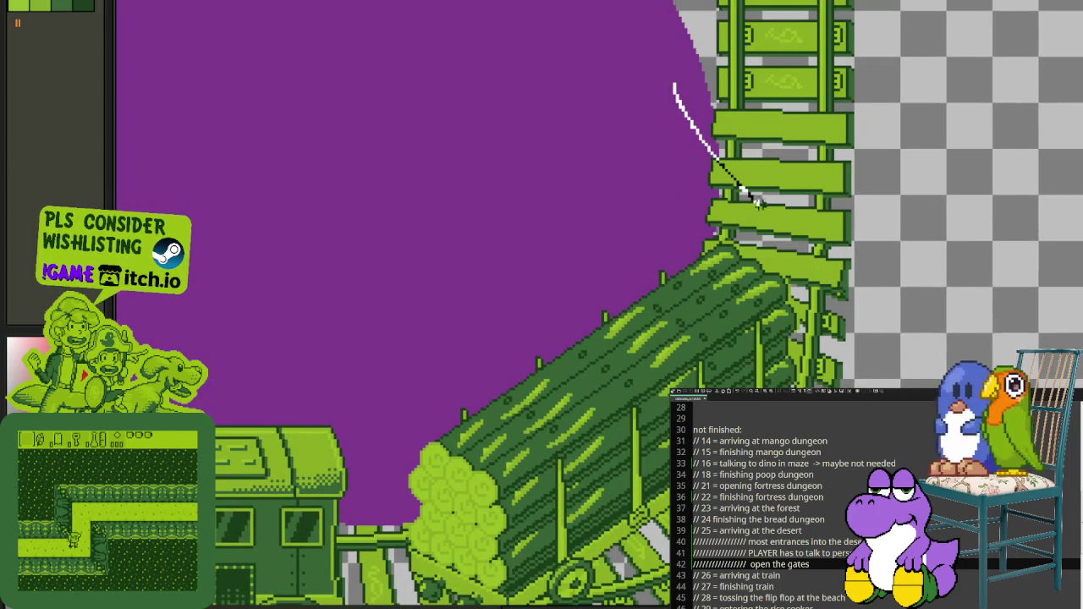
left_click(927, 186)
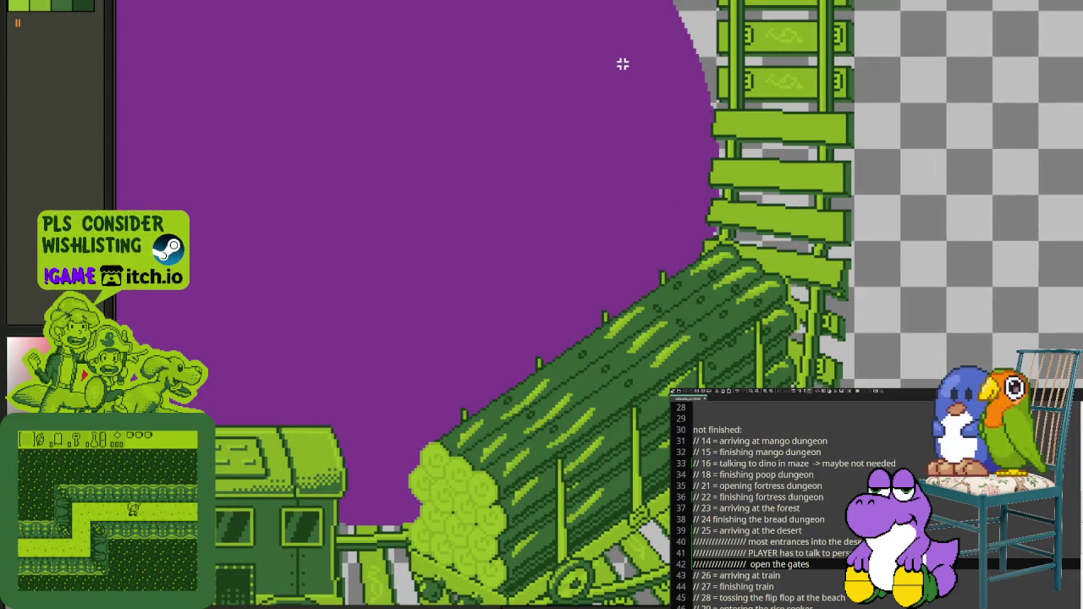
left_click_drag(642, 80, 909, 350)
left_click(964, 313)
Step: Select a block of ladder slats and rotate them 90° clockwise
left_click_drag(471, 407, 598, 243)
left_click_drag(762, 31, 1039, 172)
left_click_drag(792, 157, 289, 213)
left_click(84, 1)
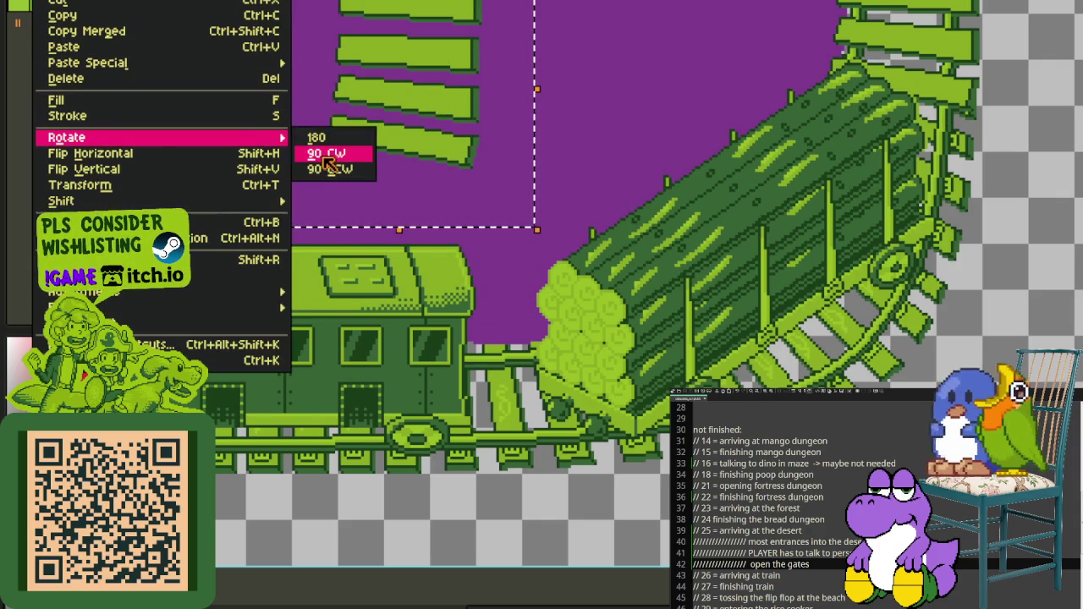
mouse_move(67, 137)
left_click(326, 154)
left_click(615, 153)
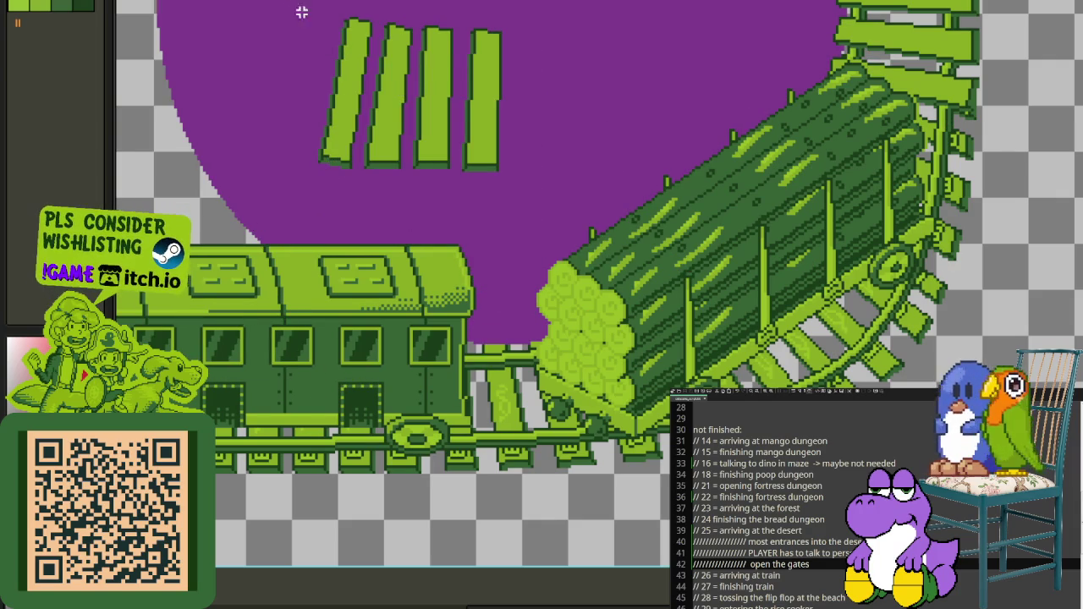
Step: Place the four upright slats between the passenger car and log car, then review
scroll(364, 85, "up", 3)
left_click_drag(290, 77, 616, 271)
mouse_move(499, 244)
left_mouse_down()
mouse_move(573, 499)
mouse_move(510, 499)
left_mouse_up()
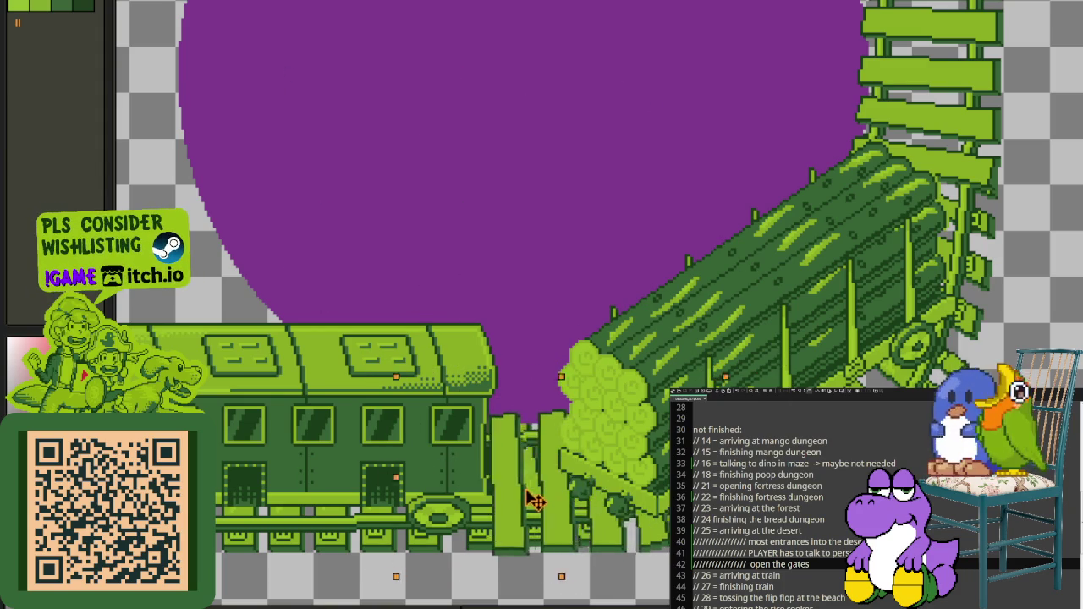
left_click_drag(510, 499, 557, 499)
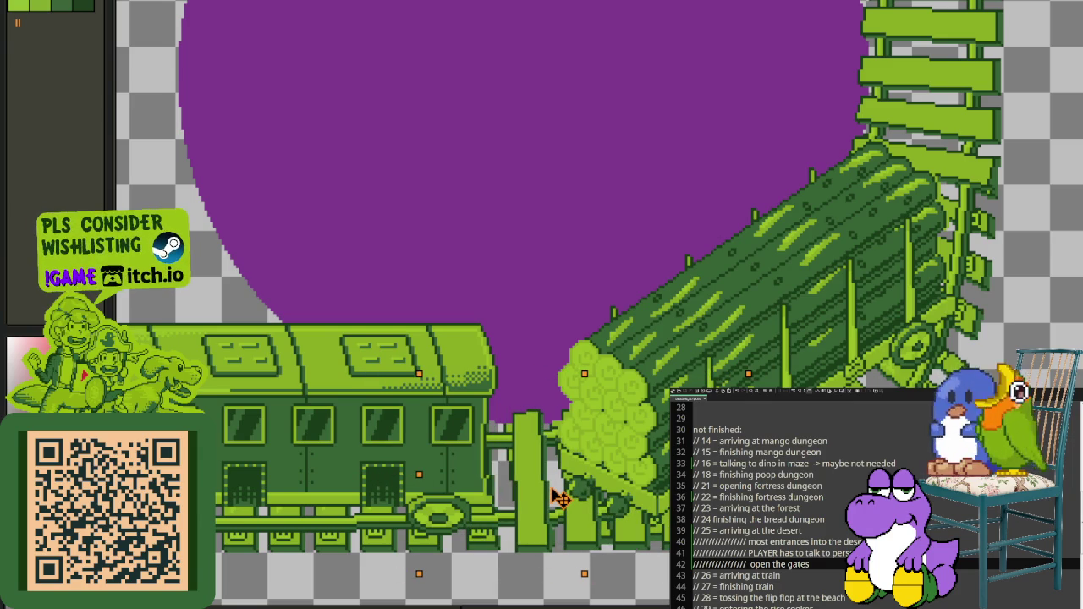
left_click_drag(557, 499, 510, 497)
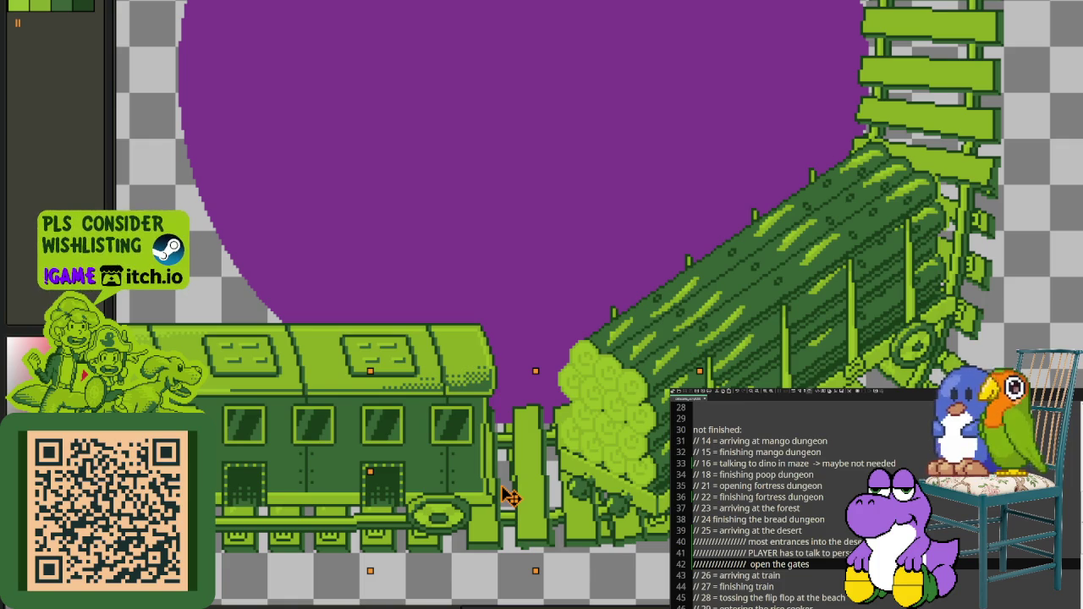
key("ctrl+d")
mouse_move(507, 498)
left_mouse_down()
mouse_move(419, 458)
mouse_move(379, 493)
left_mouse_up()
left_click_drag(652, 468, 733, 443)
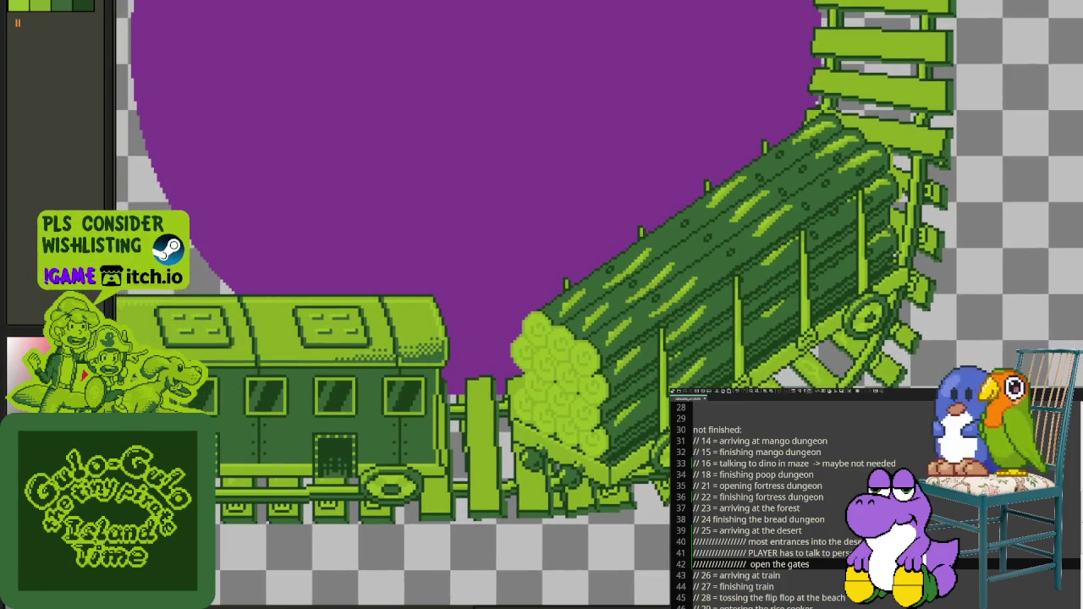
left_click_drag(555, 465, 543, 461)
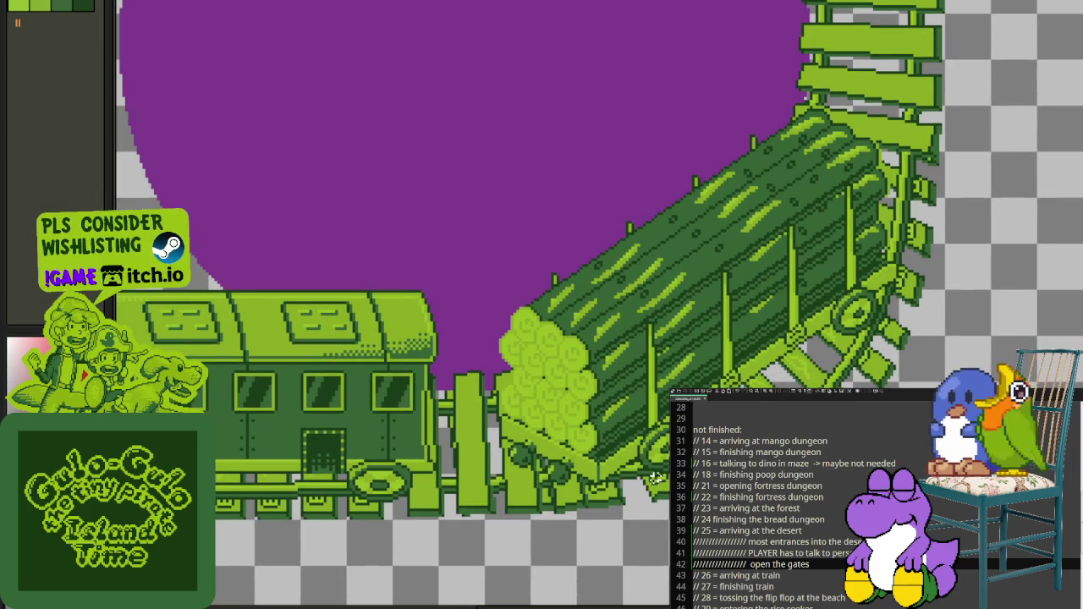
left_click_drag(618, 460, 533, 453)
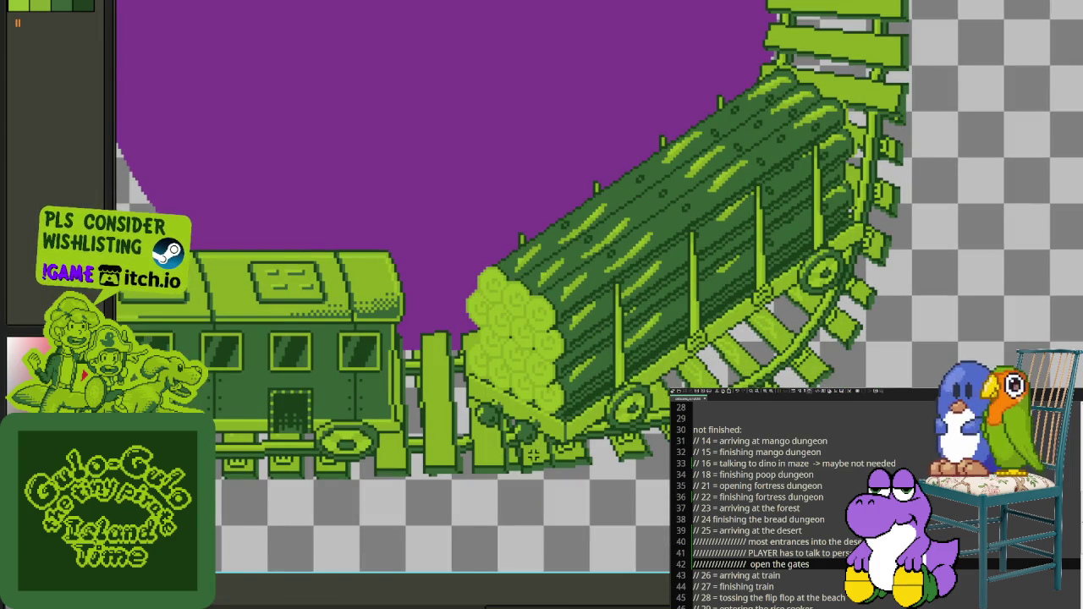
left_click_drag(580, 286, 547, 429)
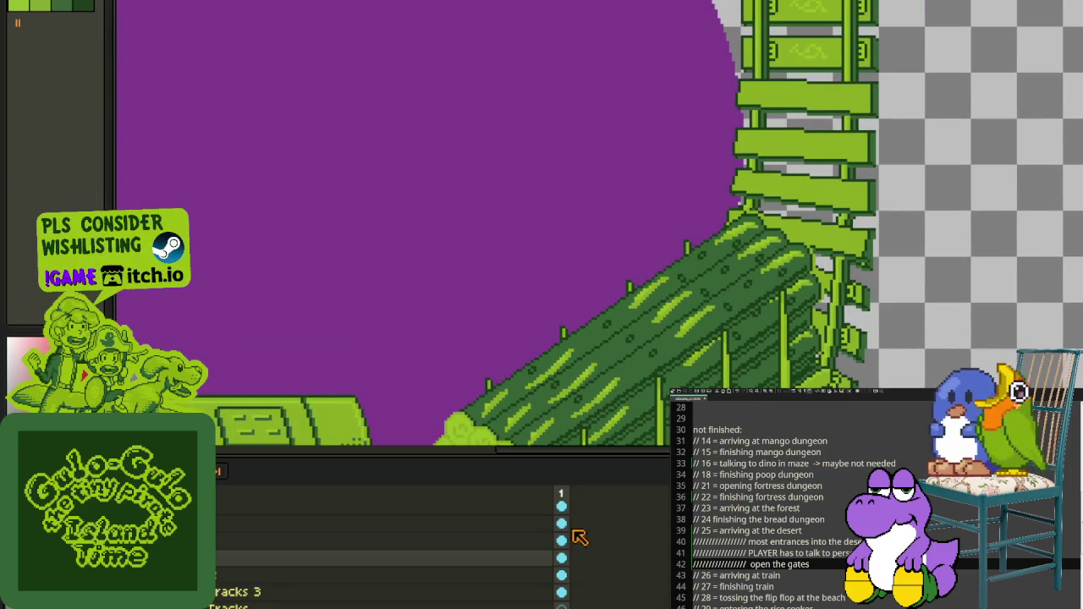
Step: Draw a red guide line from the log cart's top edge up to the upper left
left_click_drag(819, 318, 873, 403)
scroll(922, 376, "up", 1)
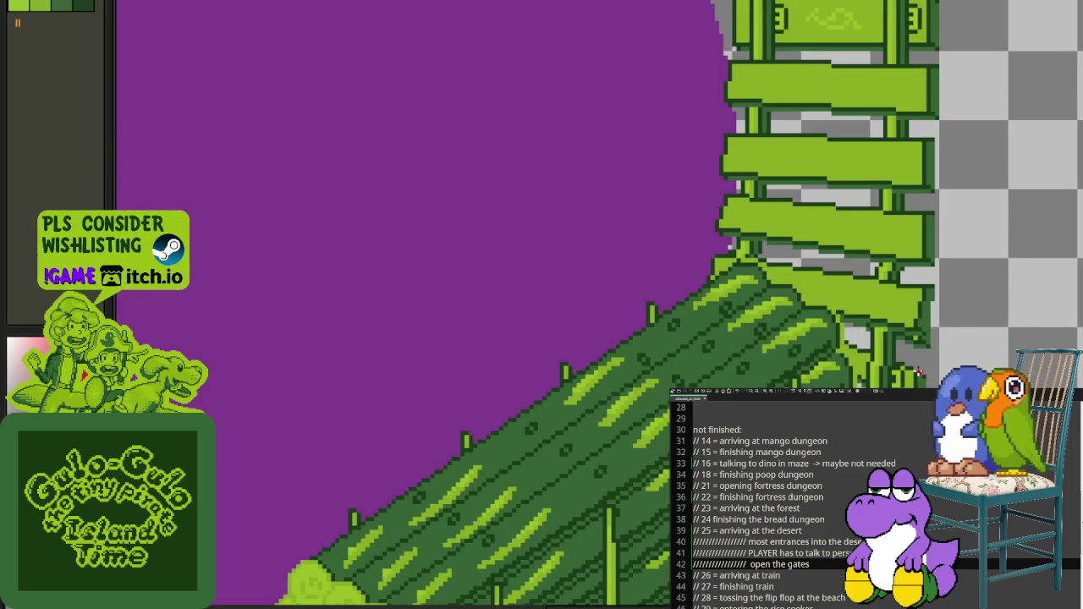
left_click_drag(919, 358, 415, 112)
scroll(415, 113, "down", 3)
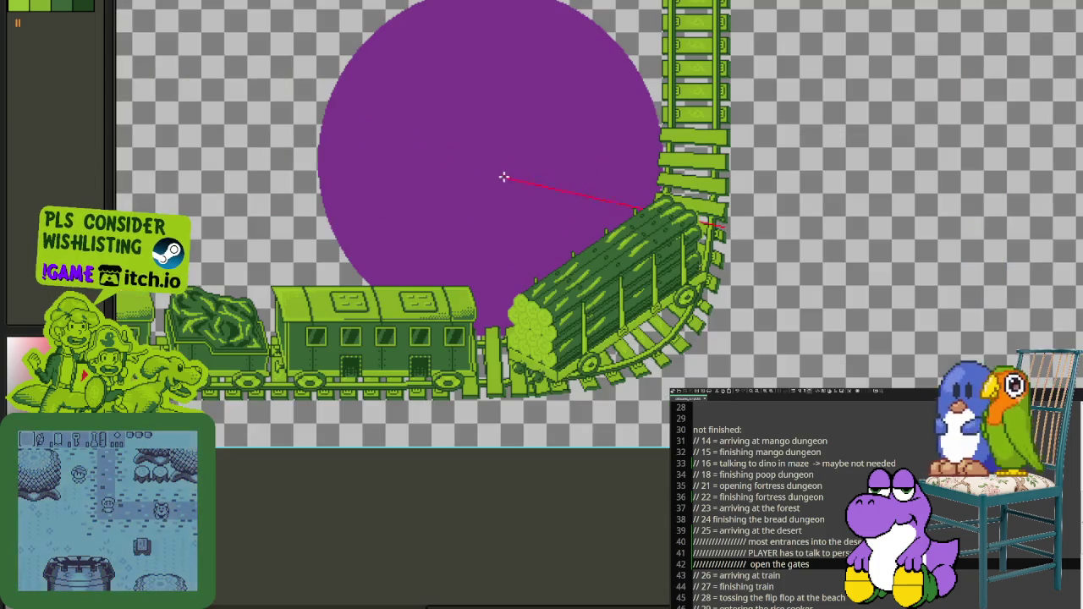
scroll(486, 174, "up", 3)
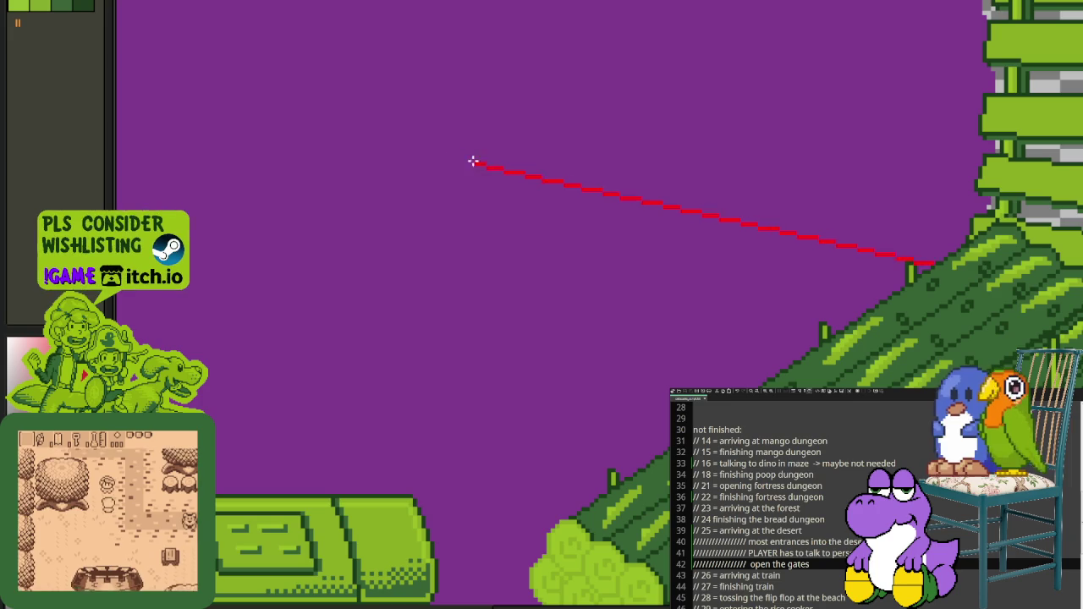
Step: Add a new transparent layer from the layer's context menu
left_click_drag(492, 172, 457, 167)
right_click(261, 562)
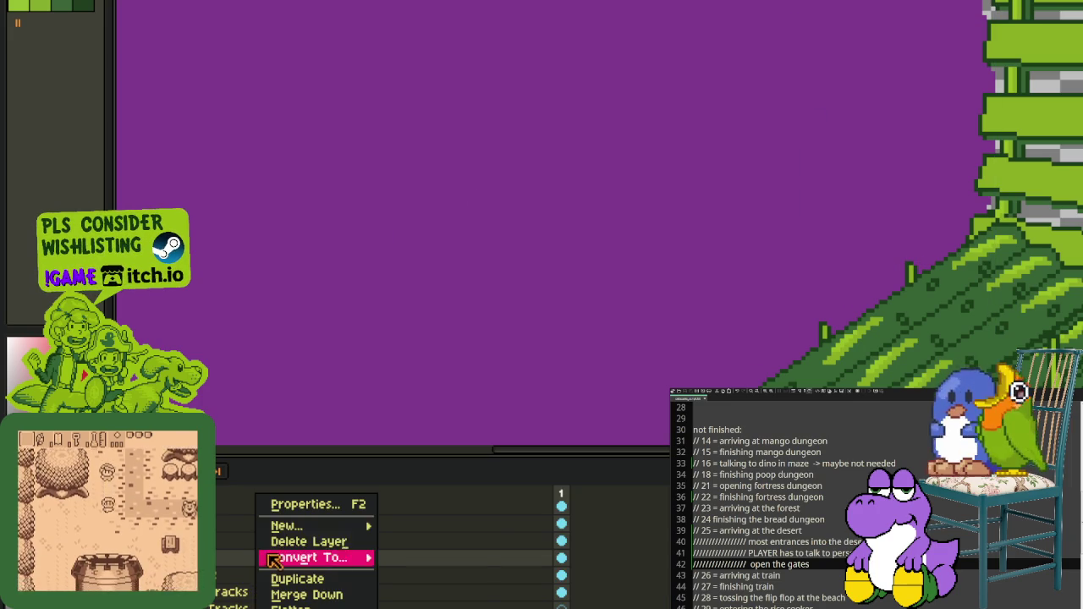
left_click(490, 525)
scroll(564, 464, "up", 3)
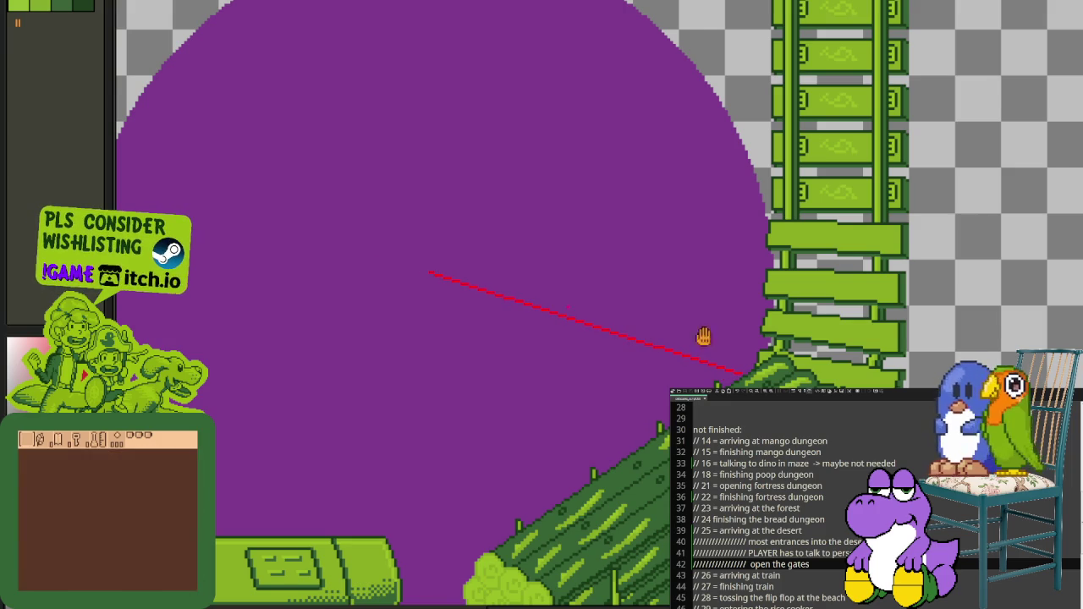
scroll(702, 335, "up", 2)
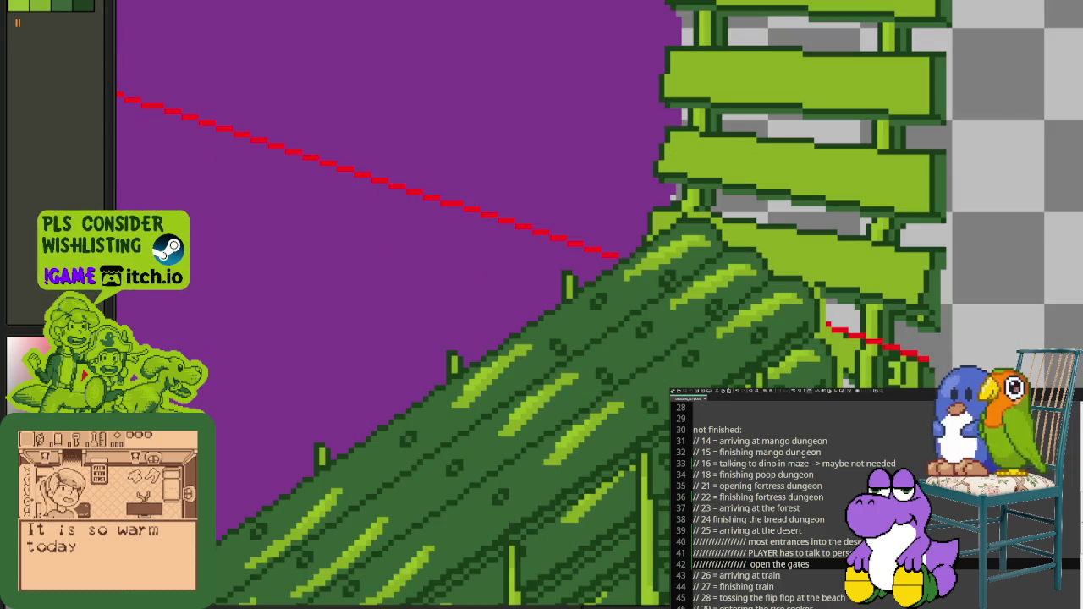
scroll(526, 344, "up", 5)
scroll(526, 344, "left", 5)
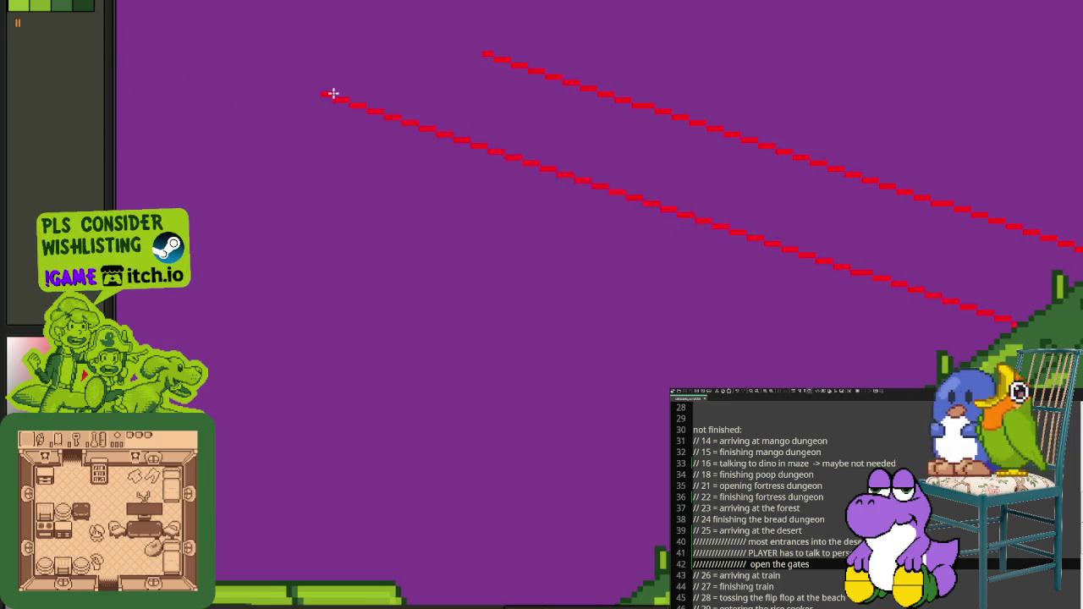
scroll(483, 58, "down", 3)
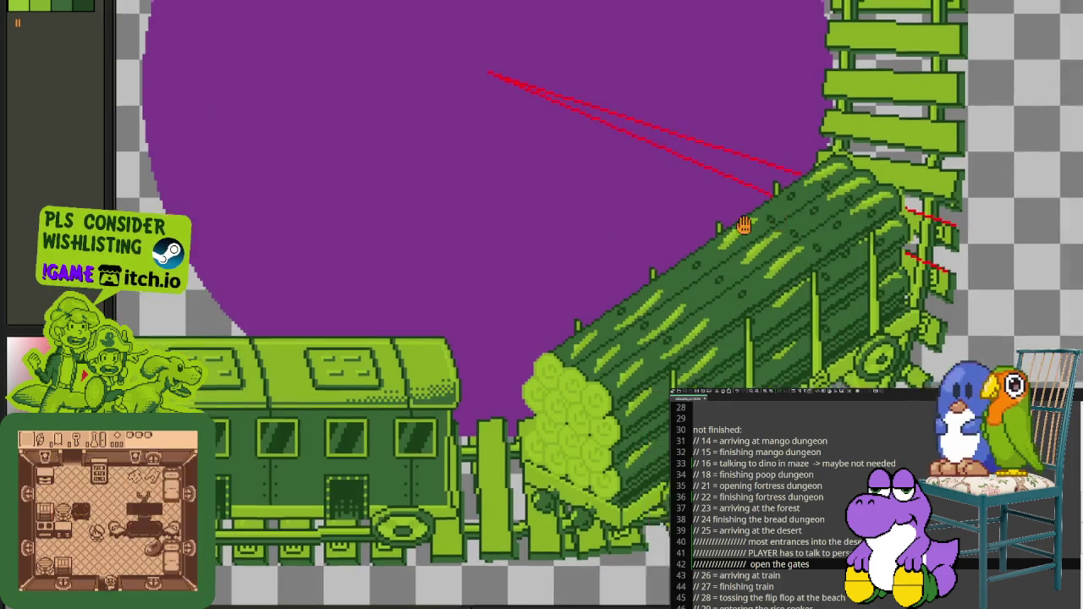
scroll(775, 221, "up", 2)
scroll(766, 253, "up", 2)
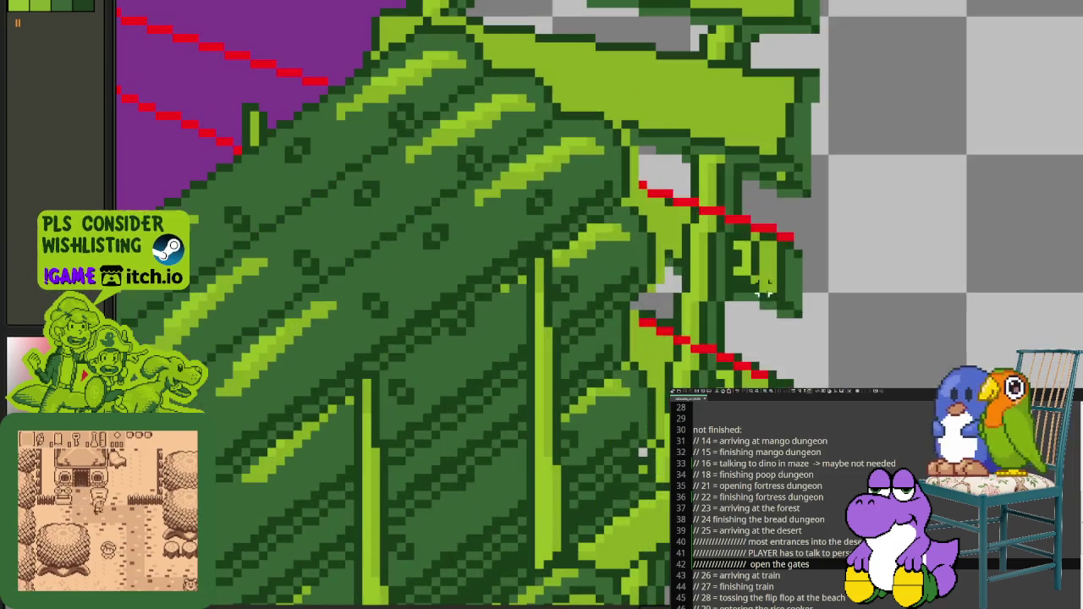
Step: Select narrow strips along the ladder rung's edge
left_click_drag(768, 372, 788, 237)
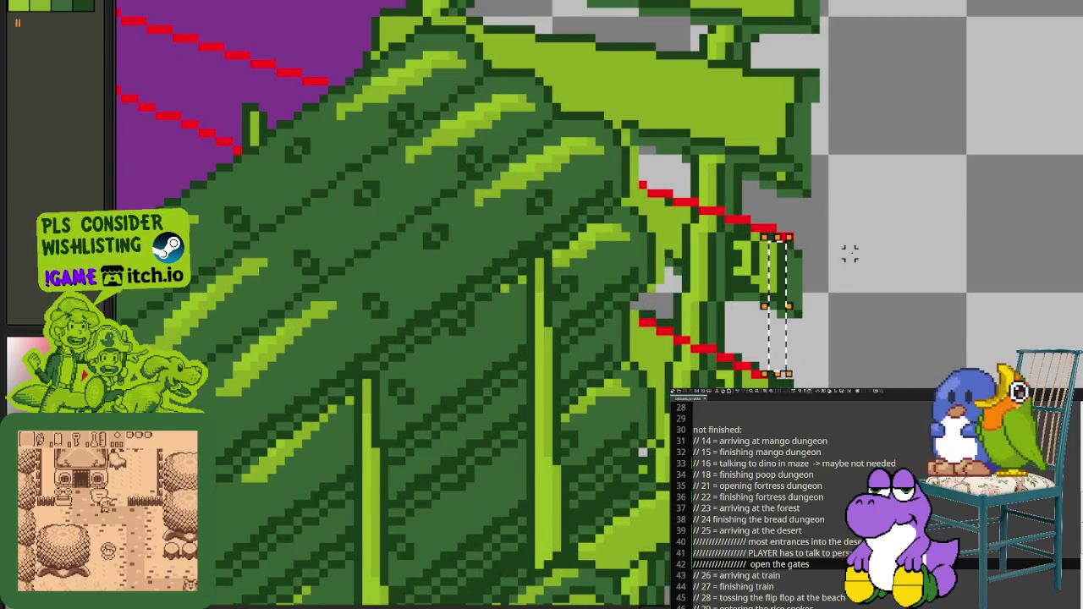
scroll(850, 251, "down", 1)
scroll(833, 172, "up", 1)
scroll(786, 285, "up", 2)
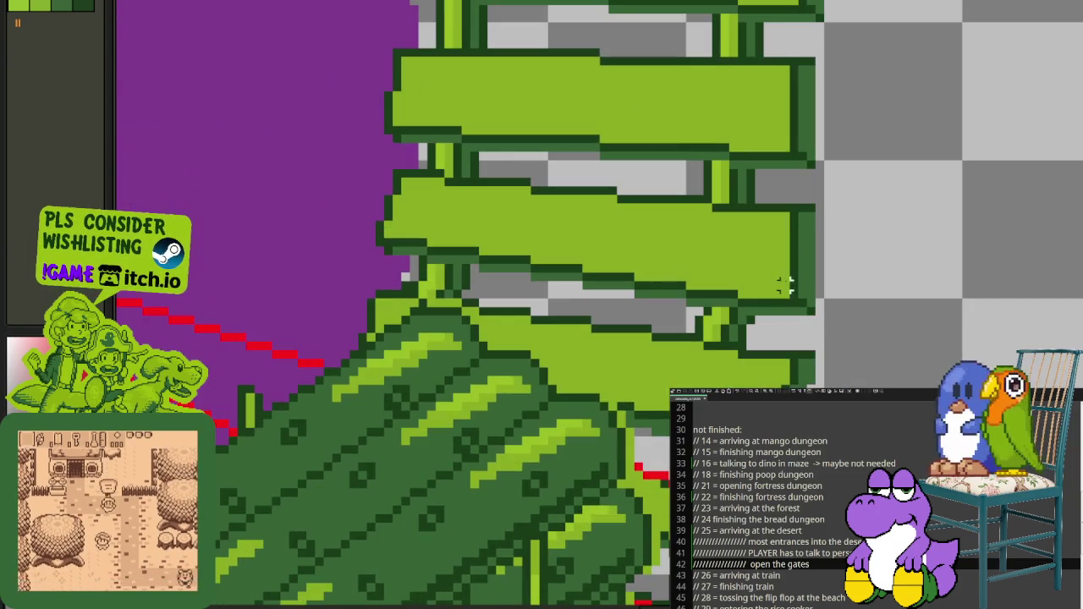
left_click_drag(785, 303, 771, 203)
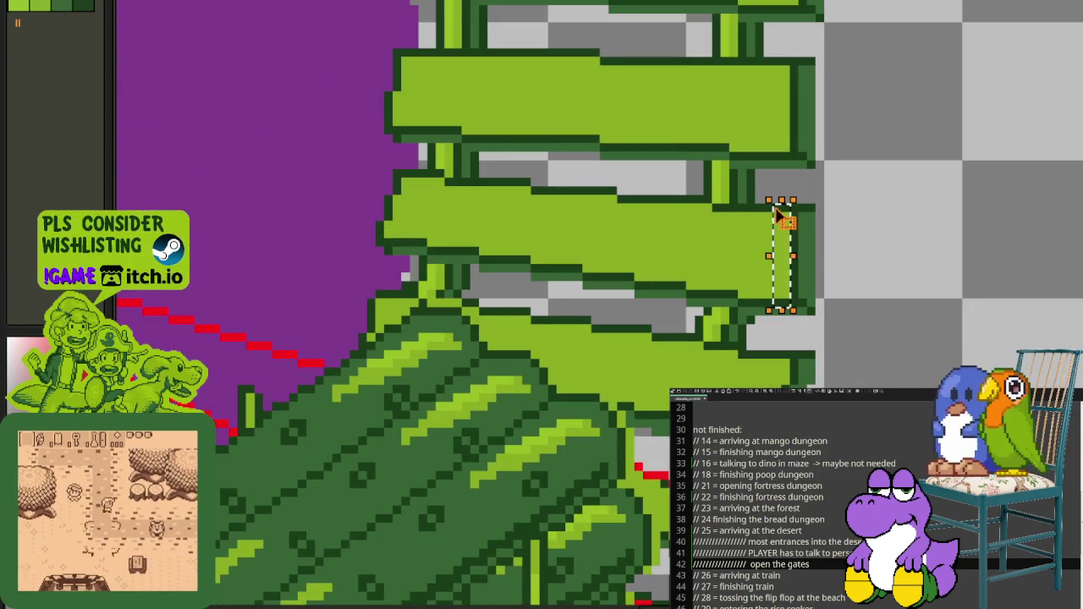
scroll(856, 292, "down", 2)
scroll(856, 292, "up", 1)
scroll(833, 127, "up", 1)
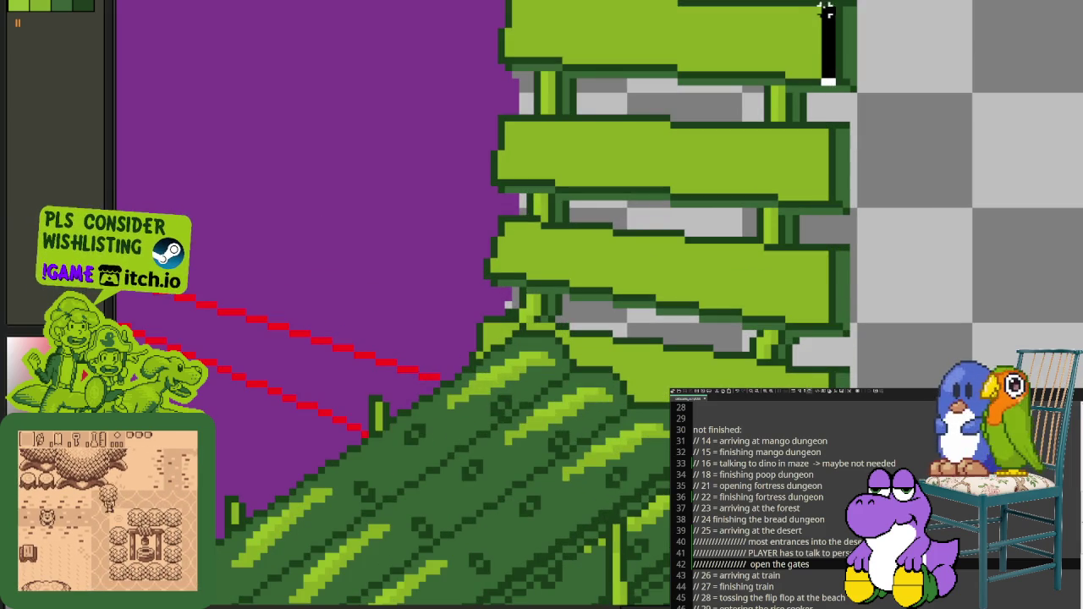
scroll(894, 121, "down", 1)
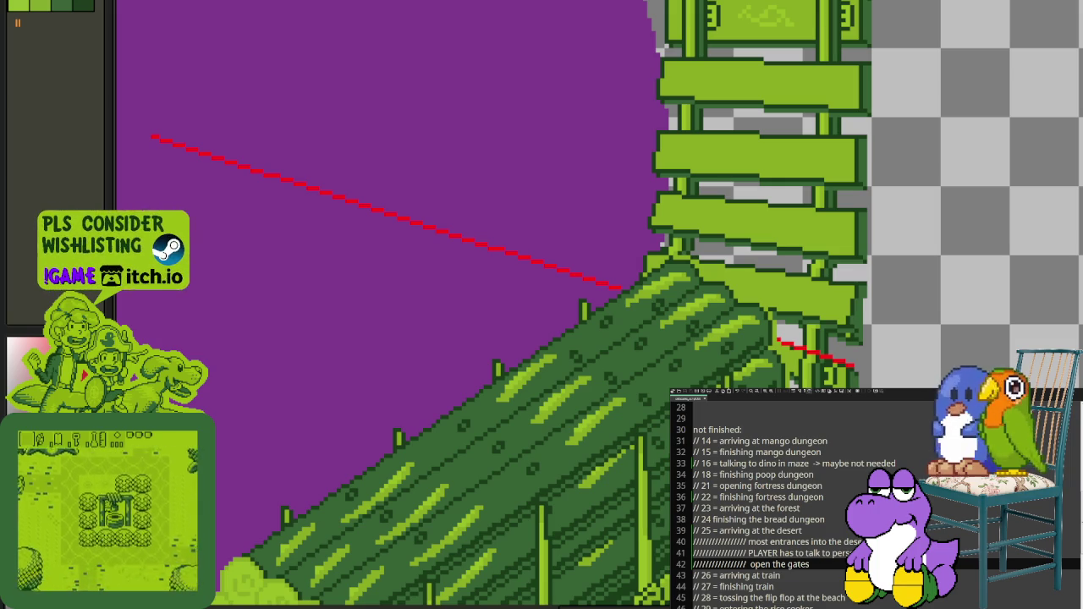
Step: Draw a second red guide line converging toward the upper left, then review the scene
mouse_move(846, 427)
left_mouse_down()
mouse_move(416, 322)
mouse_move(189, 181)
mouse_move(156, 142)
left_mouse_up()
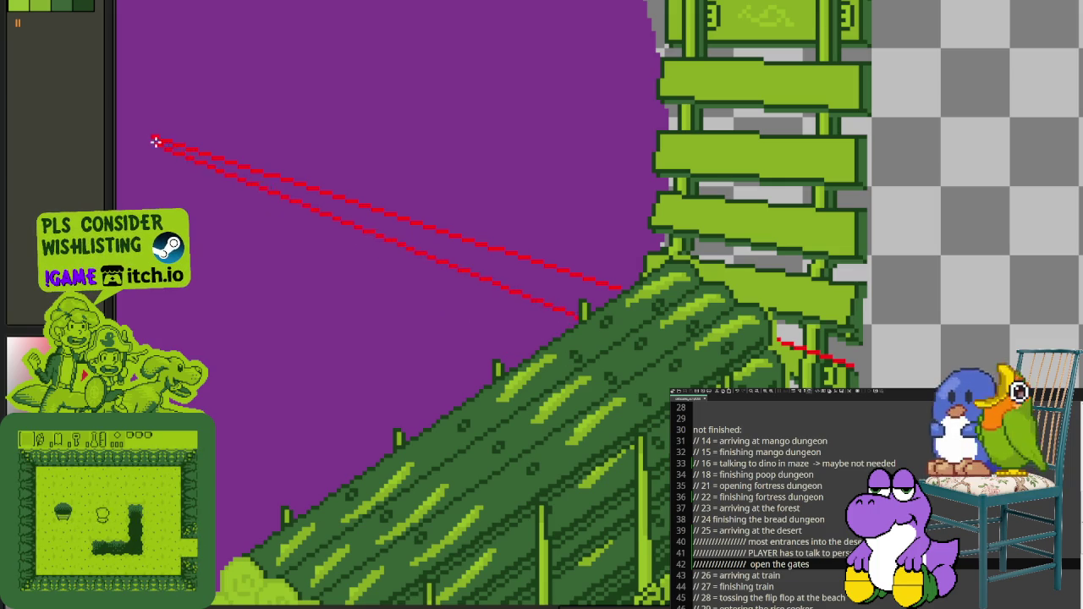
scroll(592, 254, "down", 3)
left_click_drag(581, 295, 648, 296)
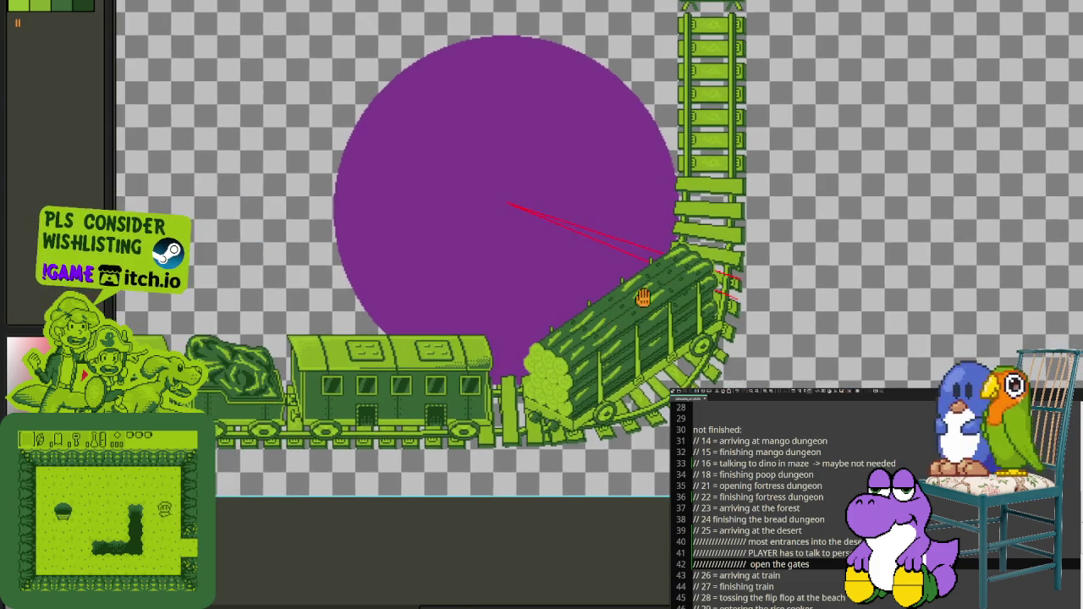
scroll(729, 289, "up", 2)
left_click_drag(730, 290, 788, 328)
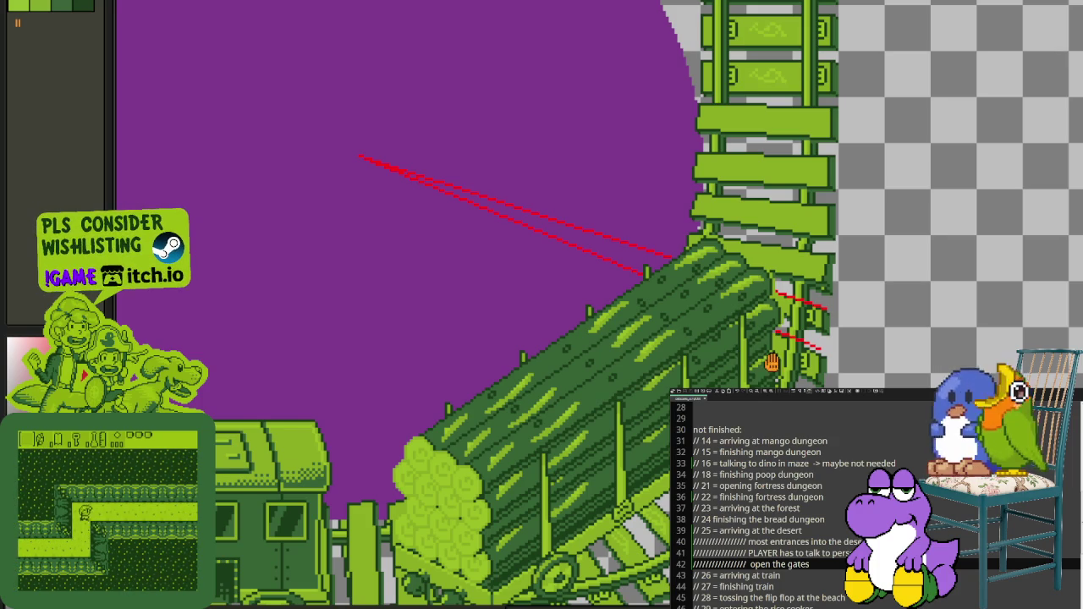
left_click_drag(736, 355, 788, 359)
scroll(825, 245, "up", 2)
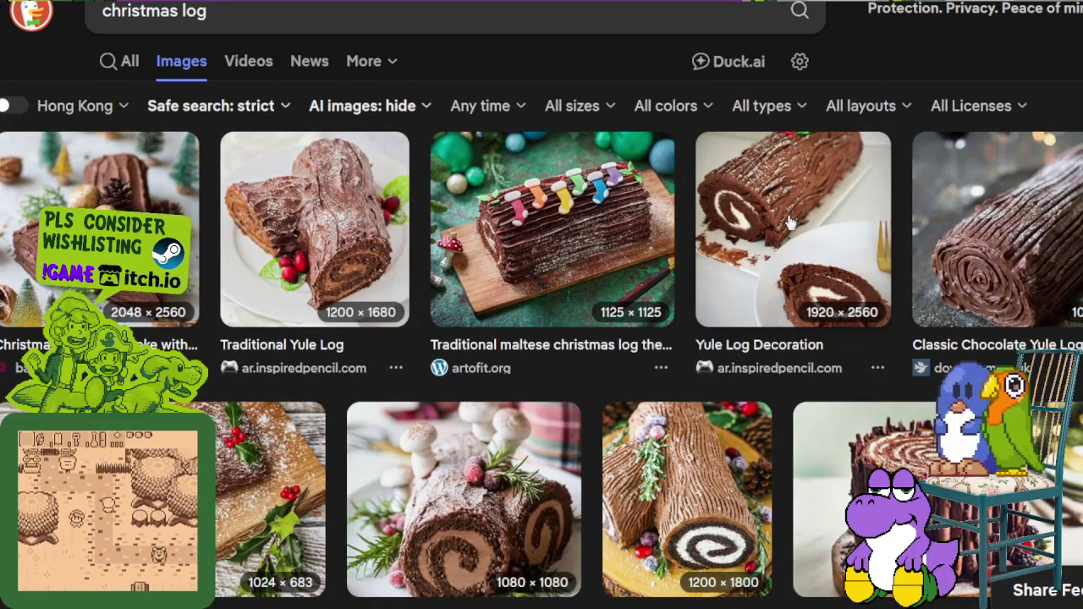
Step: Preview the Easy Chocolate Yule Log and Traditional maltese christmas log image results
left_click(689, 511)
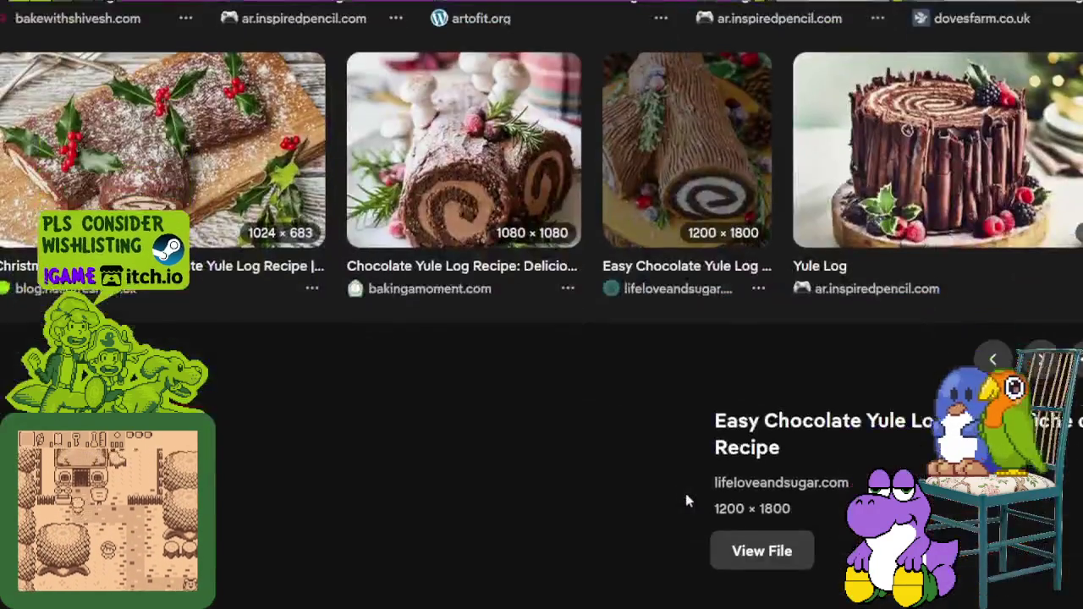
scroll(654, 407, "up", 3)
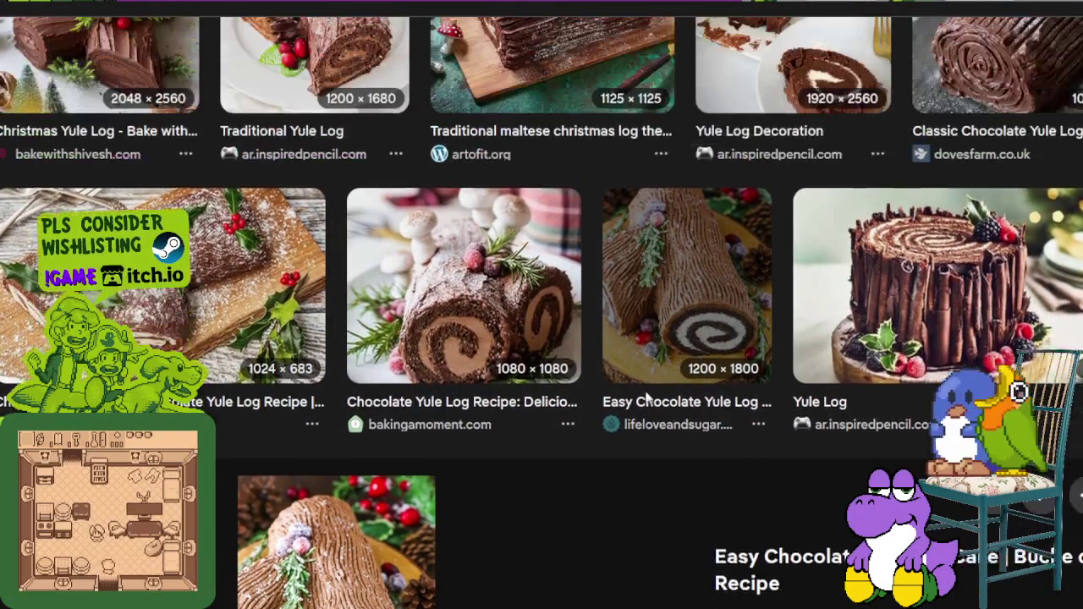
left_click(592, 127)
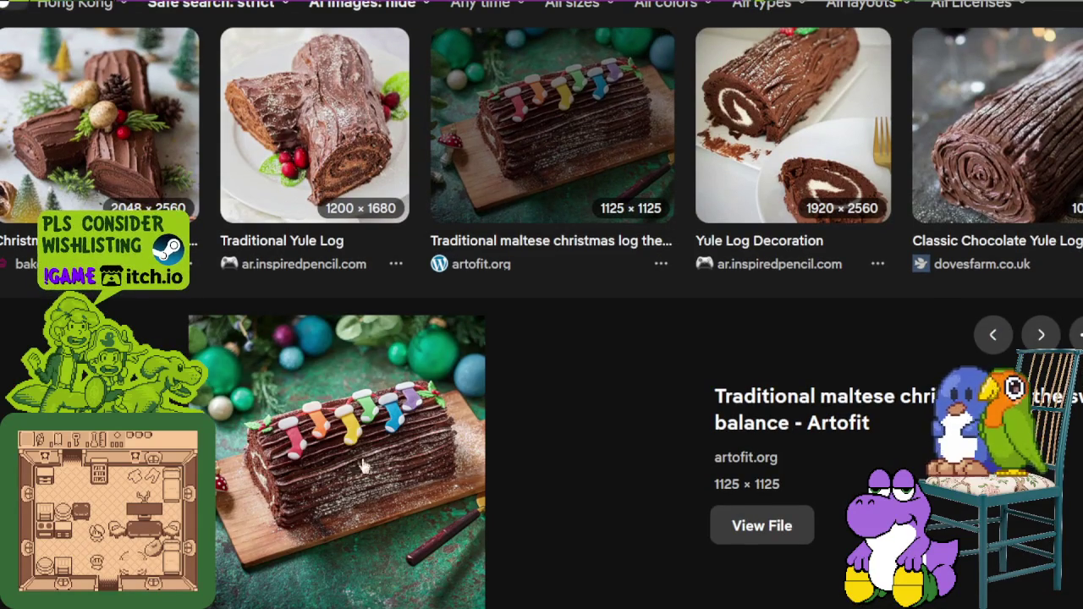
scroll(372, 431, "down", 3)
scroll(364, 288, "up", 3)
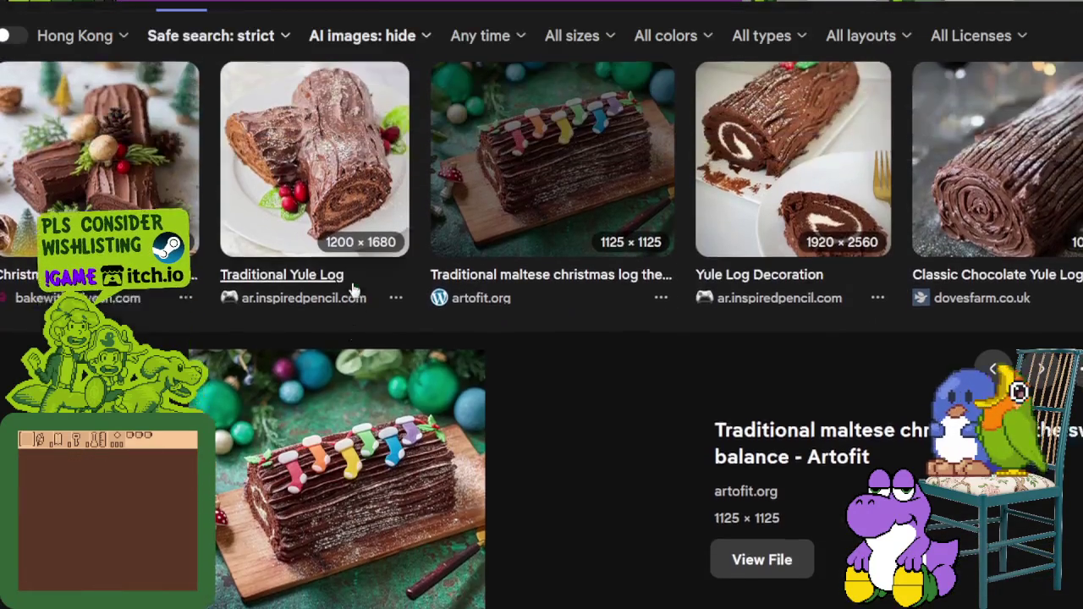
scroll(378, 254, "down", 4)
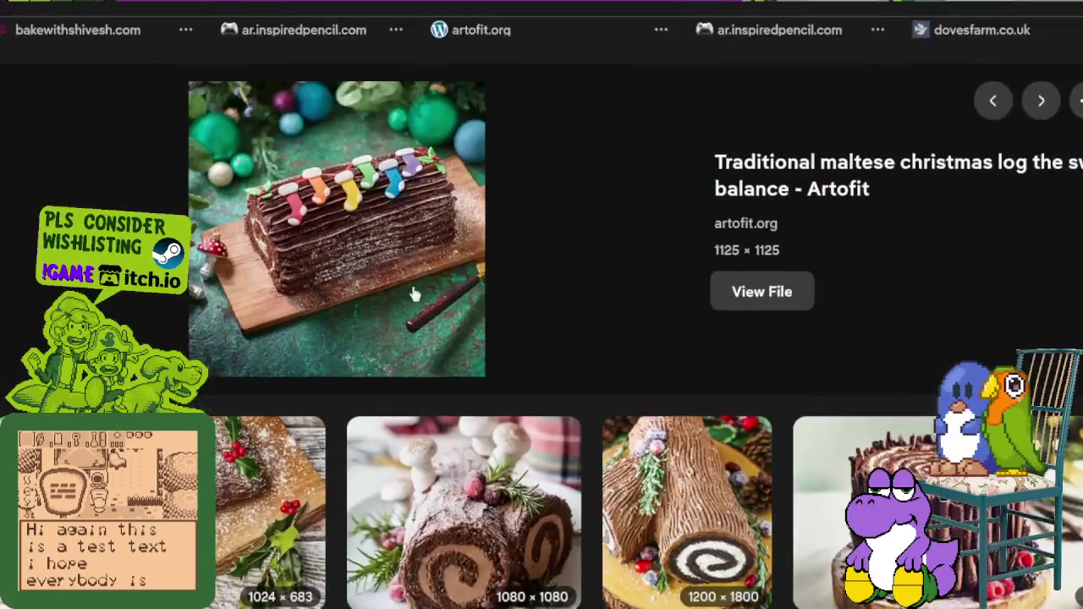
scroll(440, 212, "down", 3)
scroll(531, 112, "down", 3)
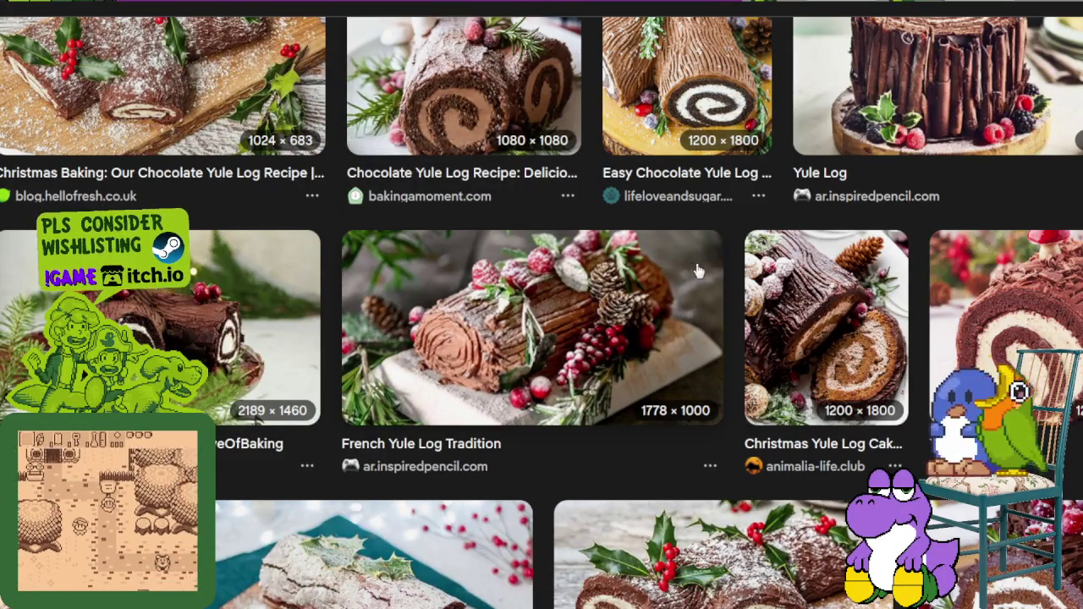
scroll(701, 270, "down", 3)
scroll(755, 292, "down", 3)
scroll(755, 288, "down", 3)
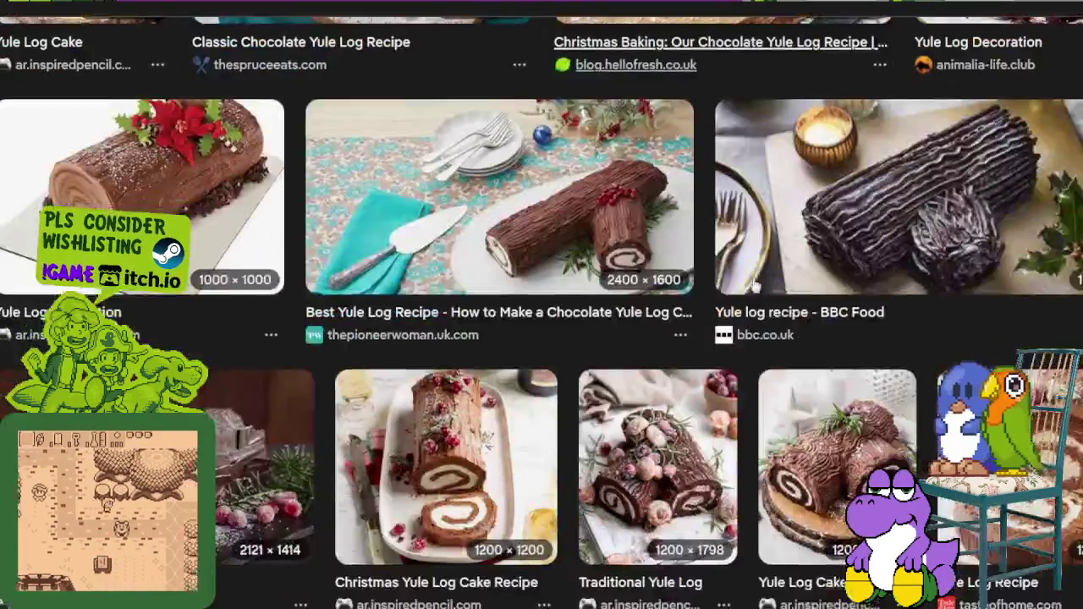
scroll(755, 288, "down", 3)
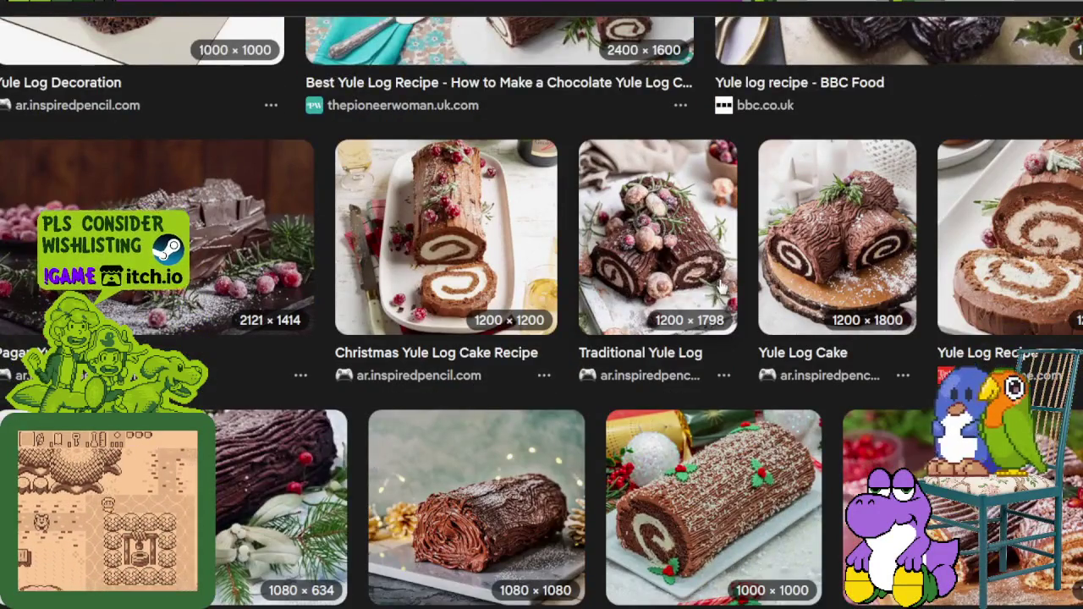
scroll(715, 291, "down", 2)
scroll(715, 291, "down", 5)
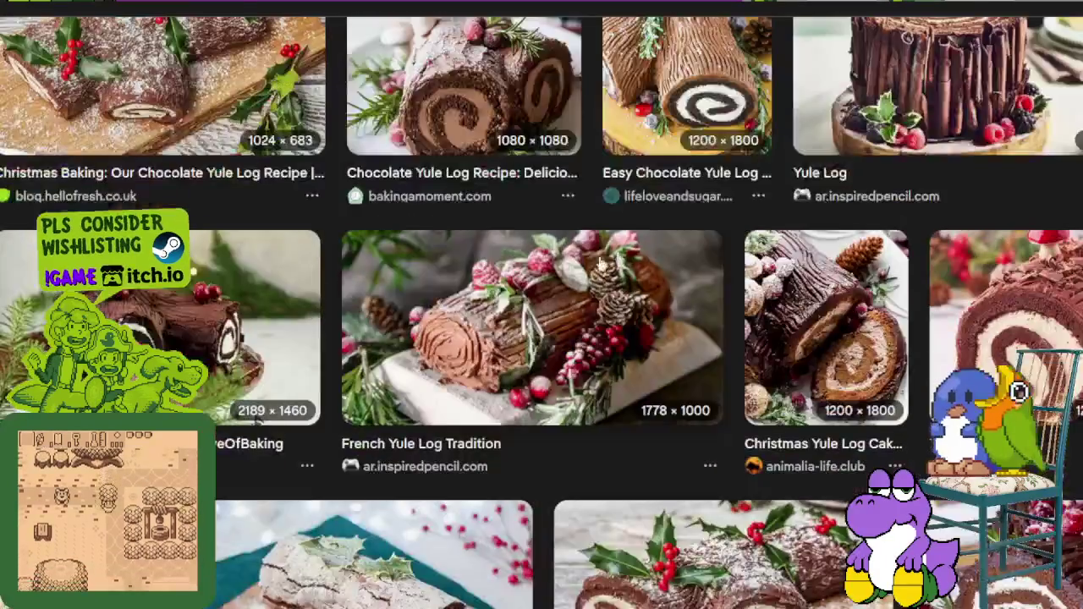
left_click(549, 254)
scroll(412, 267, "up", 3)
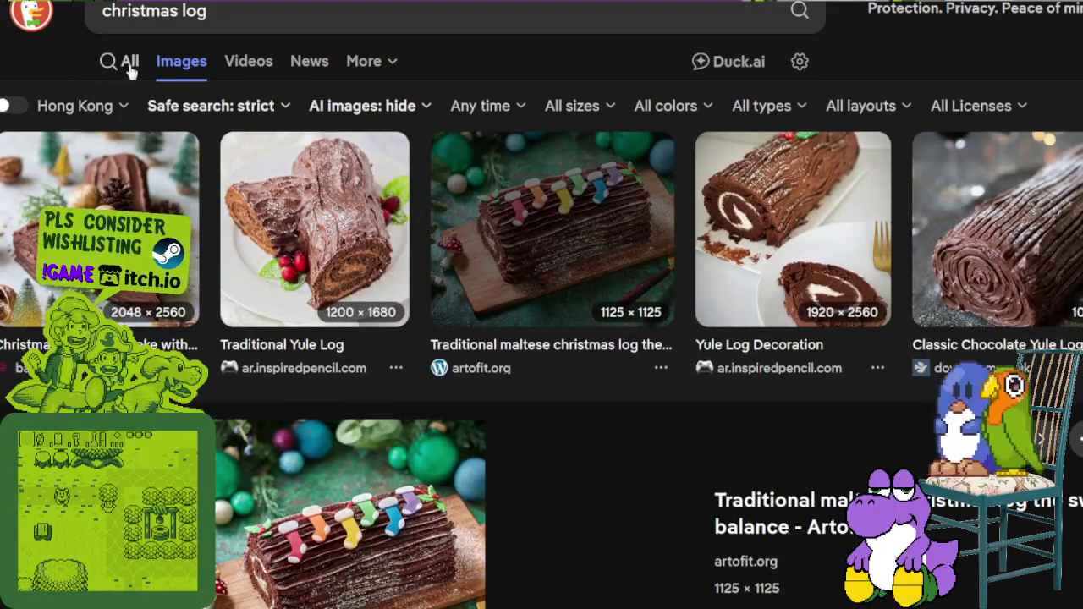
Step: Browse the 'christmas log' web results, then return to Aseprite
left_click(127, 64)
scroll(337, 349, "down", 5)
scroll(367, 363, "down", 4)
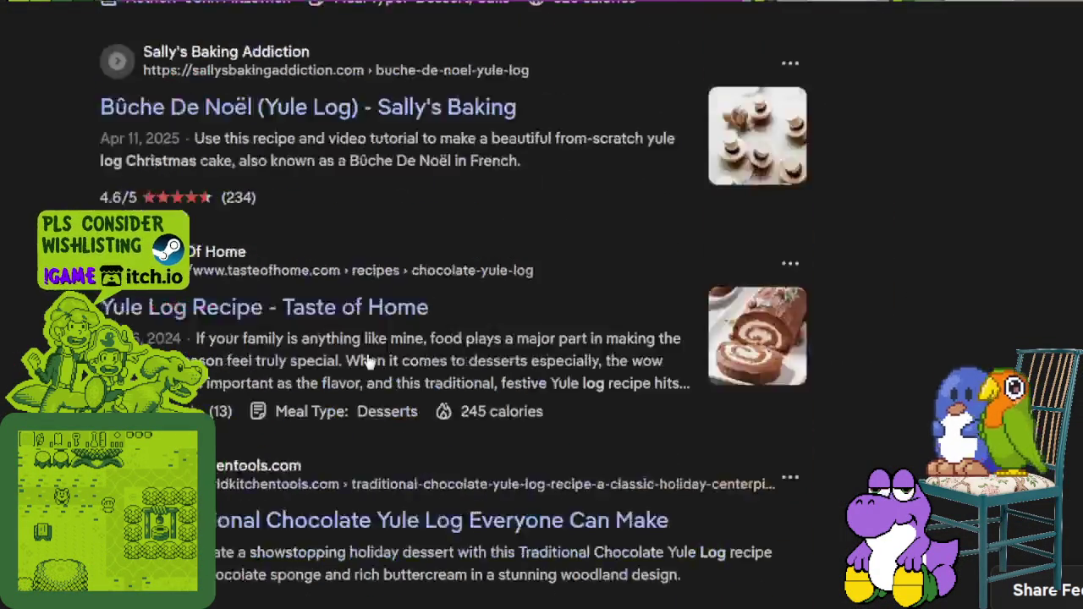
scroll(298, 172, "up", 2)
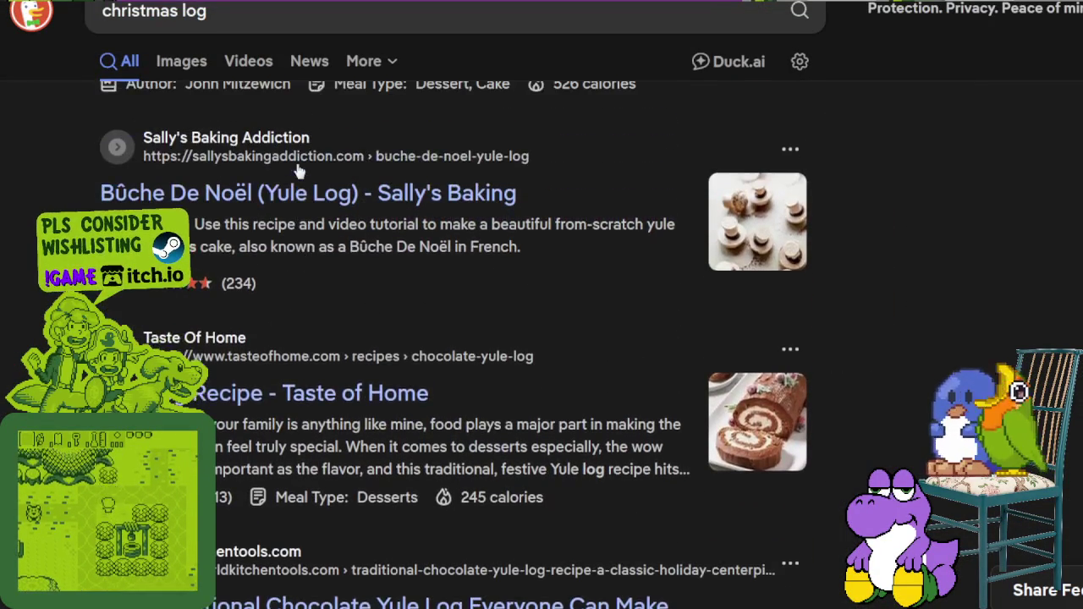
scroll(406, 222, "down", 5)
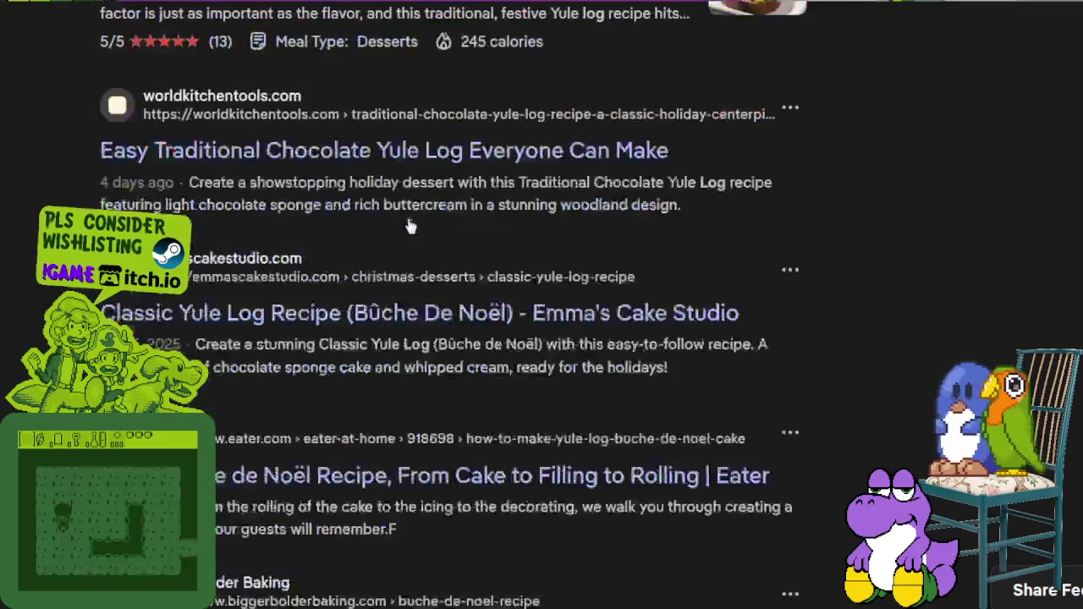
scroll(406, 227, "down", 5)
scroll(407, 233, "down", 2)
scroll(417, 229, "up", 2)
scroll(417, 230, "up", 3)
scroll(473, 245, "up", 2)
scroll(478, 248, "up", 5)
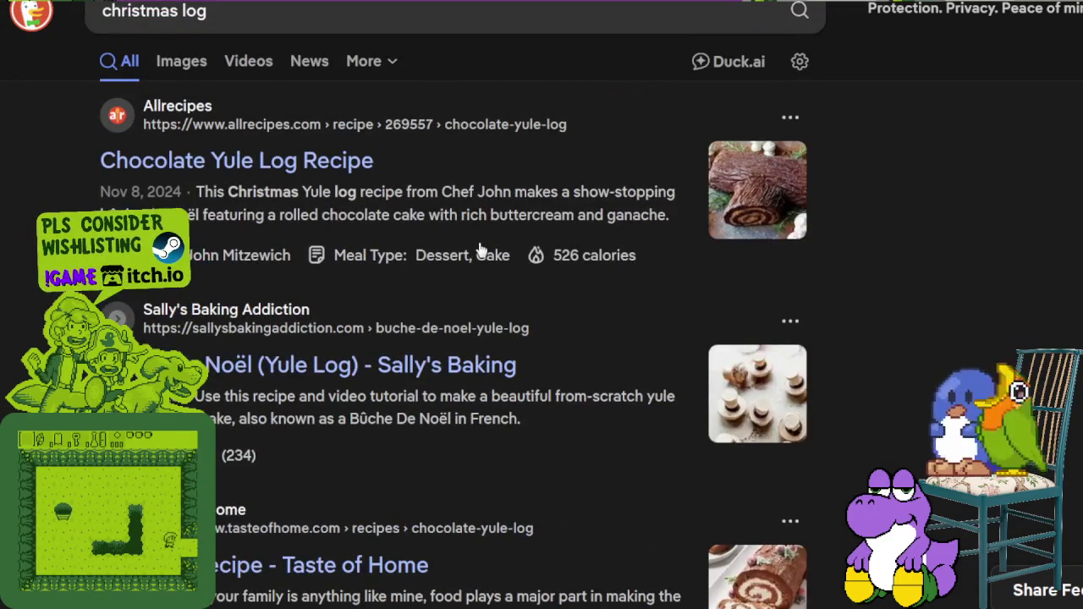
scroll(510, 213, "up", 5)
scroll(510, 214, "up", 2)
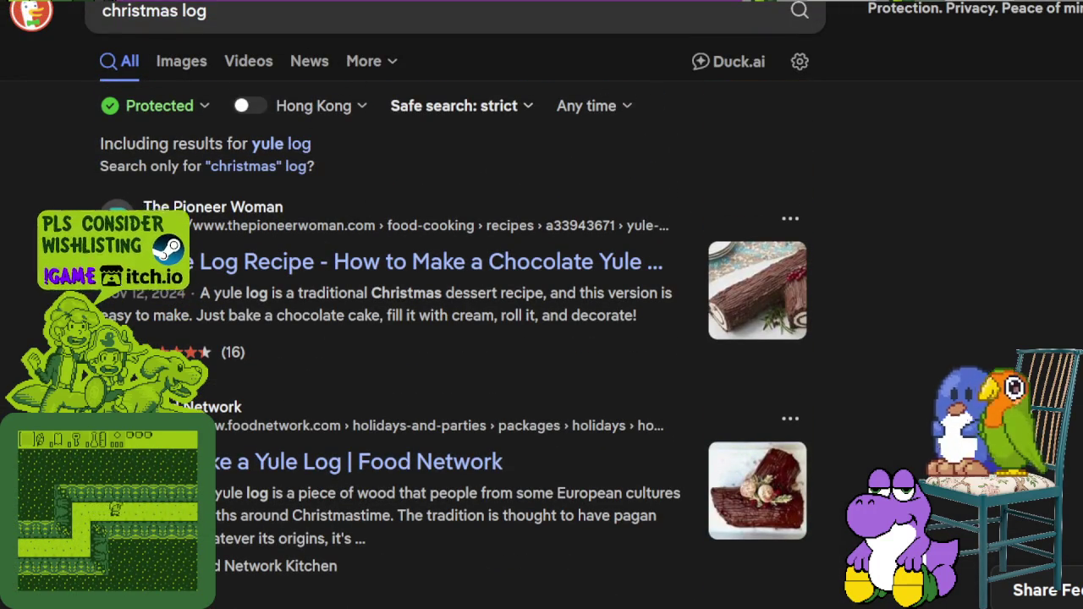
key("alt+Tab")
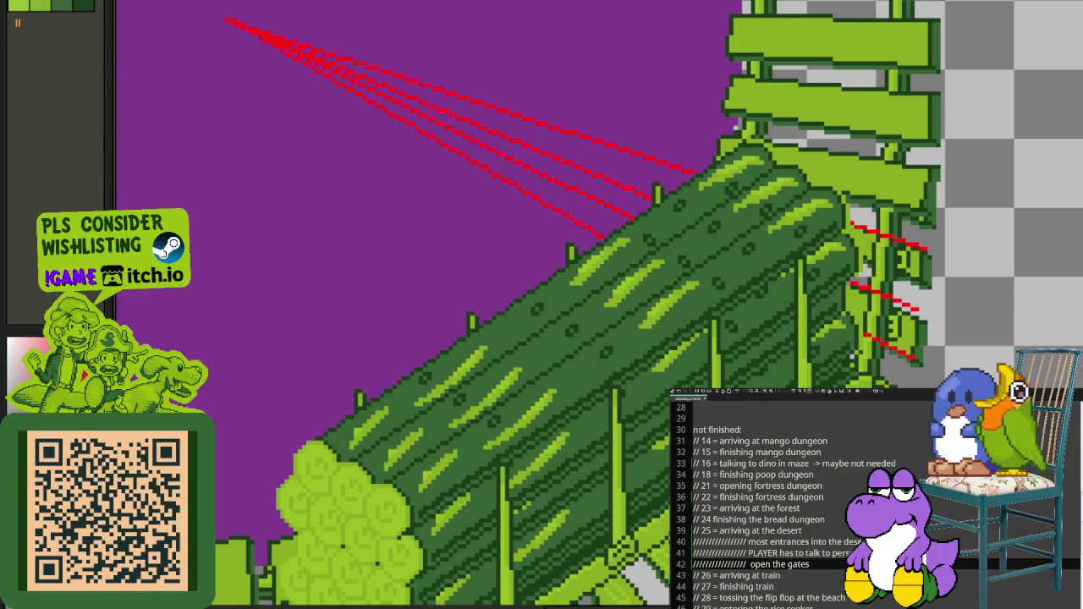
Step: Bring the log wagon's right end into view and draw a red guide line up the wedge edge
scroll(645, 359, "down", 1)
scroll(719, 339, "up", 1)
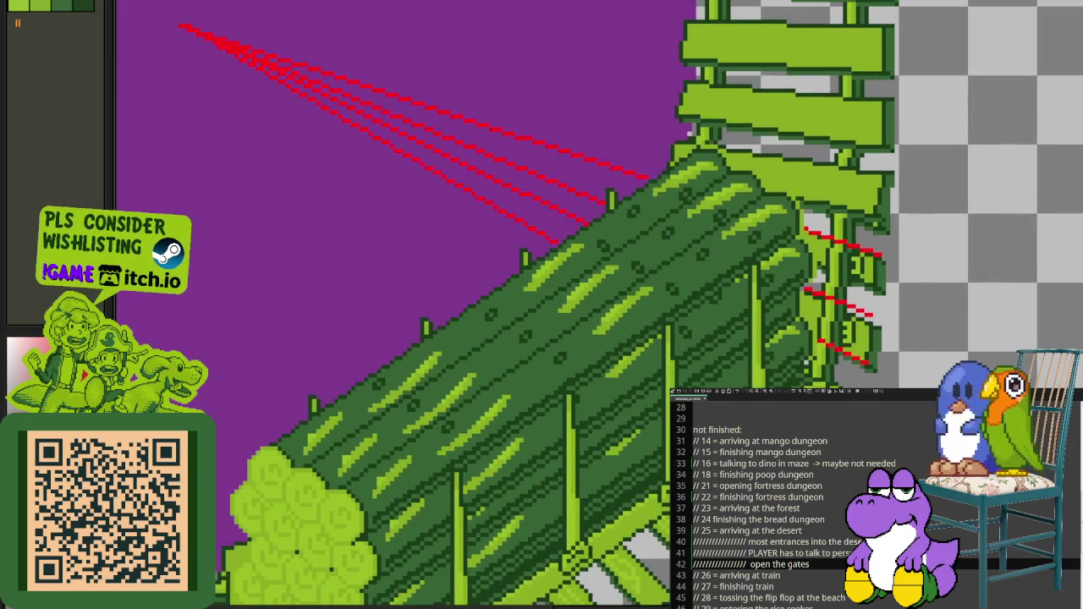
left_click_drag(592, 338, 658, 366)
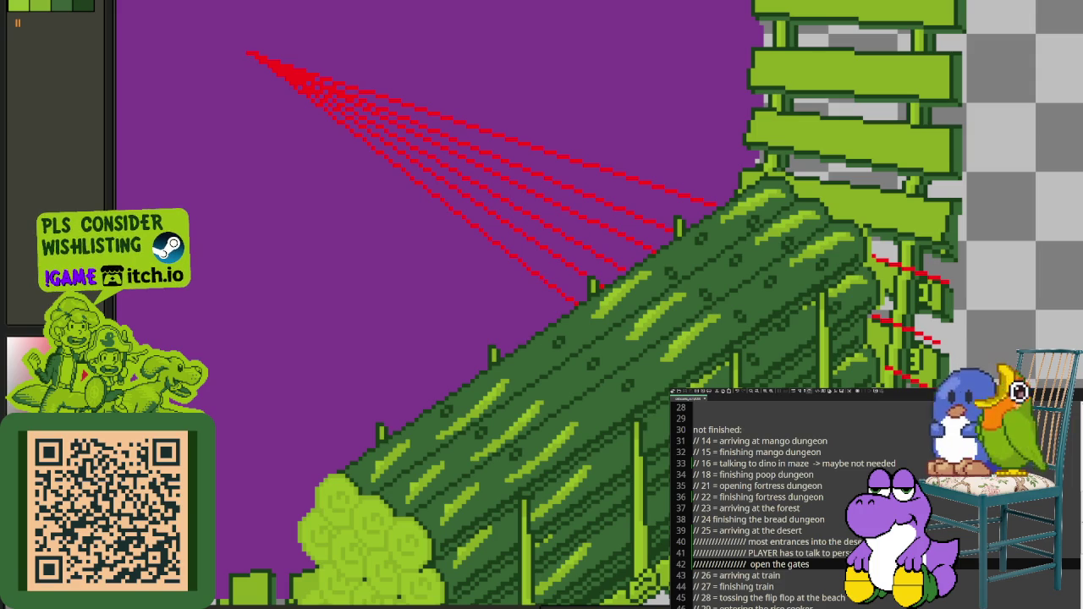
scroll(542, 304, "down", 1)
scroll(541, 305, "down", 3)
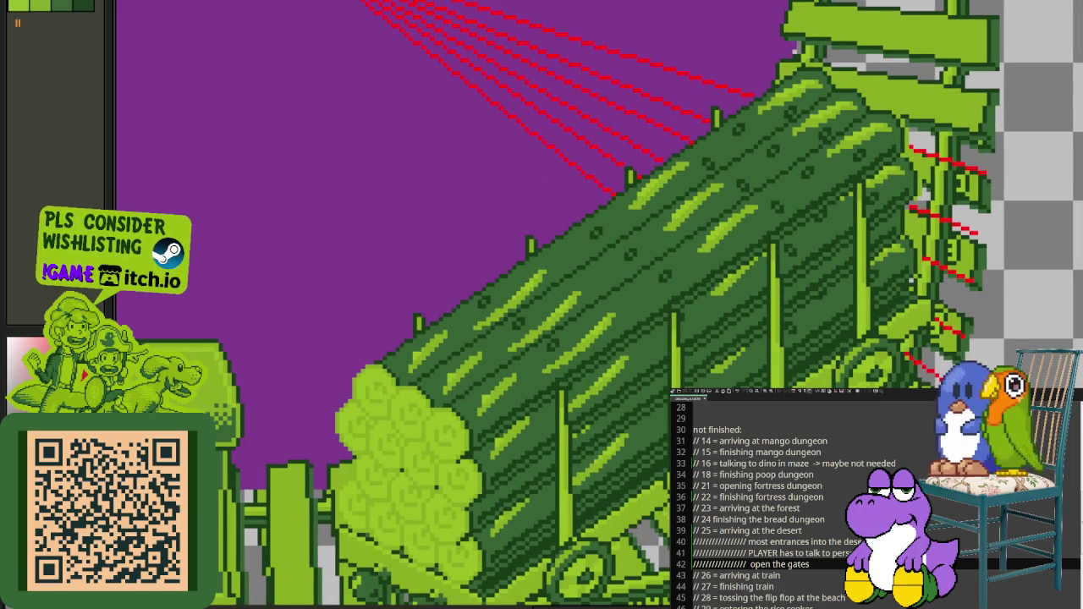
scroll(945, 326, "up", 2)
scroll(946, 326, "up", 2)
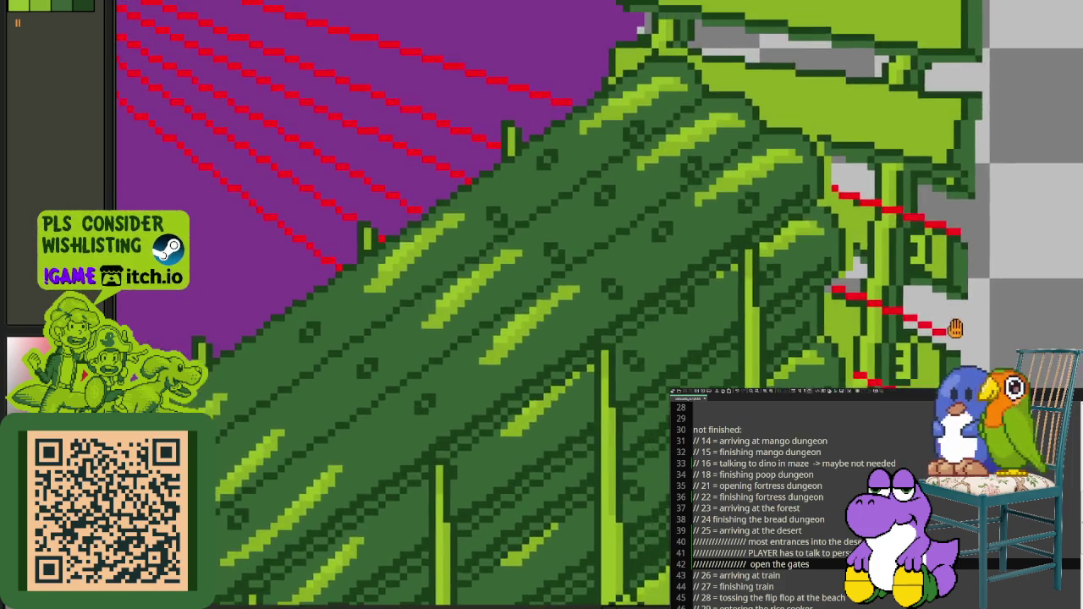
scroll(946, 325, "up", 2)
left_click_drag(946, 325, 951, 178)
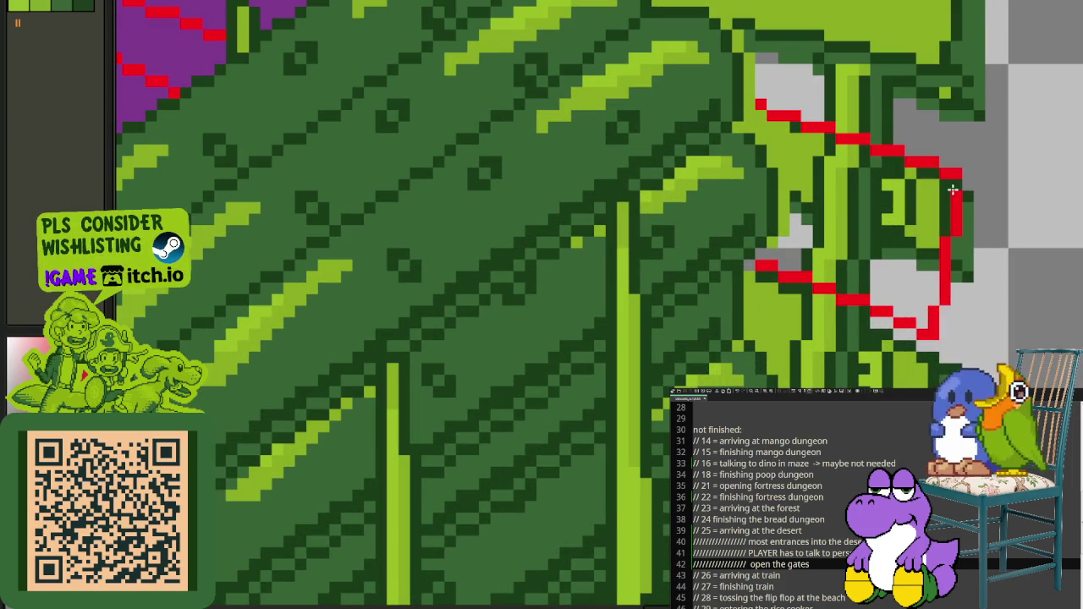
Step: Extend the red guide further upward and add another red line along the wedge
scroll(947, 278, "down", 1)
scroll(925, 322, "up", 1)
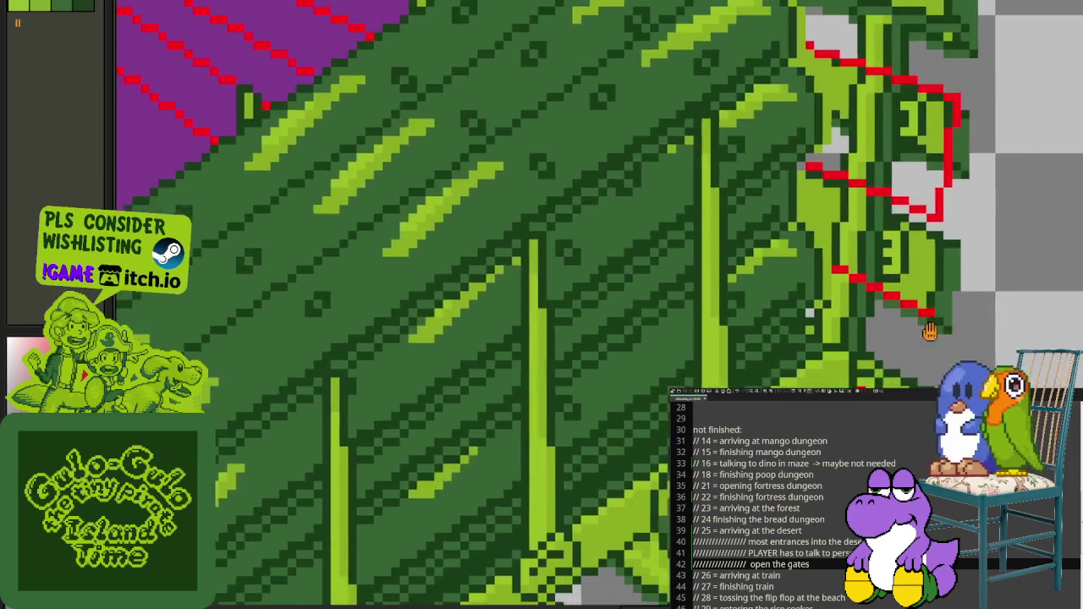
scroll(925, 322, "up", 2)
left_click_drag(952, 347, 963, 212)
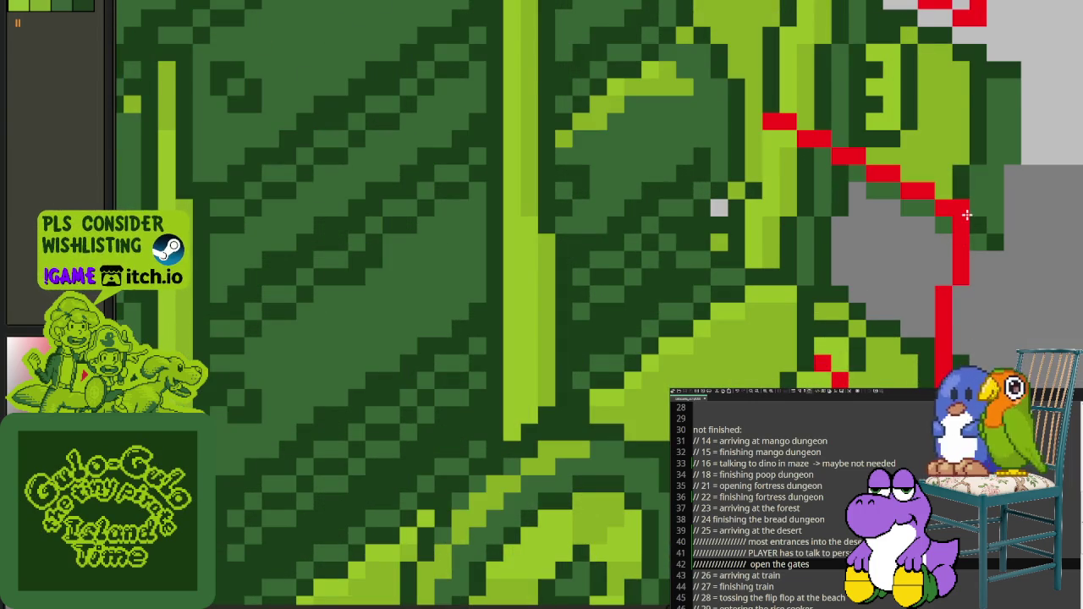
scroll(962, 211, "down", 3)
scroll(945, 415, "up", 2)
left_click_drag(939, 377, 956, 309)
scroll(956, 309, "down", 3)
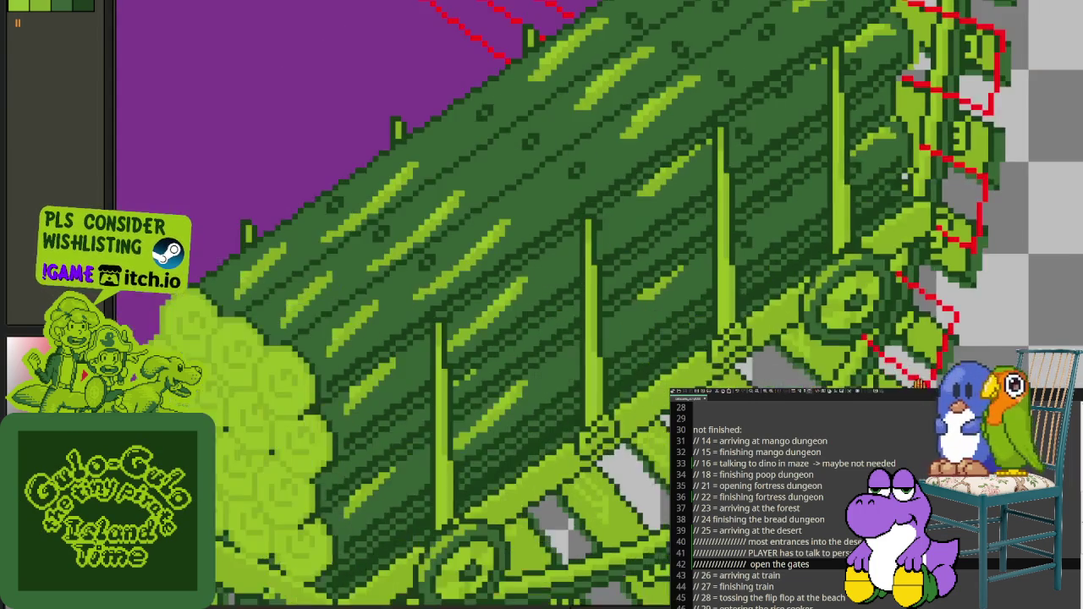
scroll(956, 310, "down", 2)
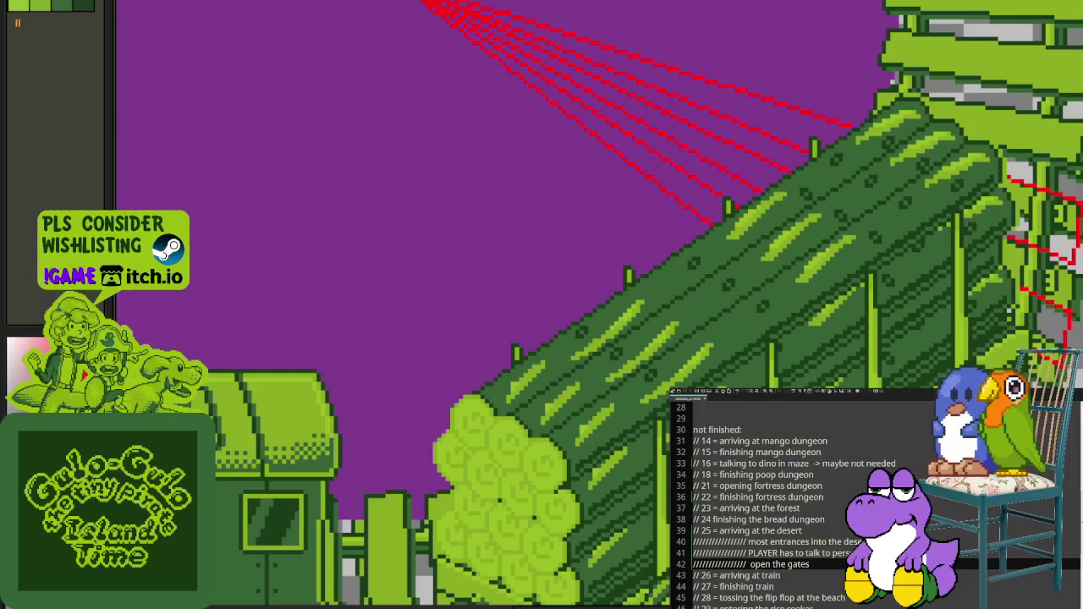
Step: Zoom and pan around the train to check the red guides and the log wagon's wheels
scroll(541, 304, "down", 3)
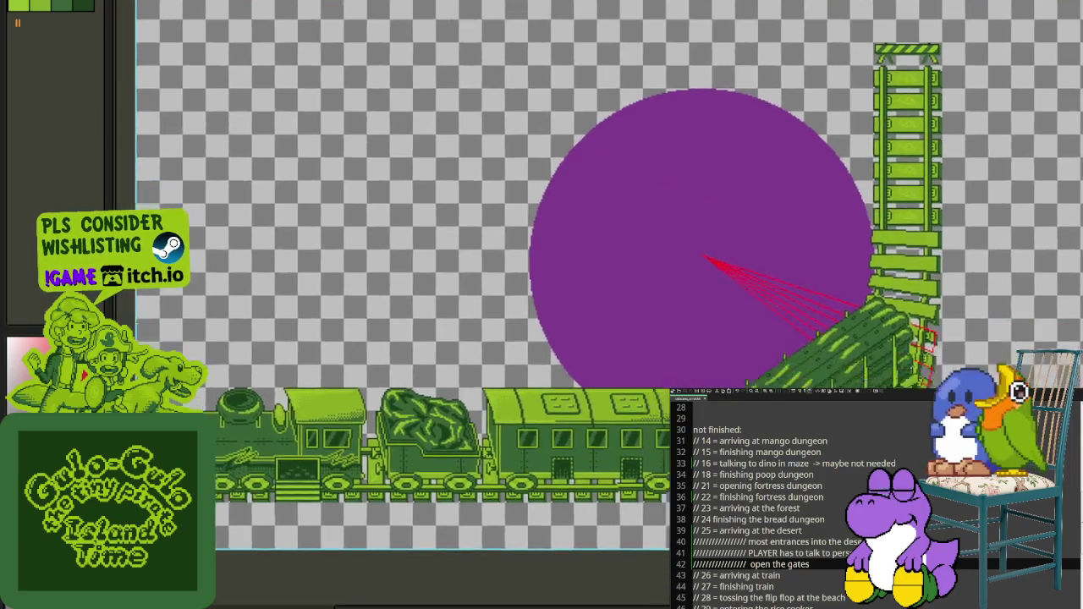
scroll(542, 304, "up", 4)
scroll(564, 211, "down", 2)
scroll(464, 104, "up", 3)
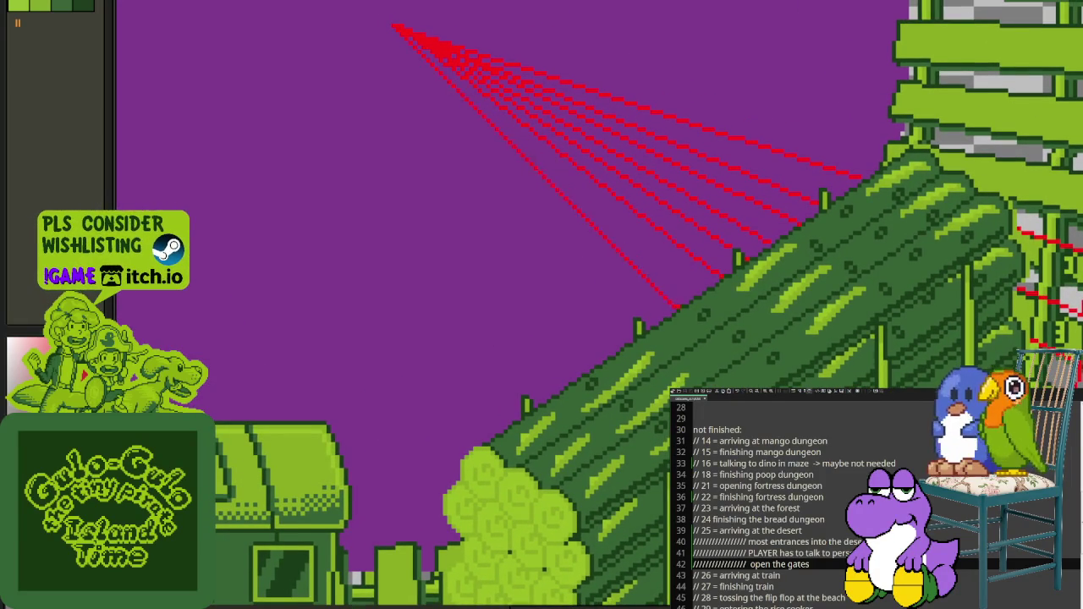
scroll(626, 303, "down", 1)
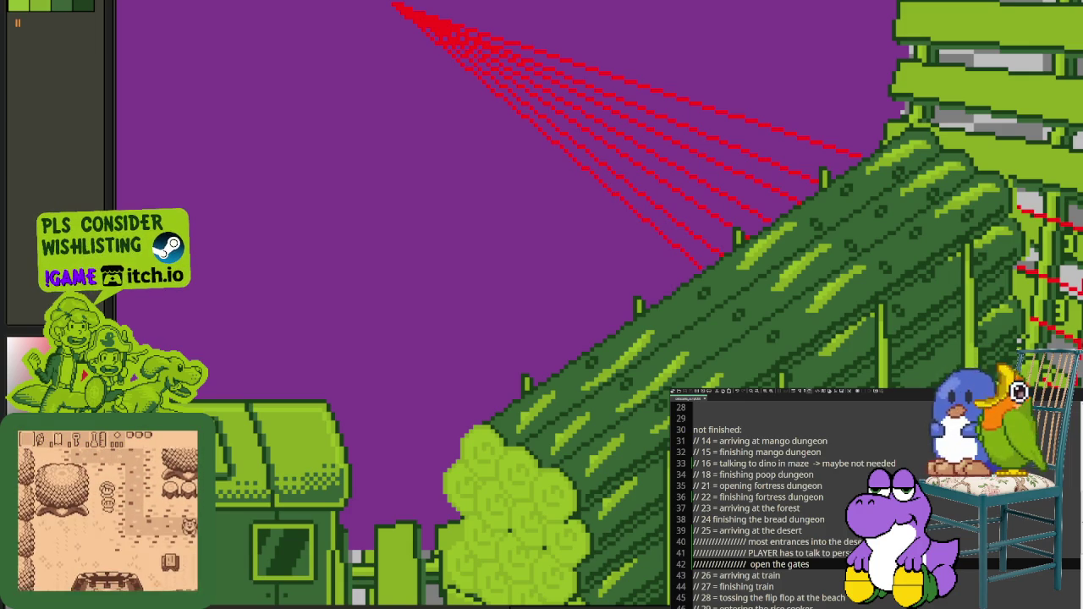
scroll(1060, 494, "down", 1)
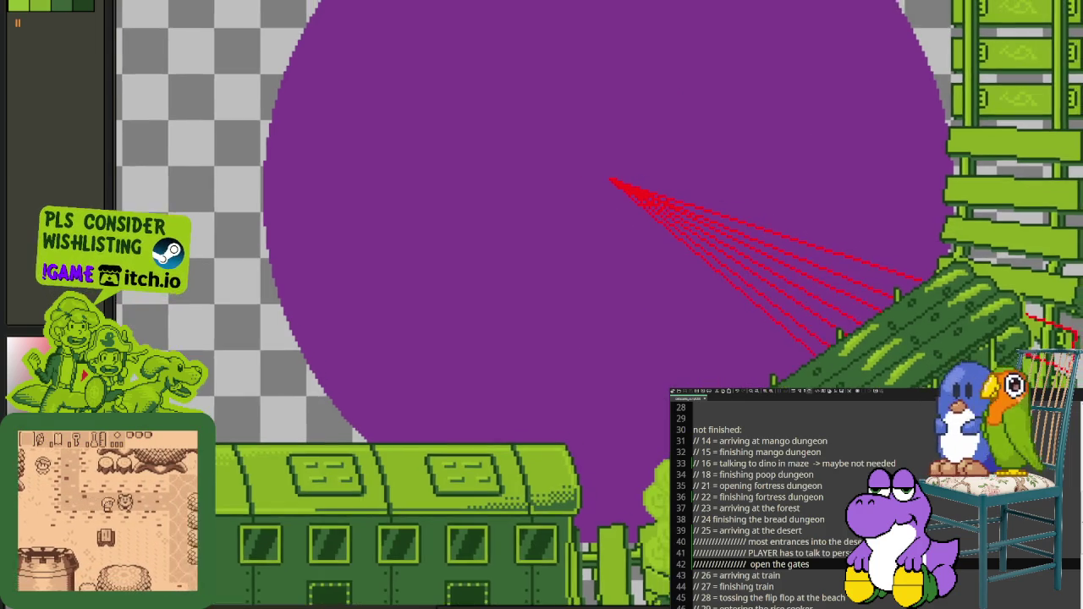
scroll(1064, 423, "up", 3)
scroll(1064, 423, "up", 1)
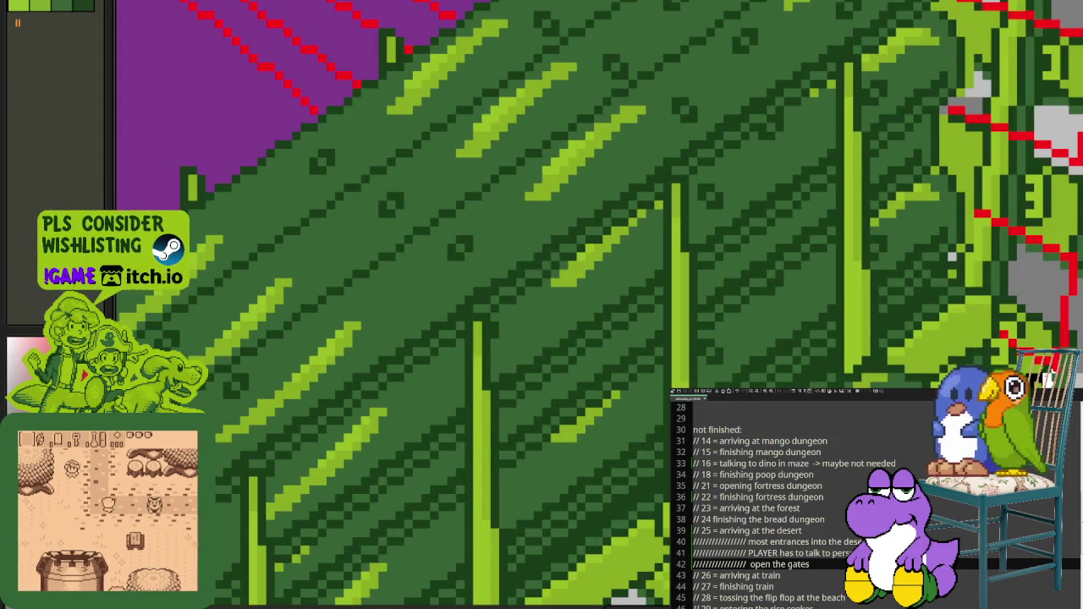
scroll(1057, 406, "down", 2)
scroll(1058, 406, "down", 1)
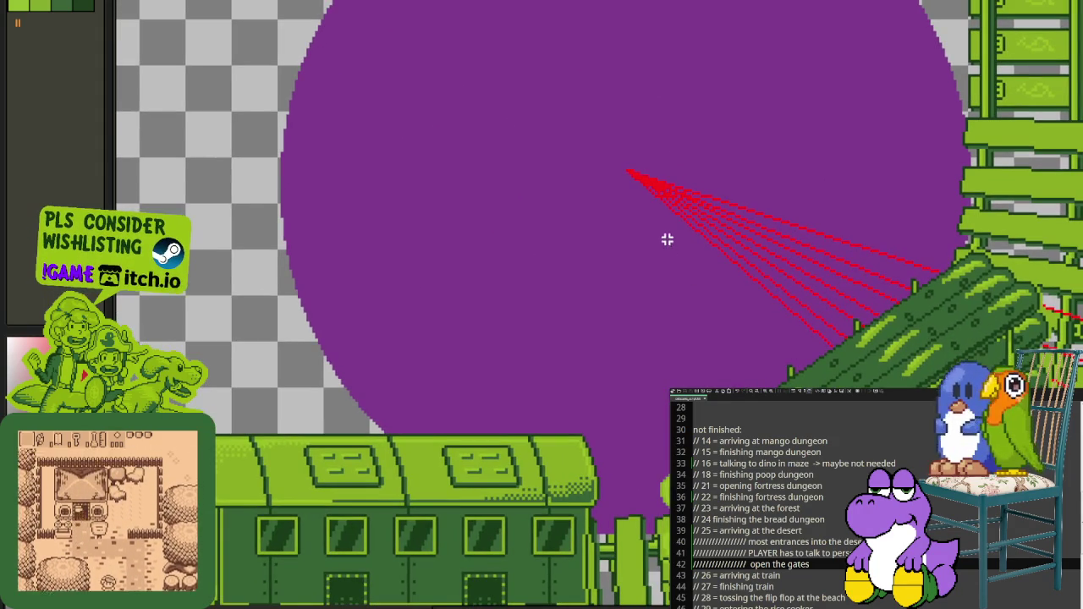
scroll(633, 179, "up", 1)
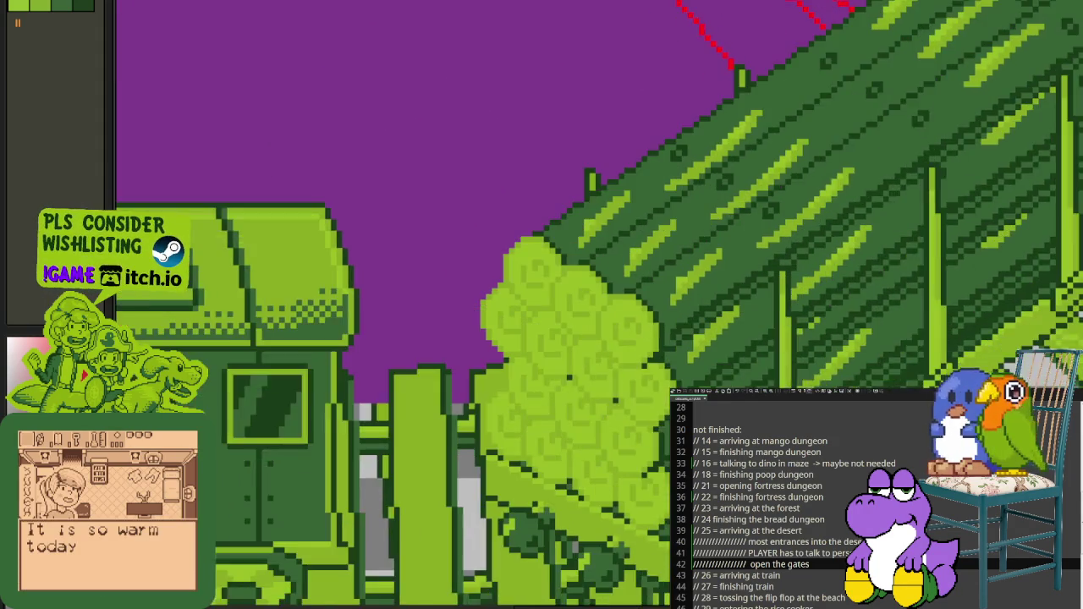
left_click_drag(704, 278, 459, 91)
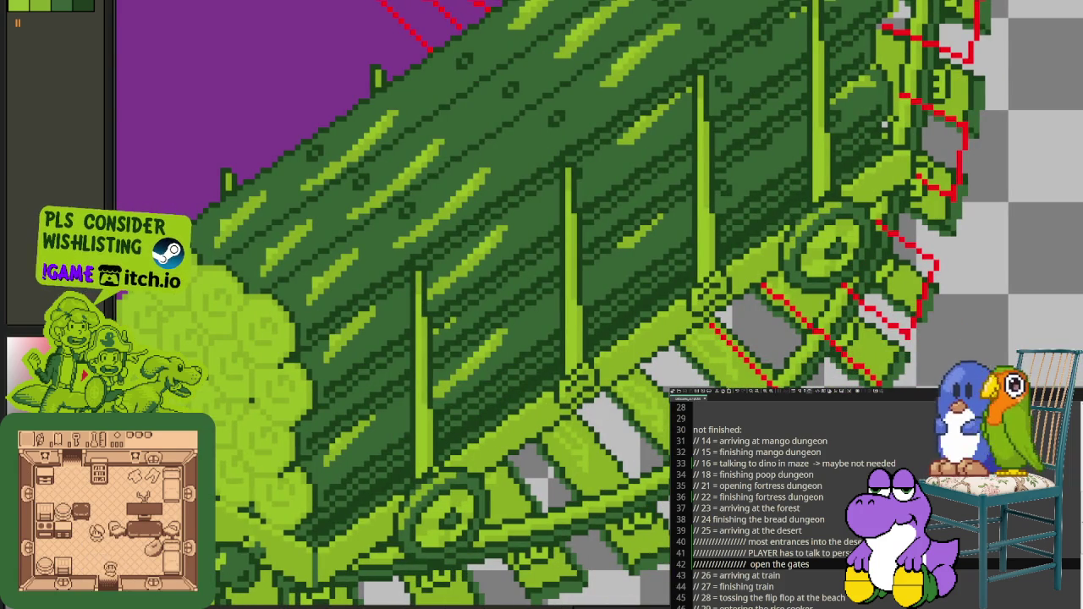
scroll(855, 474, "up", 1)
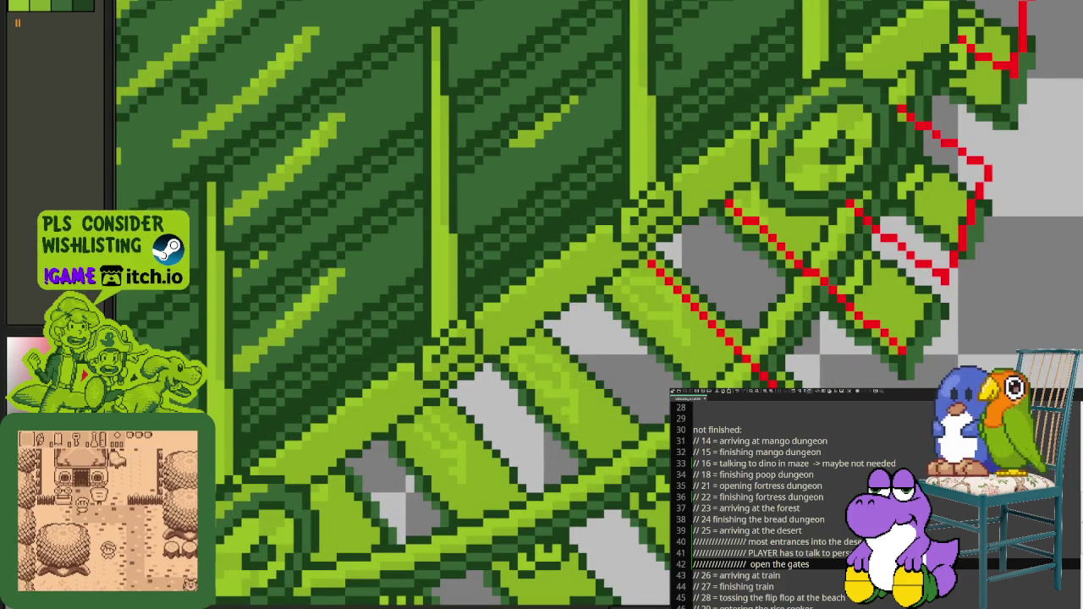
scroll(897, 339, "down", 1)
scroll(897, 339, "down", 1)
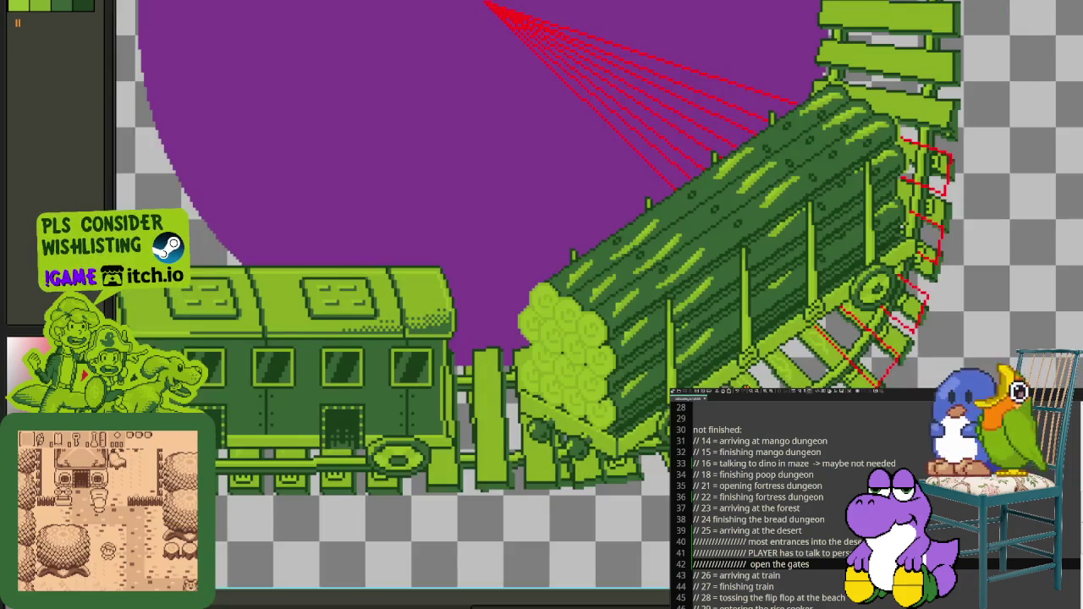
left_click_drag(592, 254, 610, 281)
Step: Save the sprite with Ctrl+S and recenter the view on the train
key("ctrl+s")
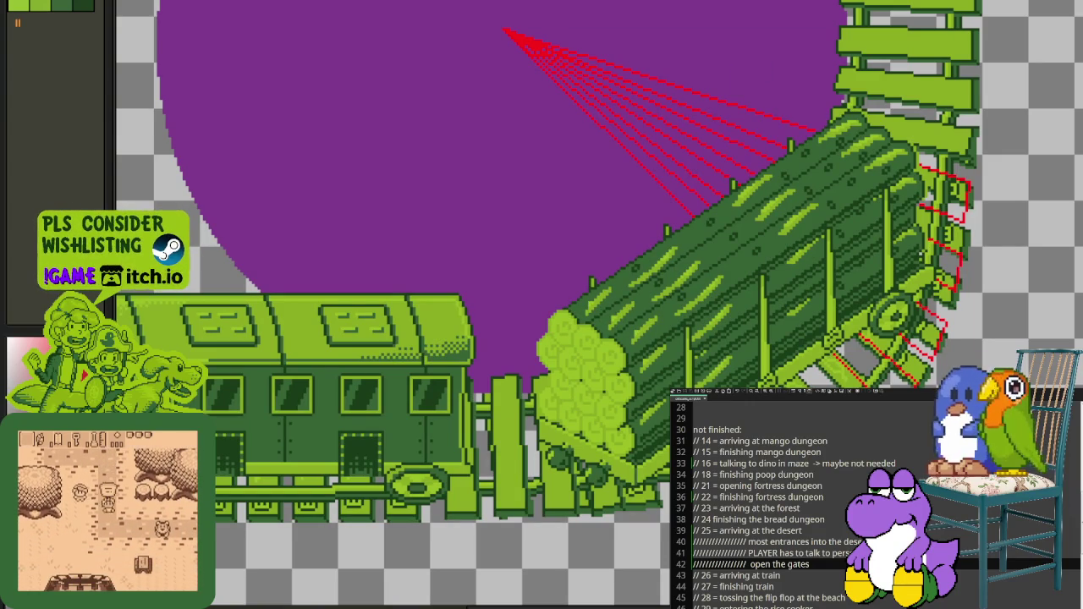
mouse_move(790, 254)
left_mouse_down()
mouse_move(778, 281)
mouse_move(742, 295)
left_mouse_up()
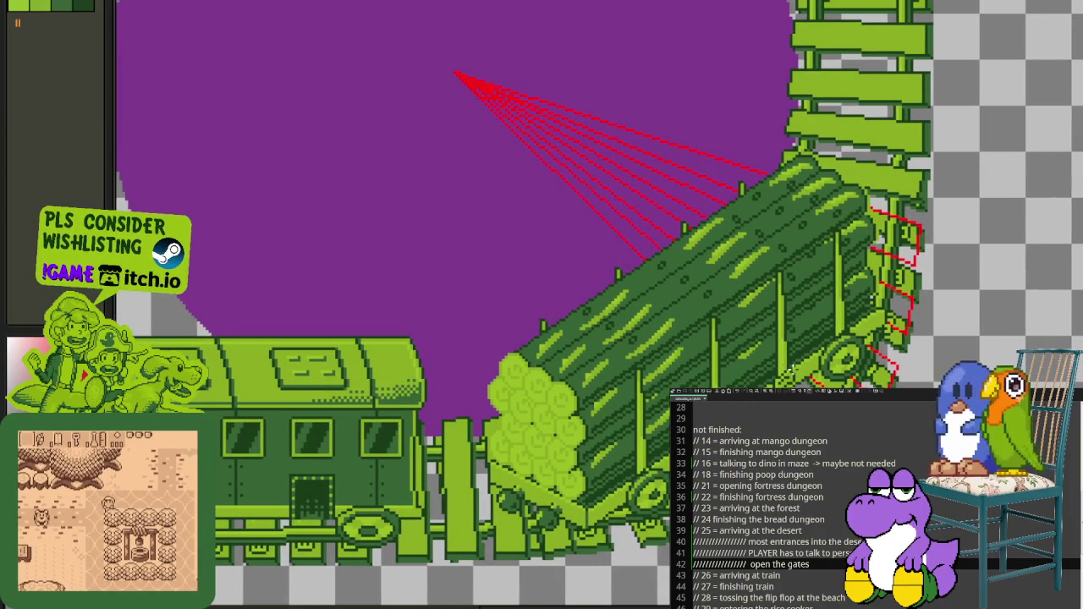
scroll(527, 212, "up", 1)
scroll(462, 119, "up", 1)
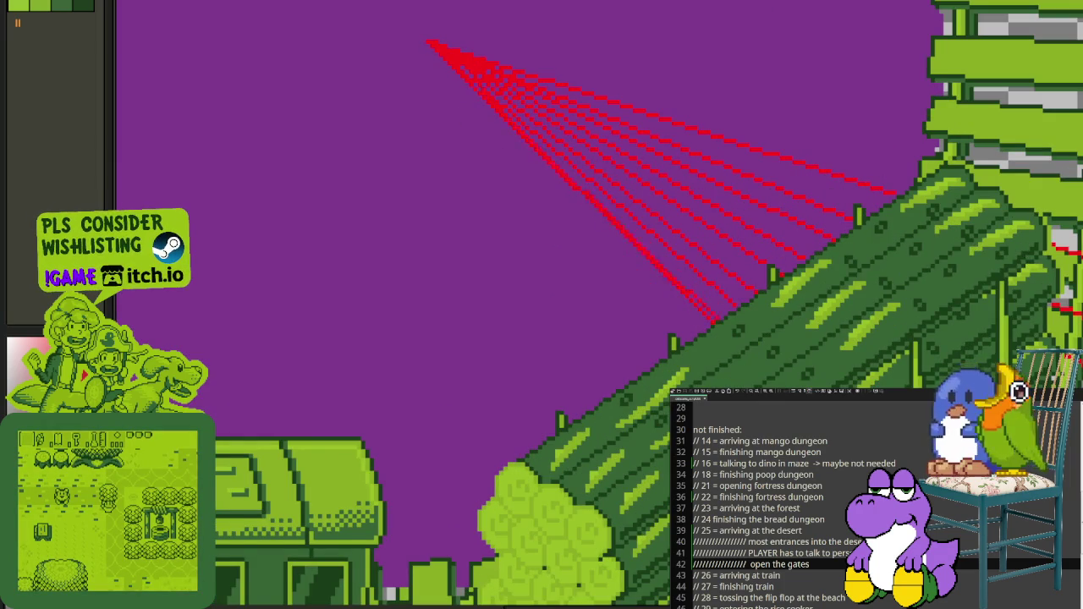
scroll(541, 305, "down", 1)
scroll(542, 304, "down", 4)
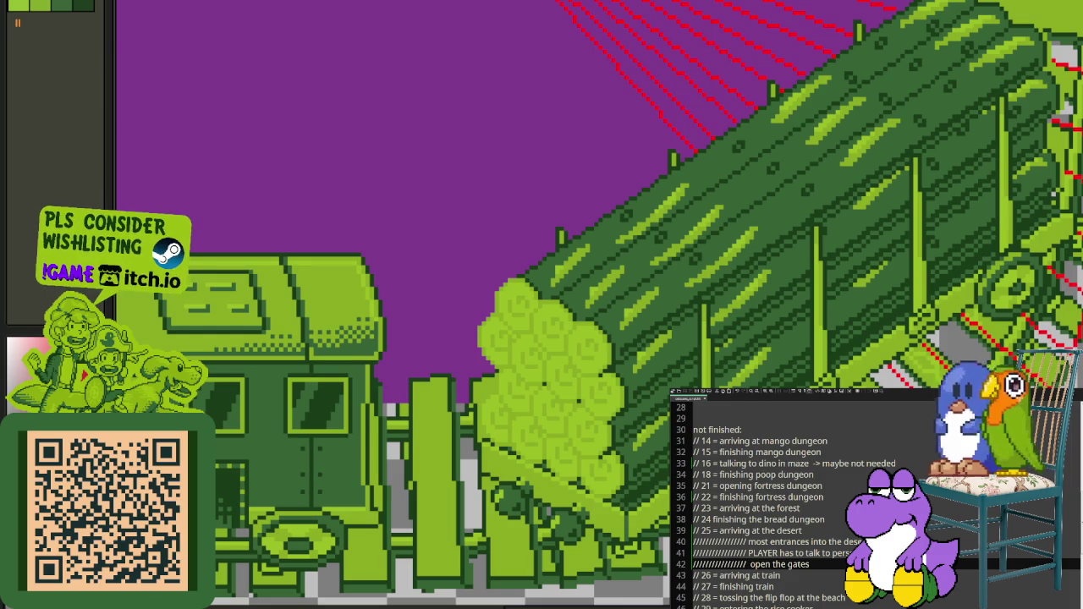
Step: Zoom around the train and cucumbers, then switch to the browser's schnaps cake image results
scroll(551, 85, "up", 2)
scroll(552, 85, "up", 3)
scroll(551, 84, "up", 2)
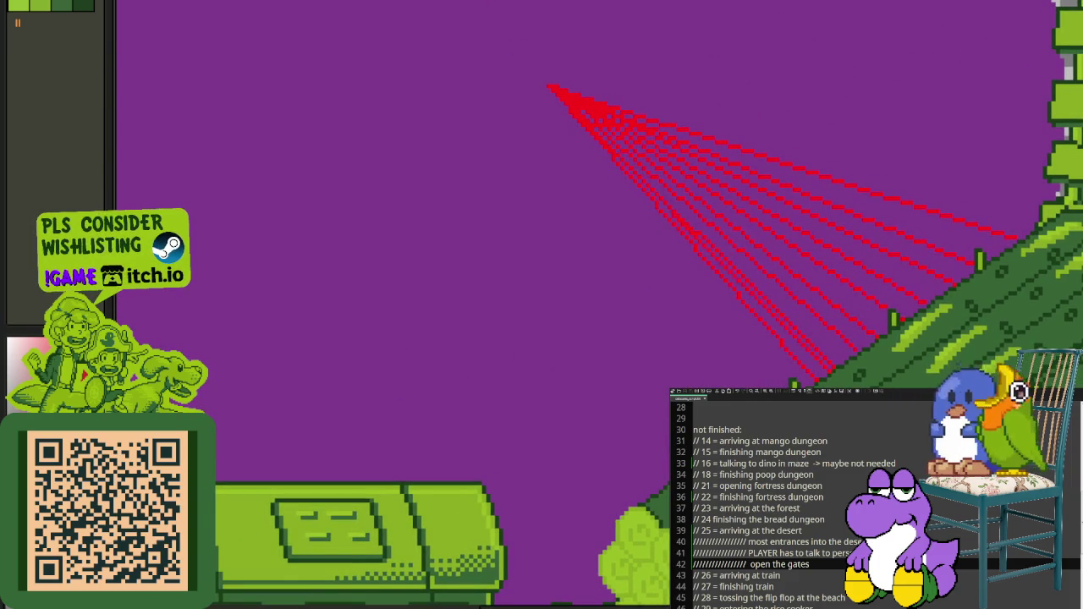
scroll(546, 85, "up", 3)
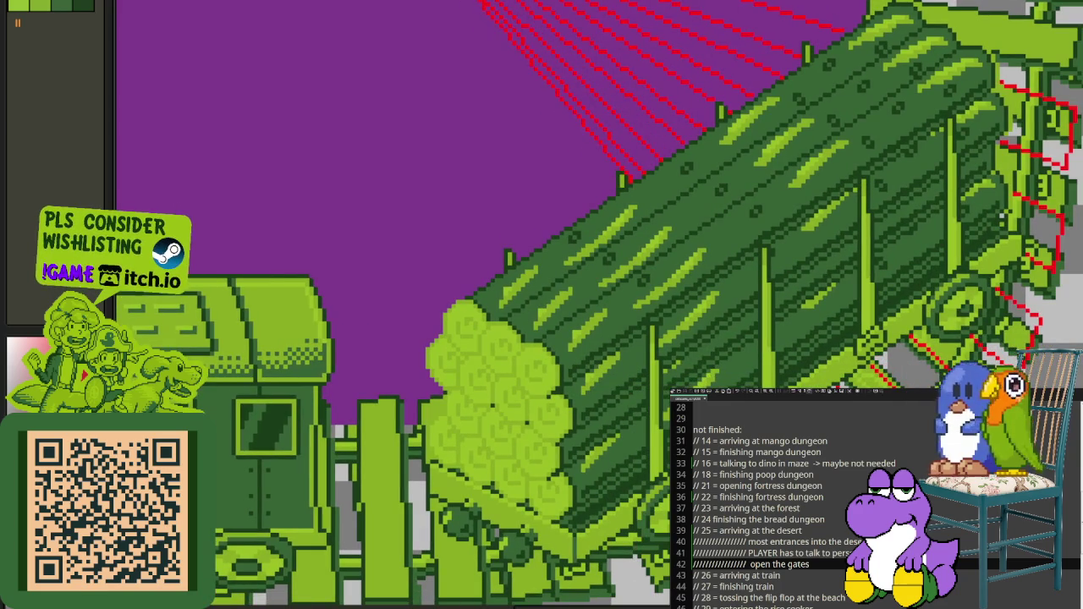
scroll(846, 499, "up", 2)
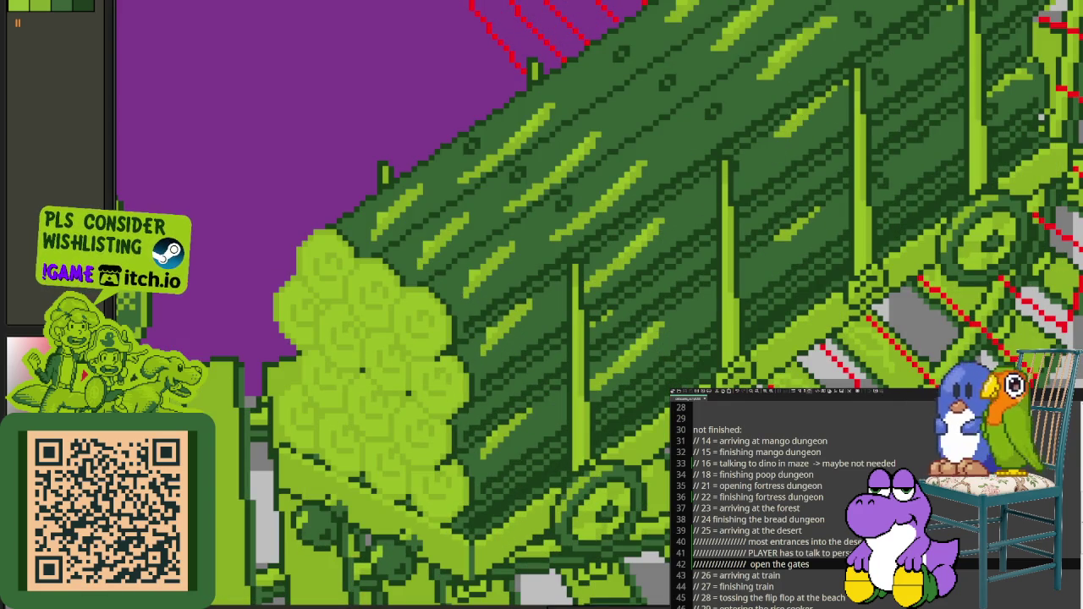
scroll(744, 457, "up", 2)
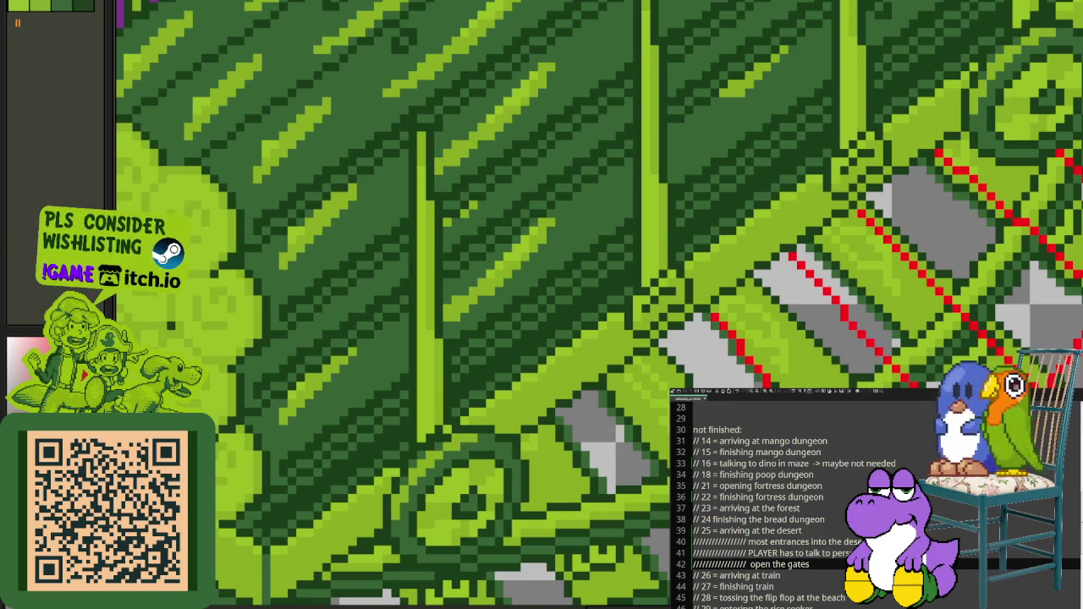
scroll(592, 305, "down", 3)
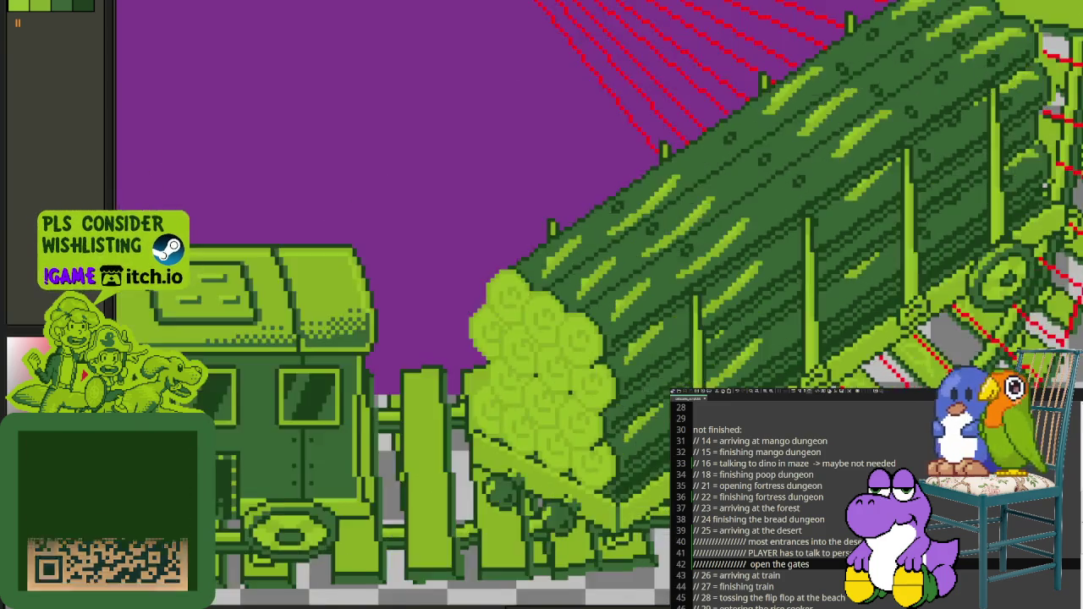
scroll(592, 304, "up", 3)
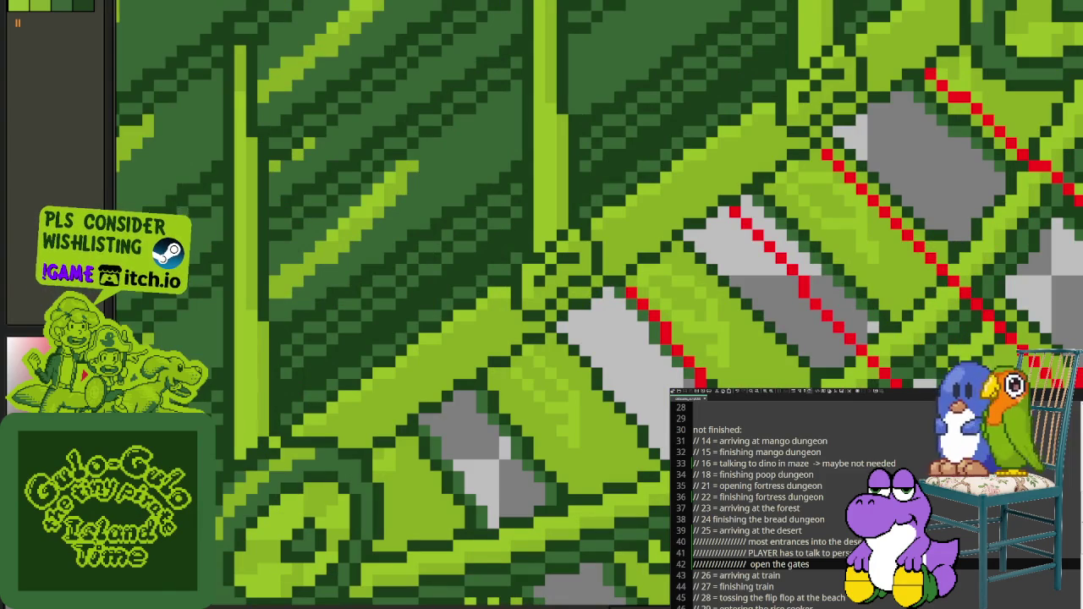
scroll(592, 304, "down", 3)
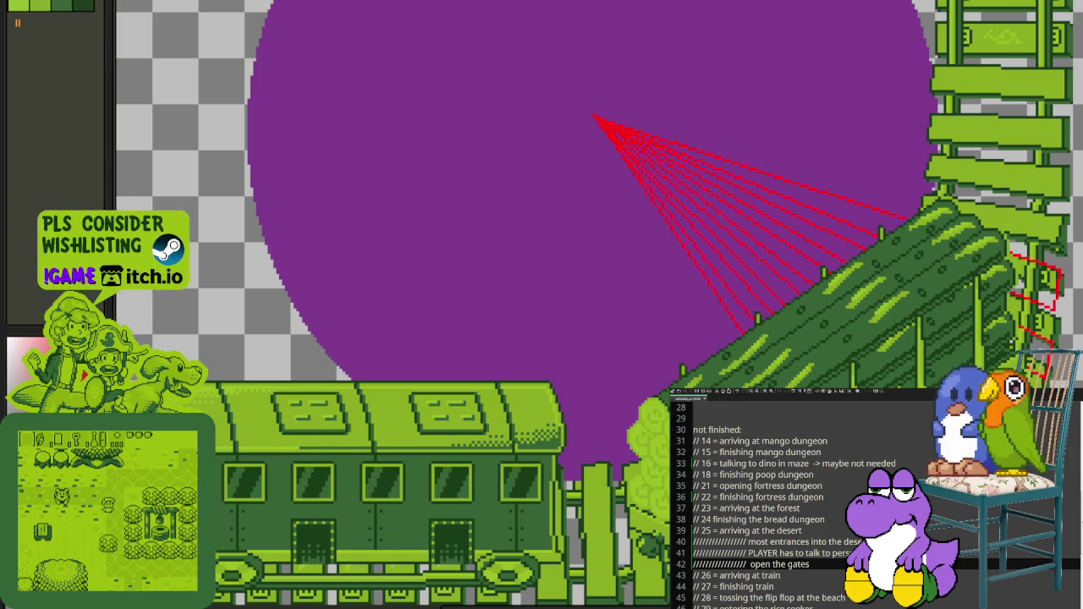
key("alt+Tab")
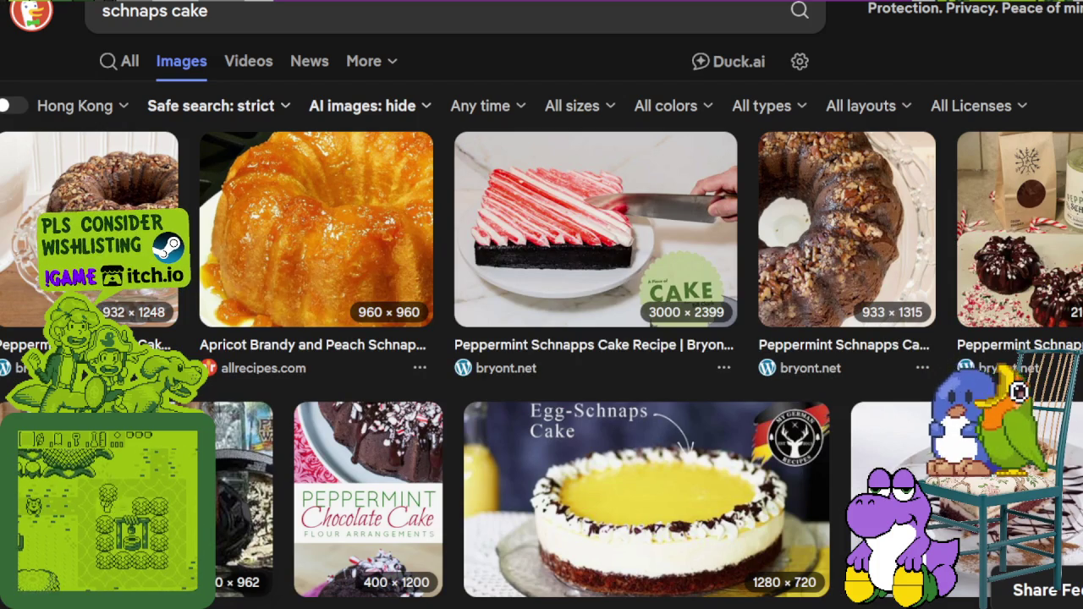
left_click(161, 178)
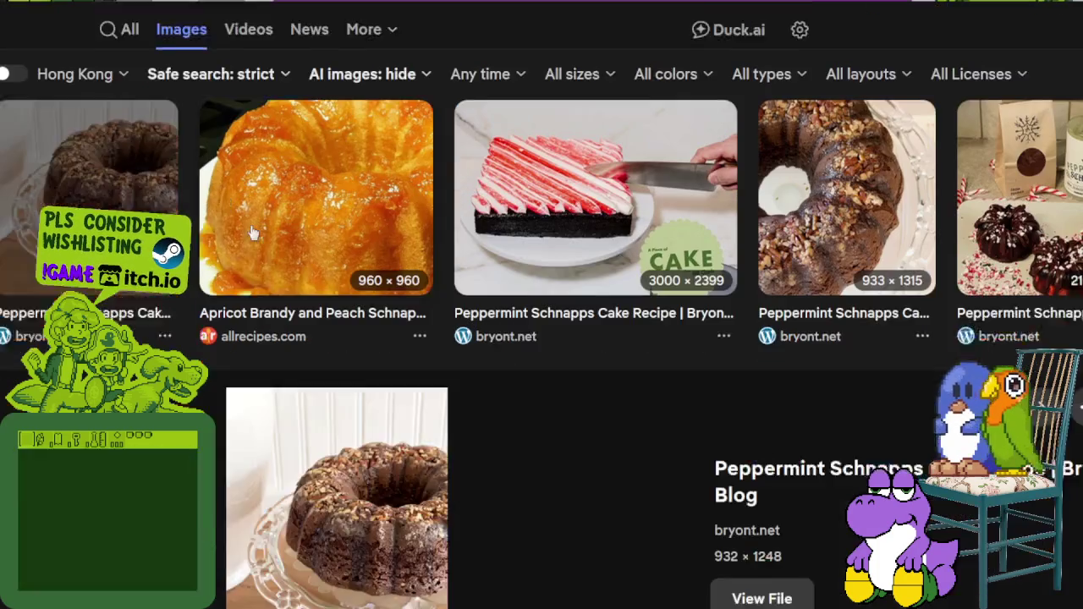
scroll(252, 232, "down", 2)
scroll(464, 228, "down", 3)
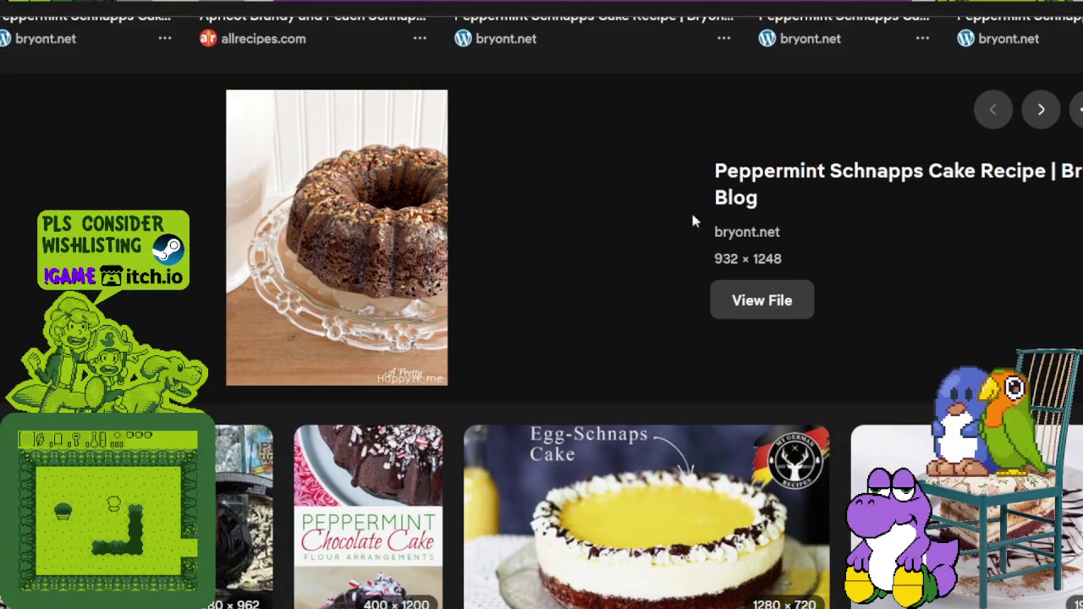
scroll(758, 215, "down", 3)
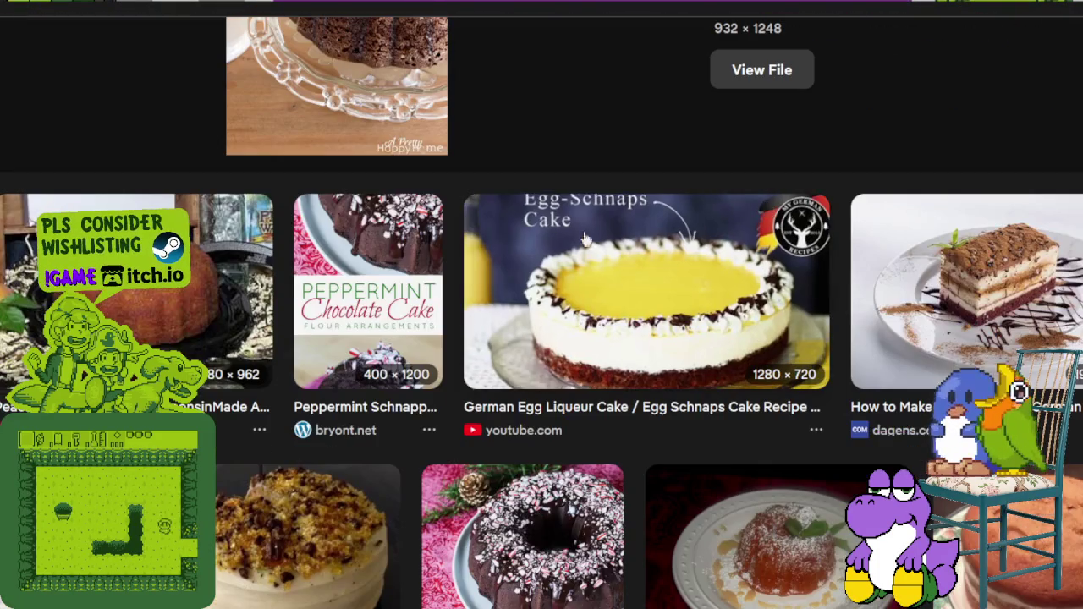
left_click(228, 287)
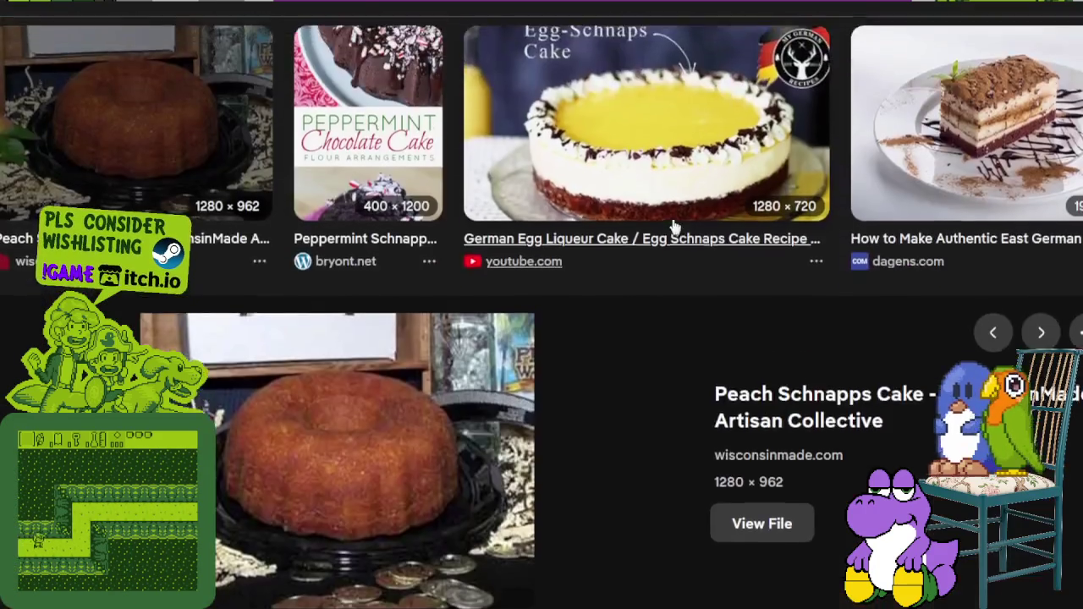
scroll(672, 222, "down", 3)
scroll(671, 222, "down", 1)
scroll(675, 229, "down", 3)
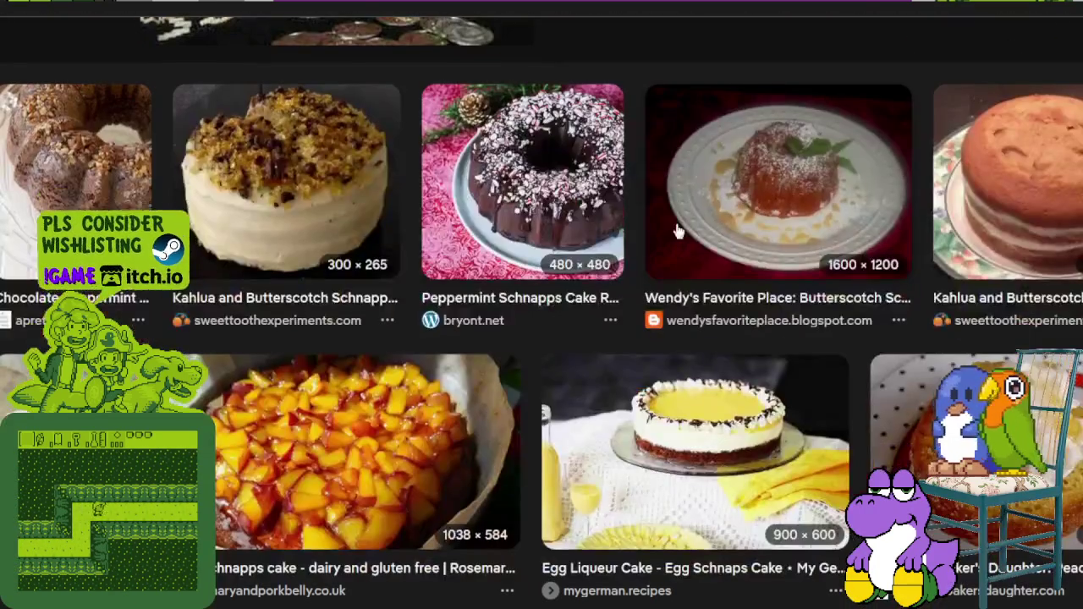
scroll(677, 230, "down", 2)
scroll(668, 227, "down", 1)
scroll(665, 225, "down", 4)
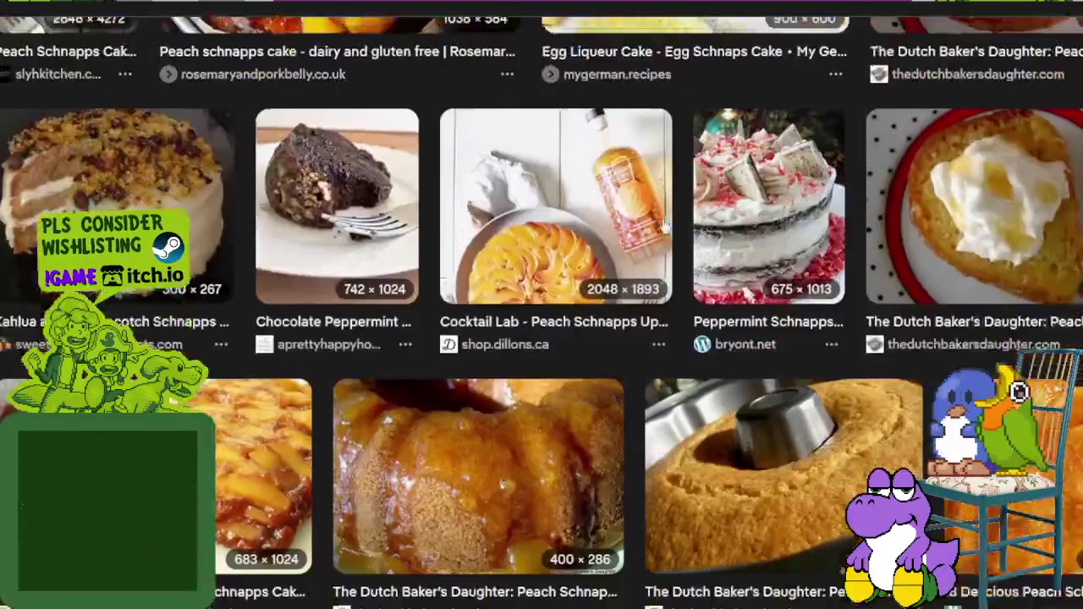
scroll(666, 221, "down", 2)
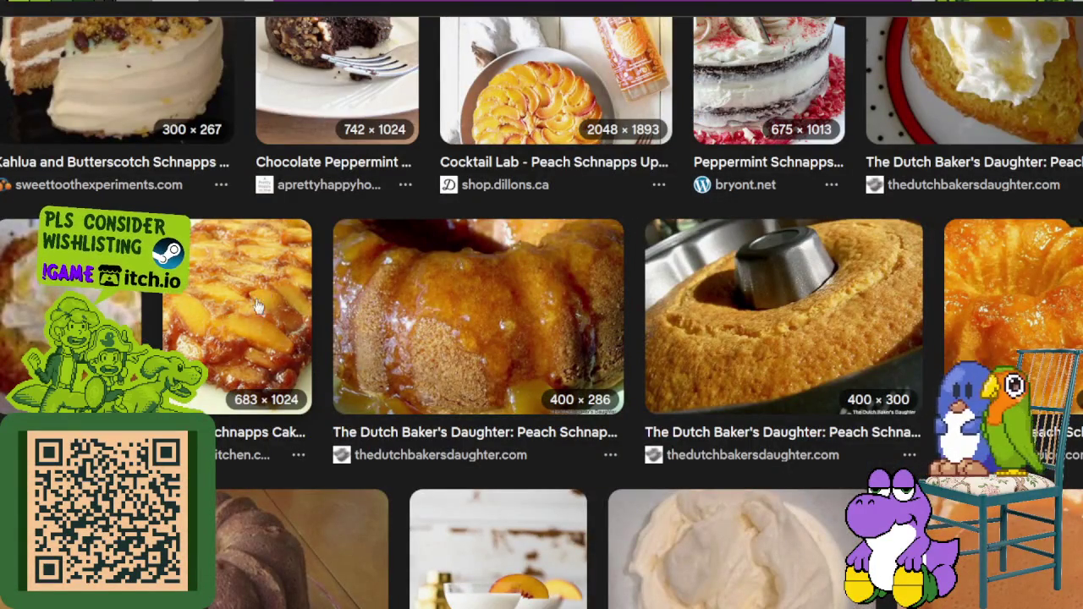
left_click(258, 306)
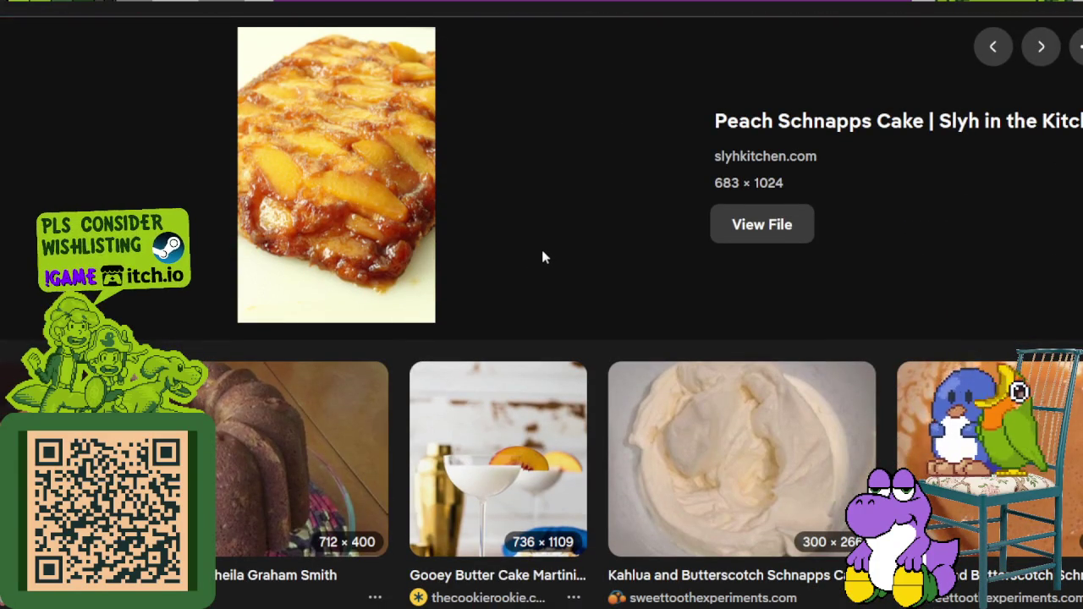
scroll(575, 203, "down", 5)
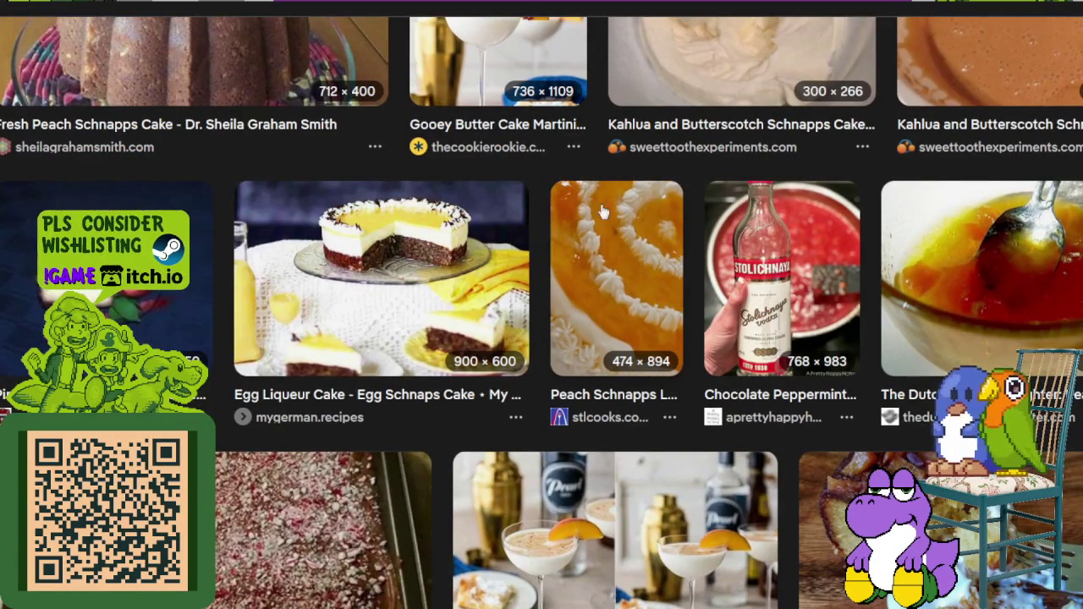
scroll(724, 278, "down", 2)
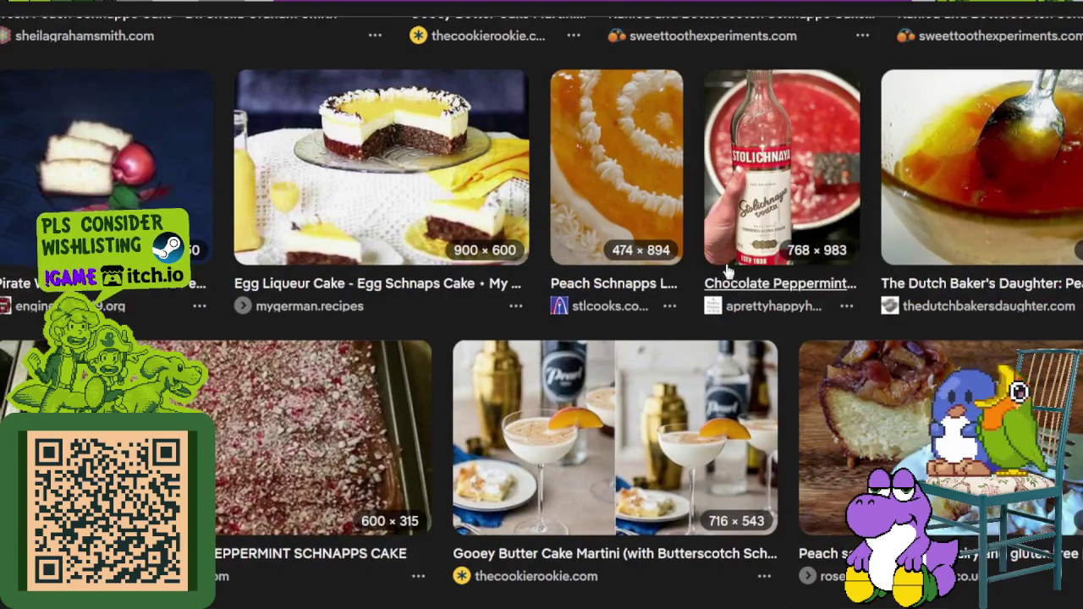
scroll(724, 278, "up", 3)
scroll(721, 275, "up", 5)
scroll(716, 274, "up", 5)
scroll(716, 271, "up", 3)
scroll(717, 266, "up", 2)
scroll(718, 263, "up", 3)
scroll(717, 262, "up", 1)
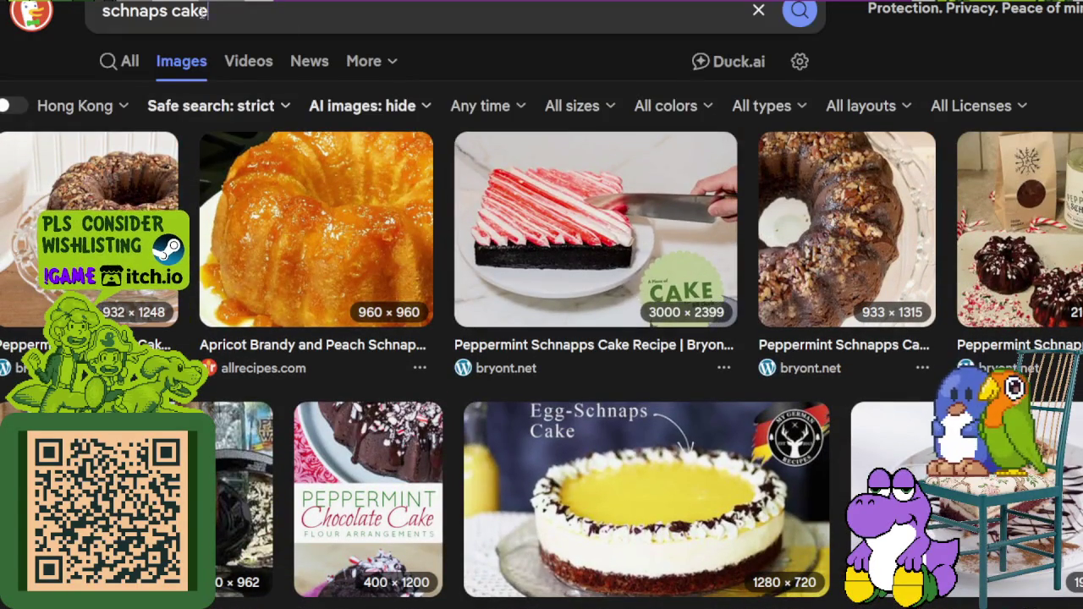
left_click(310, 12)
type("peach pie")
Step: Run the 'peach pie' image search and scroll through the results
key("Return")
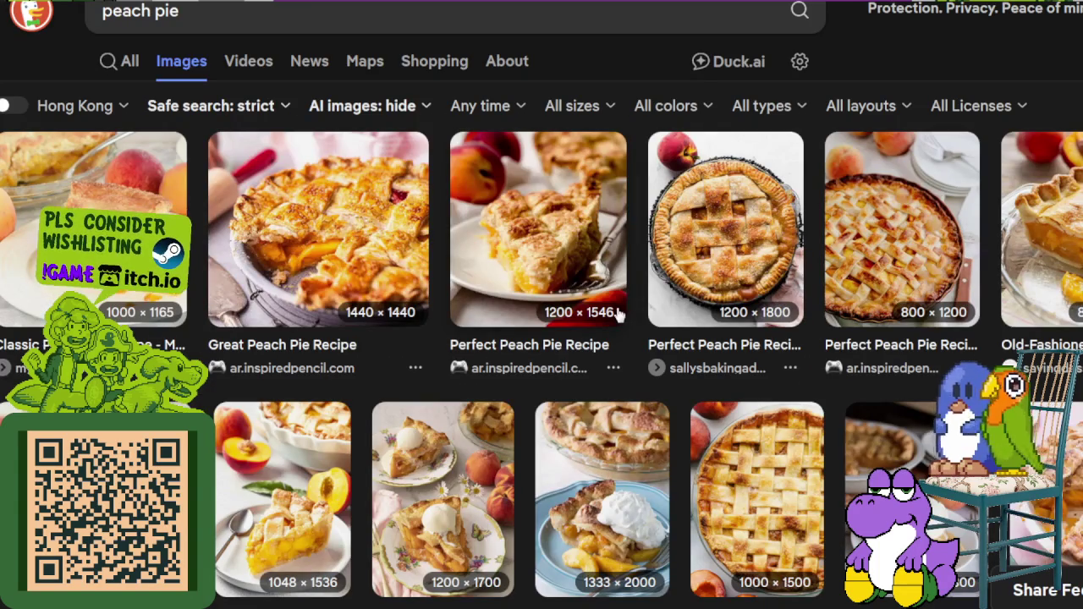
scroll(799, 250, "down", 1)
scroll(799, 263, "down", 3)
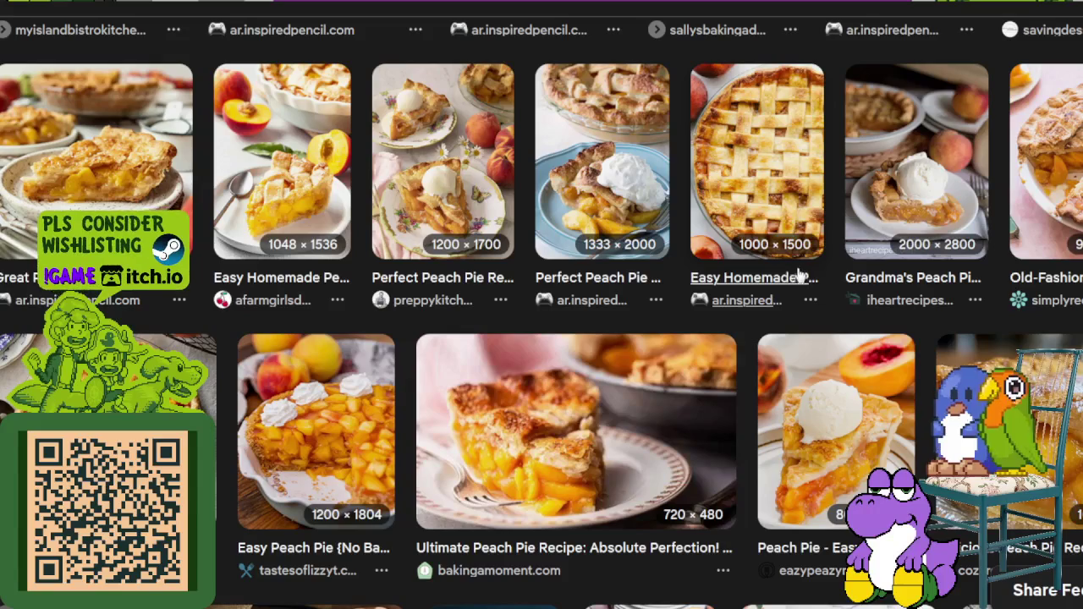
scroll(498, 159, "up", 4)
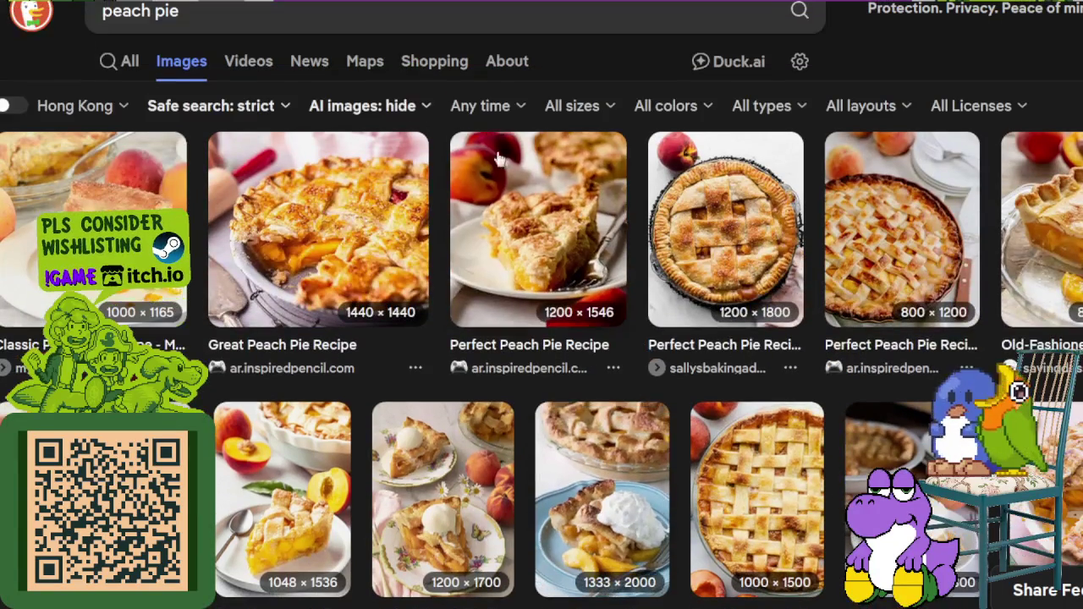
Step: Change the query to 'peach cake' and preview the 720×1080 cake slice image
double_click(161, 10)
type("cake")
key("Return")
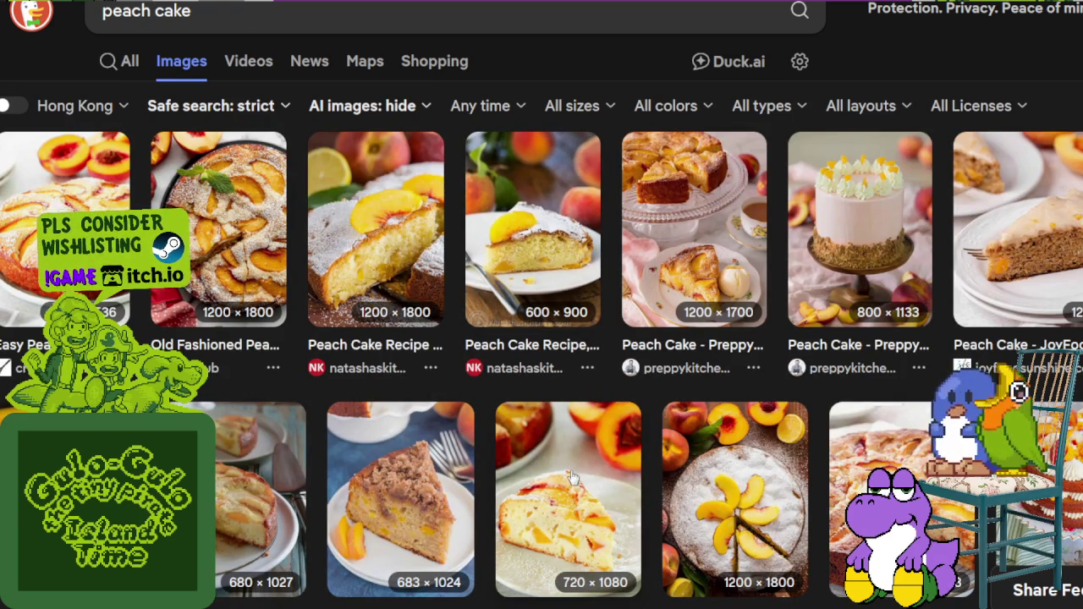
left_click(575, 406)
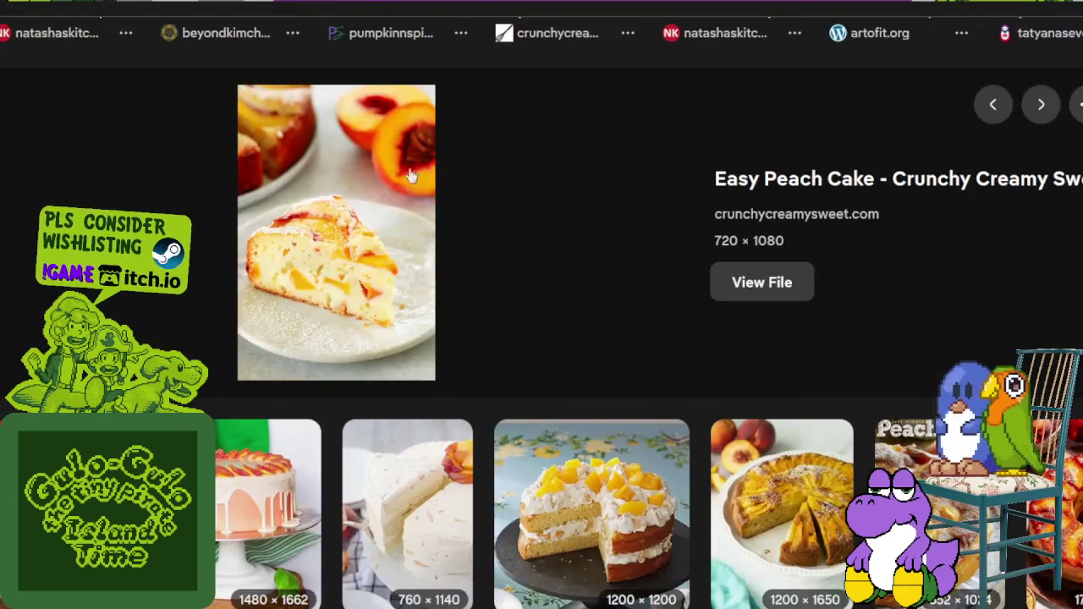
Step: Scroll through the peach cake results, then enter 'peach flambe' as the new query
scroll(414, 244, "down", 3)
scroll(726, 345, "down", 3)
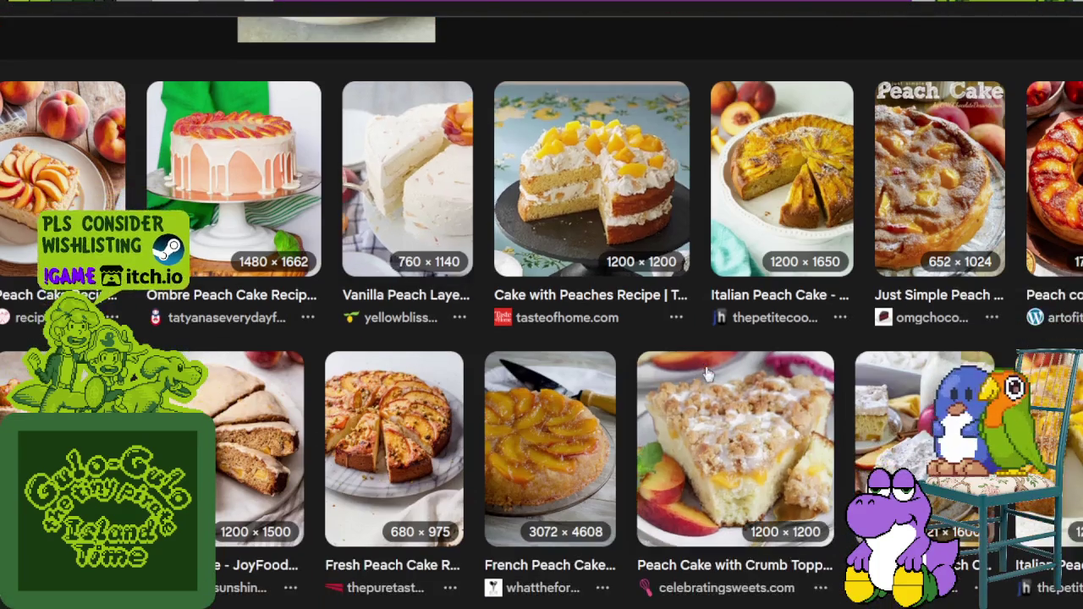
scroll(726, 345, "down", 3)
scroll(735, 341, "down", 3)
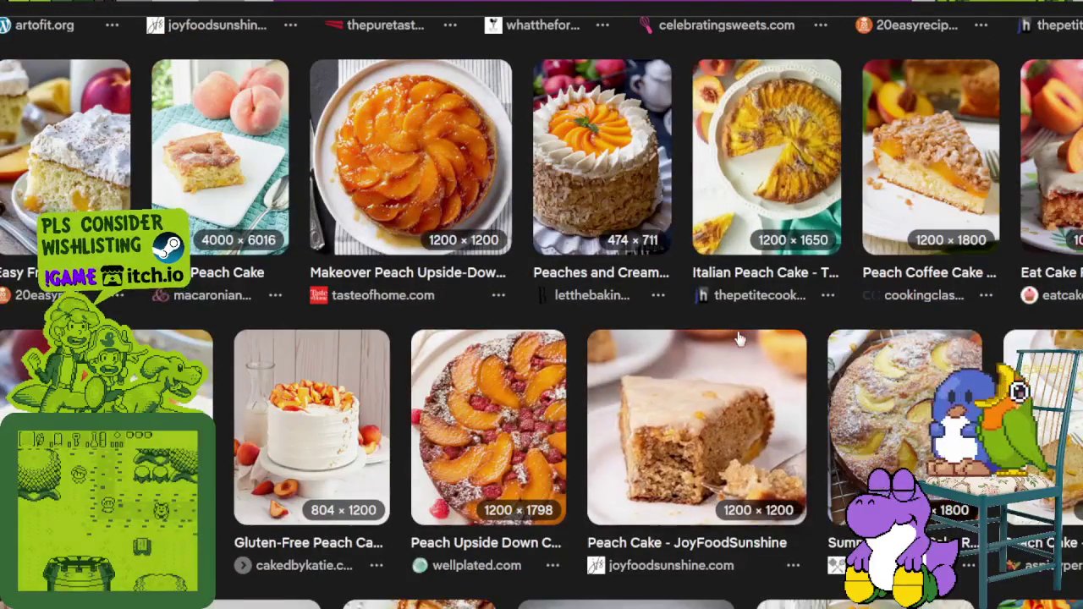
scroll(739, 338, "down", 1)
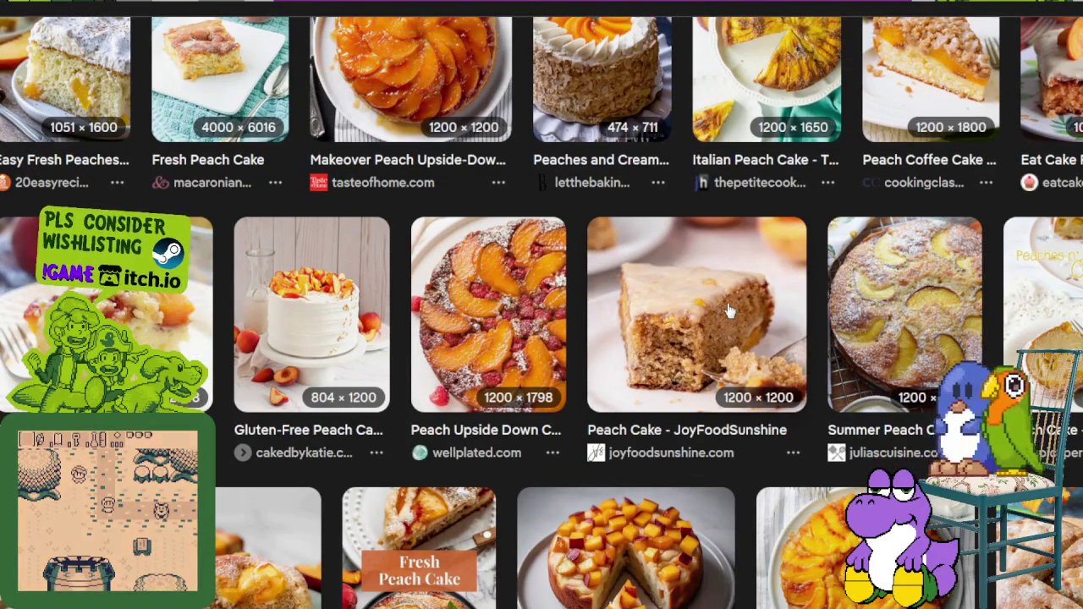
scroll(732, 309, "down", 3)
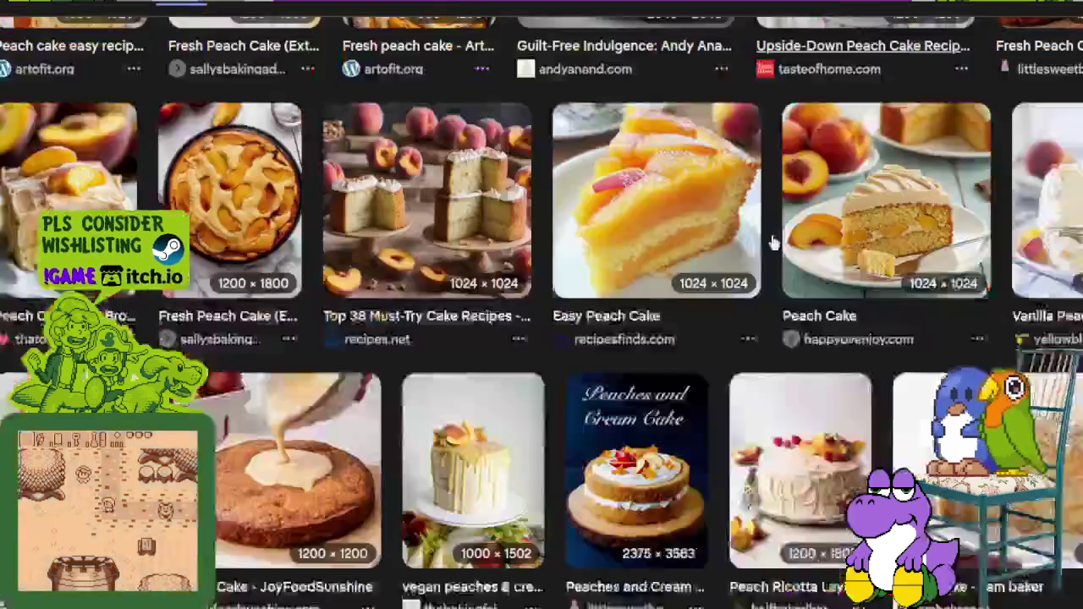
scroll(772, 243, "down", 4)
scroll(782, 309, "down", 2)
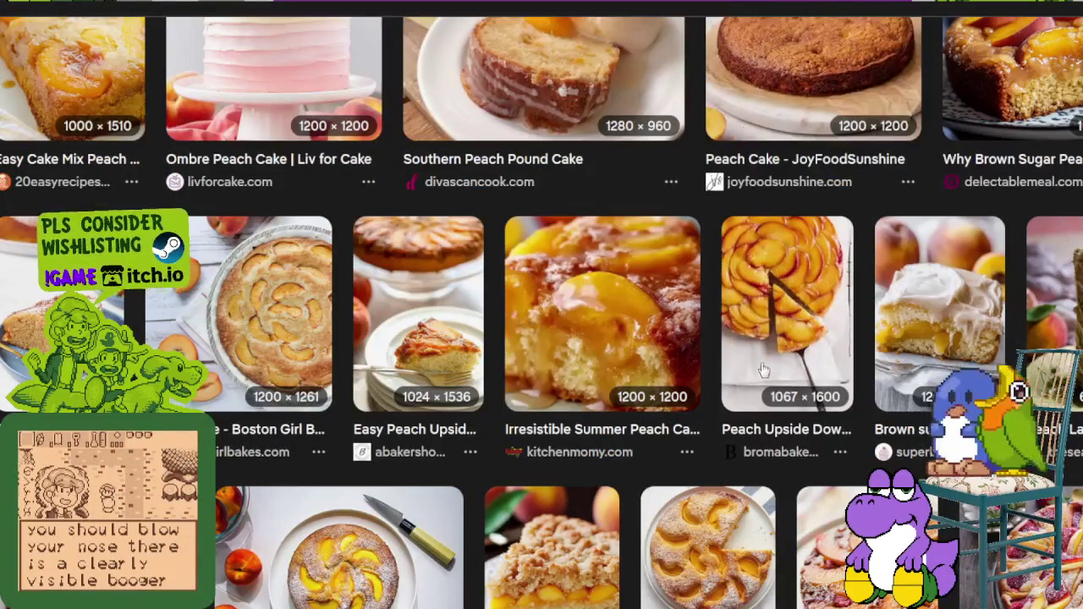
scroll(763, 370, "down", 3)
scroll(550, 347, "down", 3)
scroll(339, 322, "down", 3)
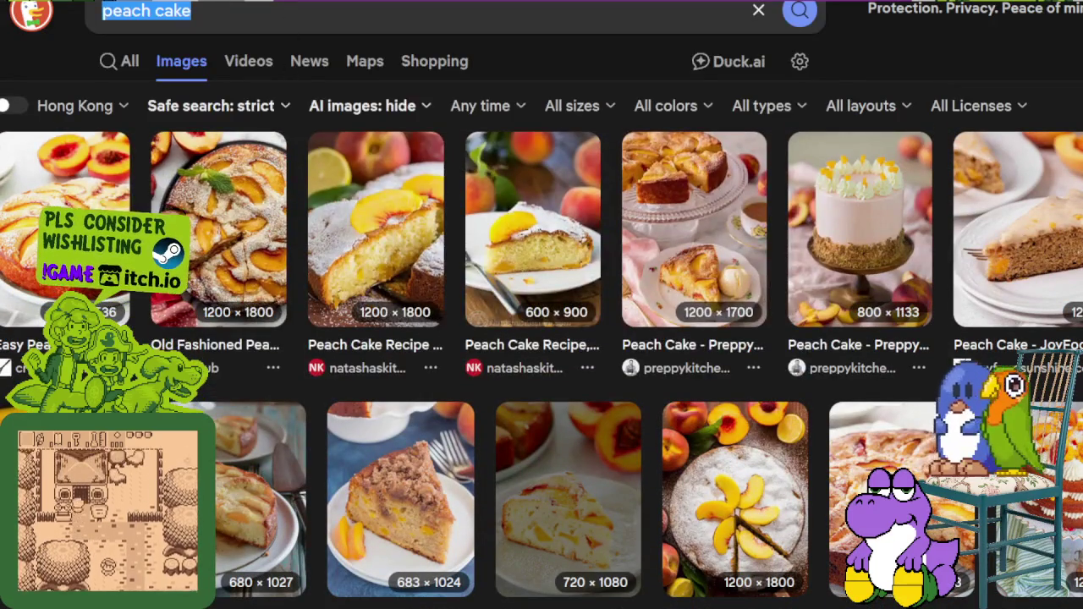
type("peach flambe")
Step: Run the 'peach flambe' search and preview the Peaches Flambe pan image
key("Return")
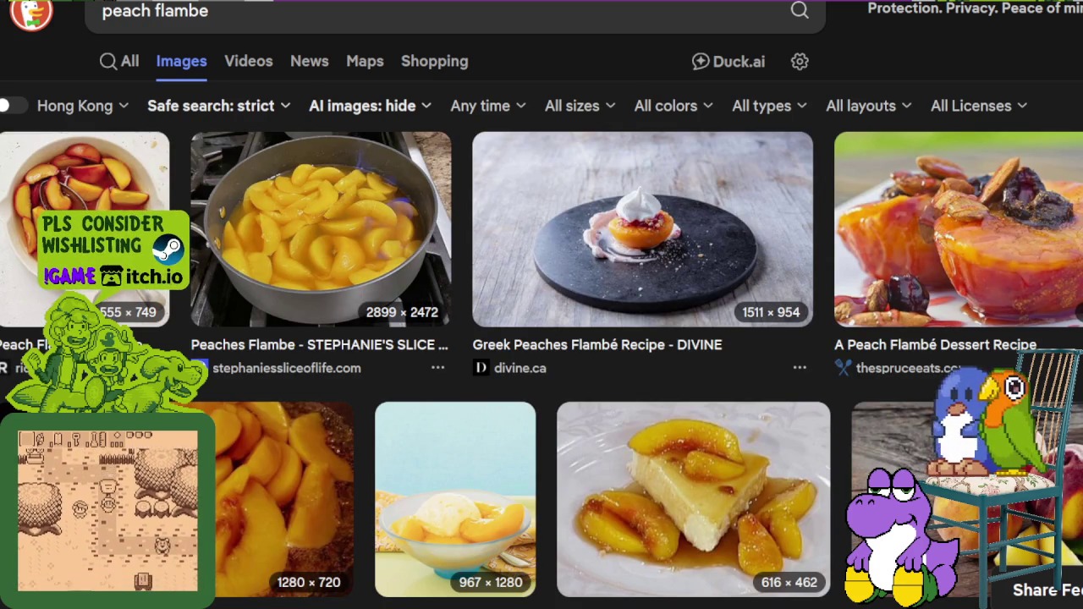
scroll(807, 383, "down", 3)
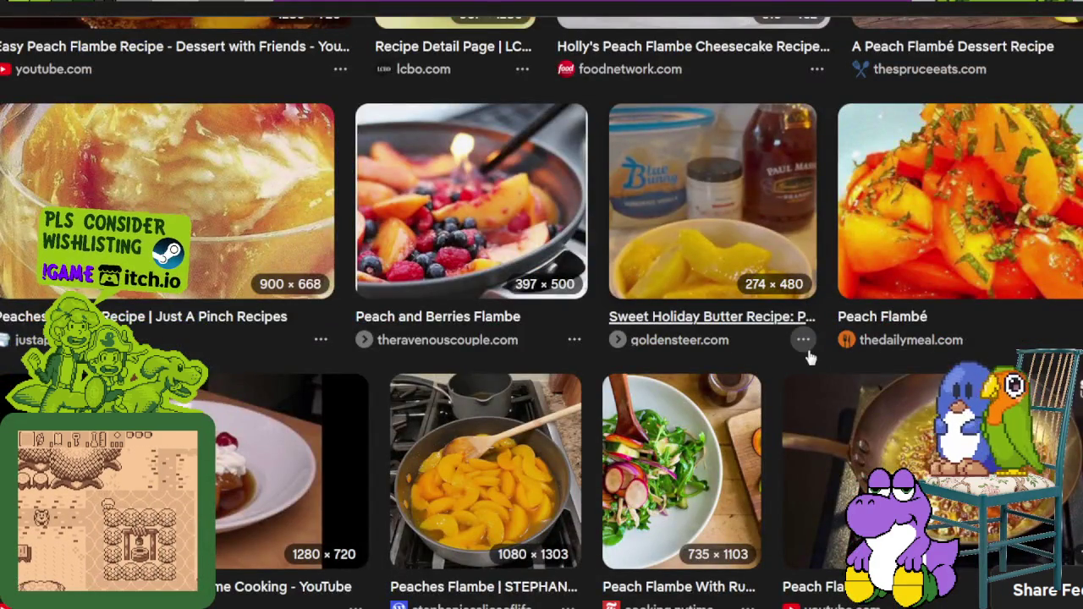
scroll(809, 353, "down", 4)
scroll(809, 347, "down", 2)
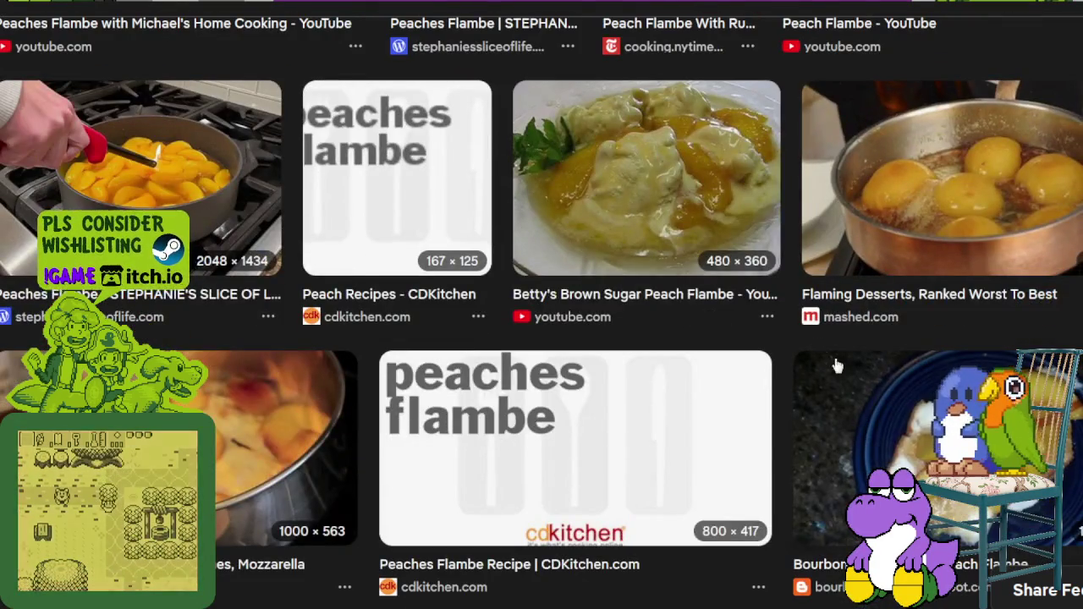
scroll(834, 365, "down", 4)
scroll(834, 365, "down", 3)
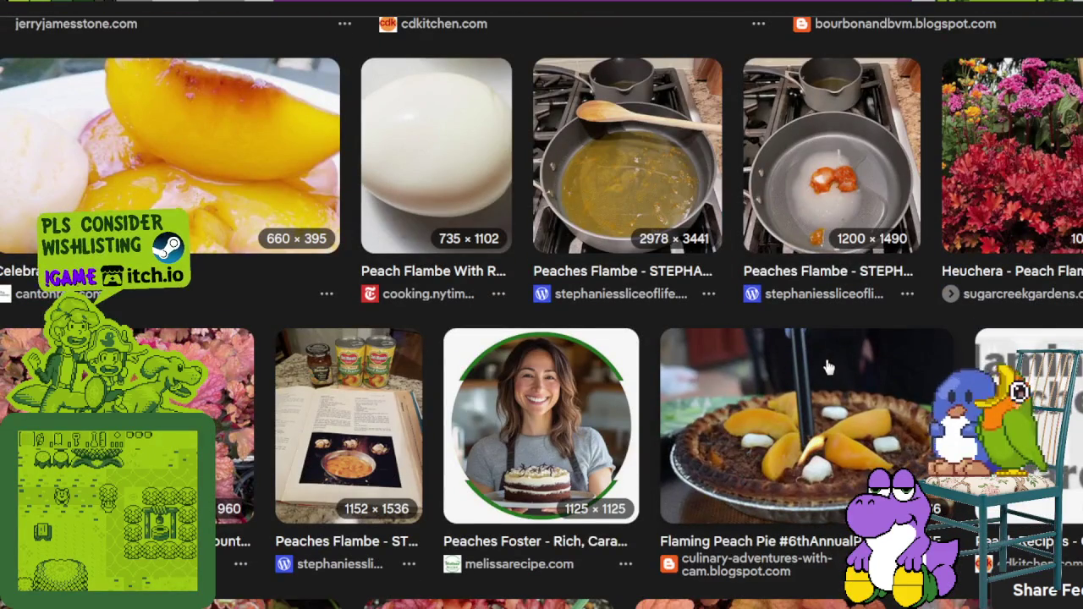
left_click(616, 172)
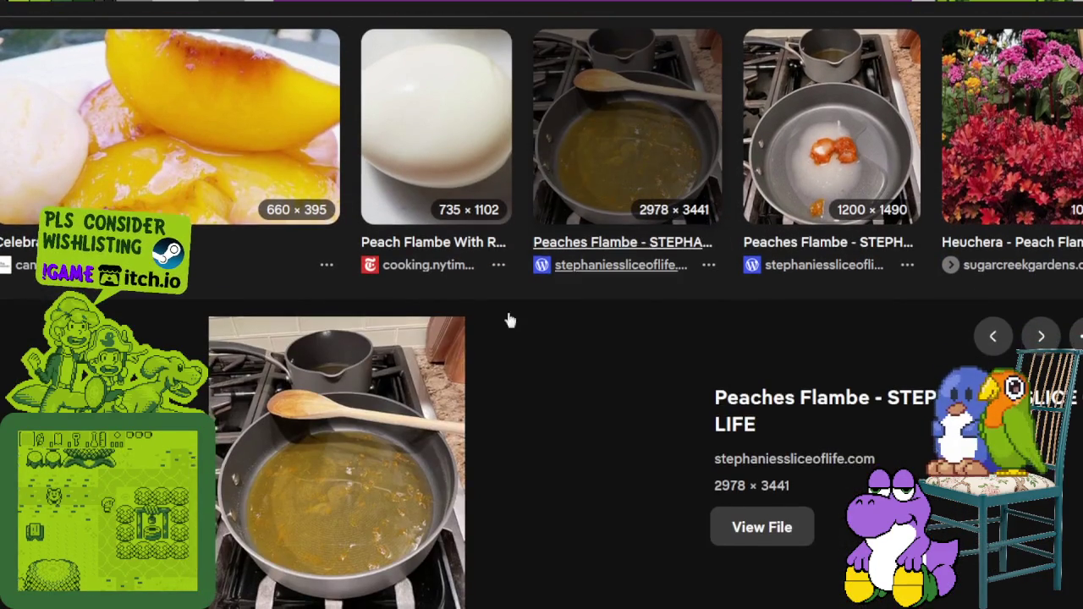
scroll(440, 315, "down", 3)
scroll(522, 285, "down", 4)
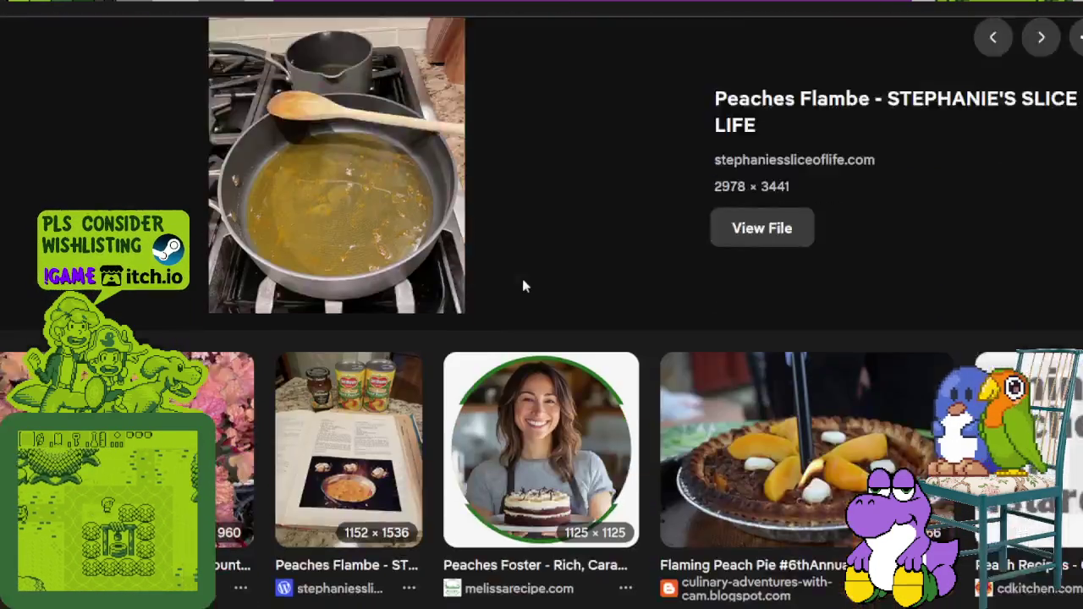
scroll(518, 294, "down", 1)
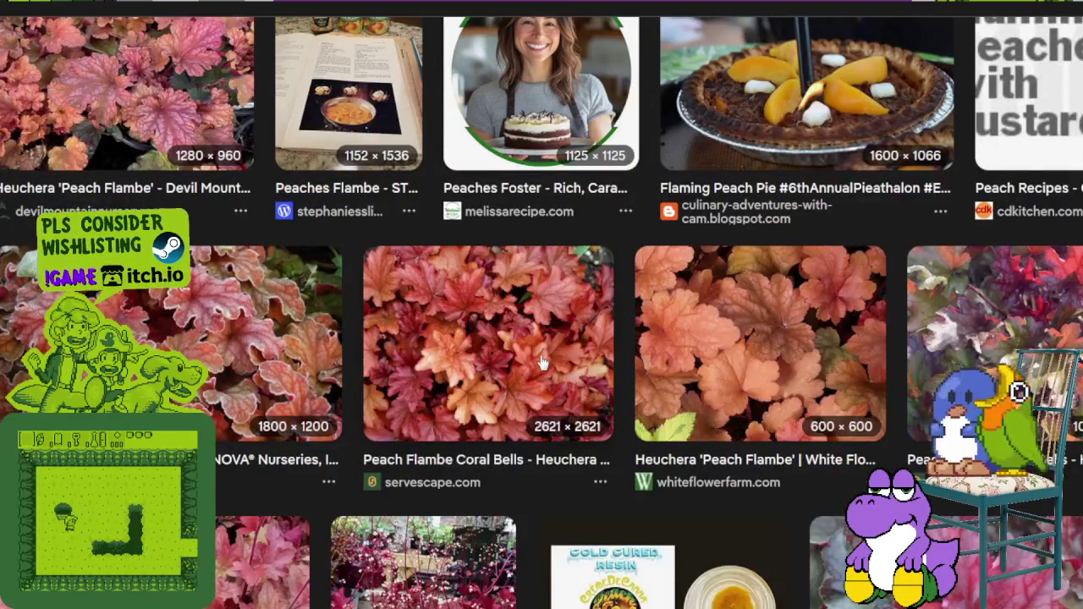
Step: Preview the Peach Flambe Coral Bells and 600×600 Heuchera photos, then scroll the results
left_click(539, 354)
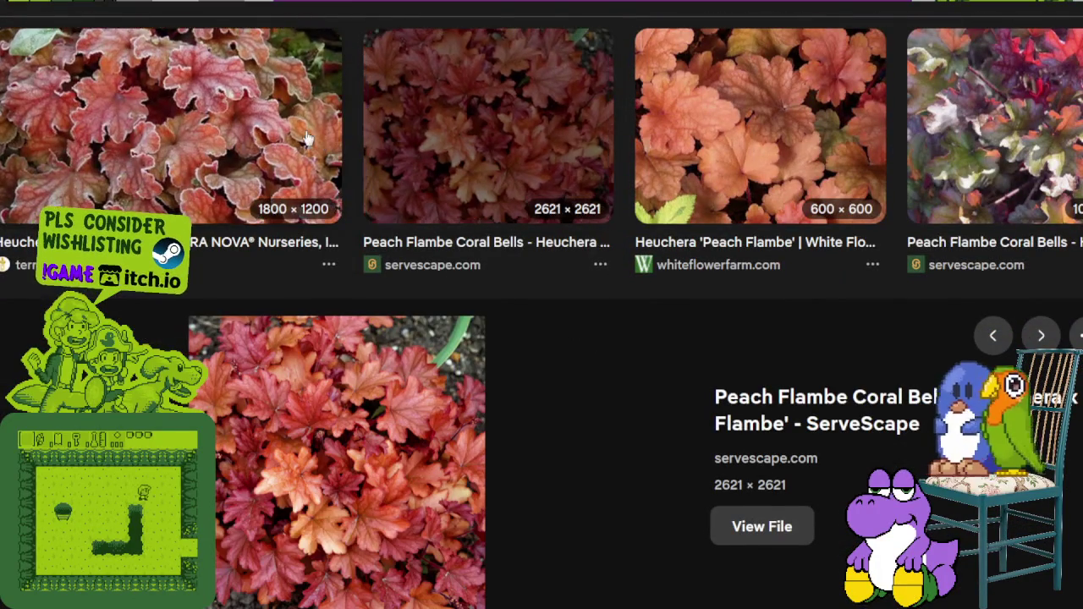
key("Left")
left_click(797, 165)
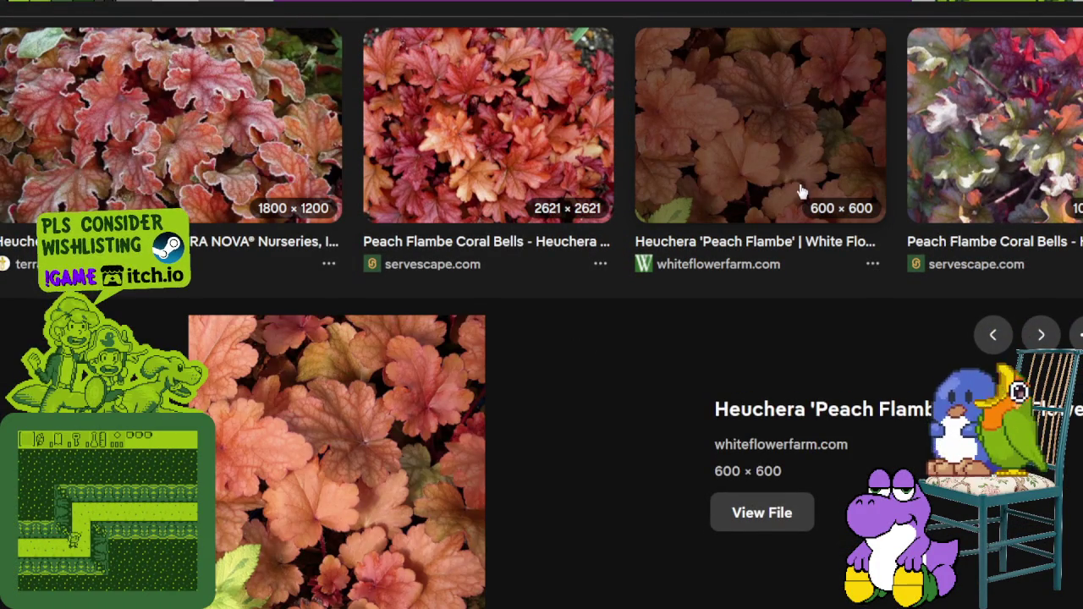
scroll(718, 205, "down", 5)
scroll(718, 206, "down", 5)
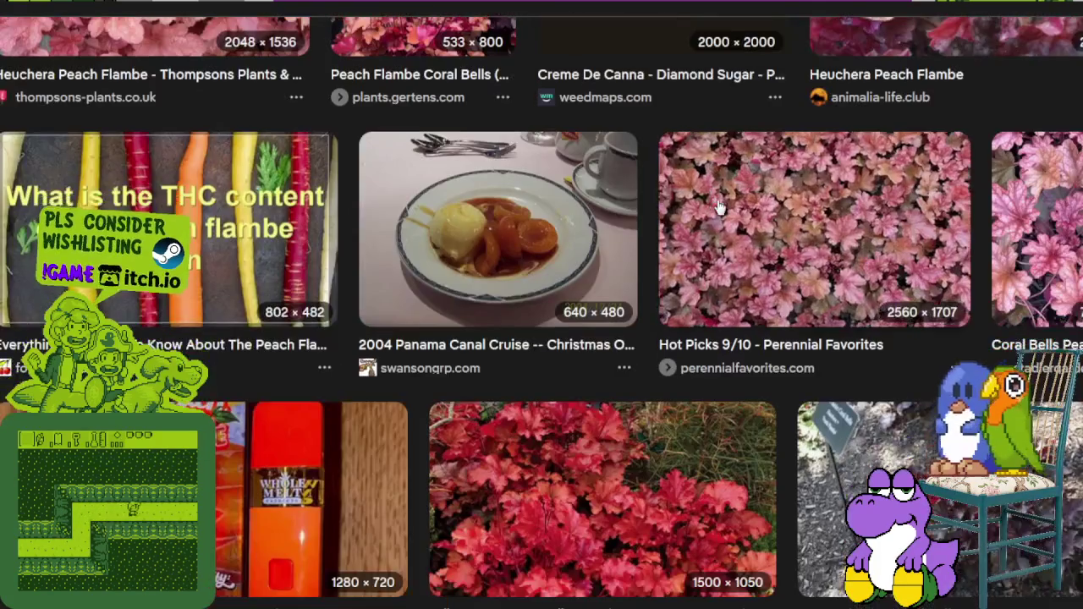
scroll(719, 205, "down", 4)
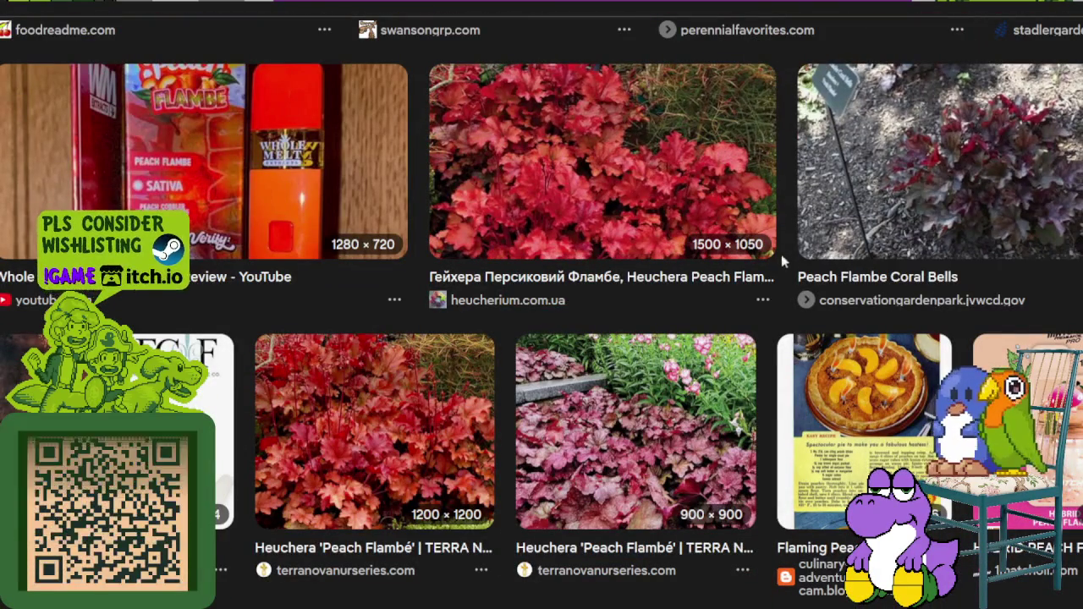
scroll(779, 269, "down", 5)
scroll(783, 279, "down", 5)
scroll(791, 296, "down", 5)
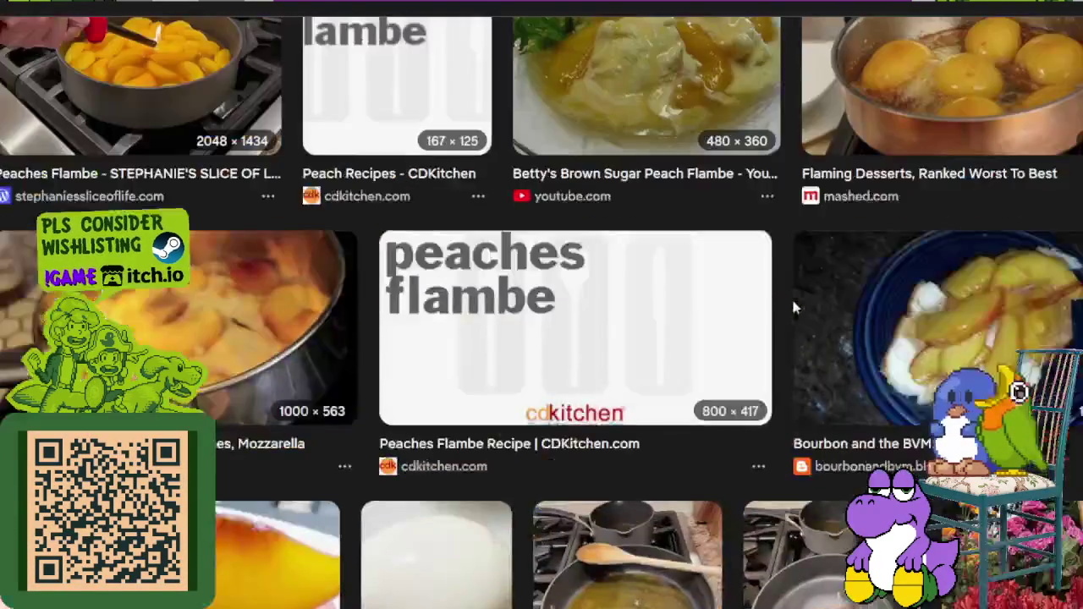
scroll(791, 296, "up", 3)
scroll(655, 311, "up", 1)
scroll(656, 312, "up", 3)
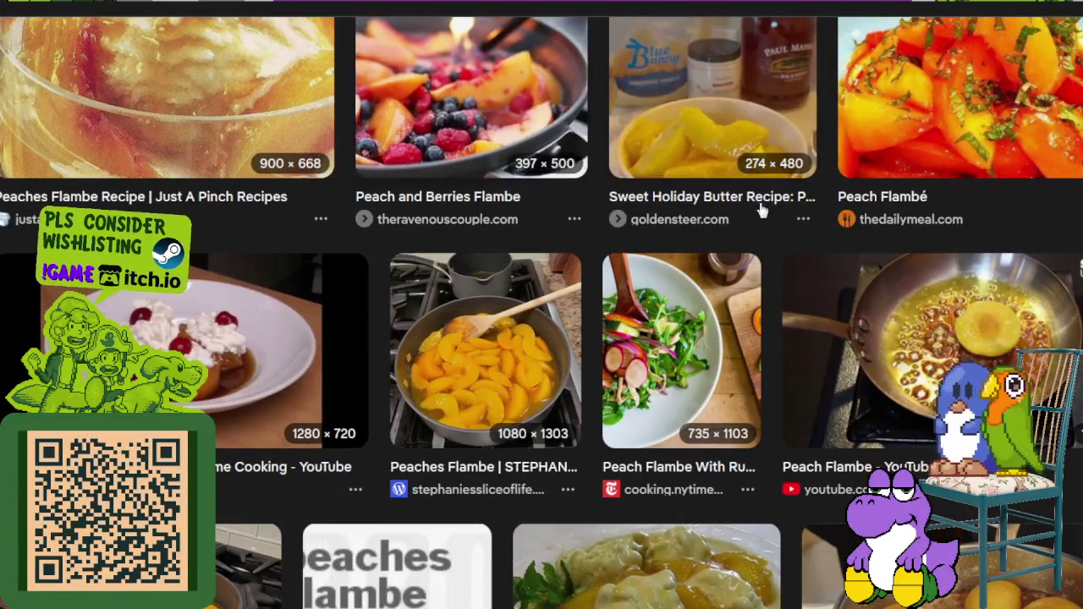
scroll(663, 258, "up", 3)
scroll(677, 258, "up", 4)
scroll(677, 258, "up", 2)
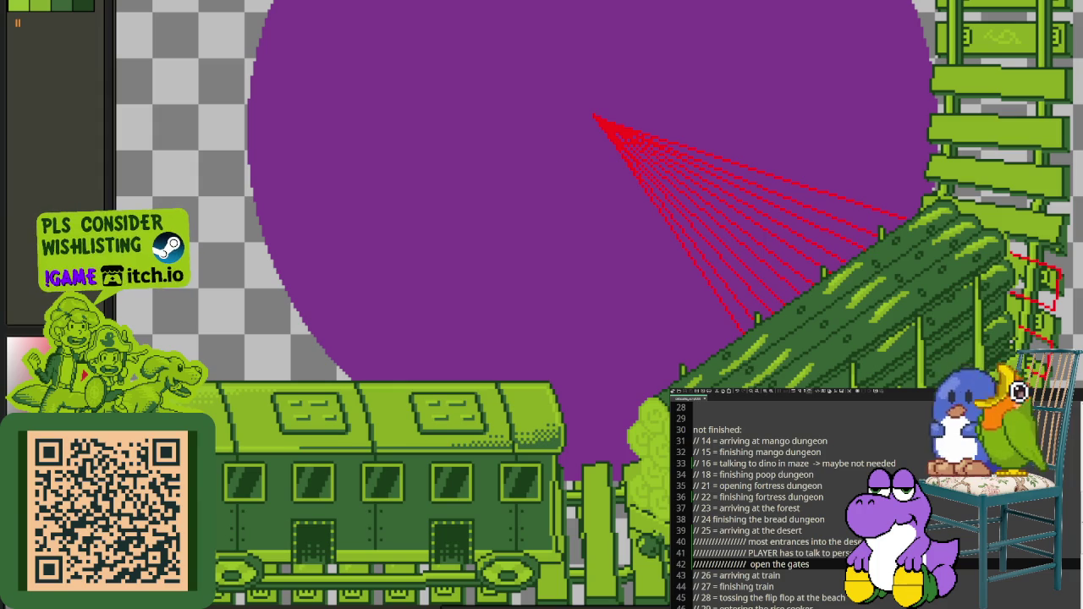
scroll(523, 364, "down", 2)
scroll(647, 417, "up", 3)
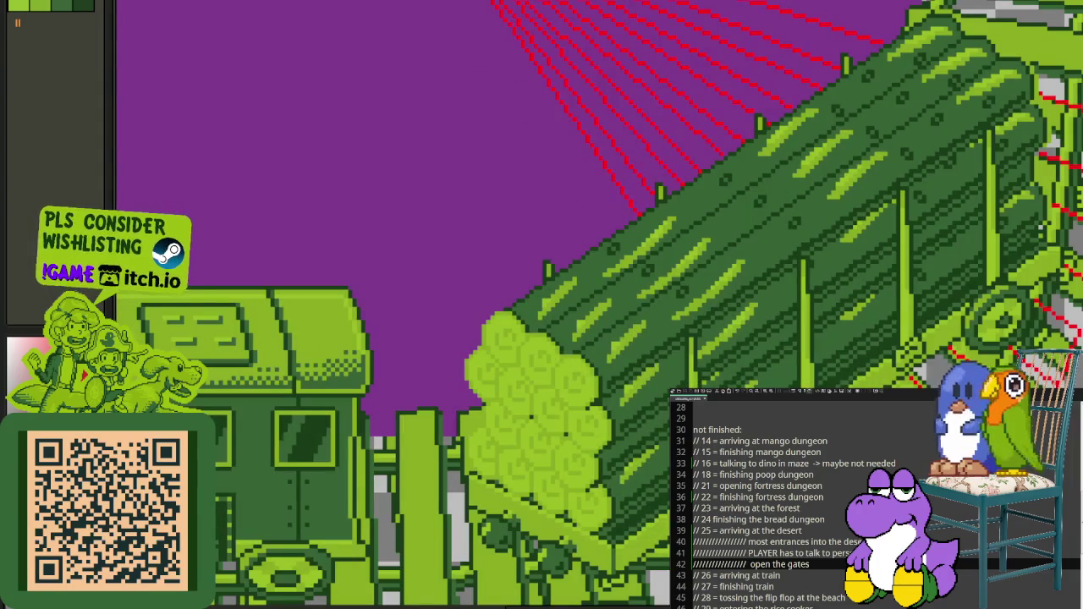
left_click_drag(694, 411, 656, 431)
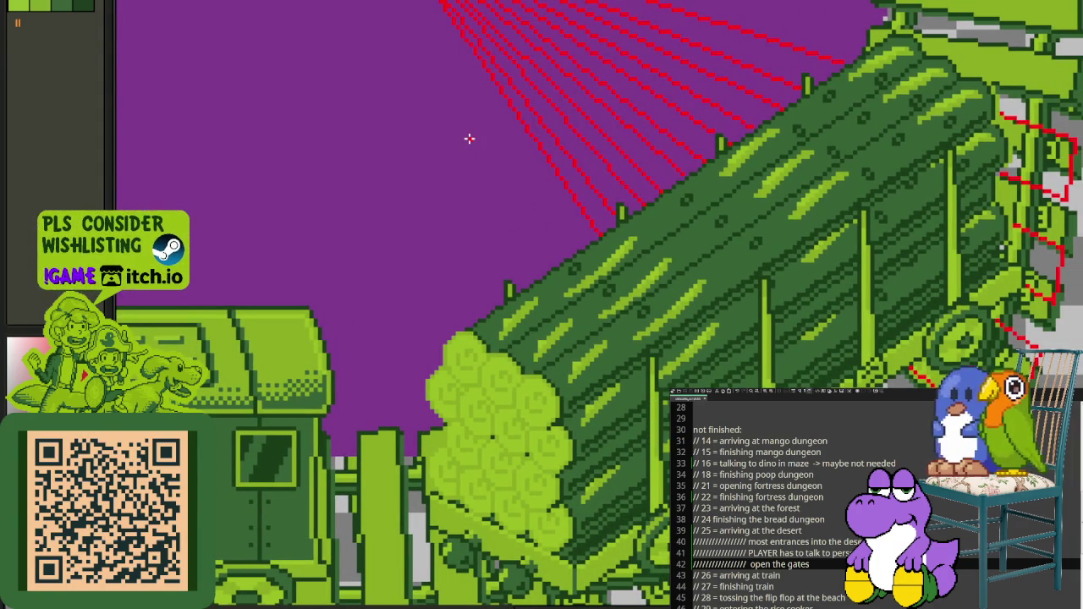
scroll(468, 138, "down", 2)
scroll(435, 48, "up", 3)
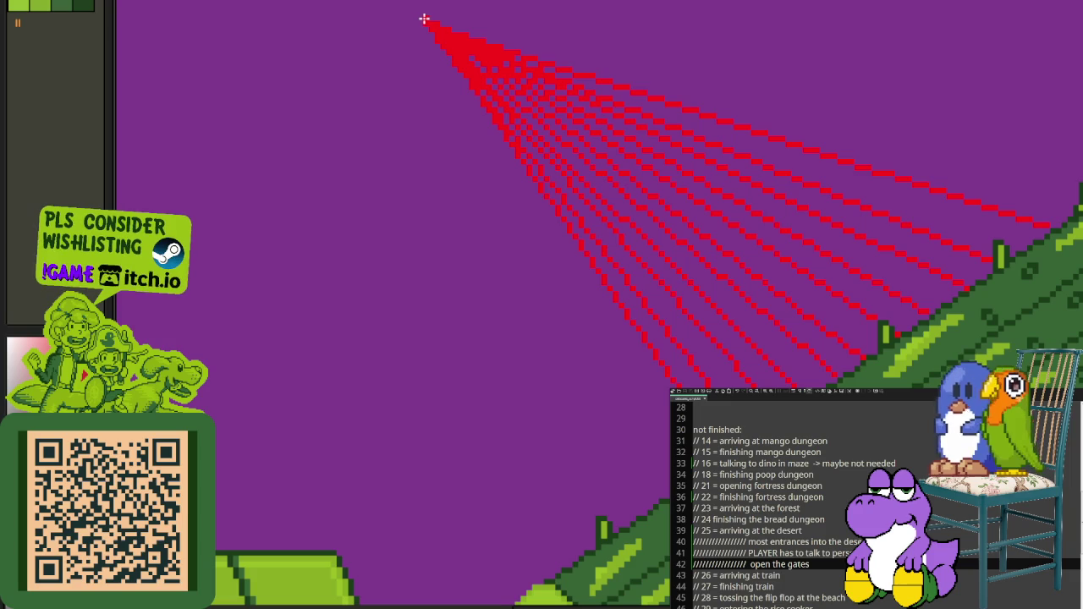
left_click(426, 17)
scroll(539, 382, "up", 3)
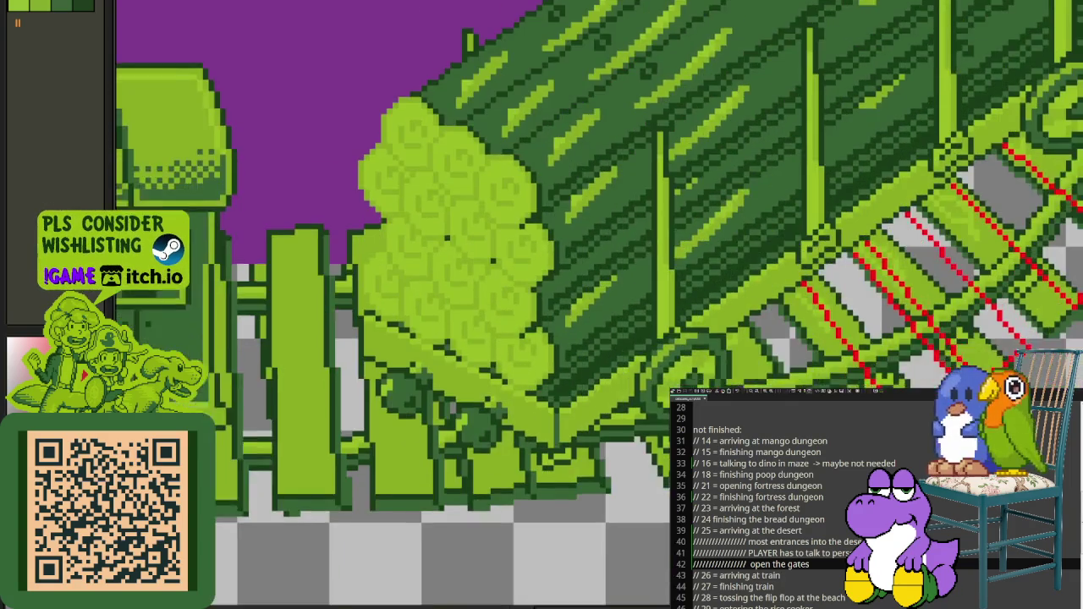
scroll(768, 448, "up", 2)
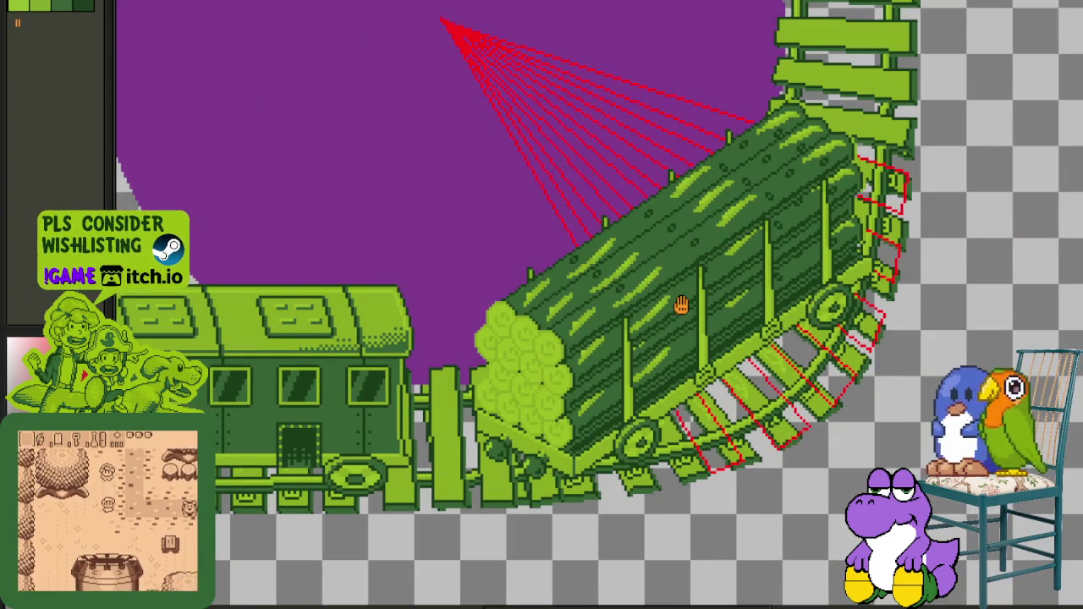
left_click_drag(676, 309, 668, 335)
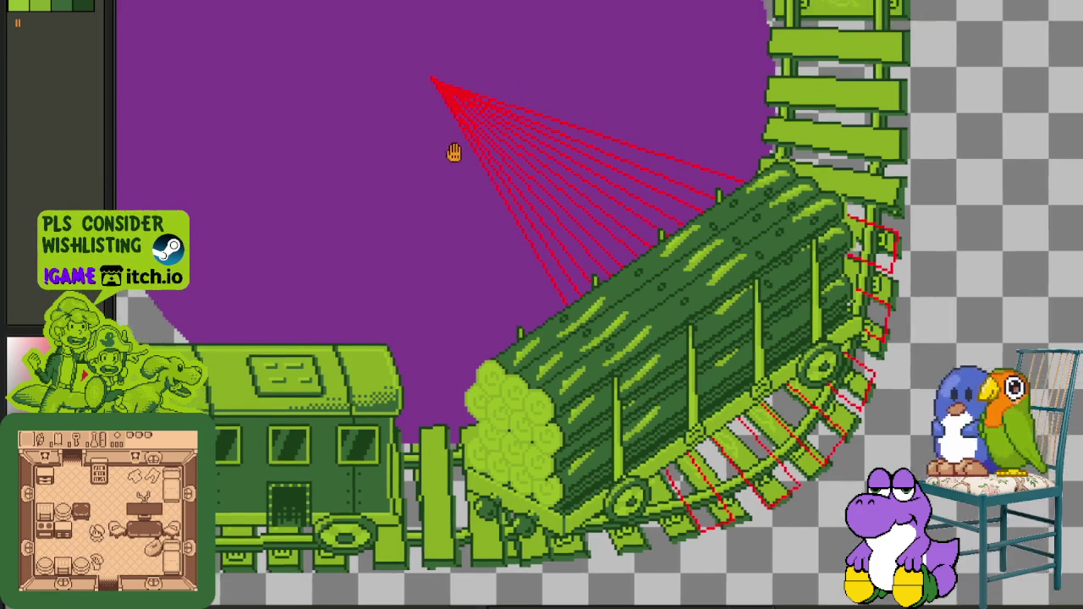
scroll(452, 149, "up", 2)
scroll(389, 53, "down", 2)
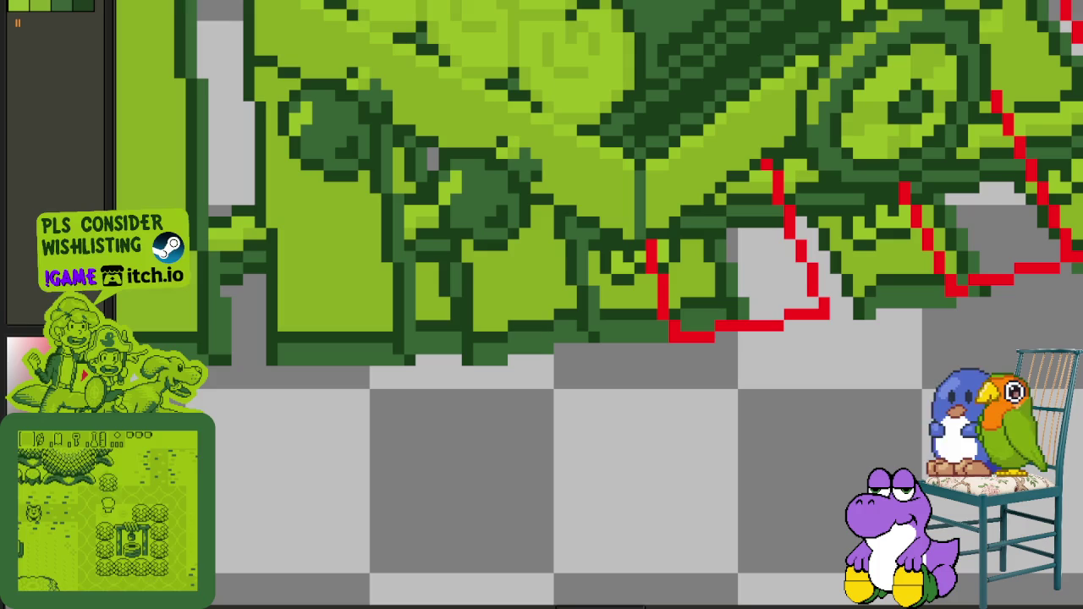
scroll(573, 385, "down", 1)
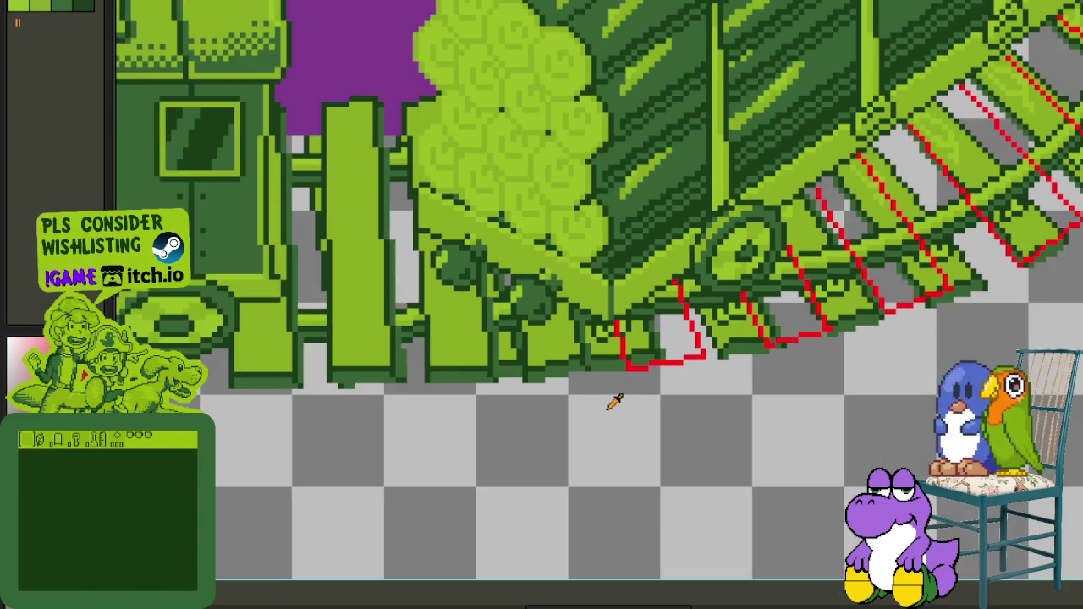
scroll(573, 387, "down", 1)
scroll(572, 391, "down", 1)
scroll(572, 391, "up", 1)
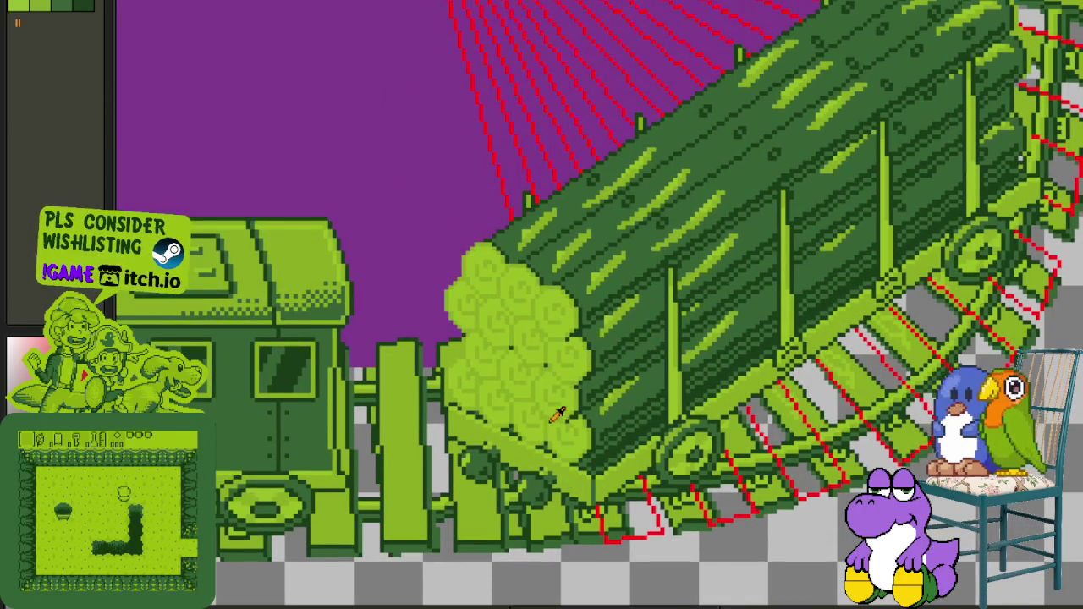
scroll(474, 152, "up", 2)
scroll(477, 136, "down", 1)
scroll(473, 114, "up", 1)
scroll(459, 105, "down", 1)
scroll(532, 534, "up", 2)
scroll(668, 558, "up", 1)
scroll(692, 575, "up", 1)
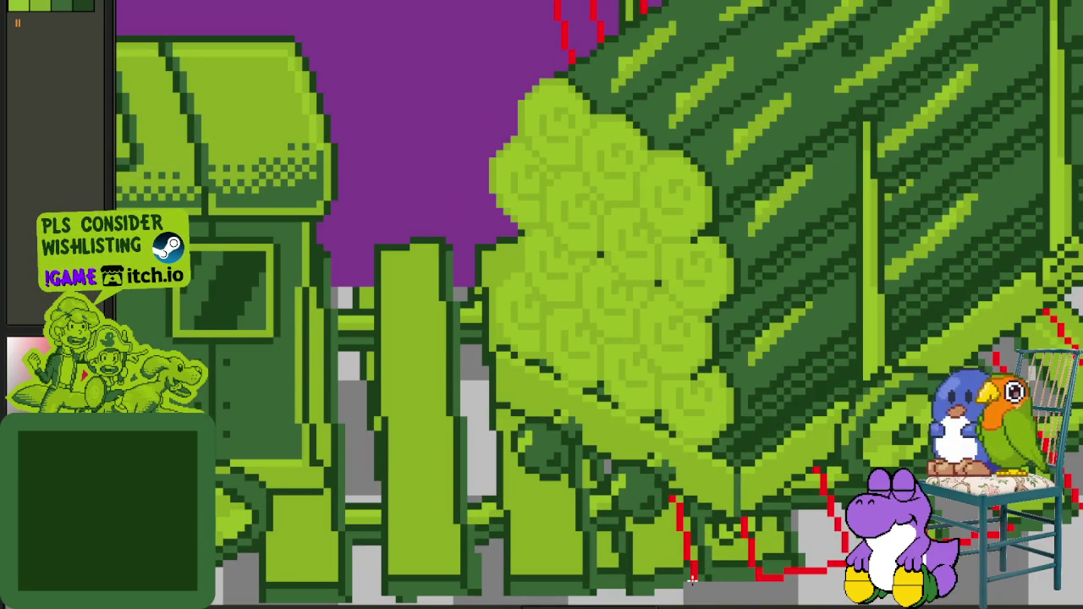
scroll(692, 578, "down", 1)
scroll(634, 249, "down", 1)
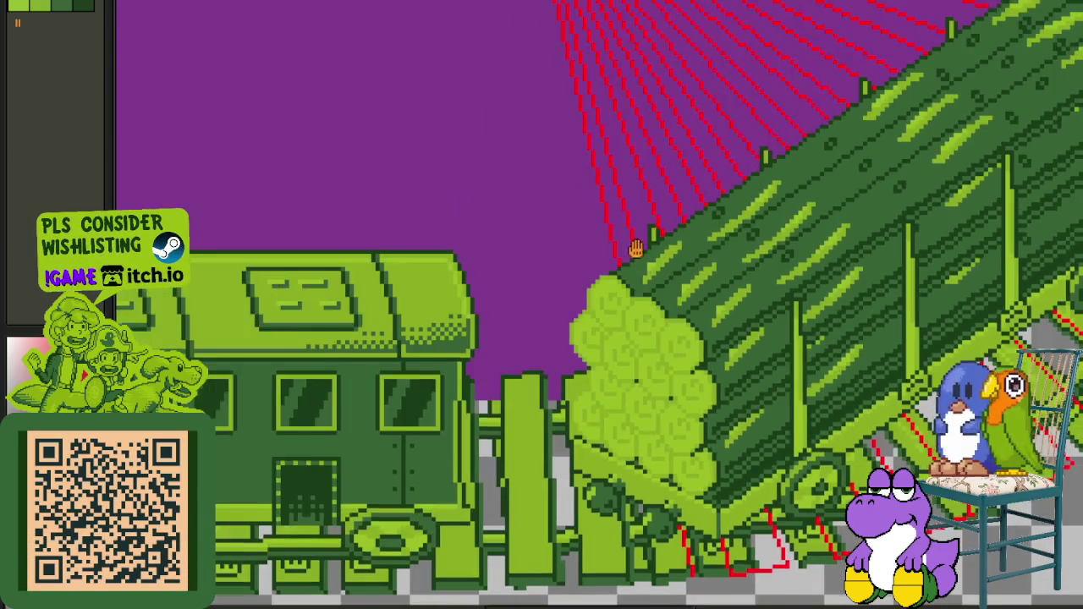
scroll(610, 283, "up", 1)
scroll(521, 72, "up", 2)
scroll(548, 34, "up", 1)
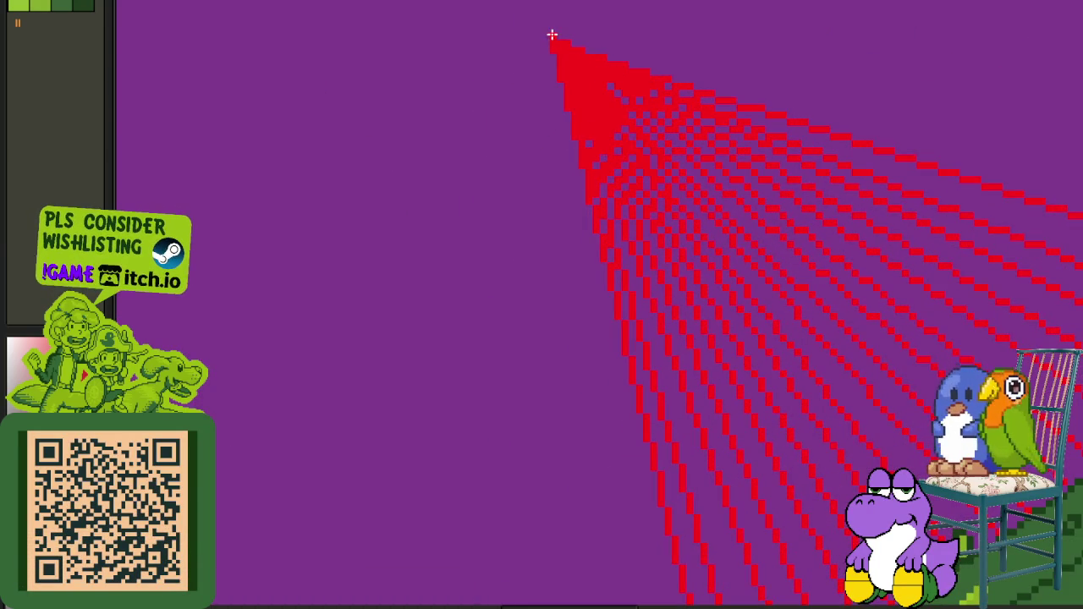
scroll(552, 35, "down", 2)
scroll(665, 440, "up", 1)
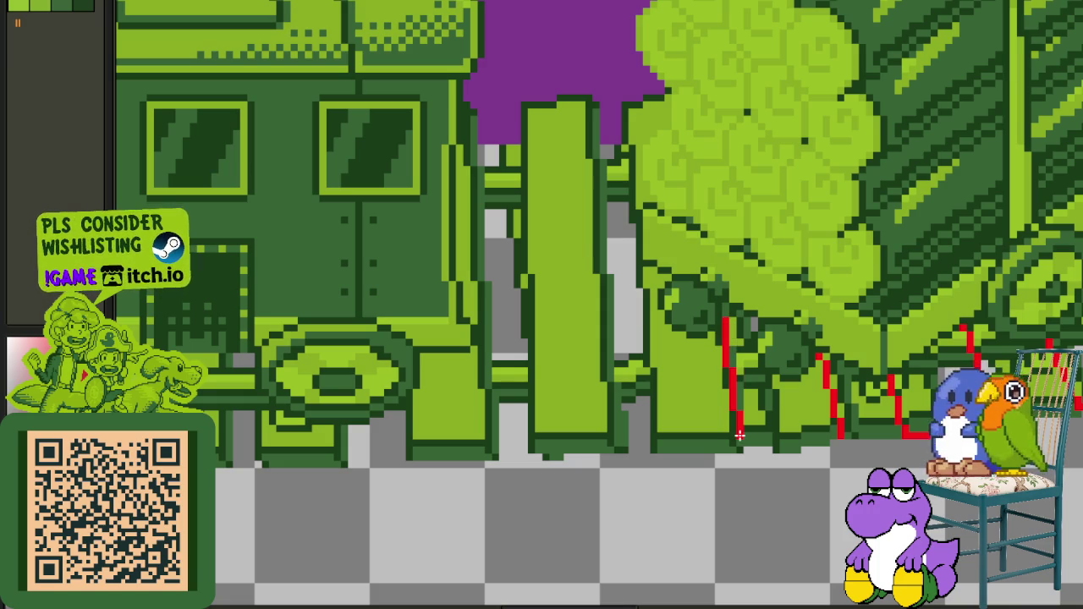
scroll(738, 435, "up", 1)
left_click_drag(736, 436, 855, 434)
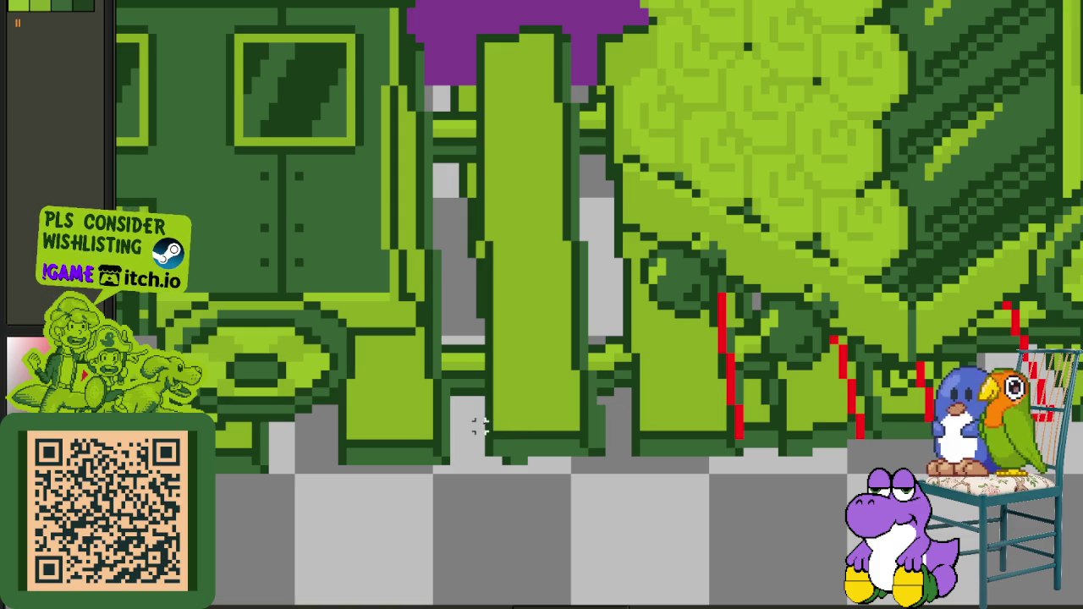
Step: Undo two stray rectangles and an extra red guide stroke by the fence post and track edge
left_click_drag(486, 435, 584, 434)
key("ctrl+z")
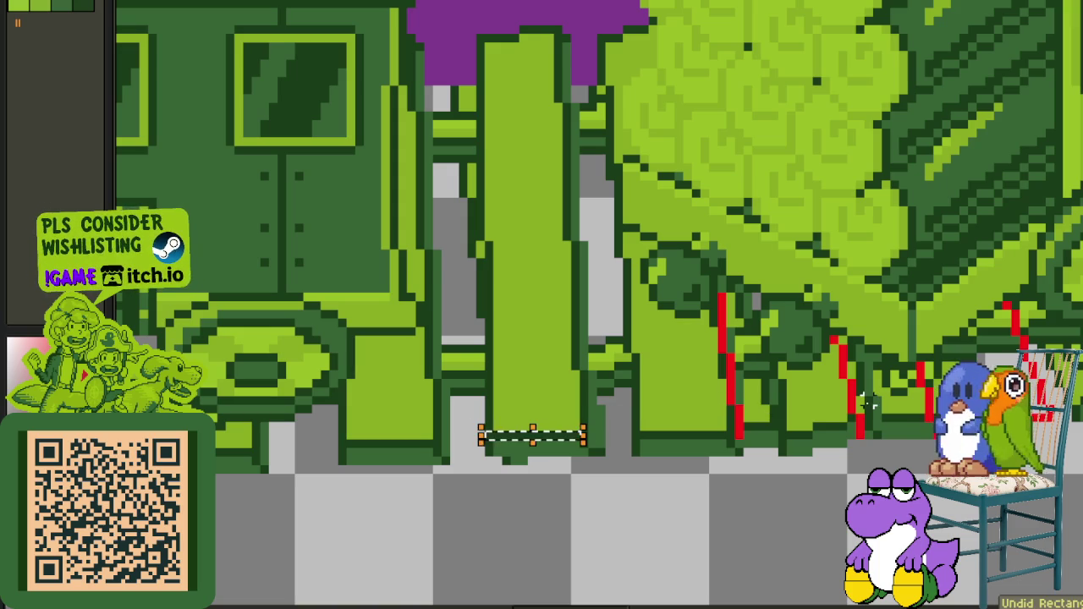
key("ctrl+d")
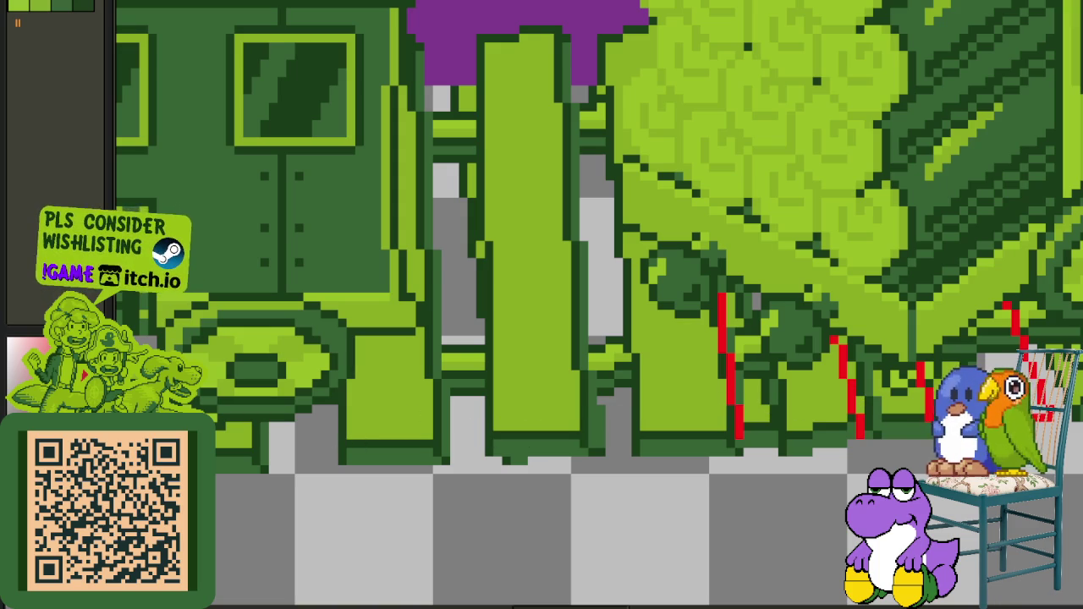
left_click_drag(260, 451, 263, 452)
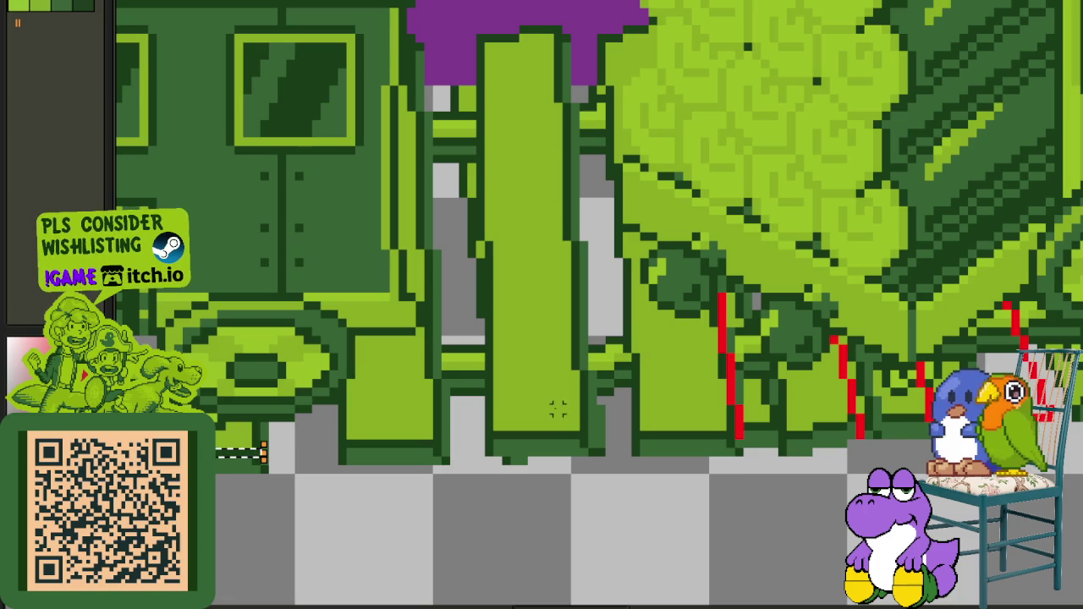
key("ctrl+z")
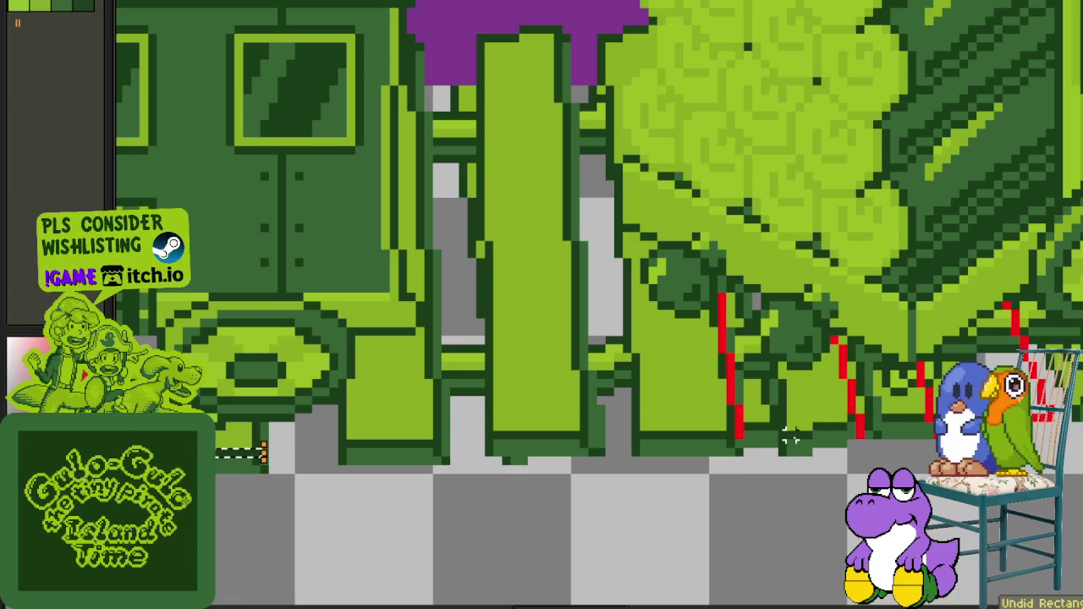
key("ctrl+z")
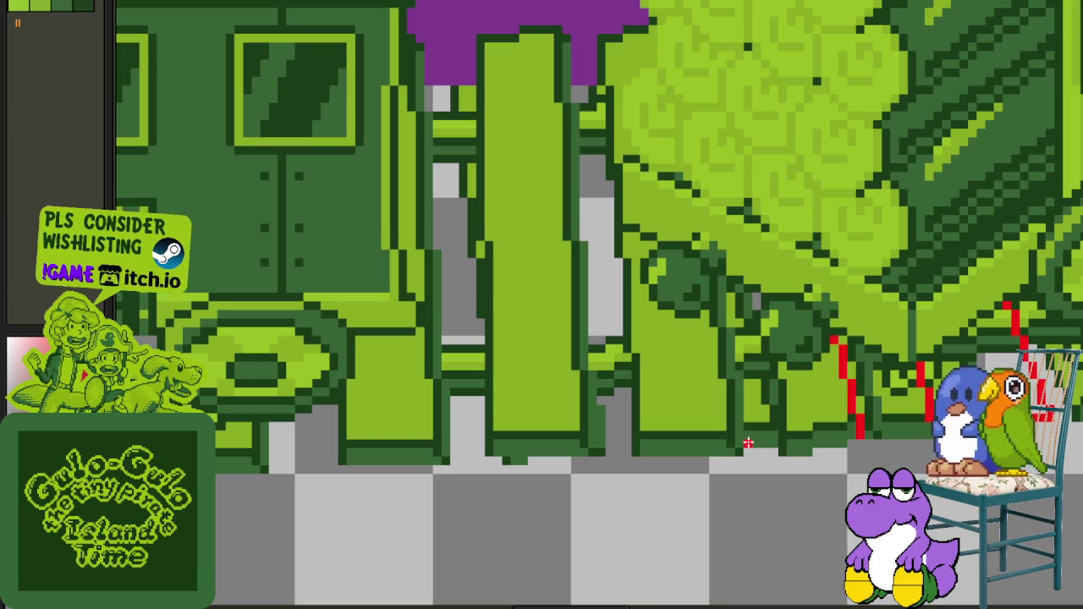
key("ctrl+z")
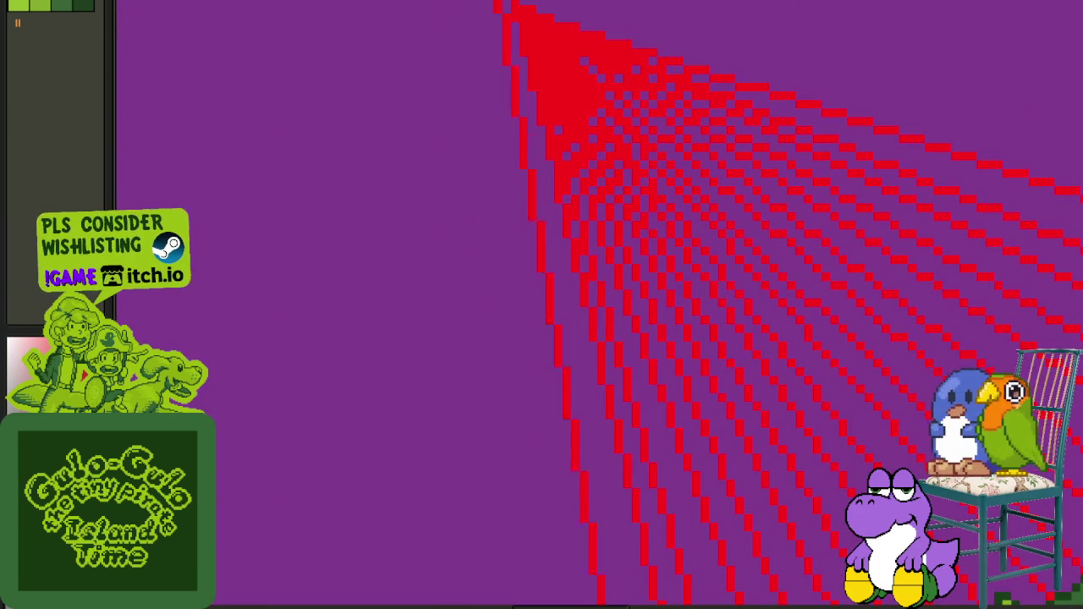
key("ctrl+shift+z")
Step: Draw the red wedge outline's bottom edge along the track's lower edge
scroll(629, 514, "down", 2)
scroll(629, 514, "up", 5)
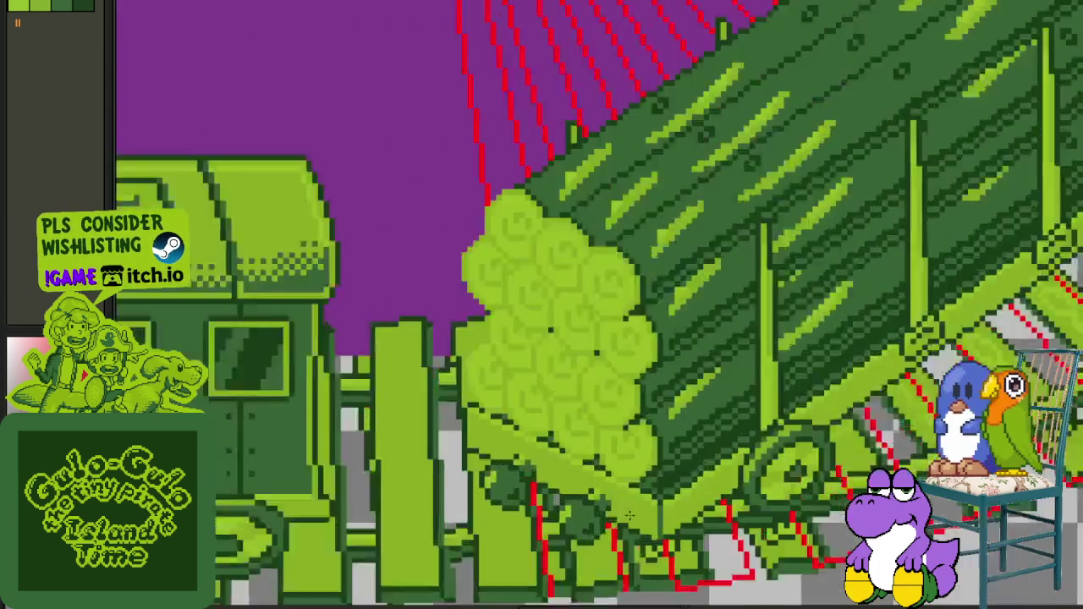
scroll(630, 514, "down", 3)
scroll(409, 458, "up", 2)
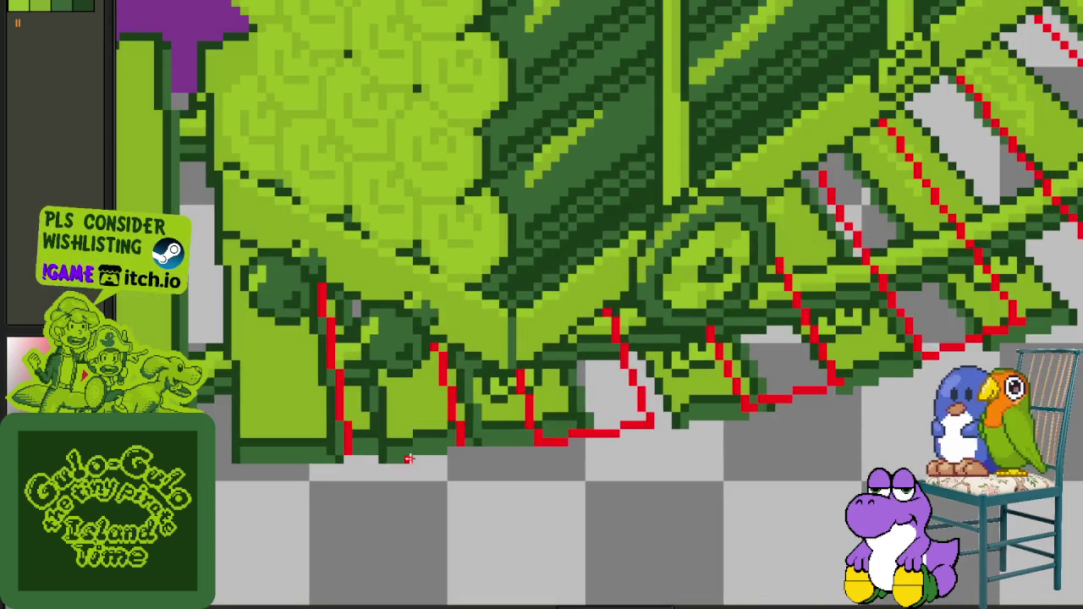
left_click_drag(455, 443, 343, 448)
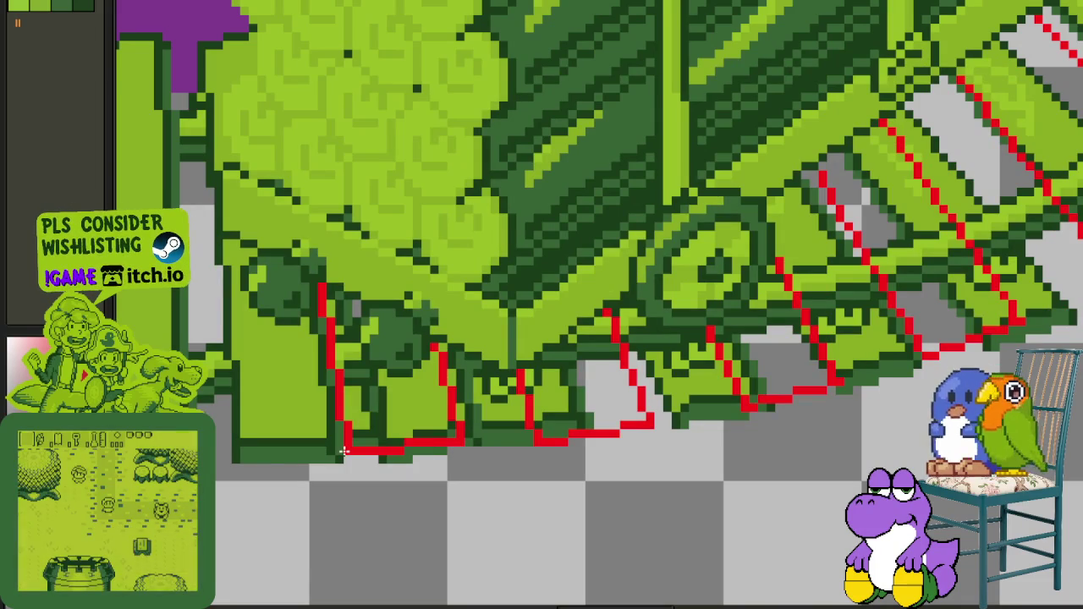
scroll(369, 515, "down", 2)
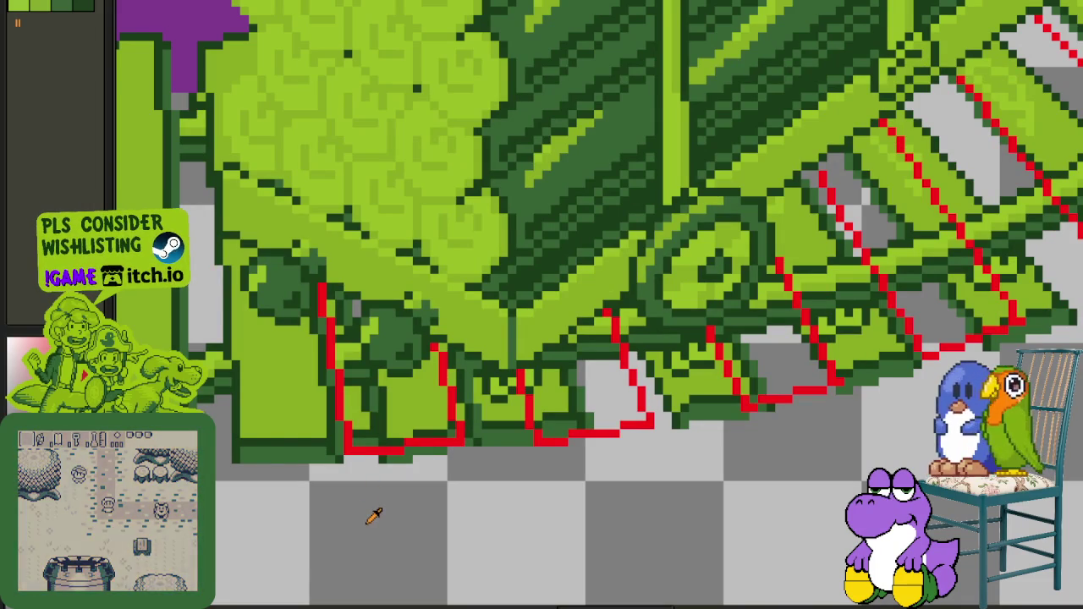
scroll(366, 521, "down", 1)
mouse_move(360, 531)
left_mouse_down()
mouse_move(617, 460)
mouse_move(624, 415)
left_mouse_up()
Step: Check the layer list in the timeline and zoom in on the train carriage
key("Tab")
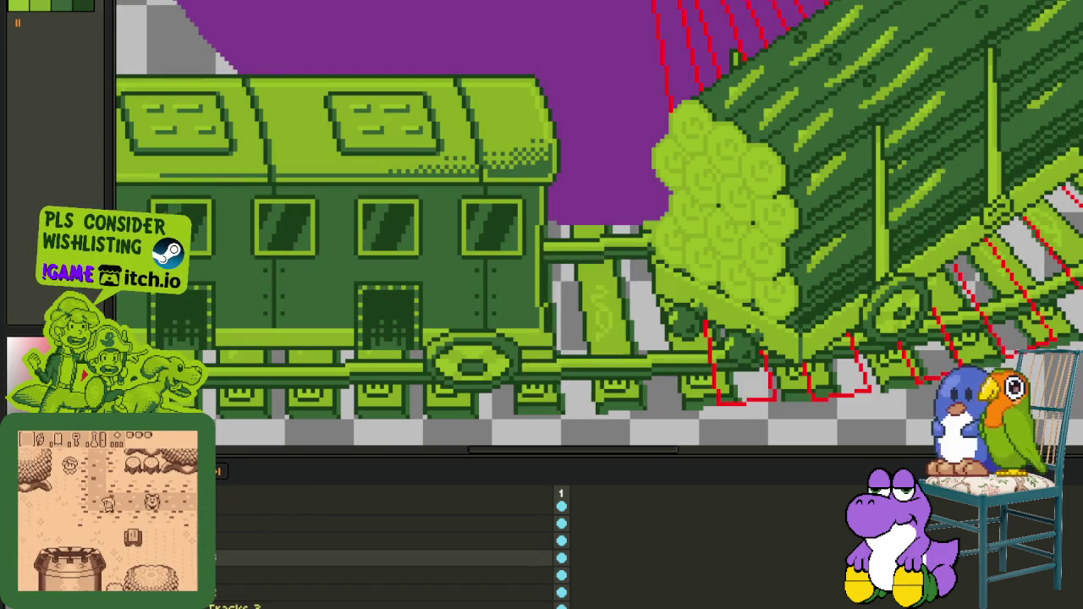
key("Tab")
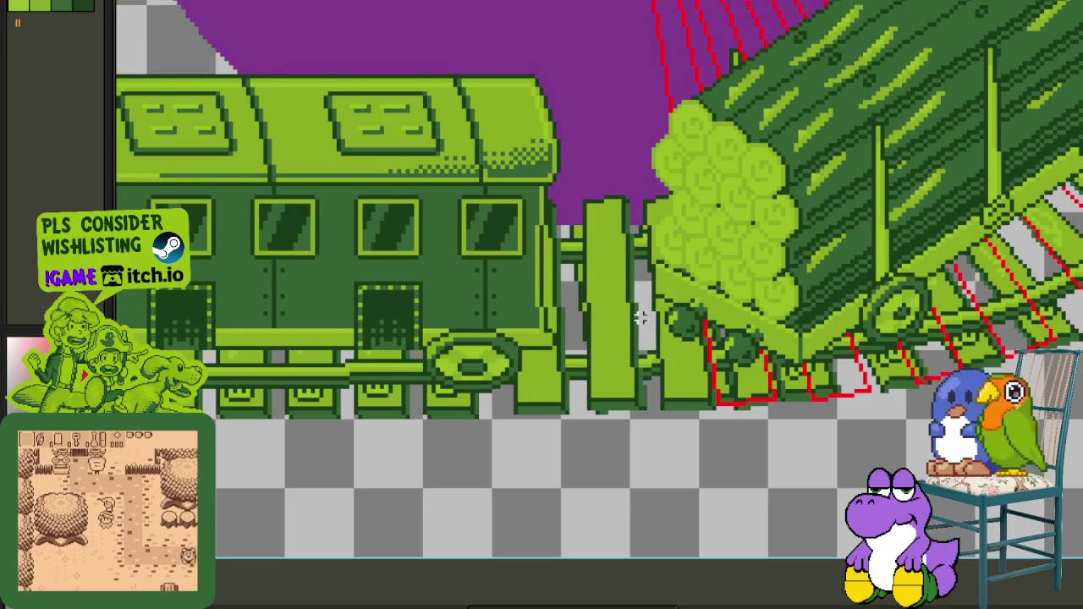
scroll(727, 321, "up", 1)
scroll(732, 380, "up", 1)
key("Tab")
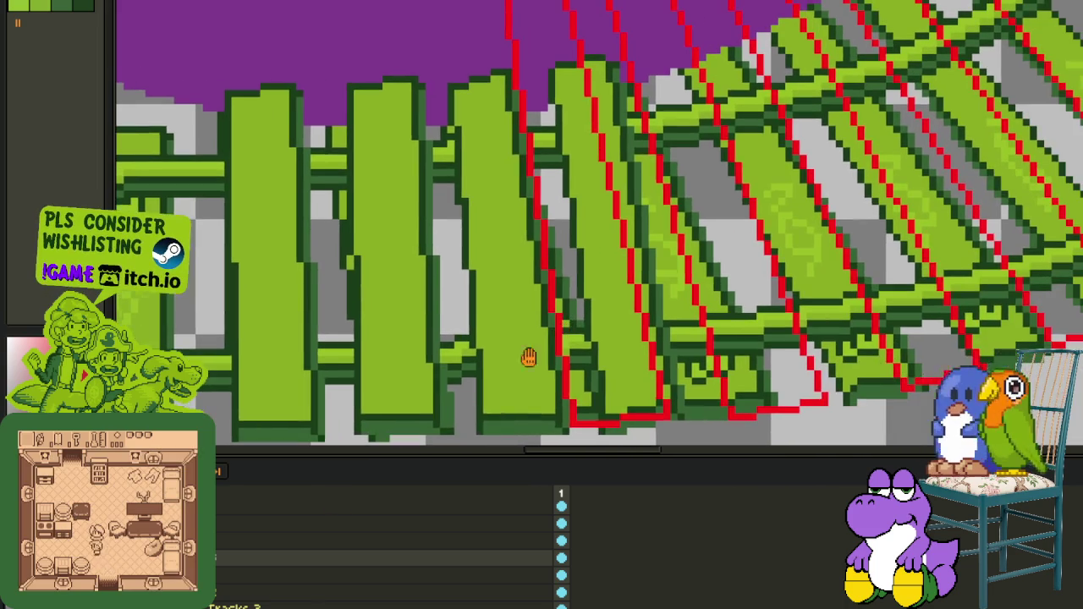
key("Tab")
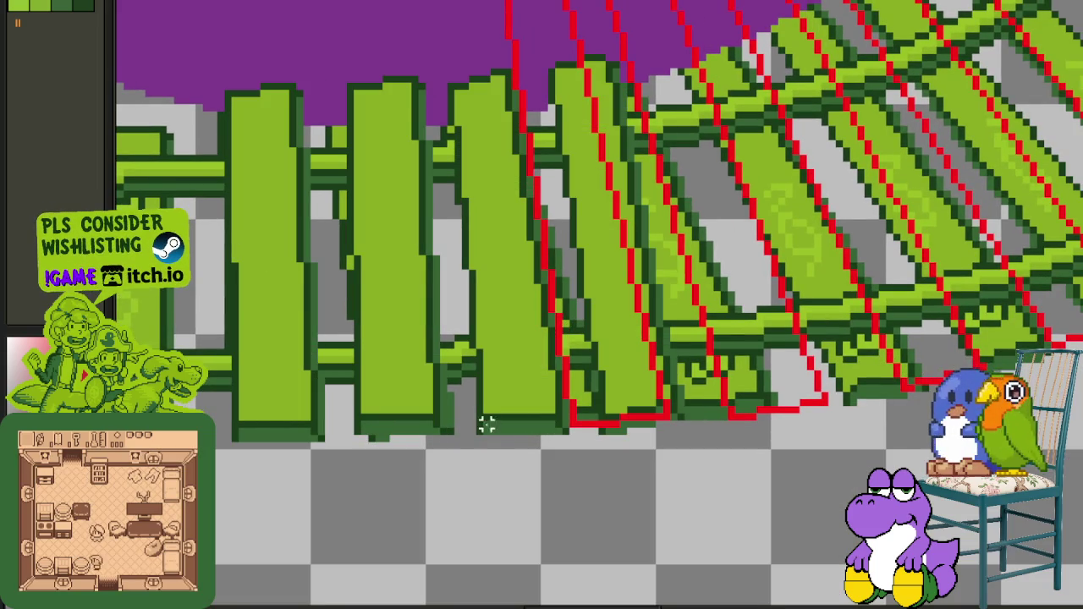
Step: Draw rectangles over the leaning boards
left_click_drag(572, 431, 778, 126)
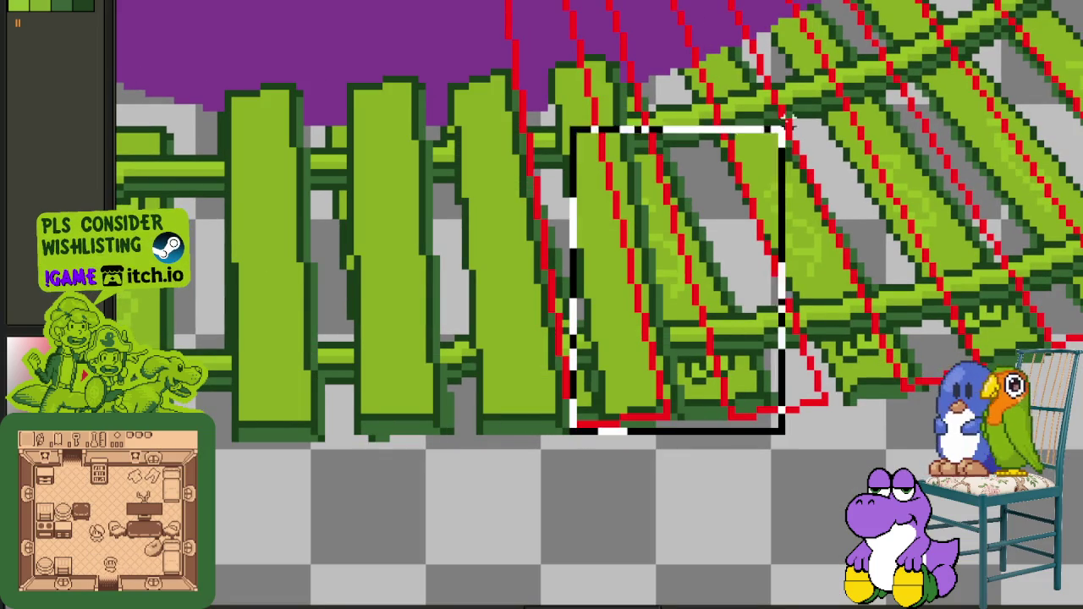
scroll(563, 293, "up", 3)
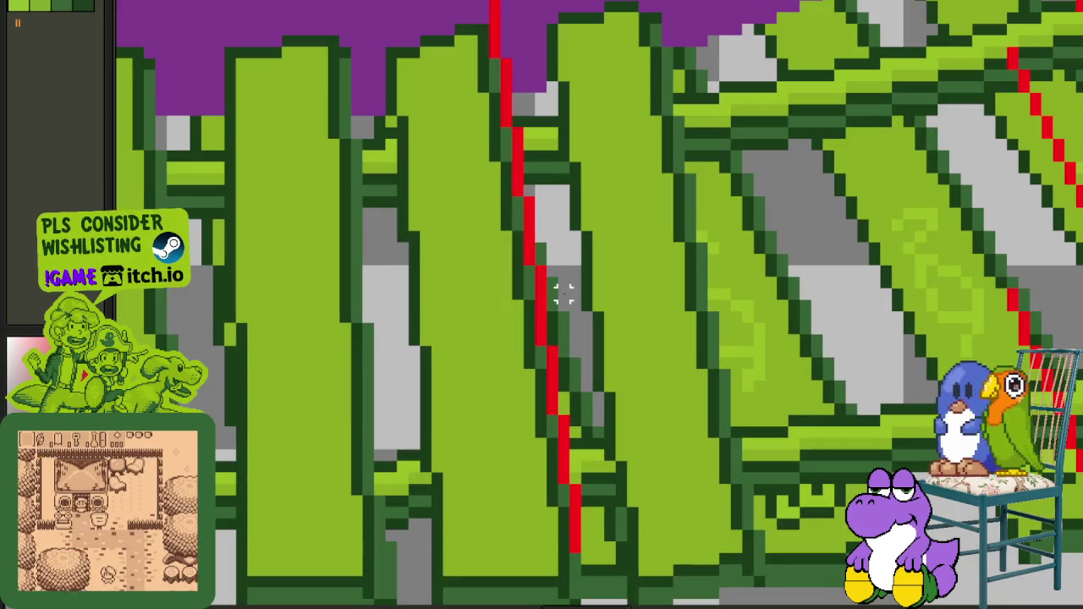
left_click_drag(564, 293, 681, 48)
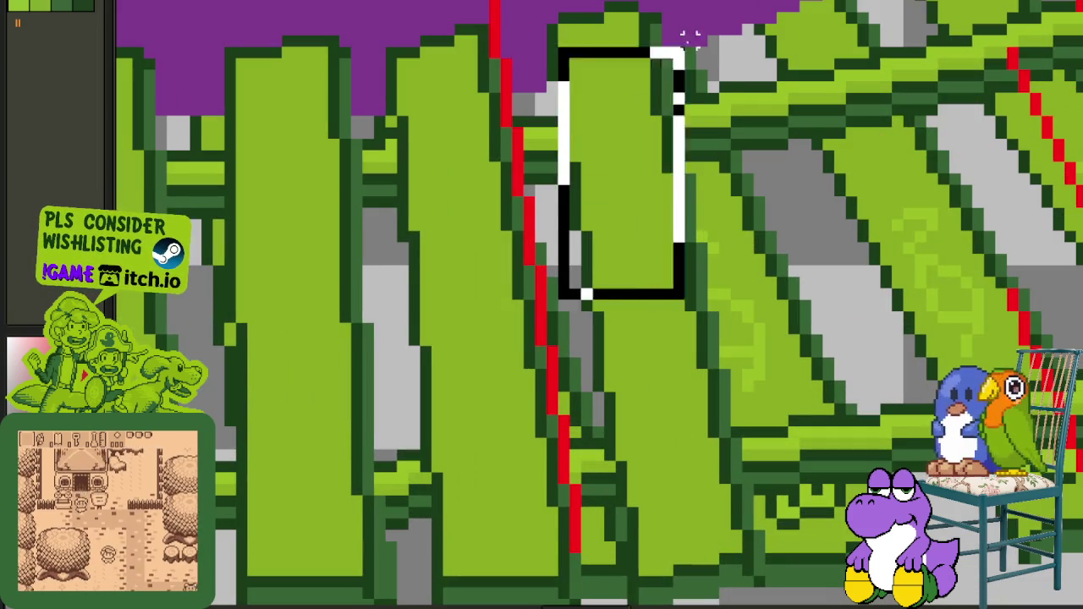
scroll(682, 51, "down", 3)
scroll(525, 194, "down", 2)
Step: Undo the board rectangle and hide the red perspective guide layer to inspect the rails
key("Tab")
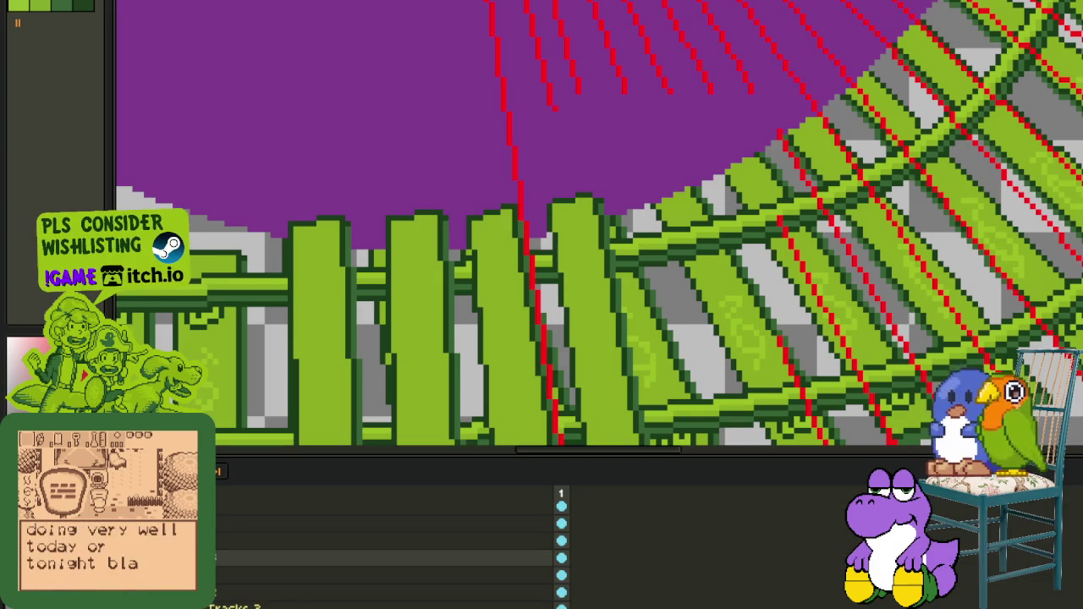
key("Tab")
key("ctrl+z")
key("ctrl+z")
key("Tab")
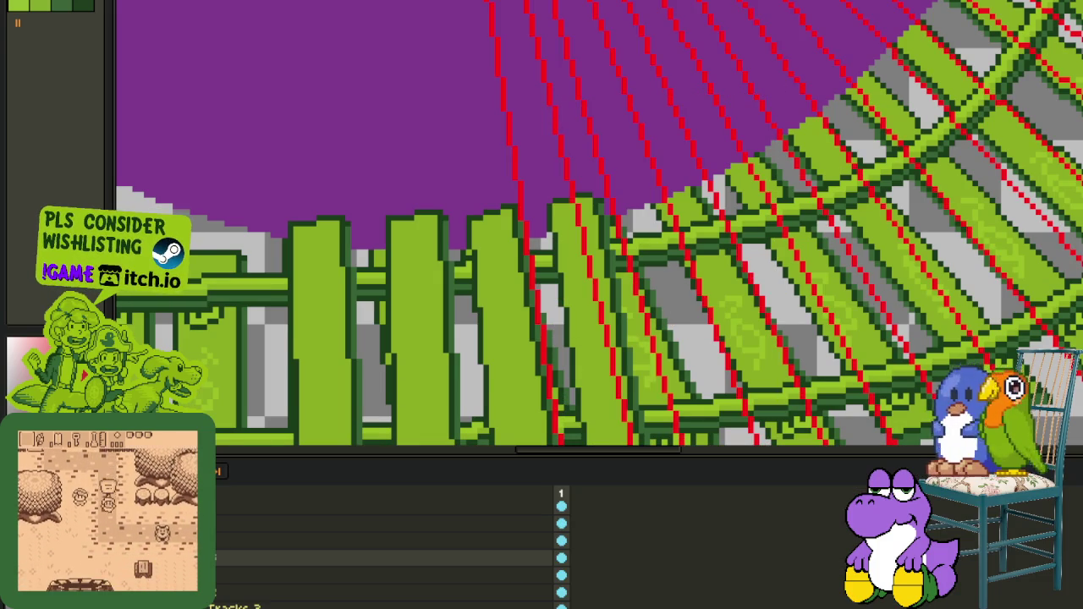
key("ctrl+z")
key("ctrl+z")
key("ctrl+y")
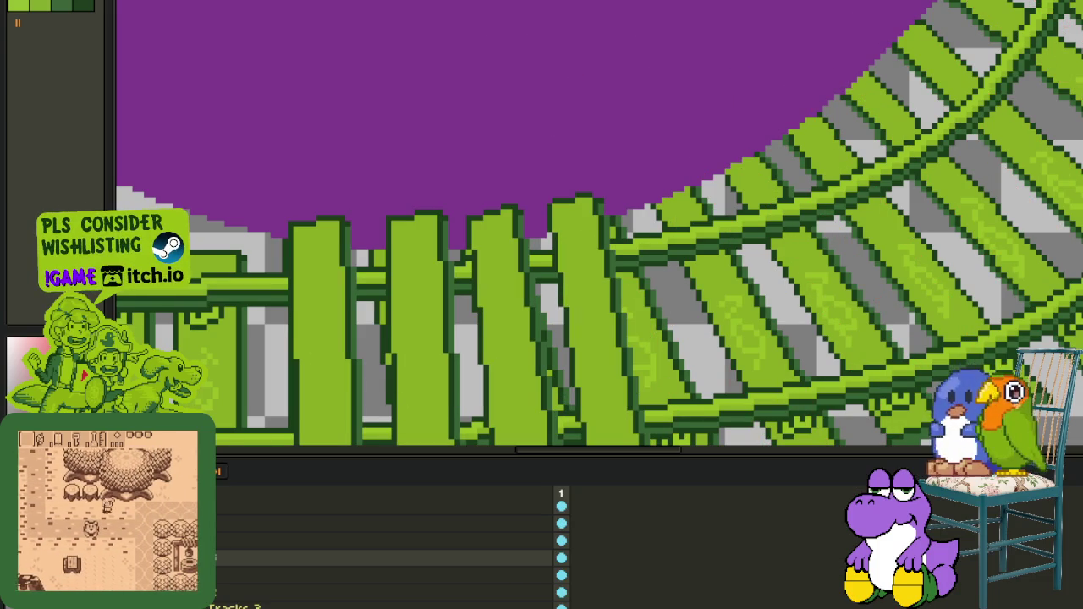
key("Tab")
scroll(562, 496, "up", 1)
scroll(562, 496, "up", 2)
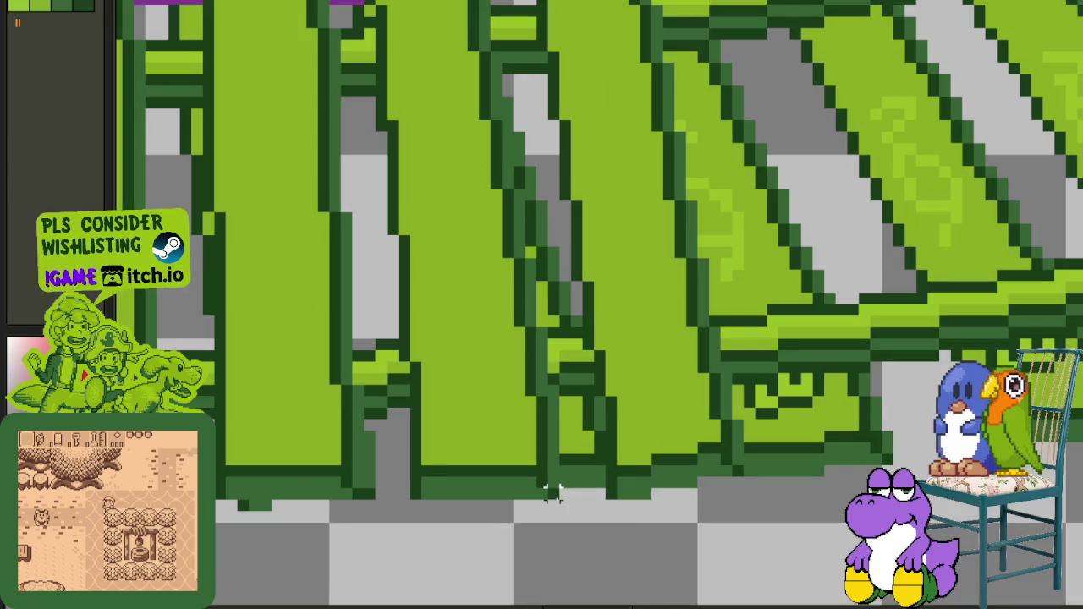
scroll(542, 474, "up", 3)
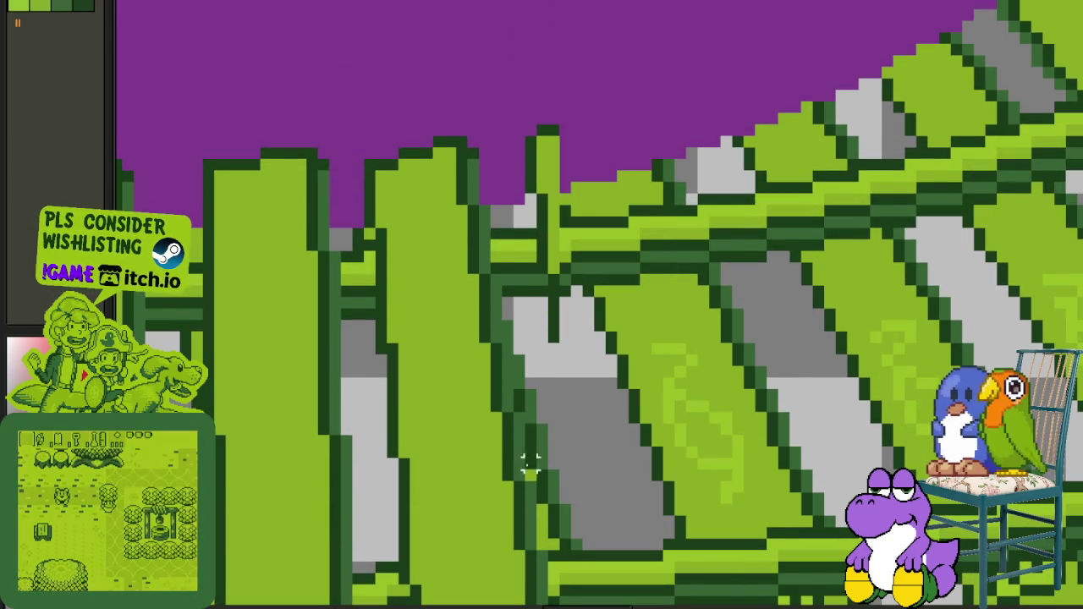
left_click_drag(530, 476, 745, 4)
scroll(725, 54, "down", 2)
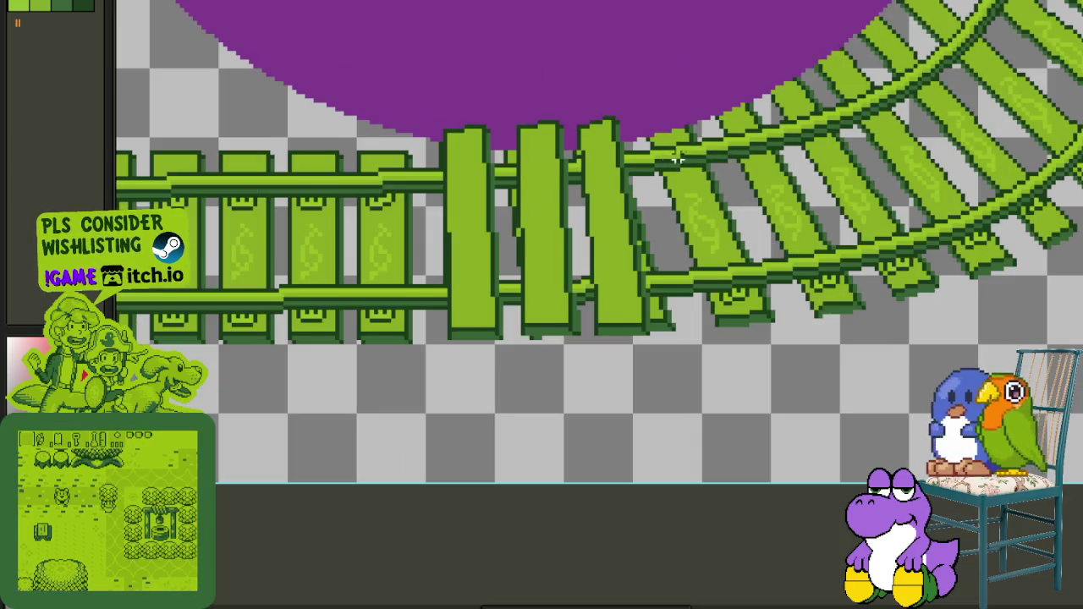
Step: Show the red guides again and shift the selected curved track one pixel left
key("Tab")
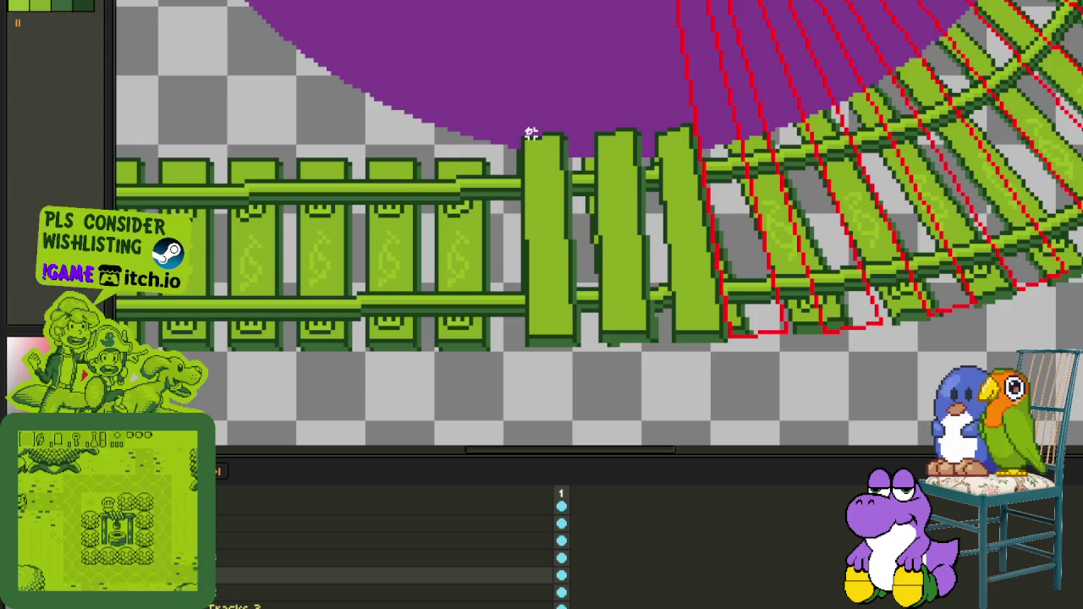
left_click_drag(487, 89, 871, 384)
key("Left")
key("Left")
key("Left")
key("Left")
key("Left")
key("Left")
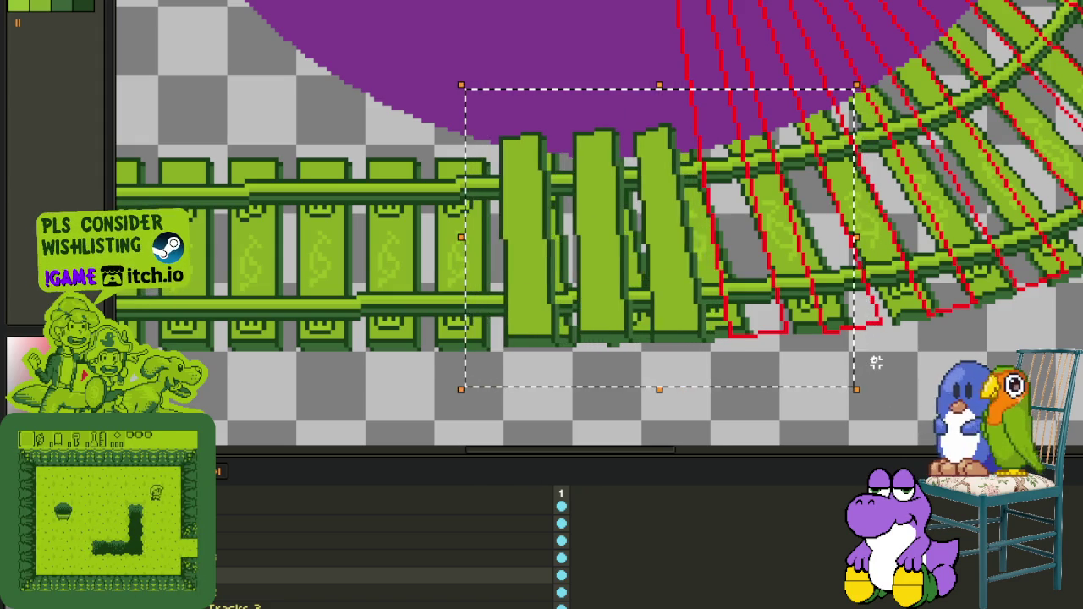
key("Left")
key("Left")
key("Right")
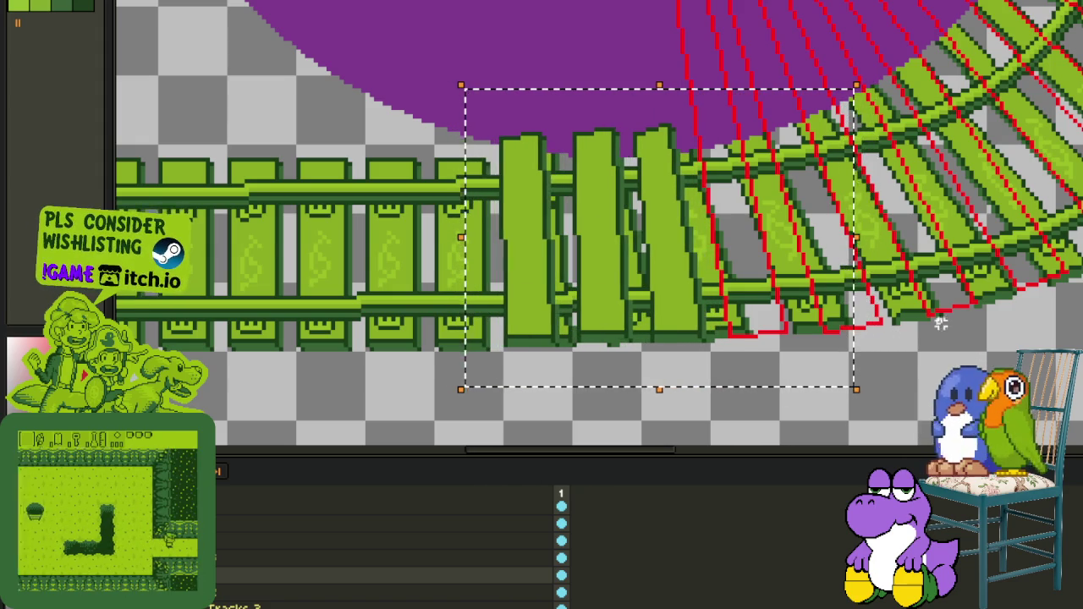
key("Return")
Step: Review the straight track section and select the tilted boards and curved rails
scroll(958, 318, "down", 1)
scroll(846, 296, "down", 1)
scroll(647, 288, "up", 2)
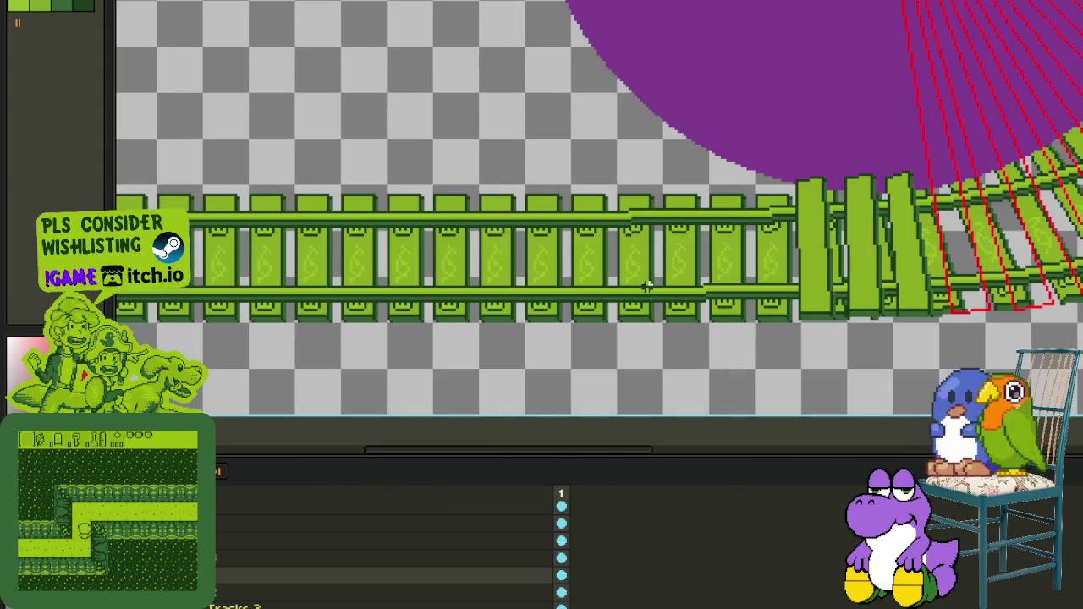
scroll(785, 269, "up", 1)
mouse_move(622, 269)
left_mouse_down()
mouse_move(1010, 265)
mouse_move(480, 275)
left_mouse_up()
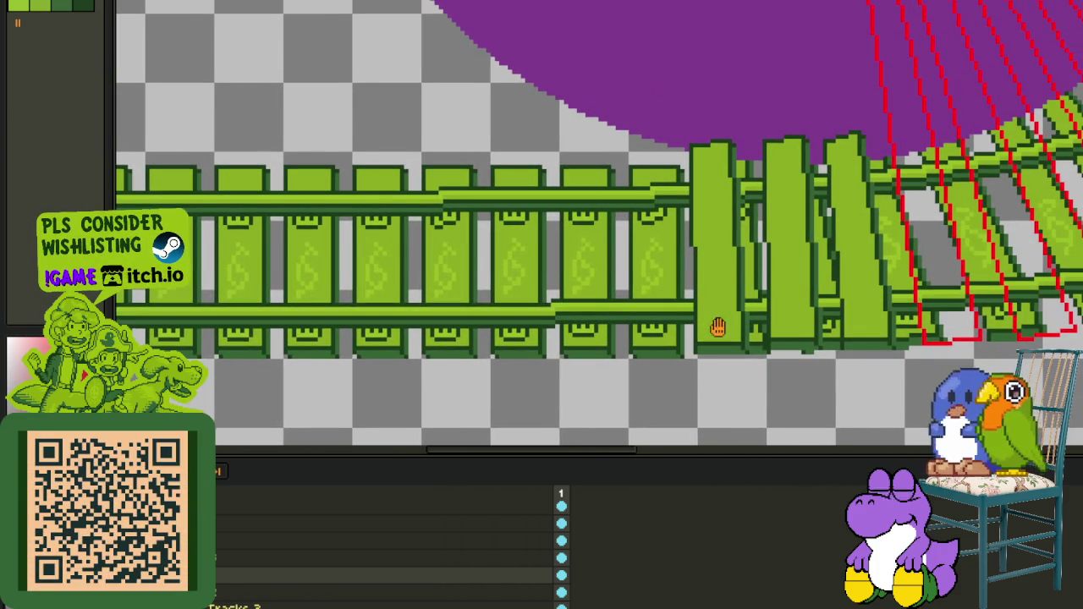
scroll(702, 334, "up", 2)
scroll(691, 330, "down", 2)
scroll(760, 314, "up", 1)
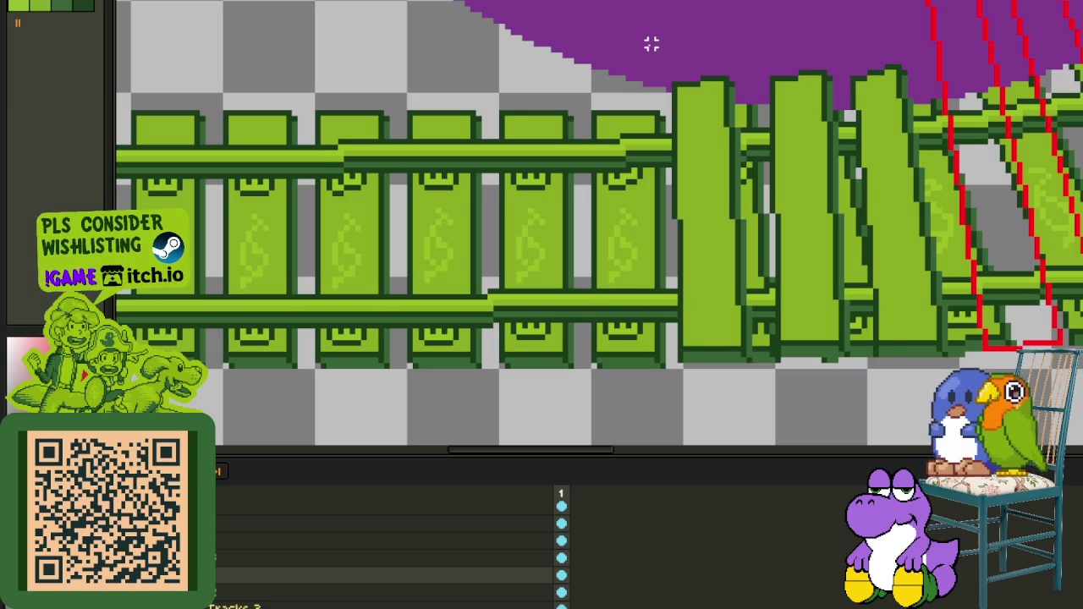
left_click_drag(648, 42, 1043, 400)
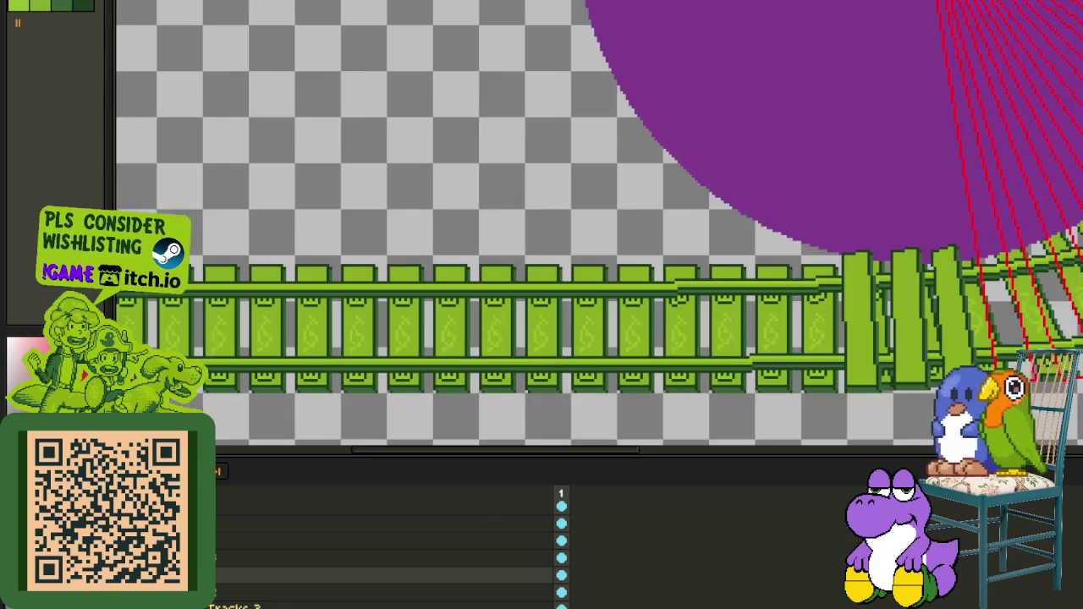
Step: Save the file, then pan along the curved rails to review them
scroll(899, 370, "down", 2)
key("ctrl+s")
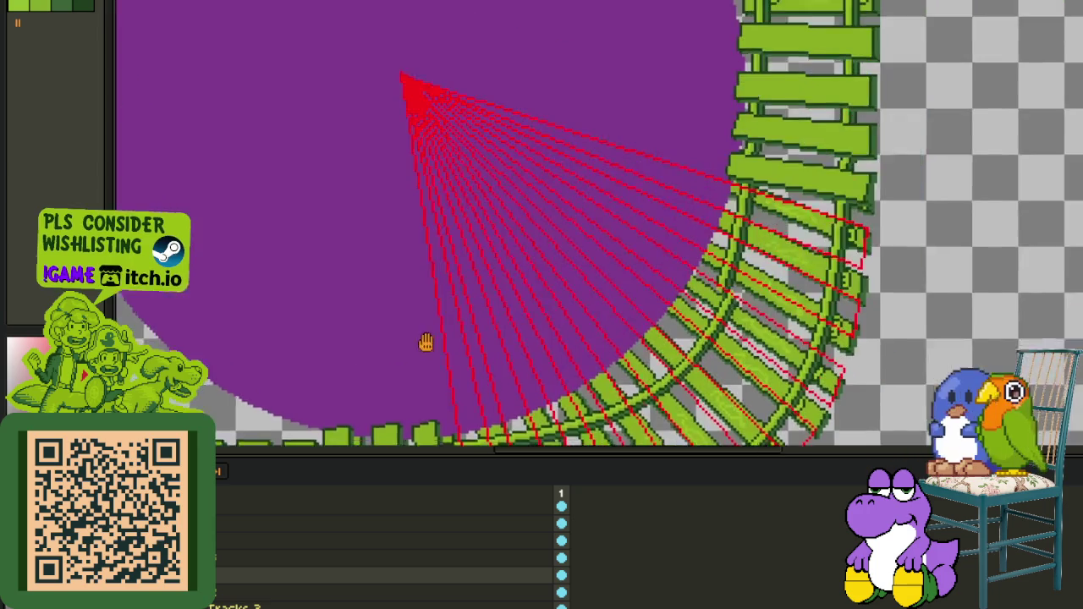
left_click_drag(649, 169, 477, 166)
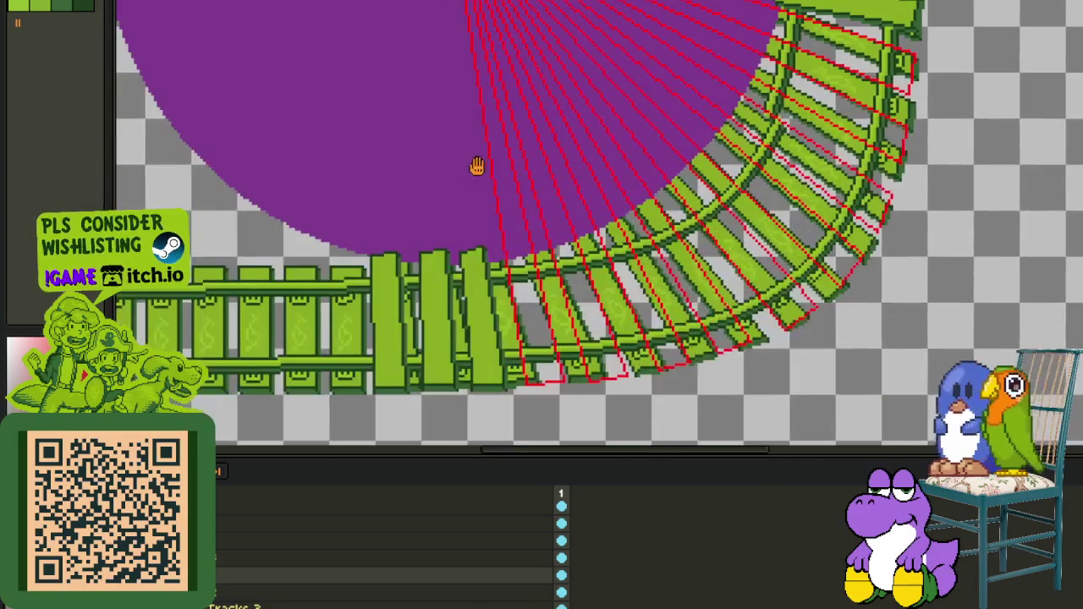
left_click_drag(535, 237, 435, 320)
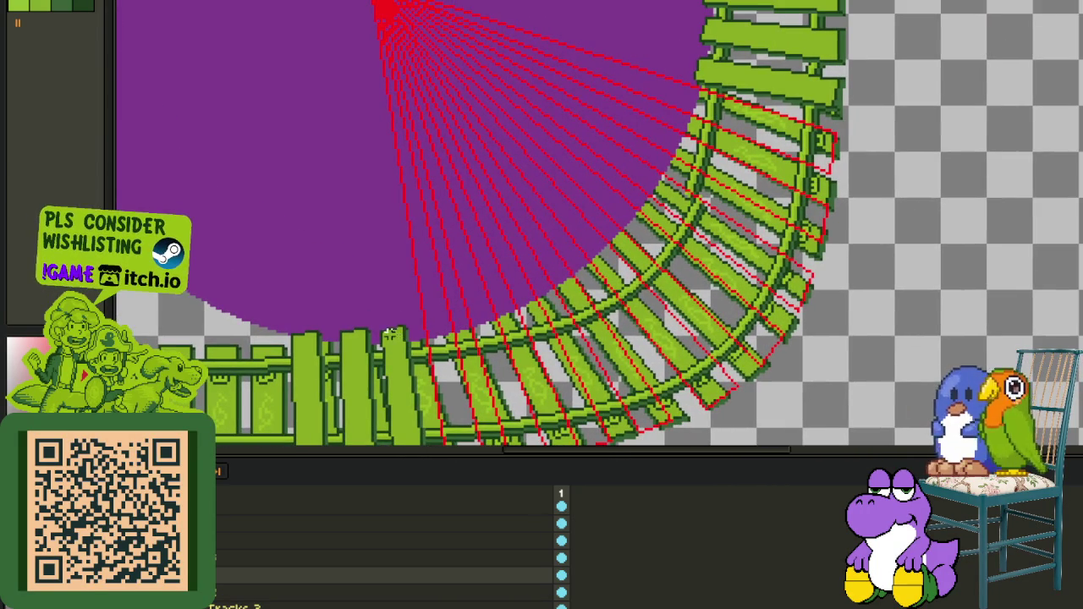
left_click_drag(592, 268, 645, 187)
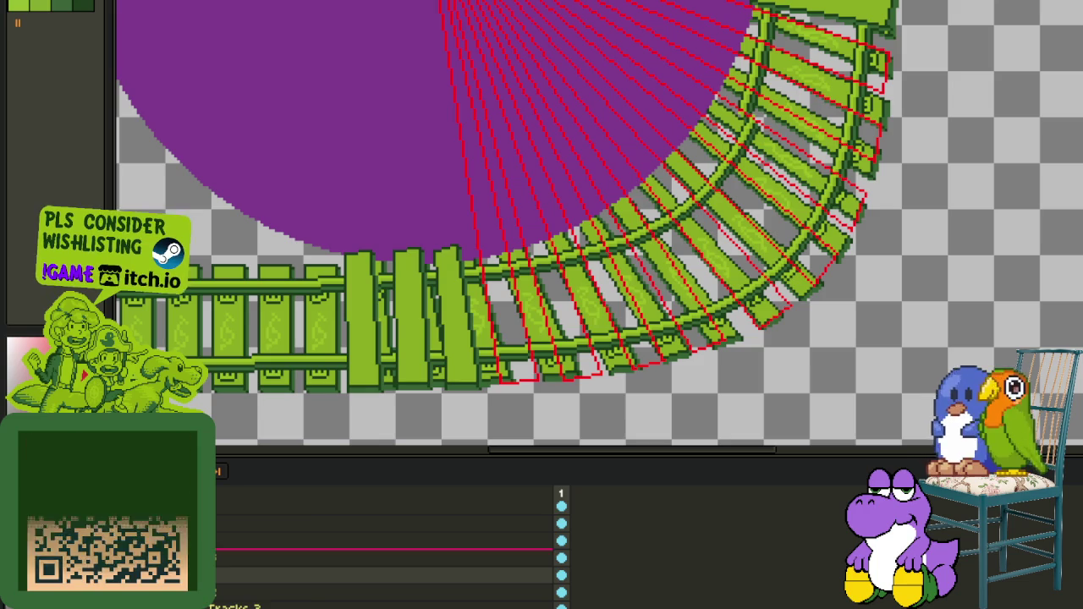
Step: Dismiss the layer options menu and zoom in on the track area
right_click(195, 557)
left_click(364, 525)
key("Tab")
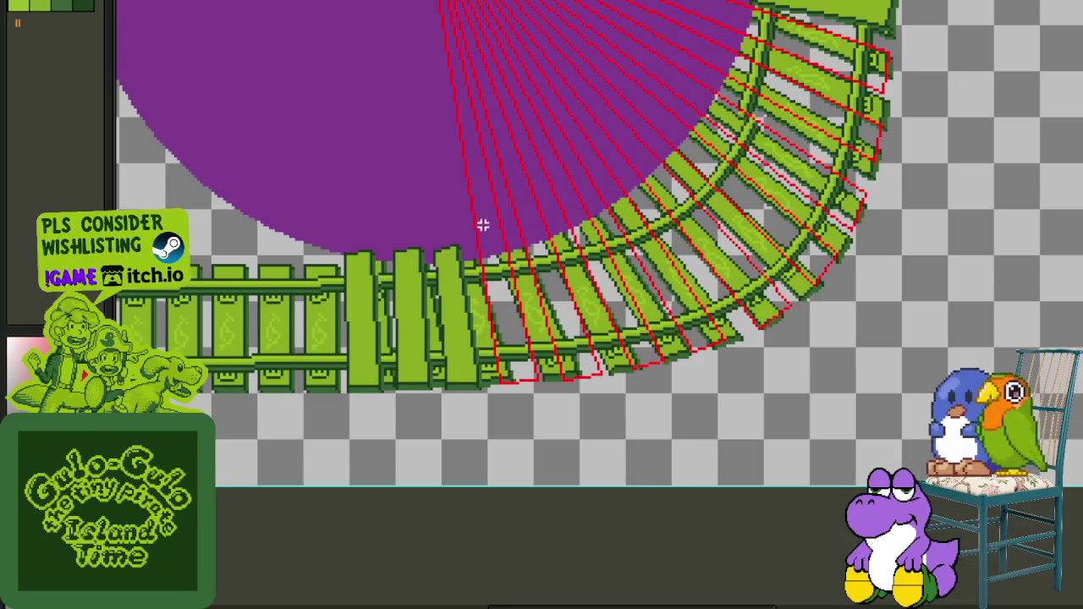
scroll(478, 224, "up", 2)
scroll(461, 247, "up", 2)
scroll(468, 250, "down", 2)
scroll(656, 216, "down", 1)
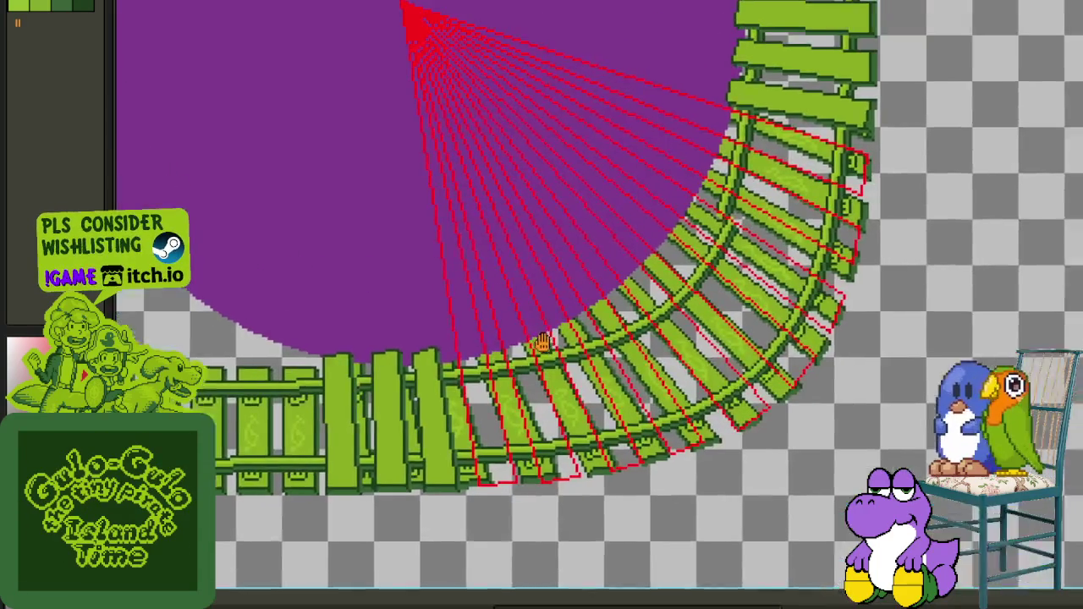
scroll(725, 161, "up", 3)
scroll(719, 152, "up", 1)
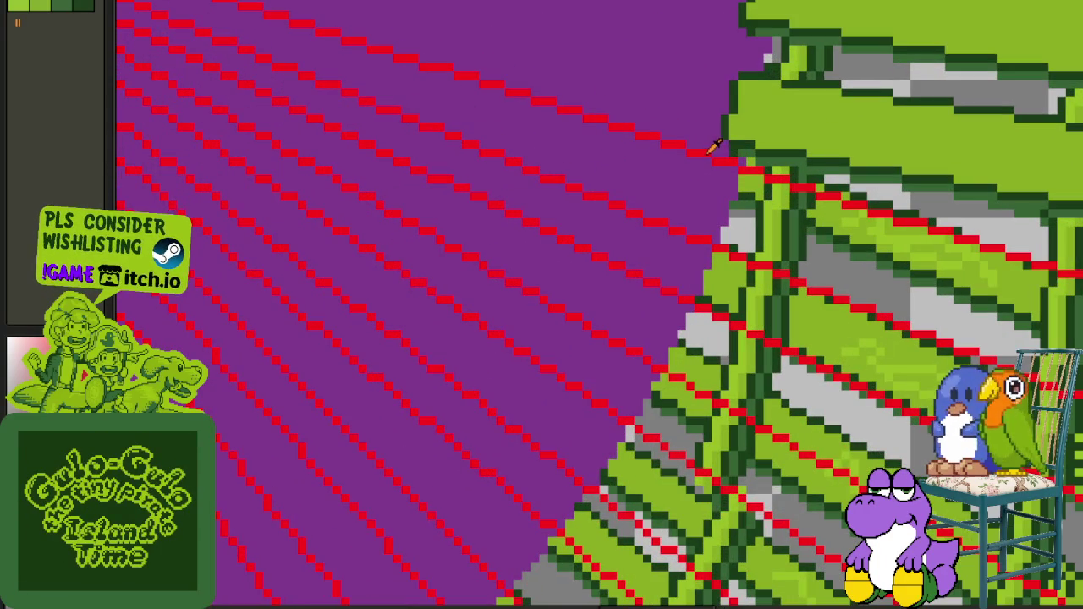
scroll(725, 156, "down", 1)
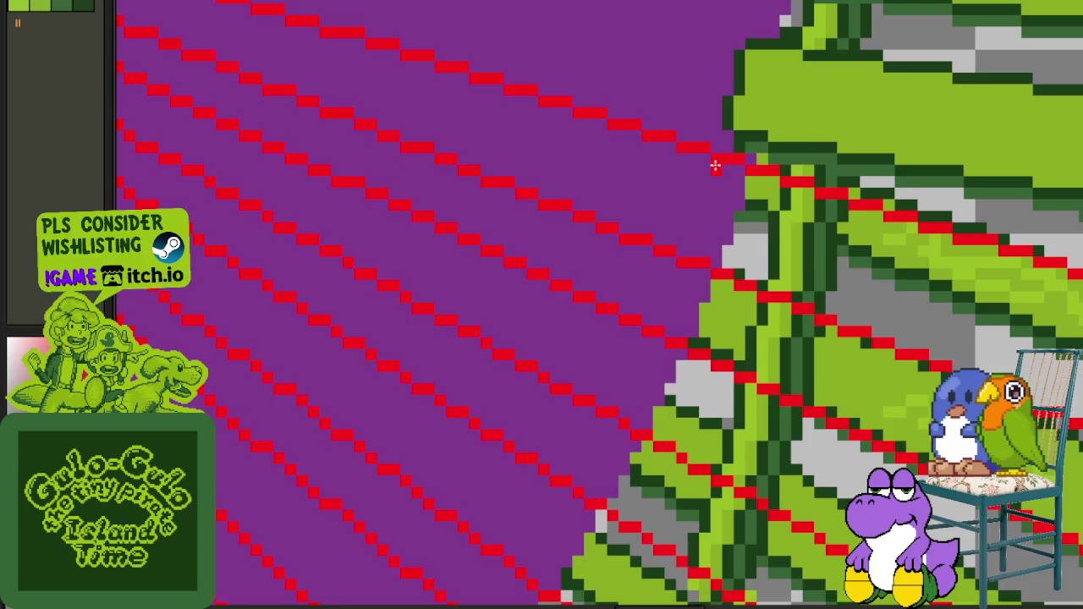
scroll(715, 165, "down", 1)
scroll(703, 184, "down", 2)
scroll(575, 296, "down", 1)
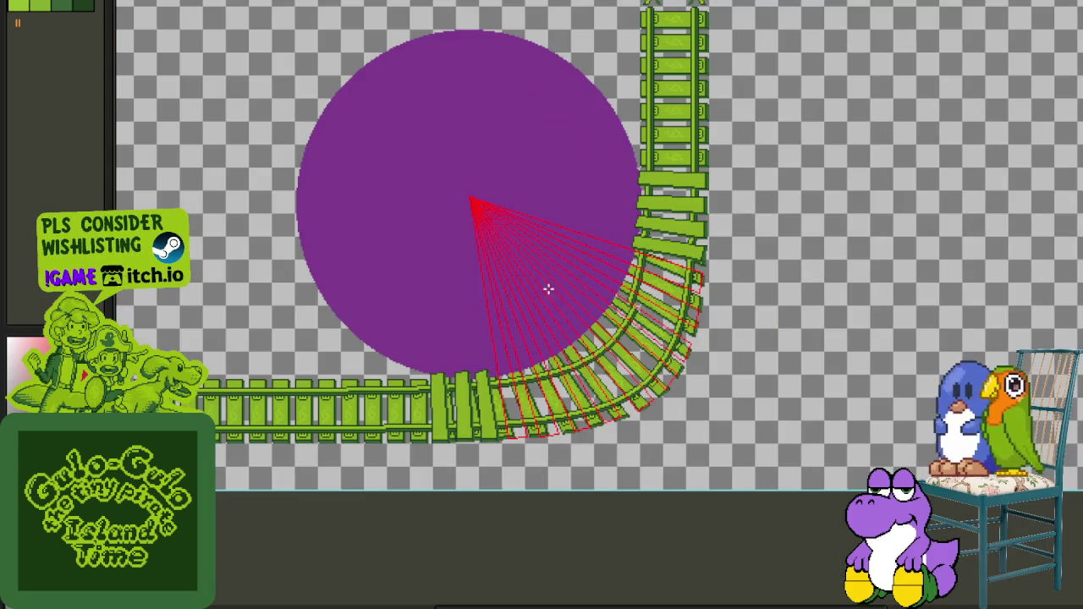
scroll(485, 362, "up", 3)
scroll(453, 433, "up", 1)
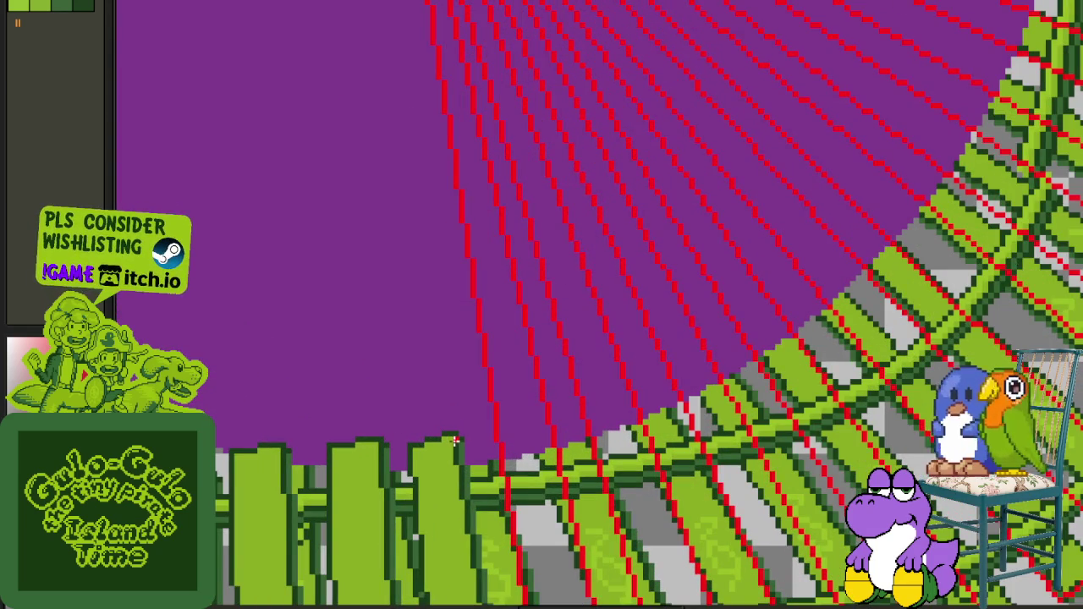
scroll(455, 443, "up", 2)
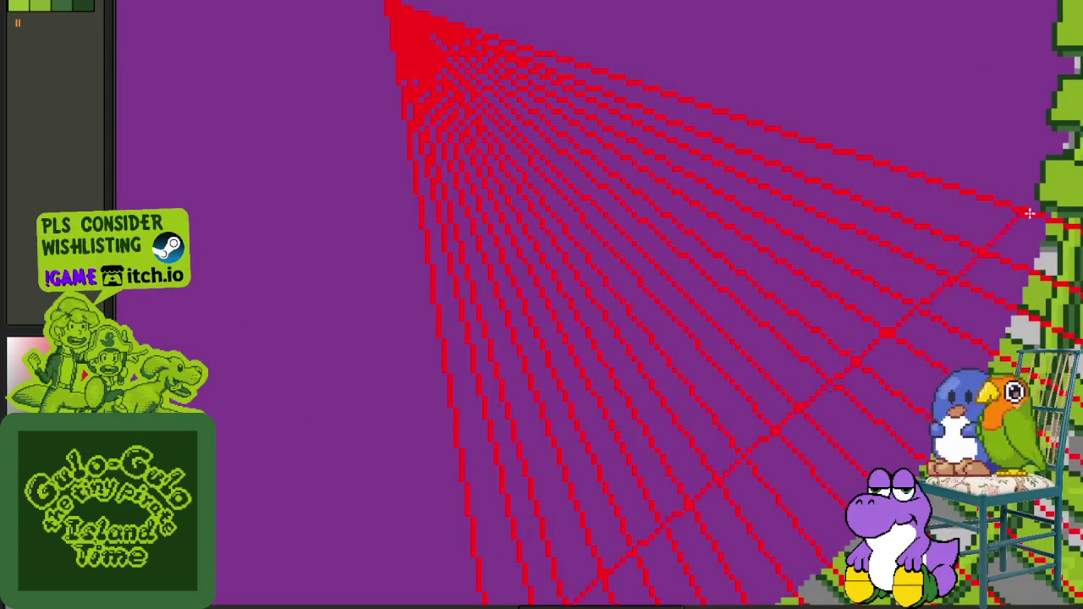
Step: Bucket-fill the first wedge between the red lines beside the curved track with white
left_click_drag(821, 603, 558, 518)
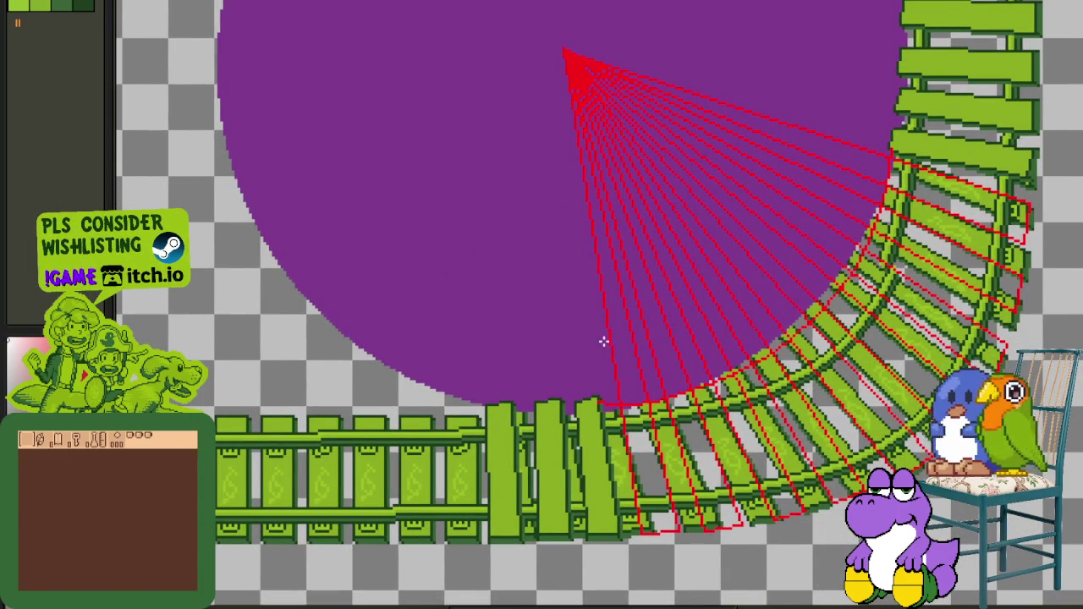
scroll(603, 341, "up", 2)
left_click(640, 398)
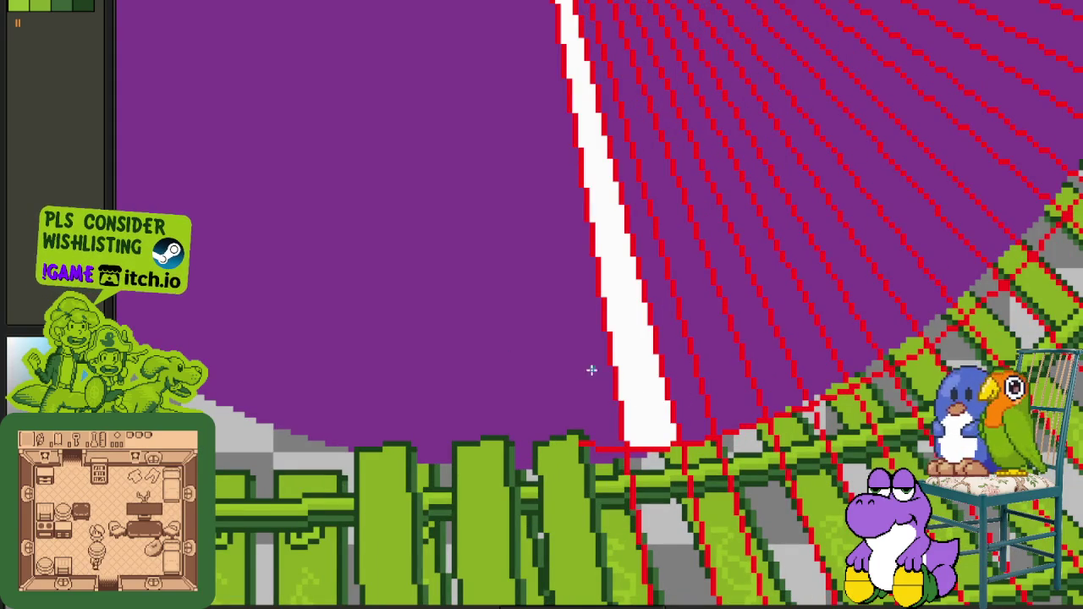
Step: Recolour the white wedge blue and fill the neighbouring wedge strips blue
left_click(669, 373)
left_click(696, 375)
scroll(580, 385, "up", 1)
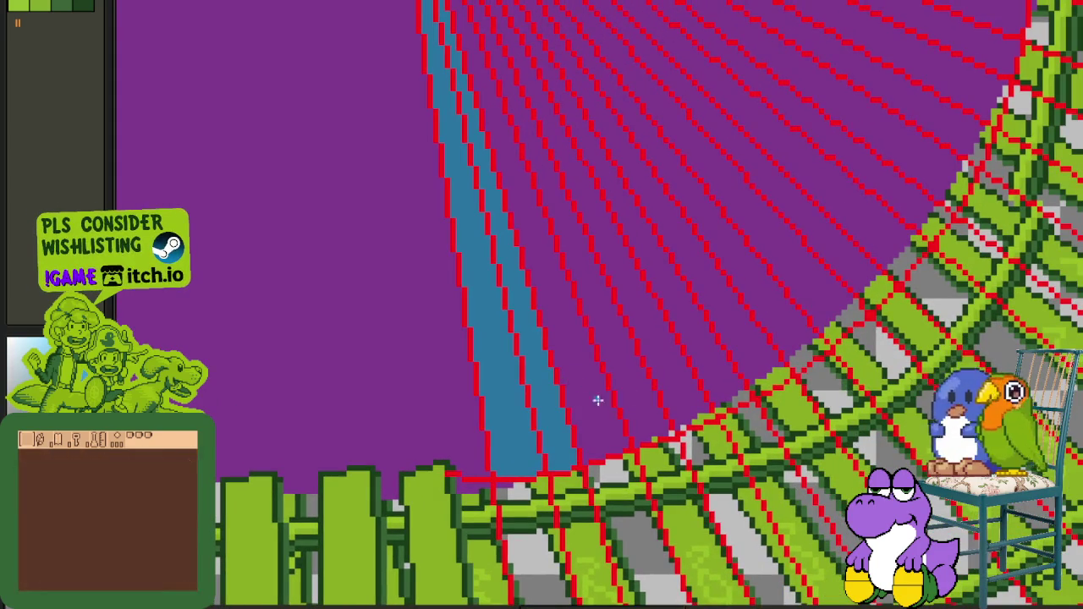
left_click_drag(597, 400, 633, 398)
left_click(720, 374)
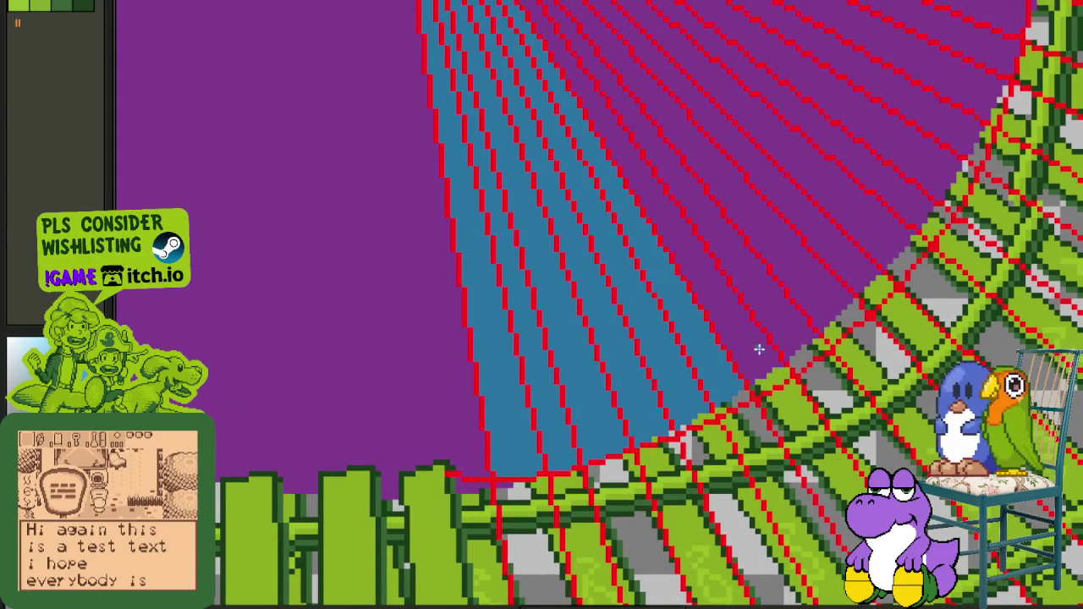
left_click(759, 350)
left_click(772, 330)
left_click(824, 317)
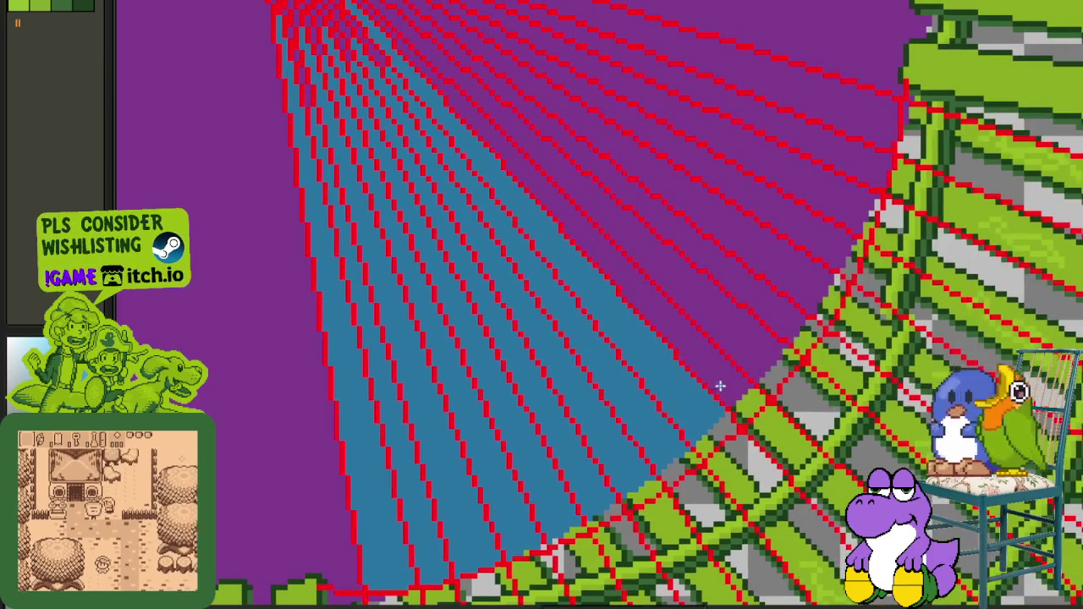
Step: Fill the remaining wedge strips blue up to the fan's tip
left_click(749, 351)
left_click(792, 309)
left_click(812, 259)
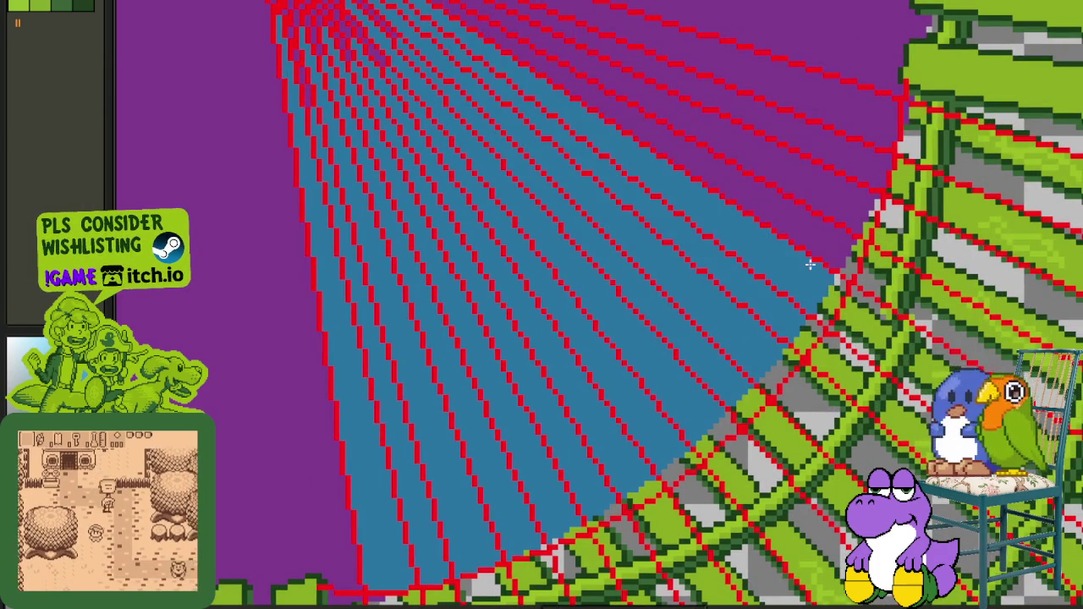
left_click(843, 201)
left_click(872, 160)
left_click(881, 126)
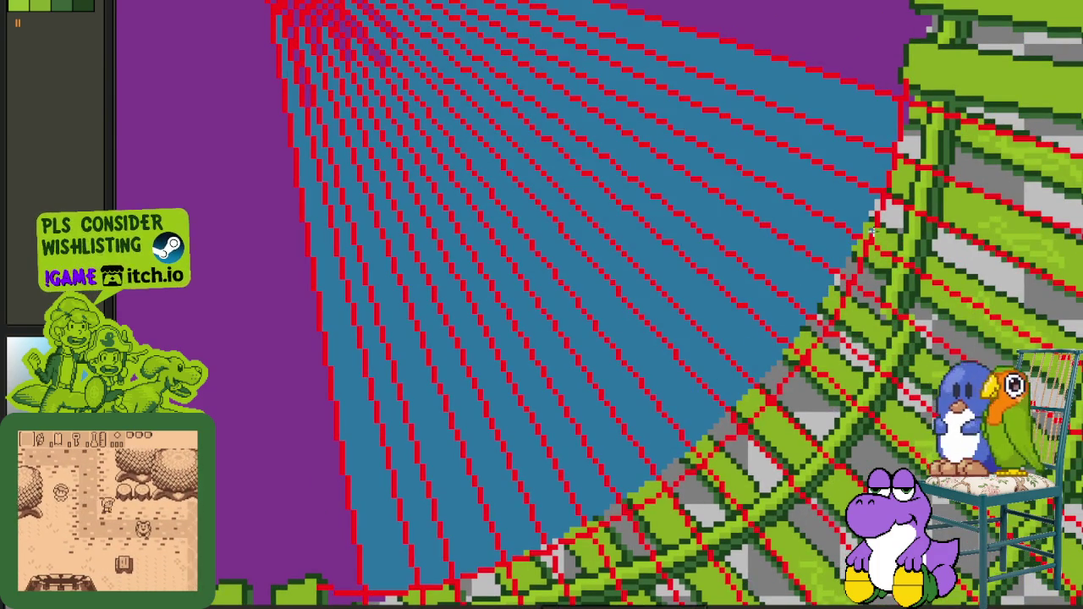
scroll(878, 152, "up", 2)
scroll(870, 189, "up", 2)
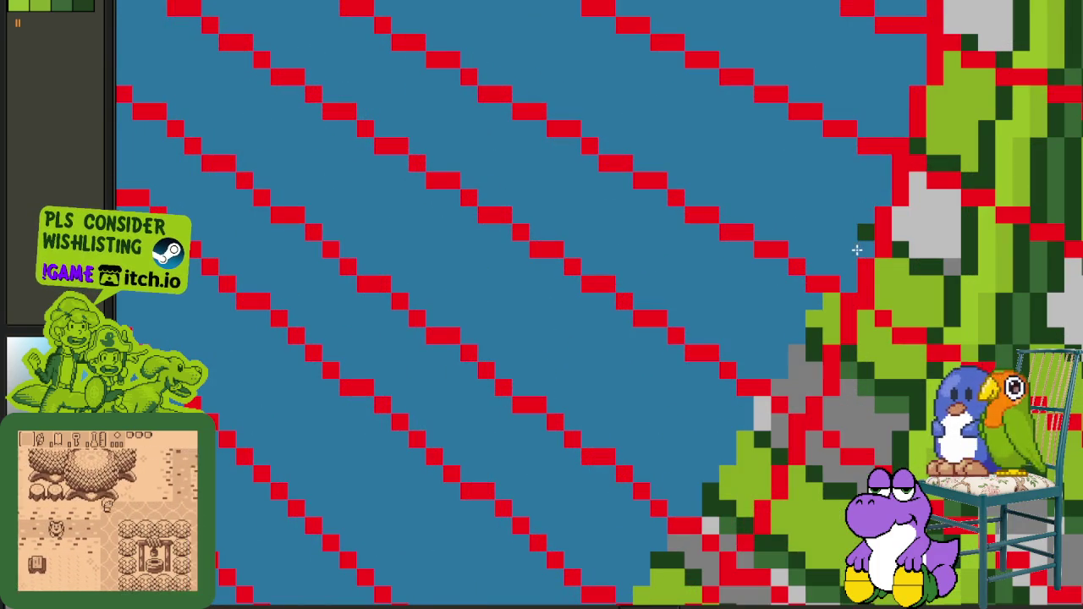
Step: Paint the green and grey track pixels inside the wedges blue with the Pencil
left_click(856, 250)
left_click(819, 319)
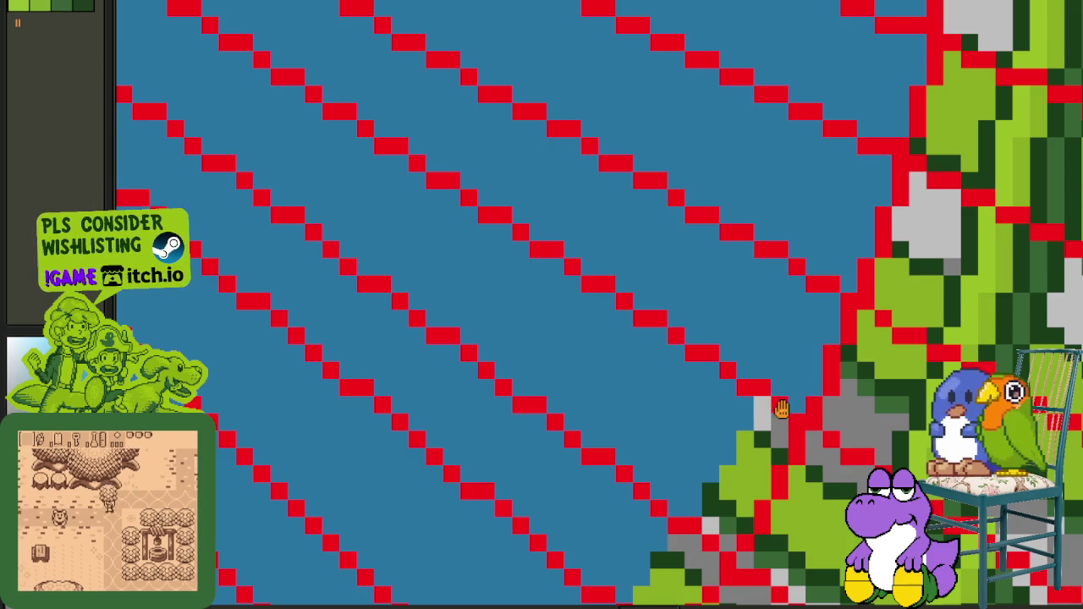
left_click_drag(792, 381, 760, 286)
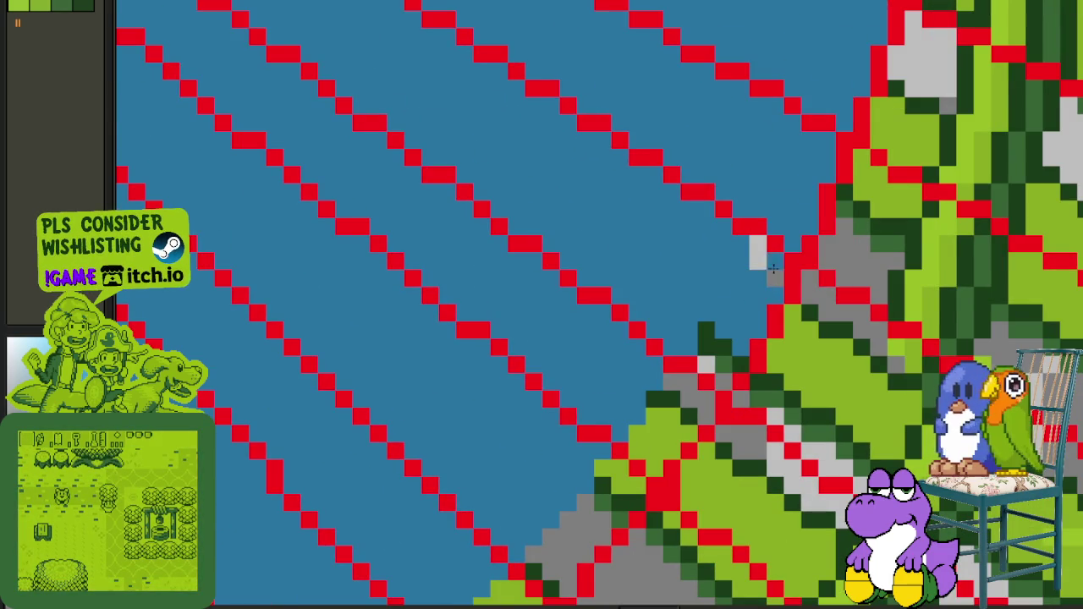
left_click(710, 347)
mouse_move(732, 373)
left_mouse_down()
mouse_move(648, 446)
mouse_move(604, 525)
mouse_move(660, 301)
left_mouse_up()
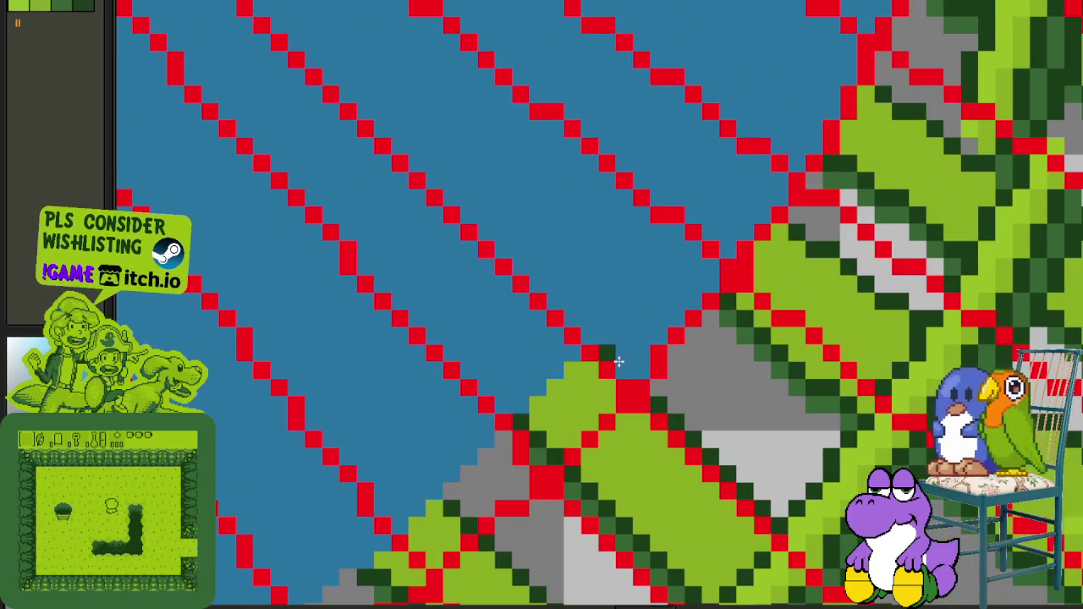
mouse_move(608, 353)
left_mouse_down()
mouse_move(553, 418)
mouse_move(543, 321)
mouse_move(477, 402)
mouse_move(409, 442)
mouse_move(614, 262)
mouse_move(541, 336)
mouse_move(466, 378)
left_mouse_up()
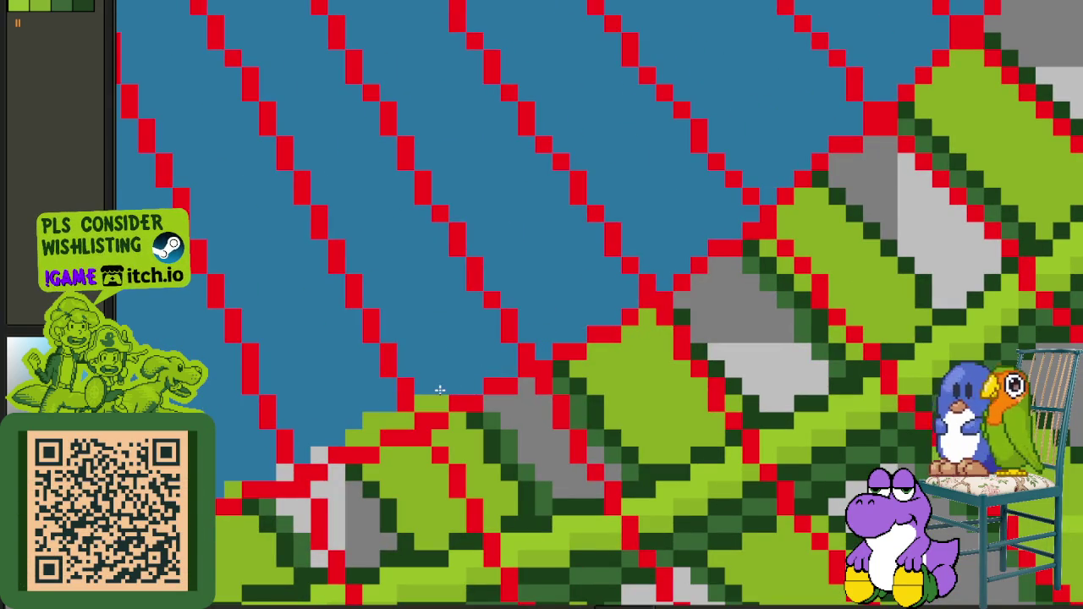
mouse_move(416, 409)
left_mouse_down()
mouse_move(347, 430)
mouse_move(617, 239)
mouse_move(565, 289)
left_mouse_up()
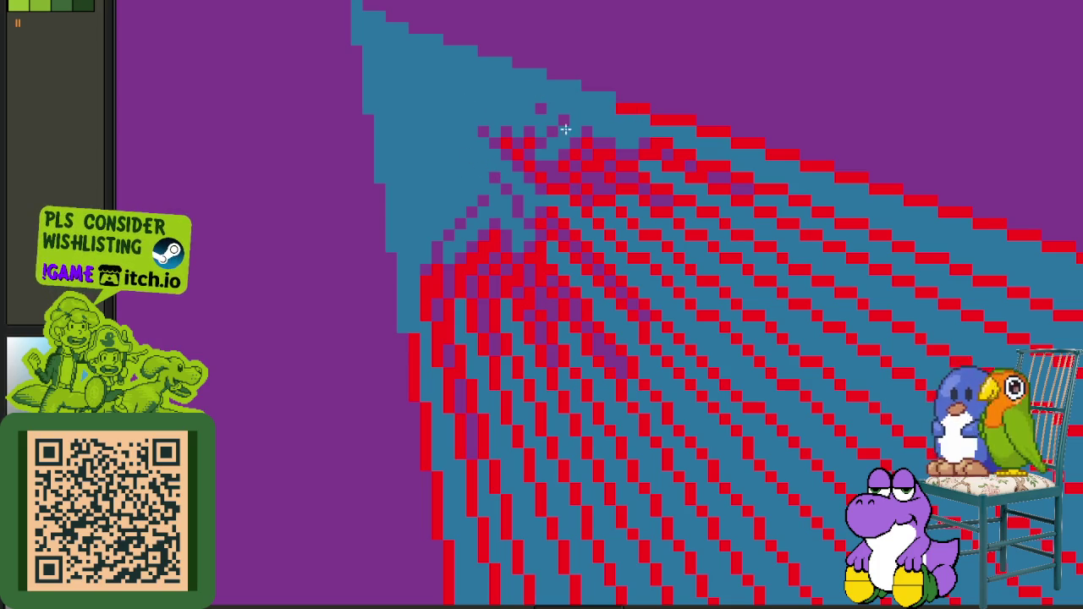
Step: Cover the red checker and stripe pixels near the apex with blue
mouse_move(482, 200)
left_mouse_down()
mouse_move(510, 235)
mouse_move(533, 194)
mouse_move(614, 203)
mouse_move(696, 239)
mouse_move(609, 330)
mouse_move(516, 282)
mouse_move(549, 392)
mouse_move(532, 381)
mouse_move(585, 364)
mouse_move(515, 94)
mouse_move(570, 186)
mouse_move(754, 223)
mouse_move(567, 431)
mouse_move(522, 200)
left_mouse_up()
left_click_drag(479, 137, 513, 277)
mouse_move(538, 384)
left_mouse_down()
mouse_move(549, 513)
mouse_move(792, 338)
left_mouse_up()
mouse_move(751, 384)
left_mouse_down()
mouse_move(880, 296)
mouse_move(549, 90)
mouse_move(843, 153)
mouse_move(595, 60)
left_mouse_up()
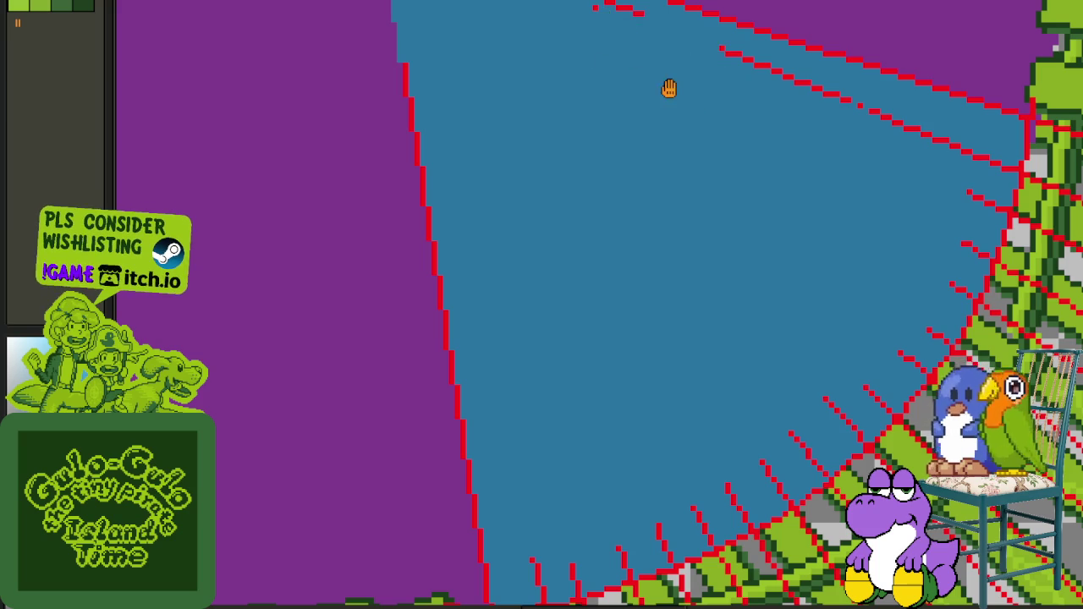
left_click_drag(668, 88, 597, 214)
left_click_drag(519, 191, 777, 288)
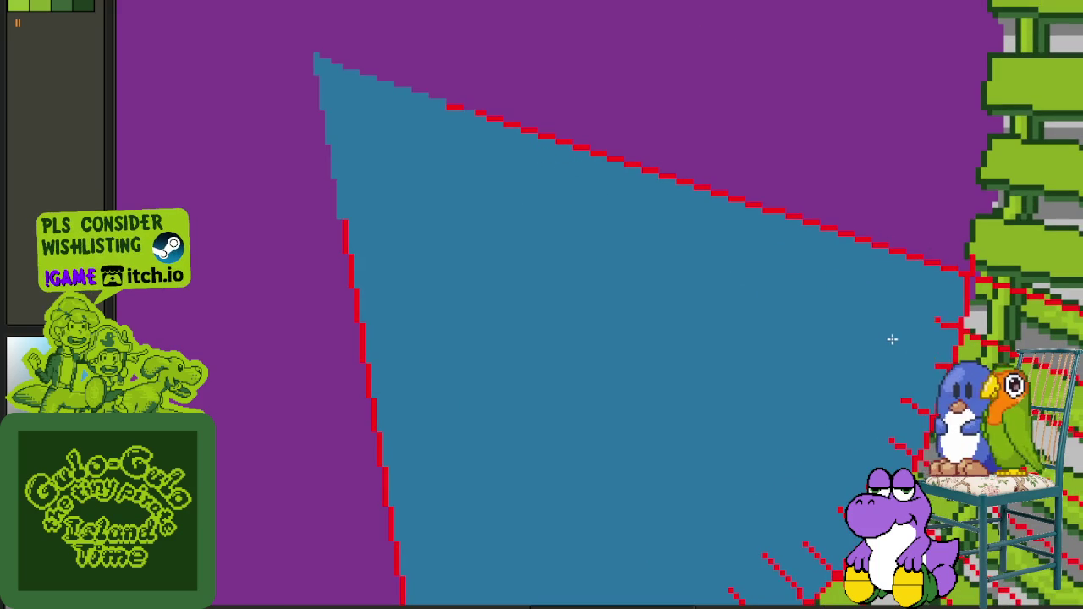
left_click_drag(904, 340, 808, 214)
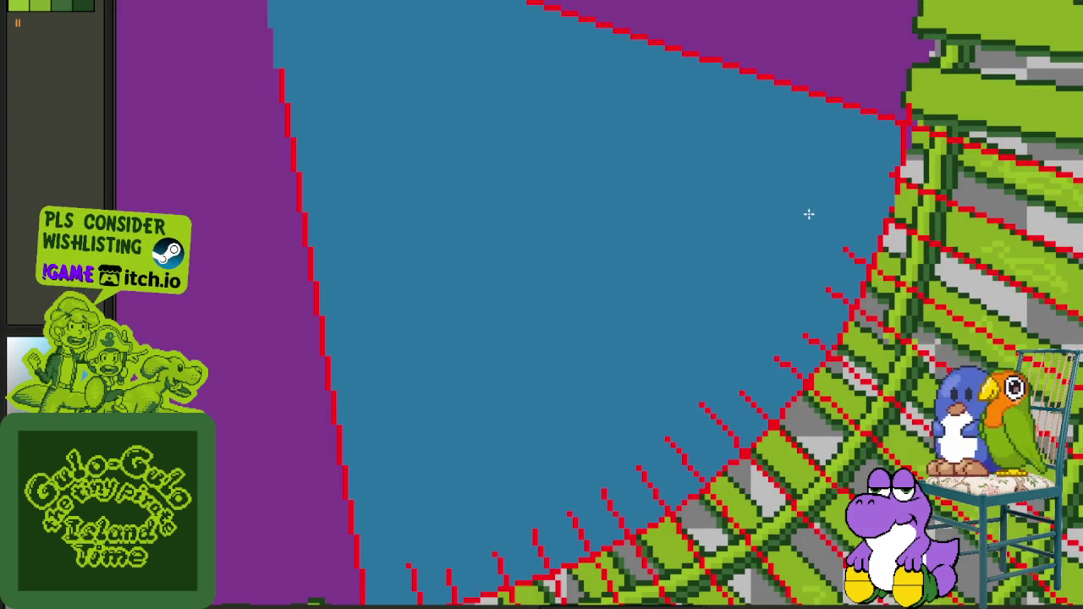
key("ctrl+z")
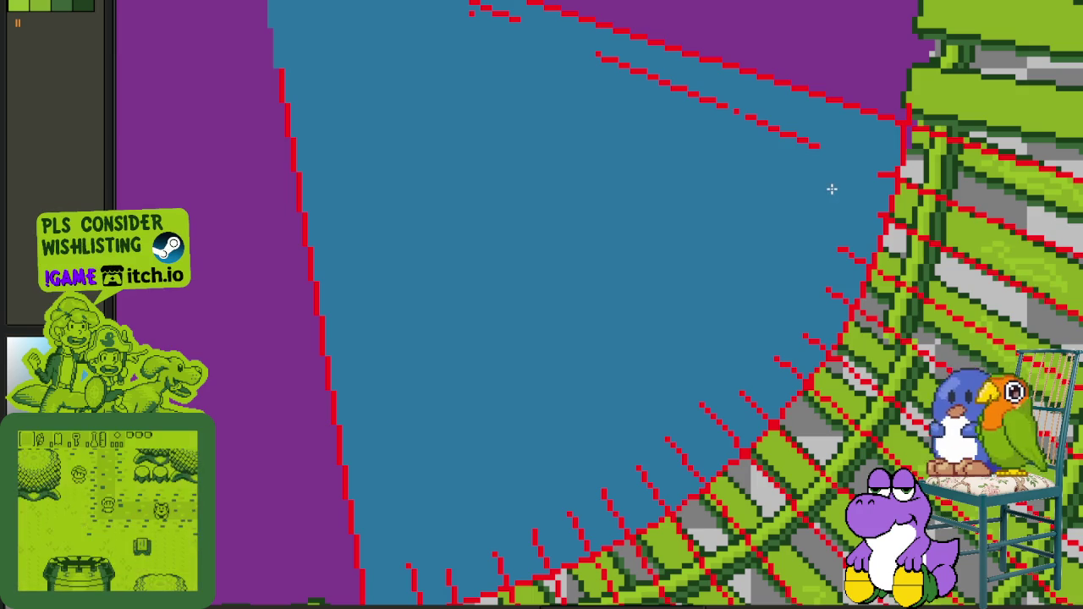
Step: Paint the reappeared red dashed segments and a red diagonal line blue
mouse_move(703, 127)
left_mouse_down()
mouse_move(496, 48)
mouse_move(366, 47)
left_mouse_up()
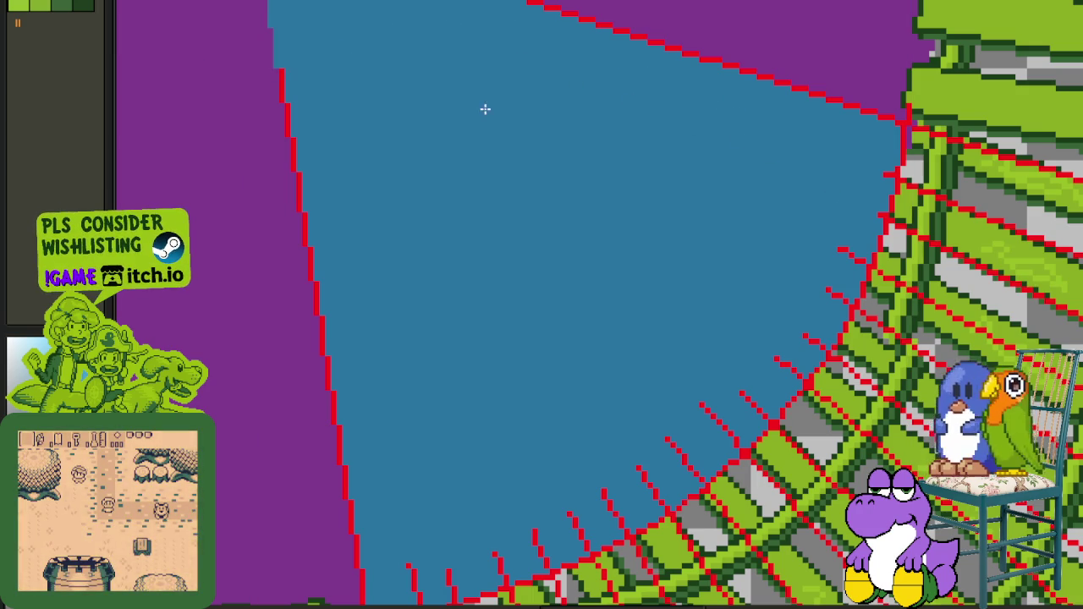
scroll(906, 123, "up", 1)
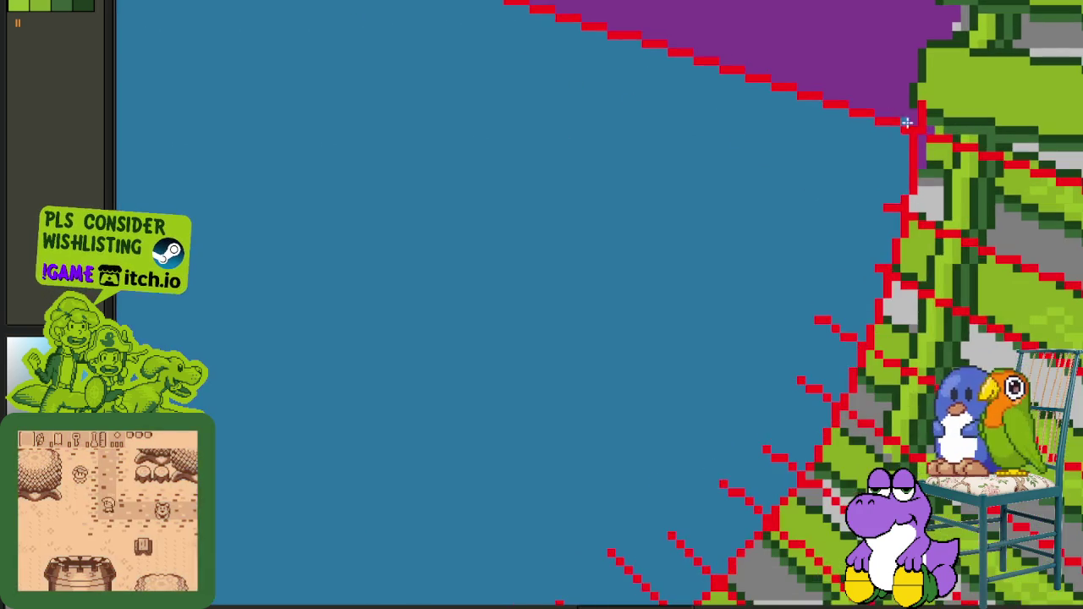
scroll(890, 207, "up", 1)
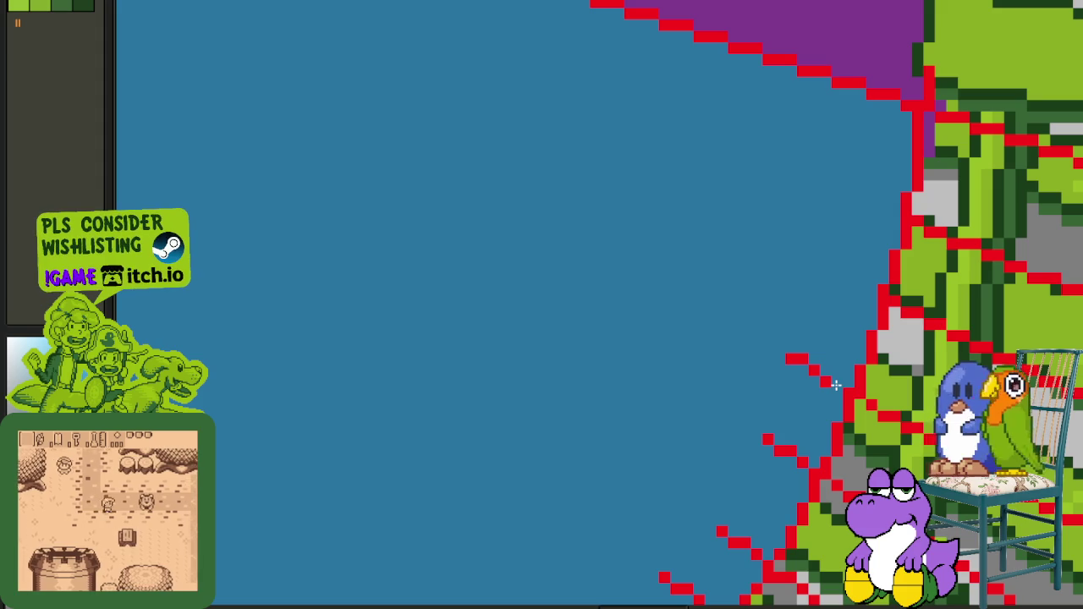
left_click_drag(807, 363, 798, 200)
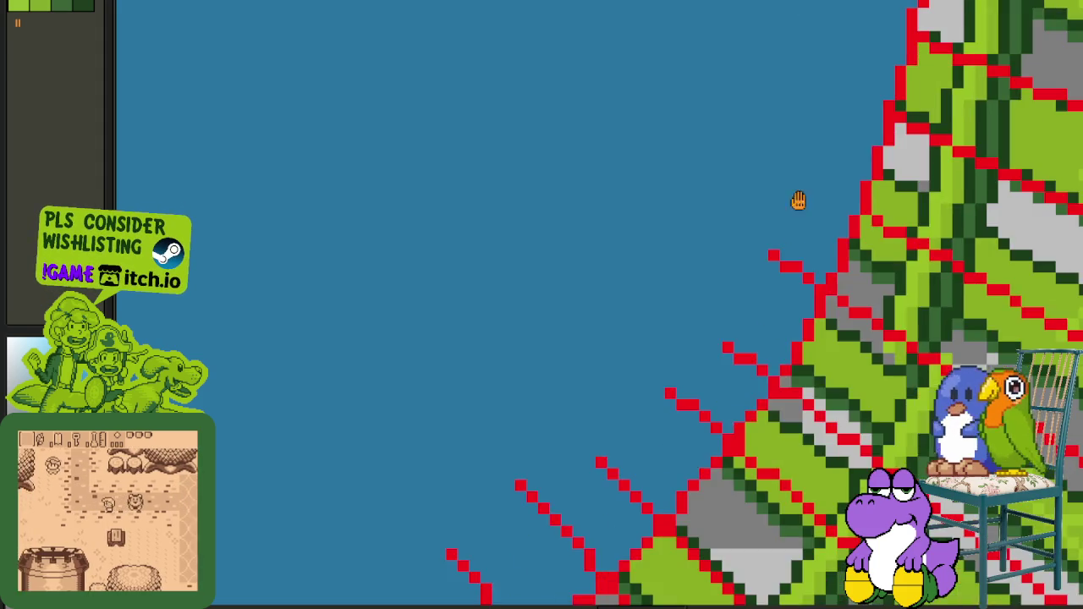
scroll(812, 290, "up", 1)
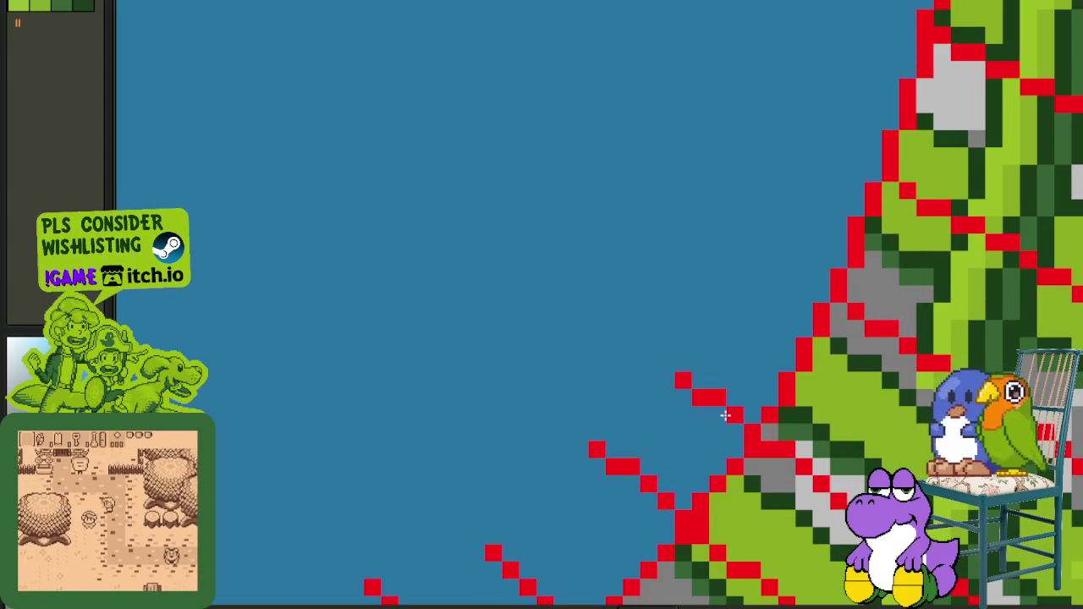
left_click_drag(725, 414, 676, 371)
mouse_move(659, 442)
left_mouse_down()
mouse_move(694, 312)
mouse_move(631, 261)
left_mouse_up()
Step: Paint the remaining red diagonal guide lines blue, down to the last red pixel
left_click_drag(593, 427, 535, 375)
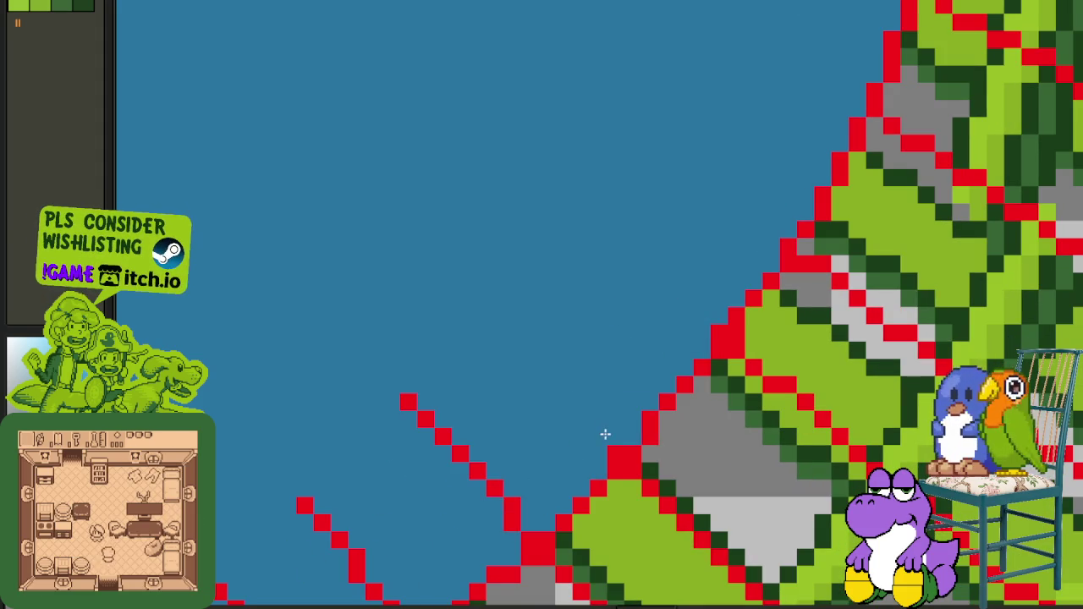
left_click_drag(603, 444, 737, 282)
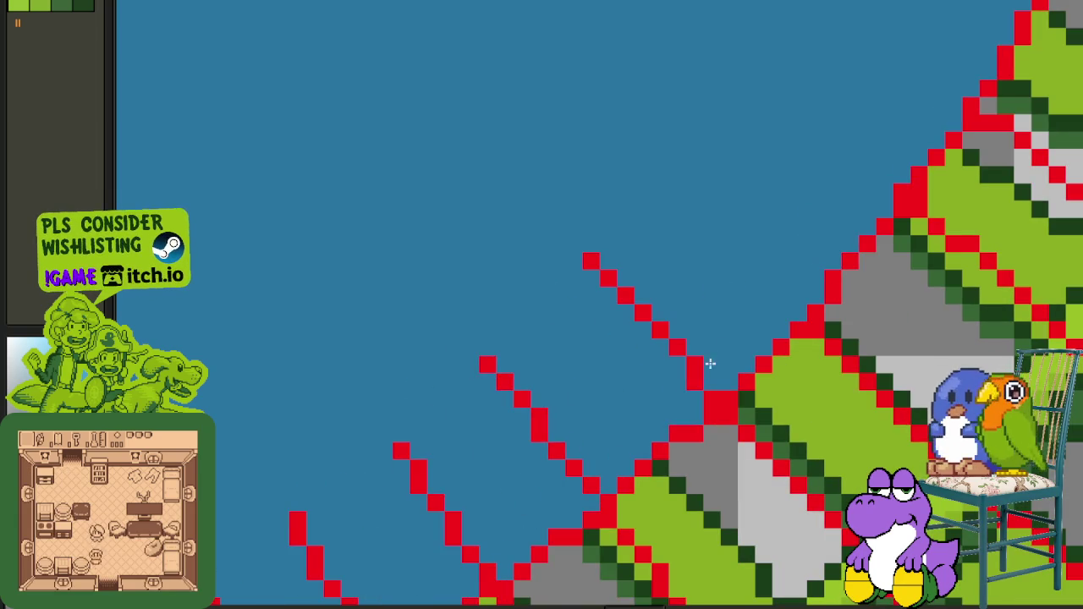
left_click_drag(703, 396, 608, 273)
left_click_drag(579, 319, 619, 277)
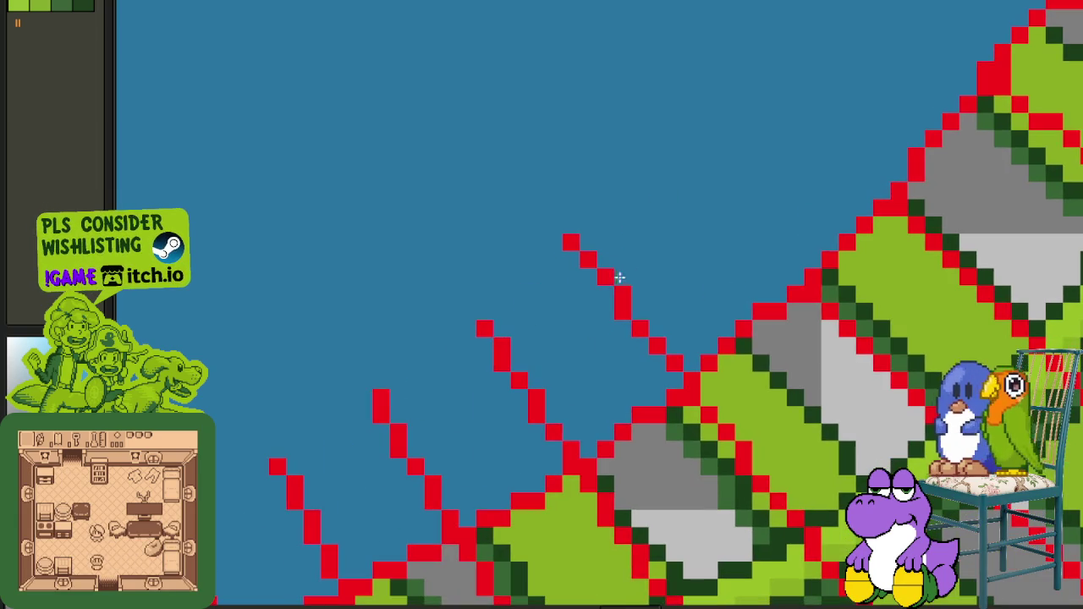
left_click_drag(671, 365, 582, 245)
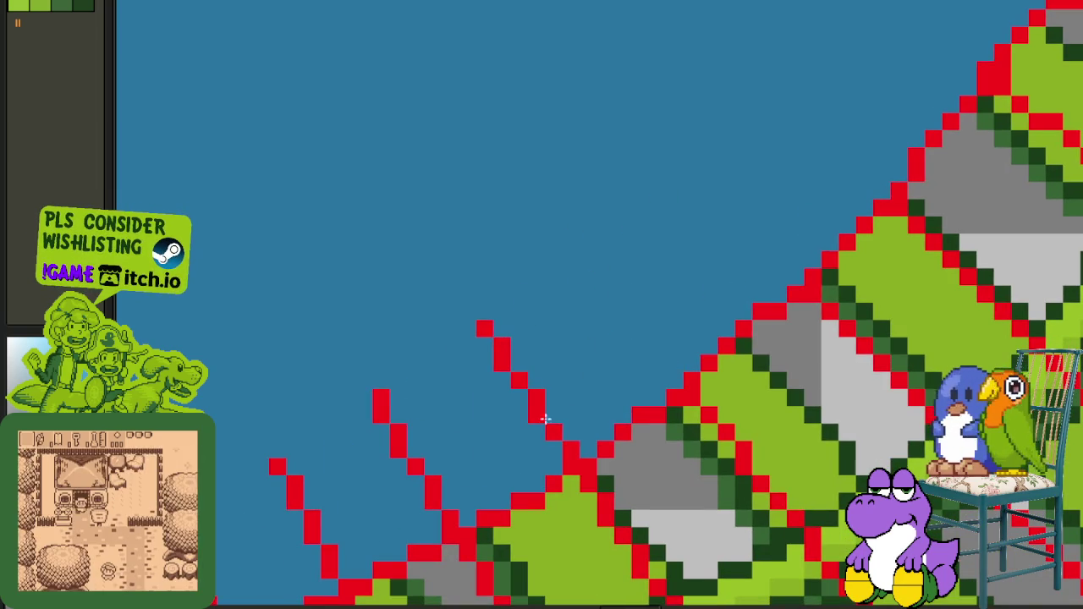
left_click_drag(568, 452, 481, 333)
key("ctrl+z")
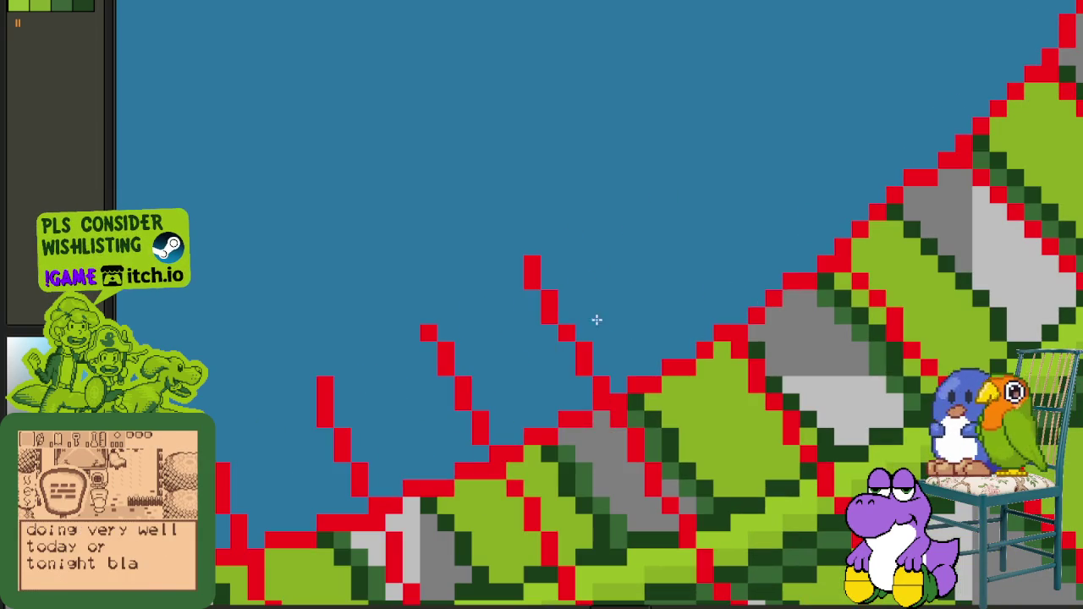
left_click_drag(587, 380, 563, 308)
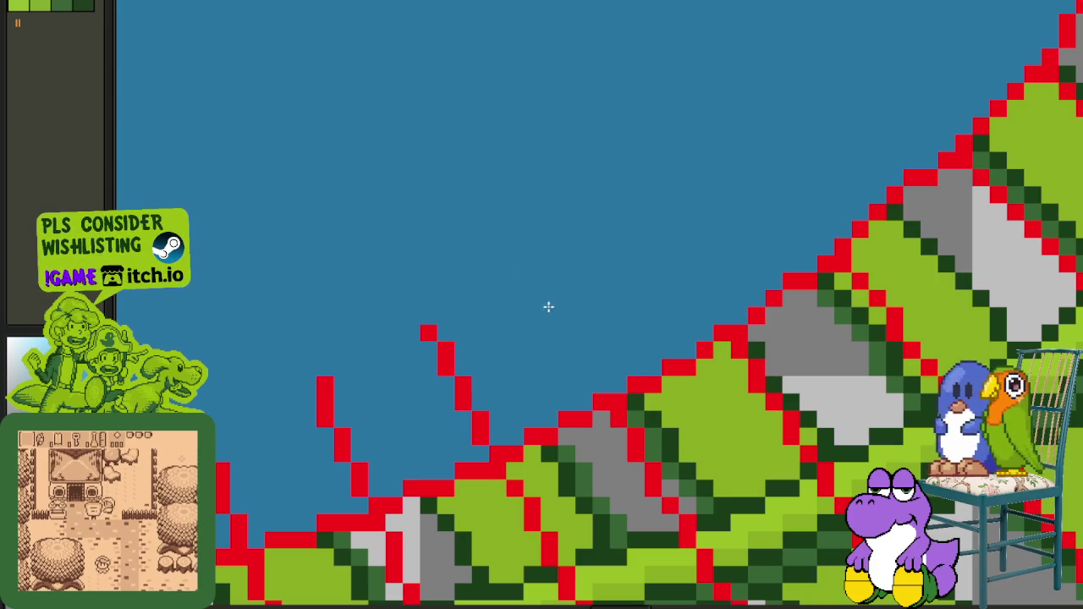
left_click_drag(489, 449, 435, 313)
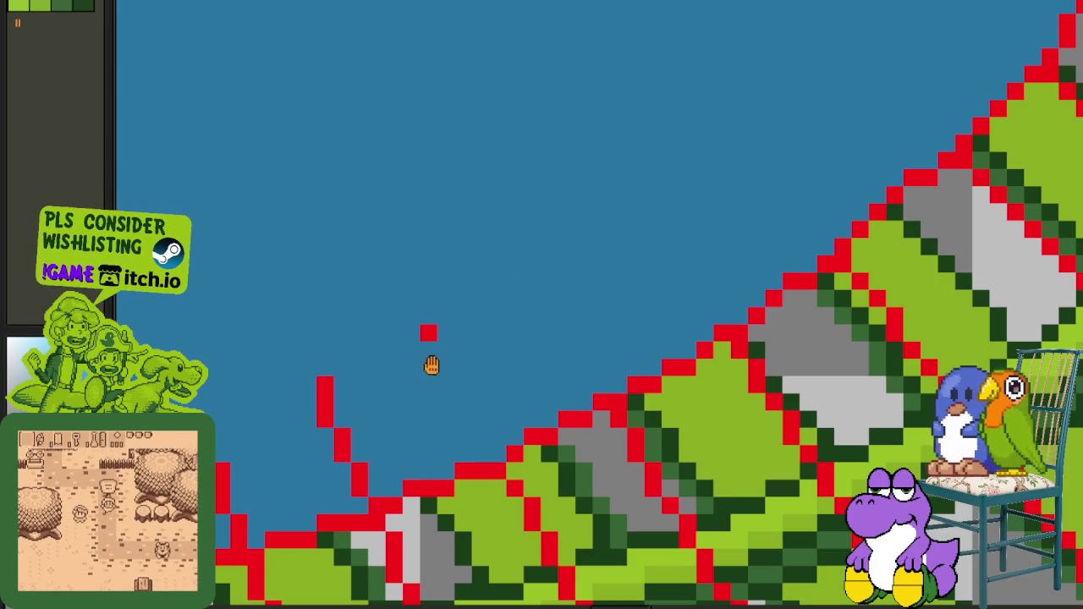
left_click(429, 332)
Step: Undo the leftover stray red strokes near the hill and wedge edge
left_click_drag(430, 361, 527, 358)
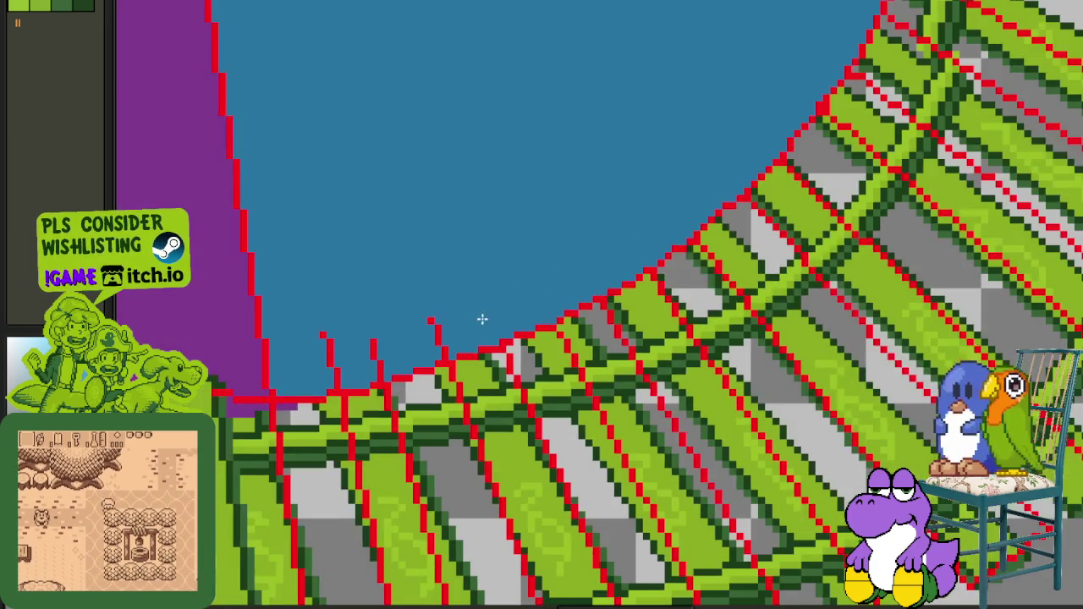
scroll(479, 305, "up", 2)
scroll(532, 254, "up", 2)
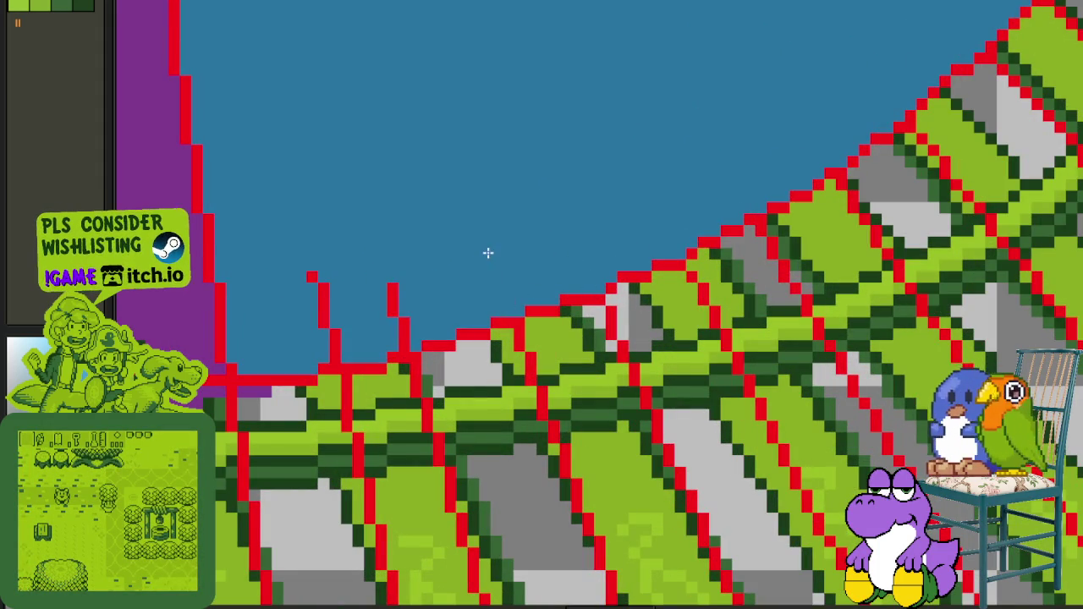
key("ctrl+z")
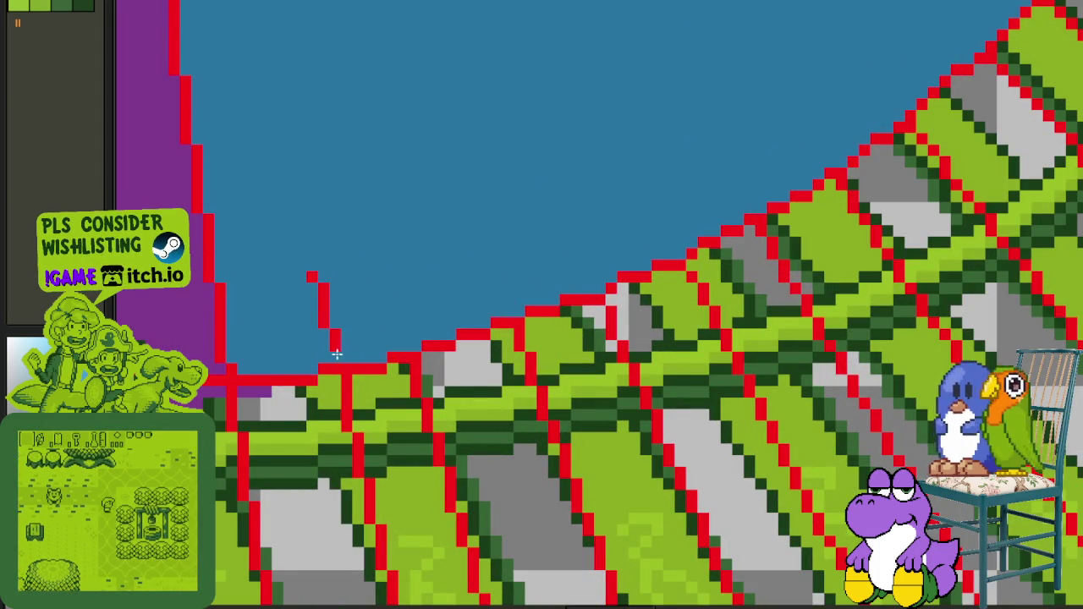
key("ctrl+z")
key("ctrl+z")
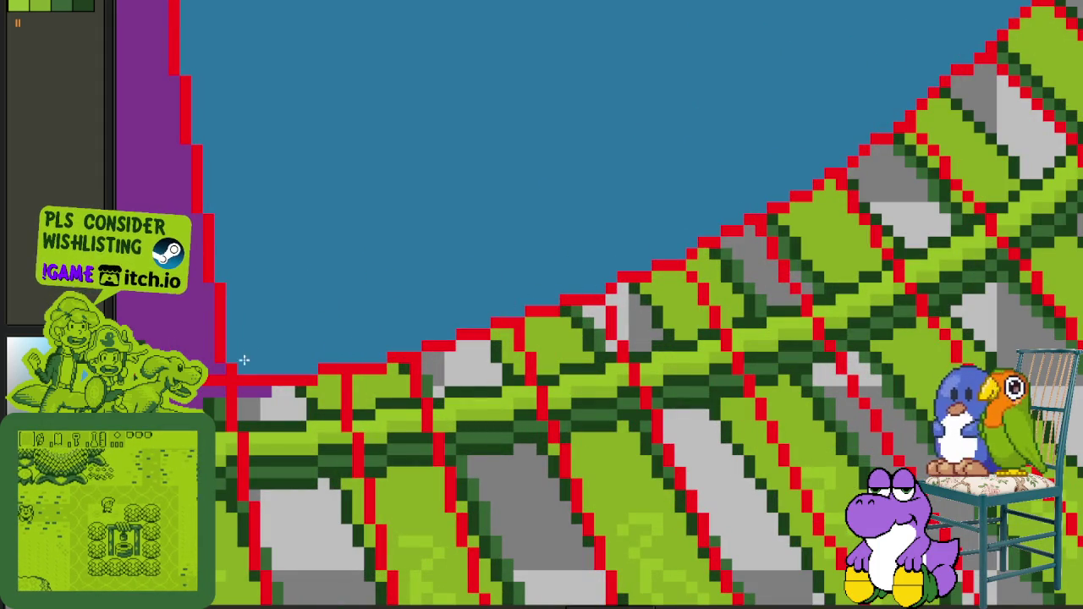
mouse_move(287, 273)
left_mouse_down()
mouse_move(469, 365)
mouse_move(416, 314)
mouse_move(431, 287)
mouse_move(382, 23)
left_mouse_up()
Step: Erase the red stair-step guide pixels along the blue wedge's upper edge up to the purple circle
key("ctrl+z")
left_click_drag(431, 400, 387, 84)
key("ctrl+z")
left_click_drag(462, 370, 428, 93)
key("ctrl+z")
mouse_move(478, 475)
left_mouse_down()
mouse_move(463, 349)
mouse_move(435, 261)
left_mouse_up()
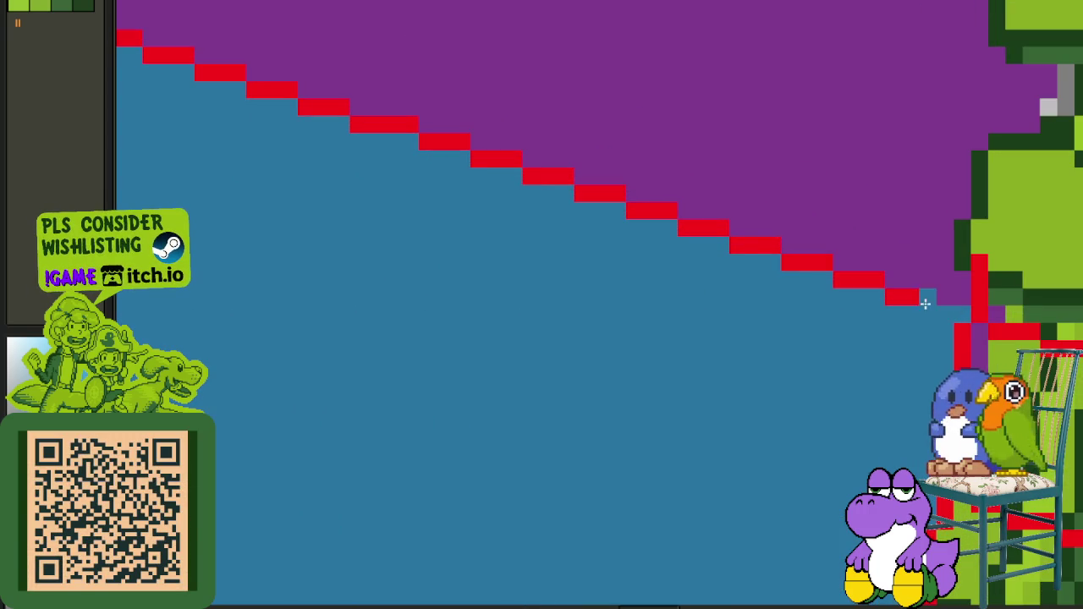
left_click_drag(924, 303, 597, 198)
left_click_drag(538, 176, 490, 163)
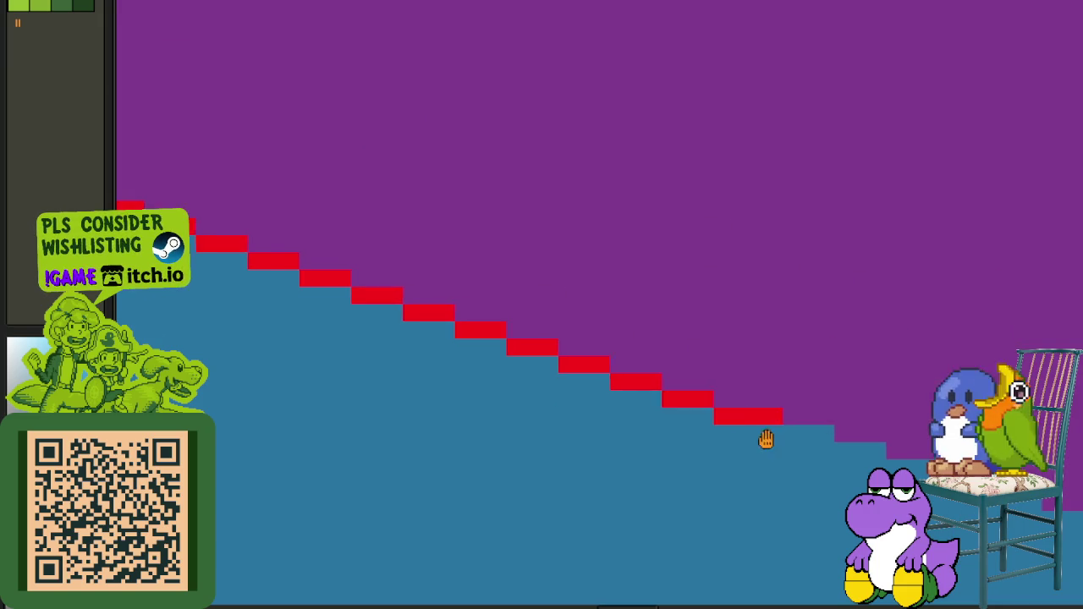
mouse_move(766, 438)
left_mouse_down()
mouse_move(601, 377)
mouse_move(477, 312)
mouse_move(423, 314)
mouse_move(378, 297)
left_mouse_up()
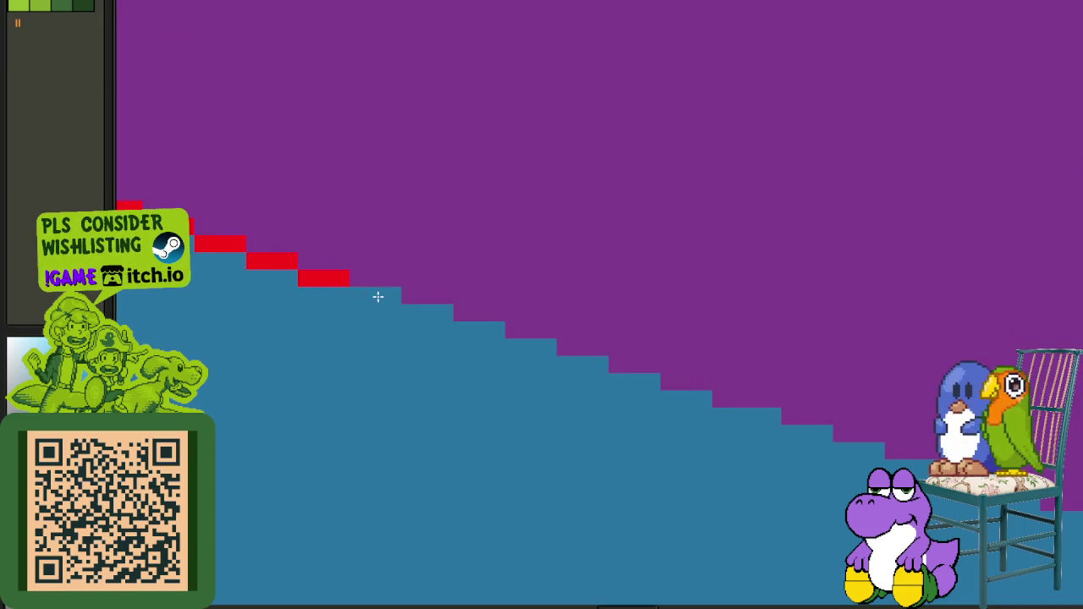
mouse_move(809, 460)
left_mouse_down()
mouse_move(817, 434)
mouse_move(732, 398)
mouse_move(355, 283)
left_mouse_up()
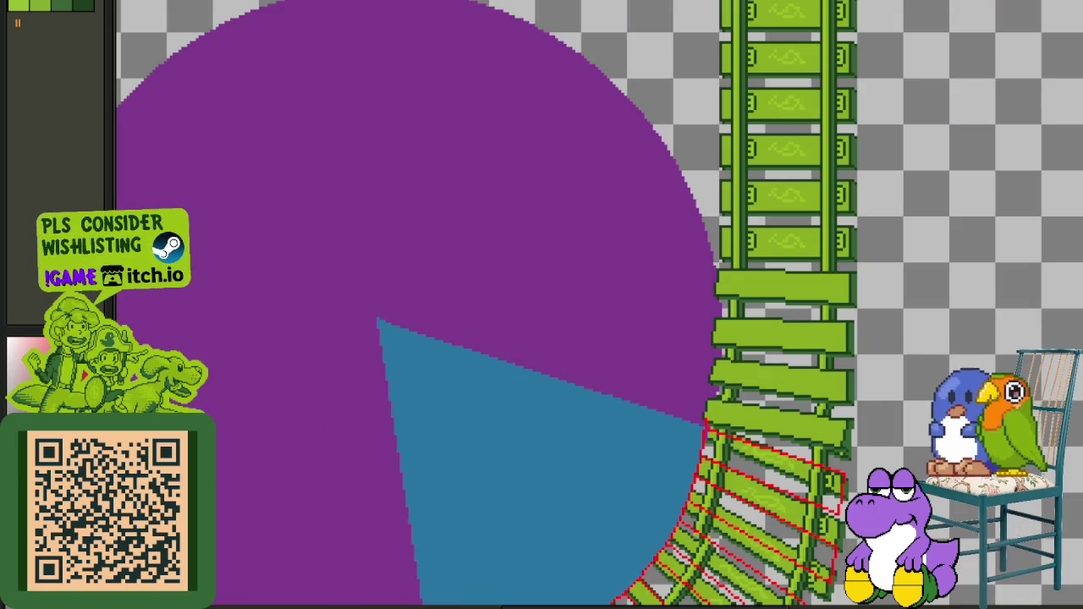
Step: Paint over the red pixel at the curved track's edge with the track's greens
scroll(652, 367, "up", 2)
scroll(676, 423, "up", 2)
scroll(718, 473, "up", 2)
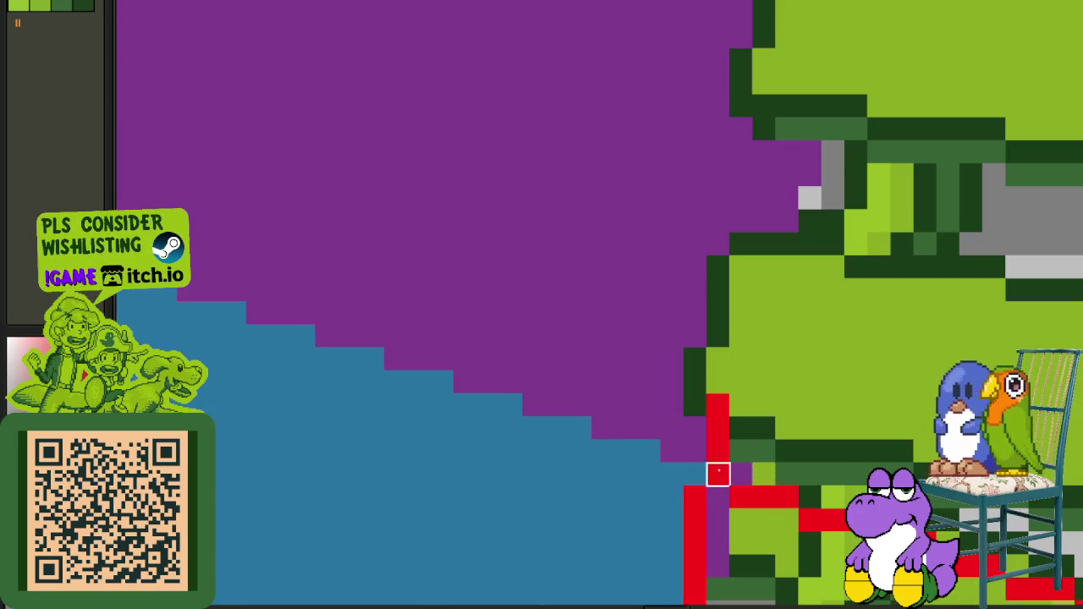
mouse_move(741, 429)
left_mouse_down()
mouse_move(717, 405)
mouse_move(717, 452)
left_mouse_up()
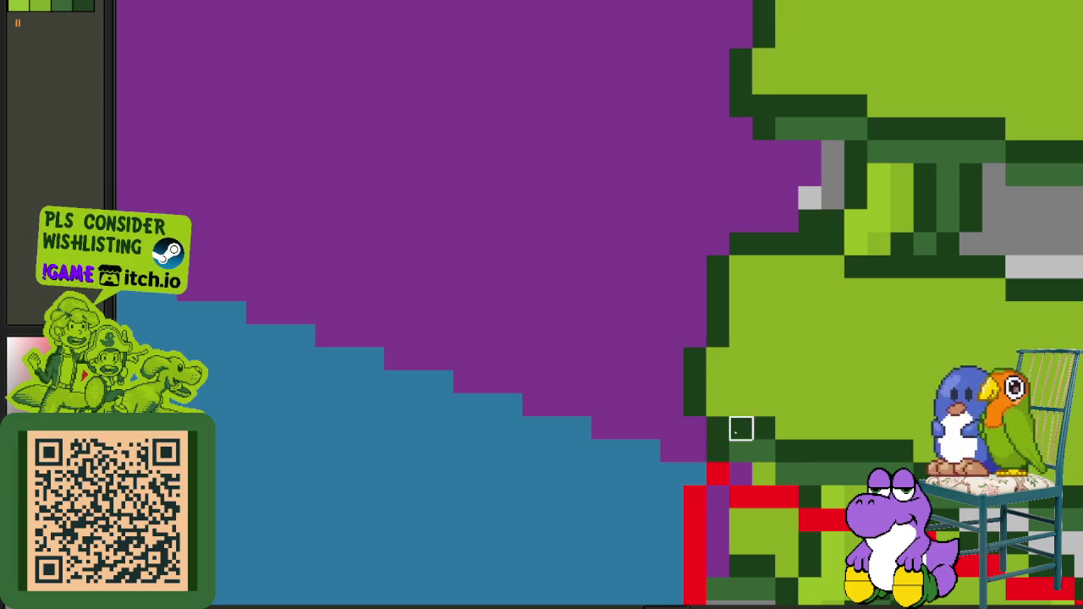
scroll(741, 428, "down", 2)
scroll(728, 406, "down", 2)
scroll(702, 355, "down", 1)
scroll(671, 310, "down", 2)
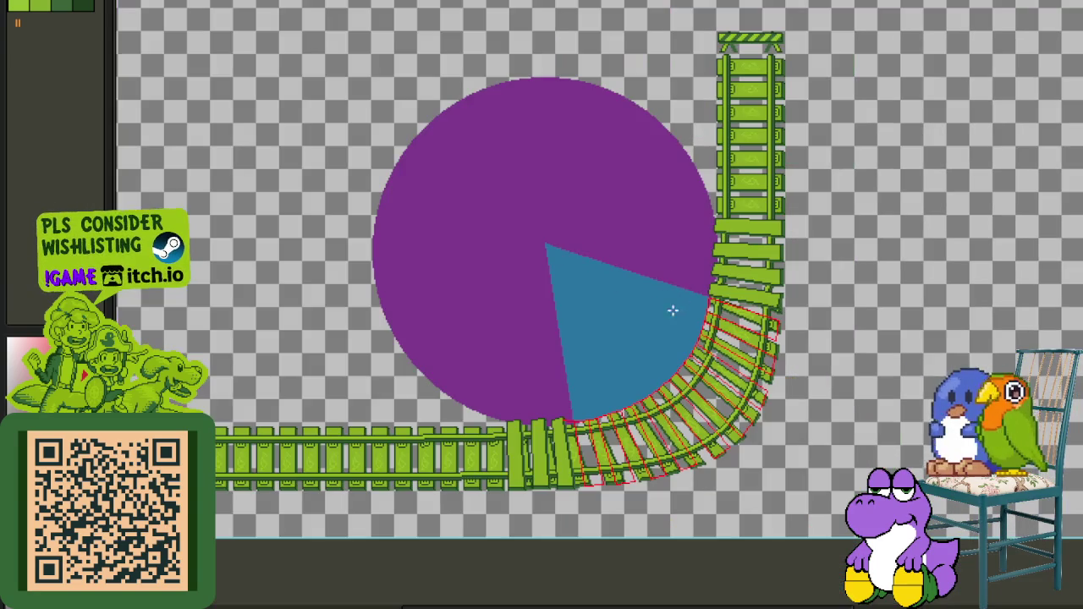
scroll(651, 466, "up", 2)
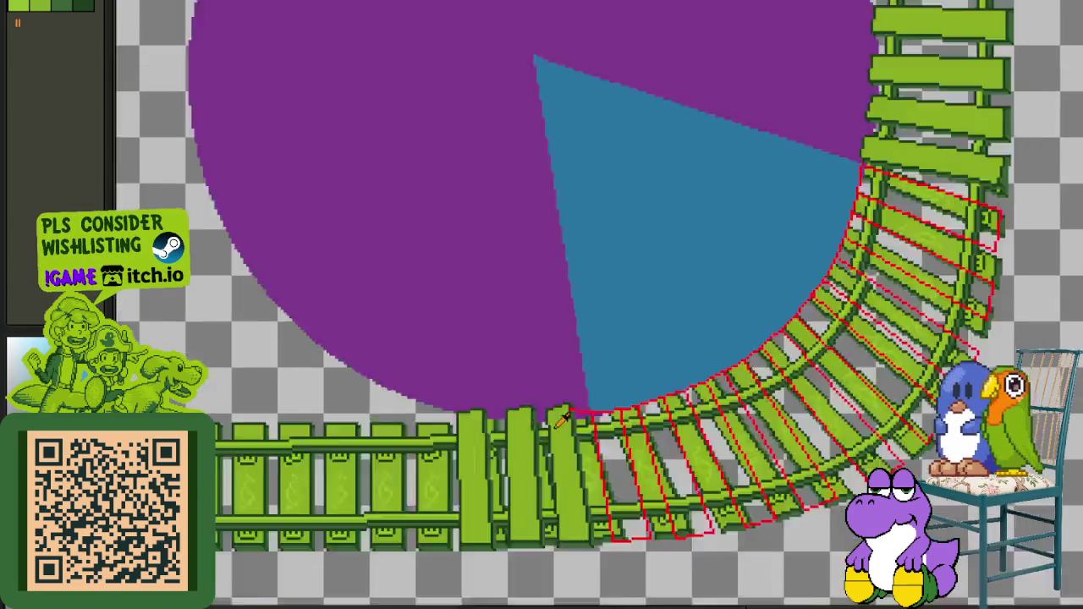
scroll(630, 423, "up", 3)
scroll(614, 379, "up", 2)
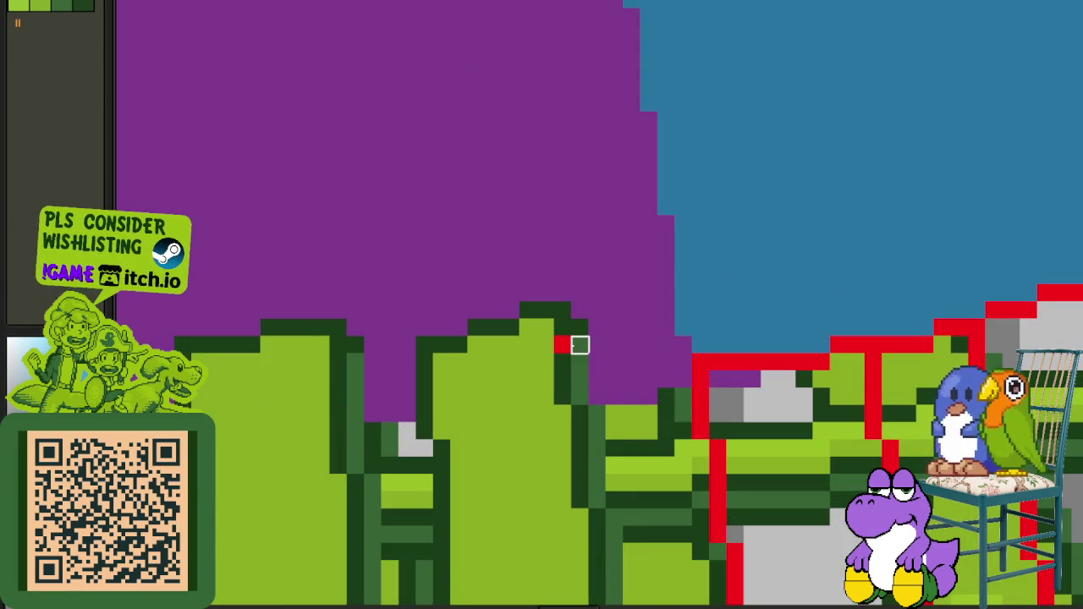
scroll(713, 265, "down", 2)
scroll(711, 256, "down", 2)
scroll(883, 302, "down", 2)
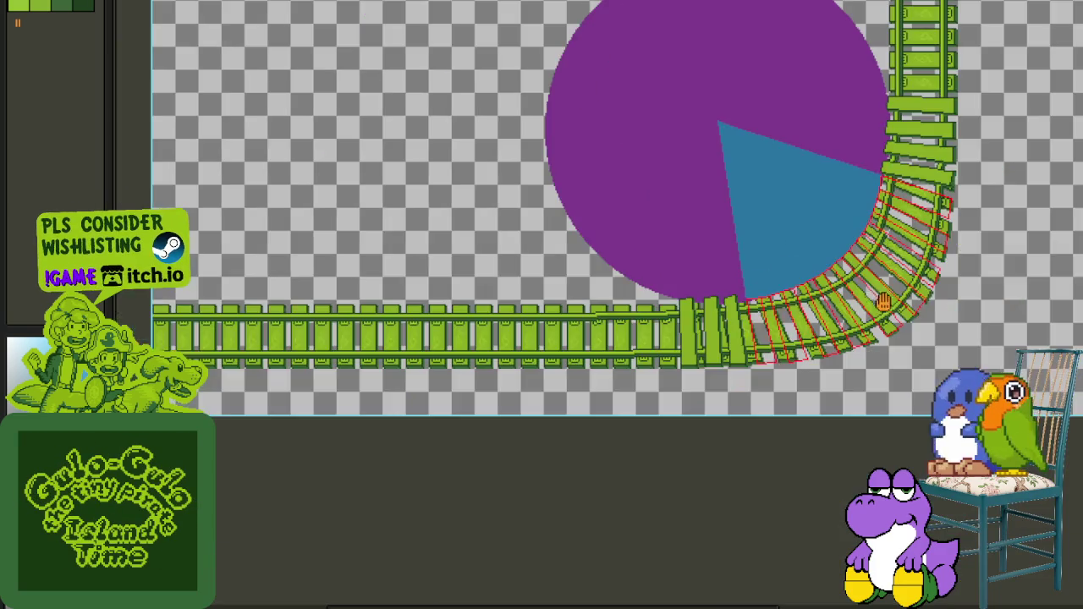
left_click_drag(883, 302, 796, 415)
Step: Try replacing the blue wedge colour with transparency, then undo it
key("shift+r")
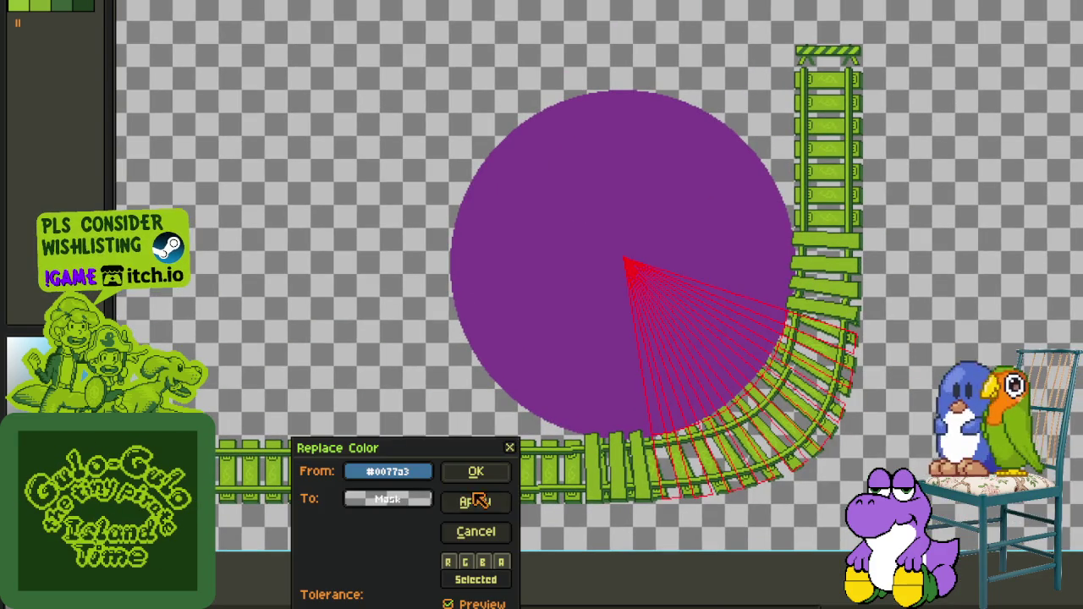
left_click(479, 470)
key("ctrl+z")
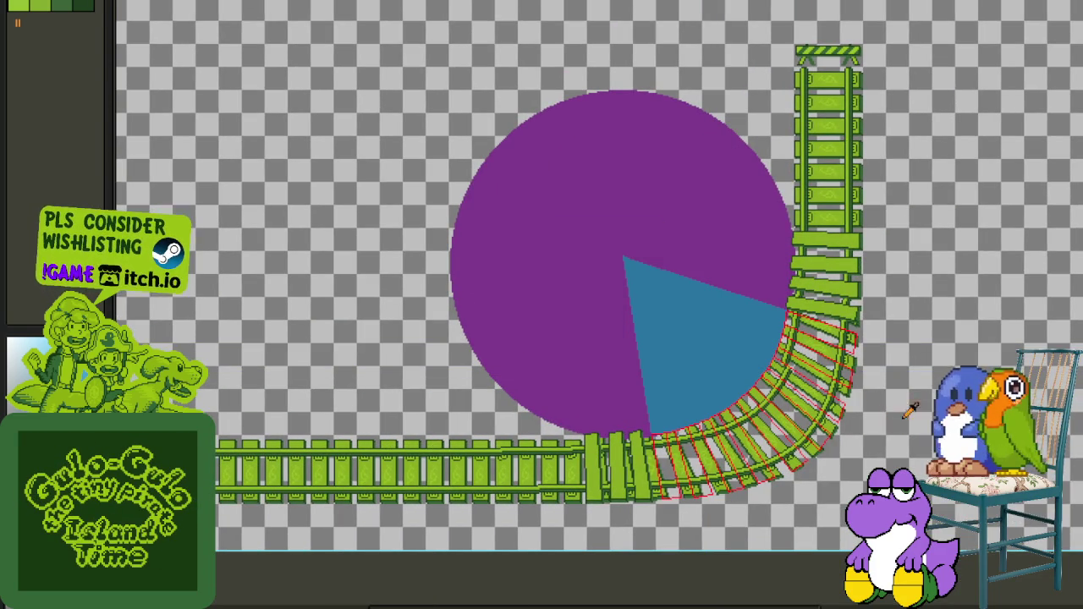
Step: Show the layer timeline and merge the working layer down into the layer below
key("Tab")
mouse_move(394, 419)
left_mouse_down()
mouse_move(356, 284)
mouse_move(343, 293)
left_mouse_up()
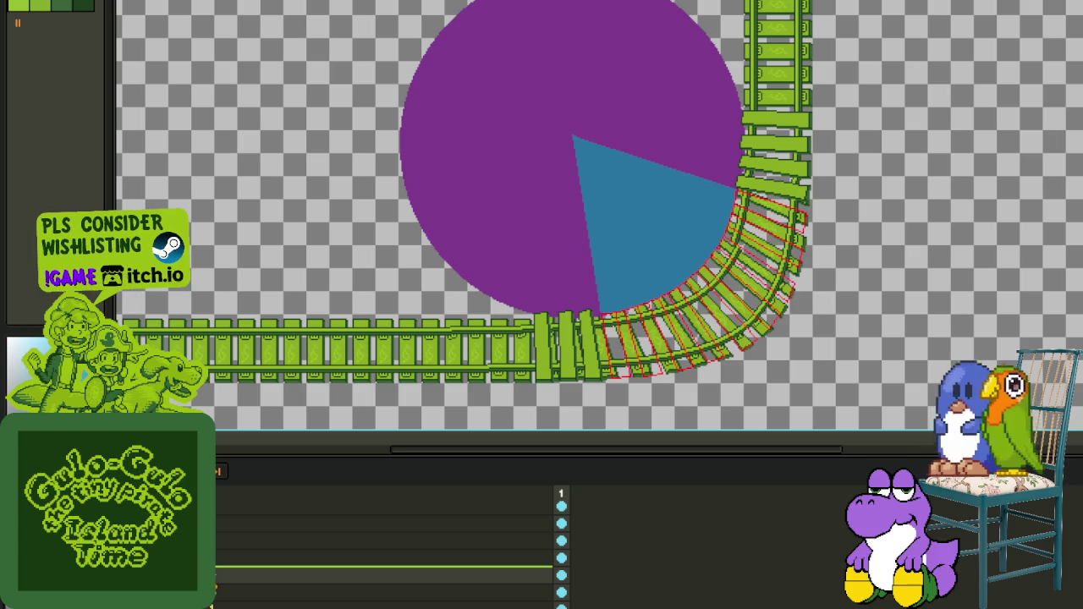
right_click(217, 575)
left_click(254, 595)
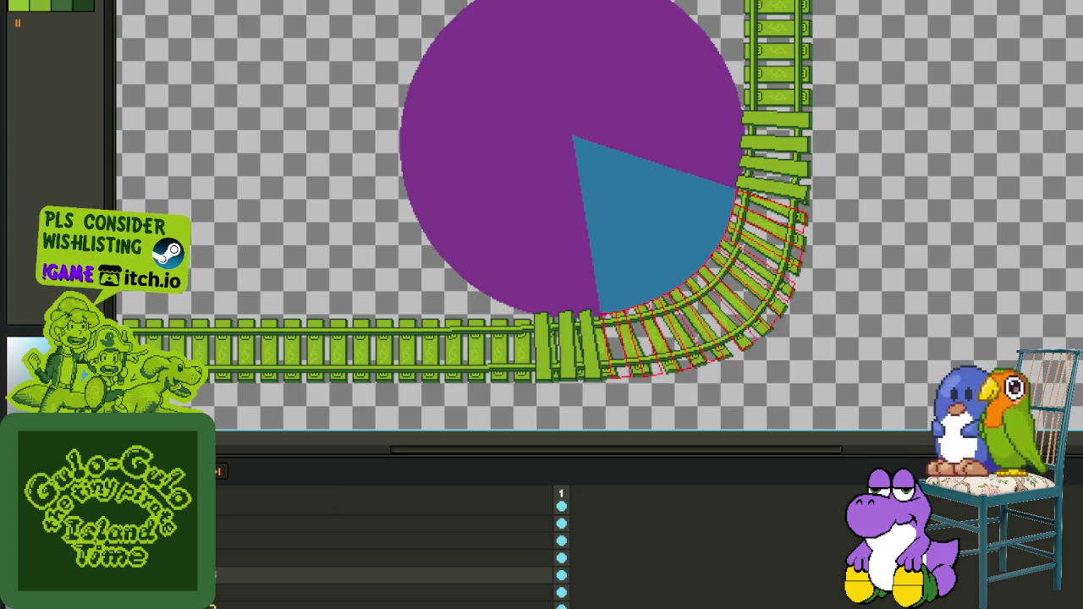
Step: Zoom in on the slope and repaint its red edge pixels with green
scroll(612, 320, "up", 2)
scroll(624, 298, "up", 2)
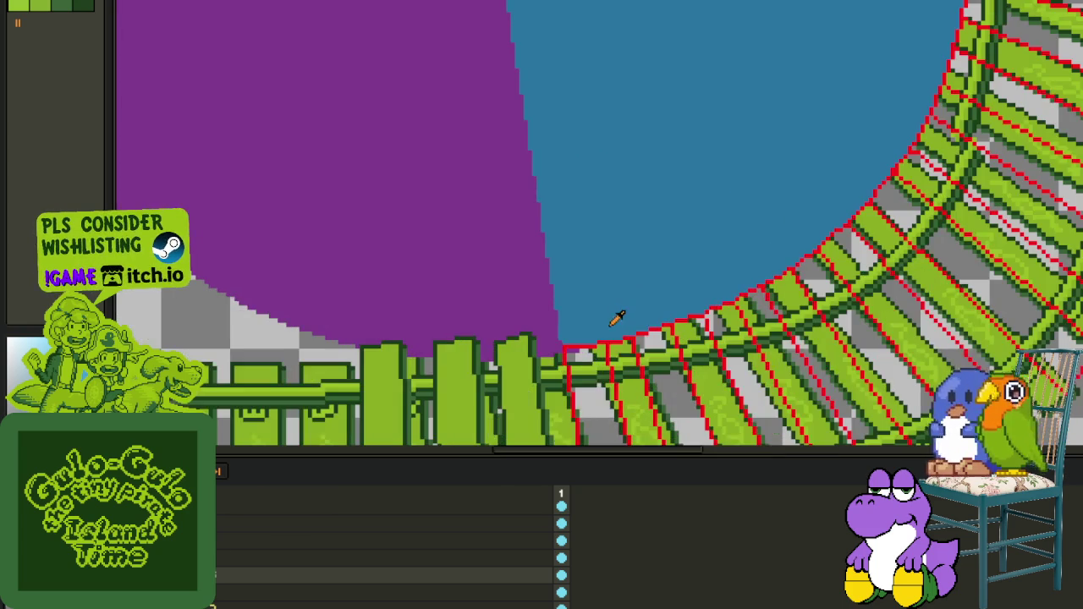
scroll(631, 393, "up", 2)
scroll(602, 298, "up", 2)
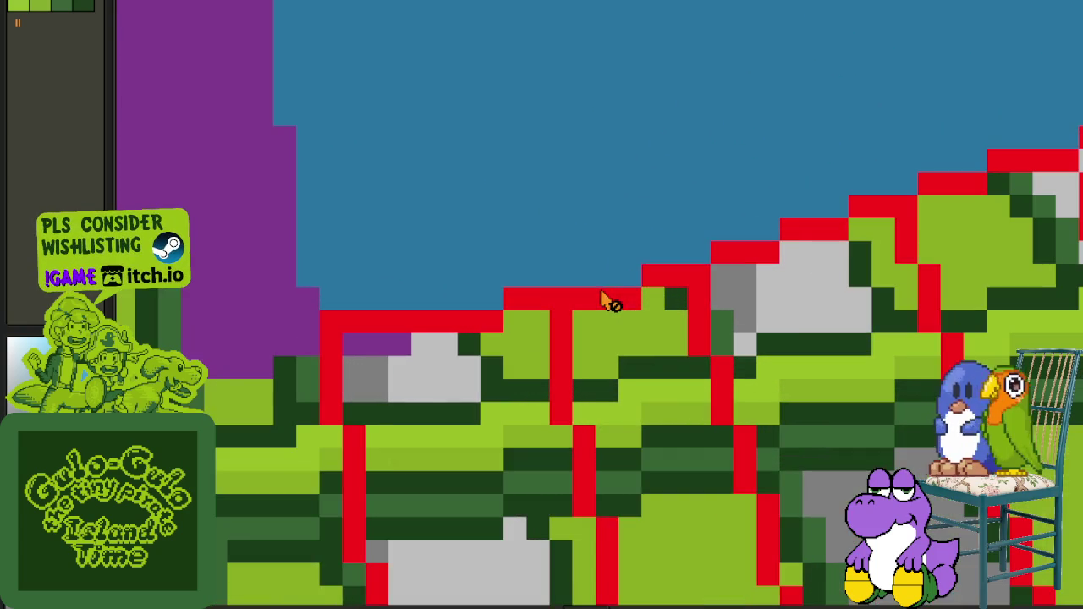
scroll(611, 322, "up", 1)
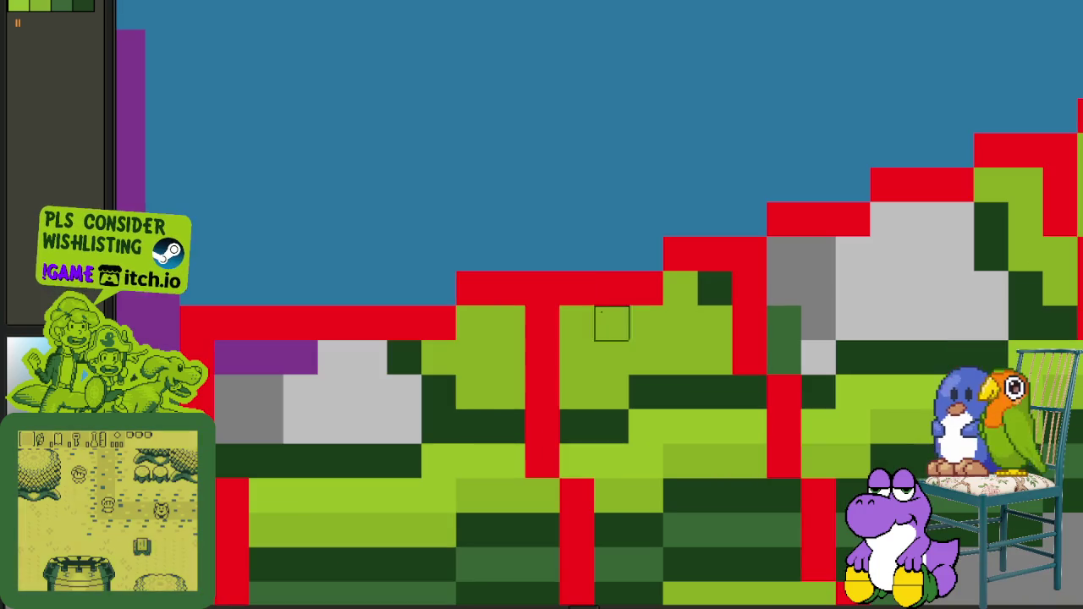
scroll(716, 254, "down", 2)
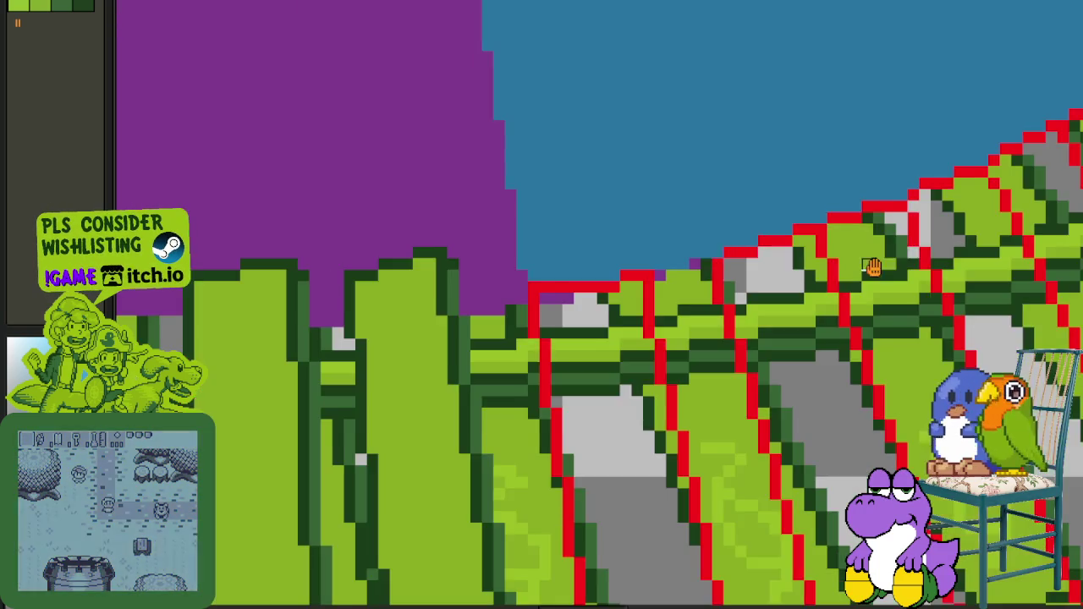
scroll(788, 290, "up", 1)
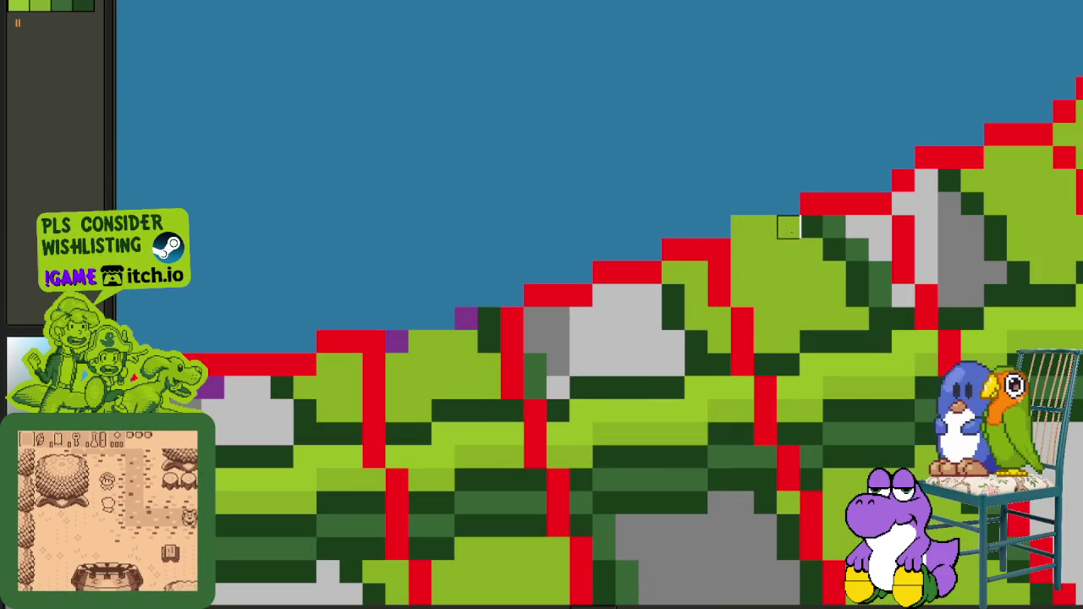
scroll(812, 221, "down", 2)
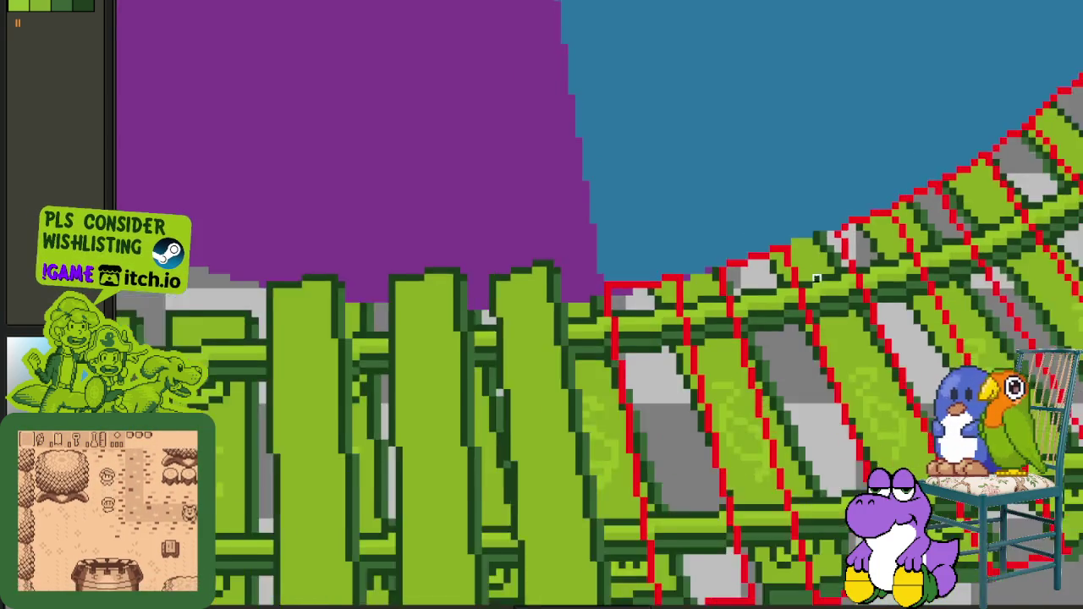
scroll(678, 256, "up", 2)
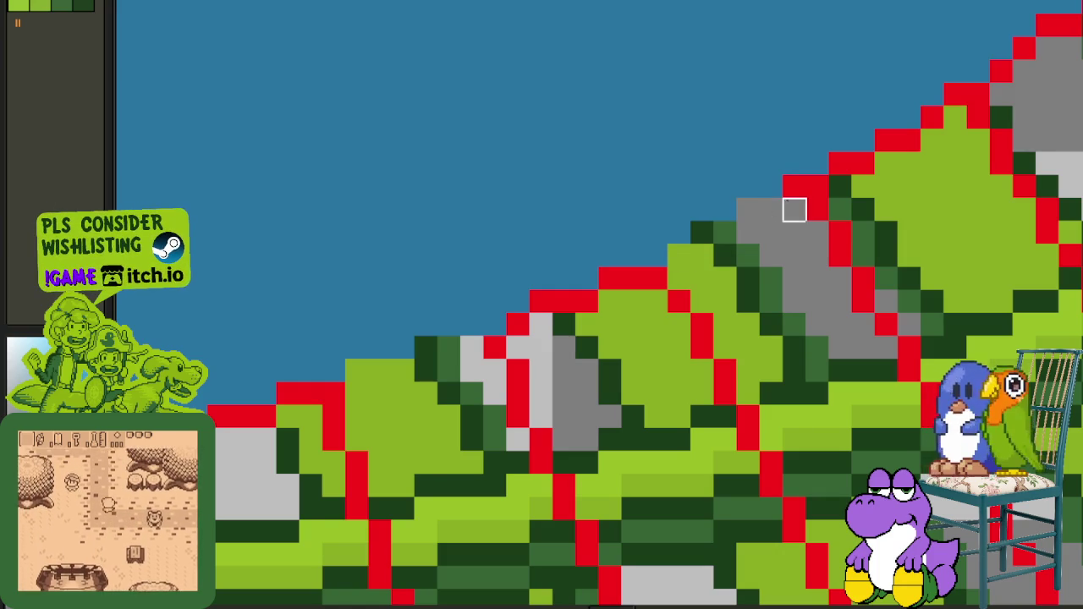
scroll(780, 227, "down", 1)
scroll(780, 226, "down", 2)
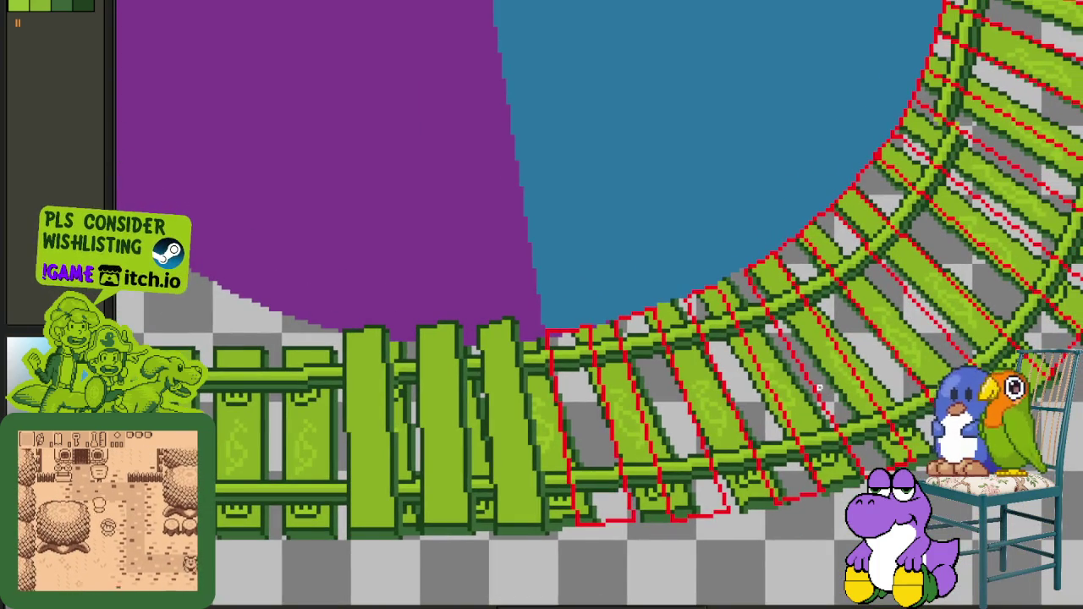
scroll(831, 455, "up", 1)
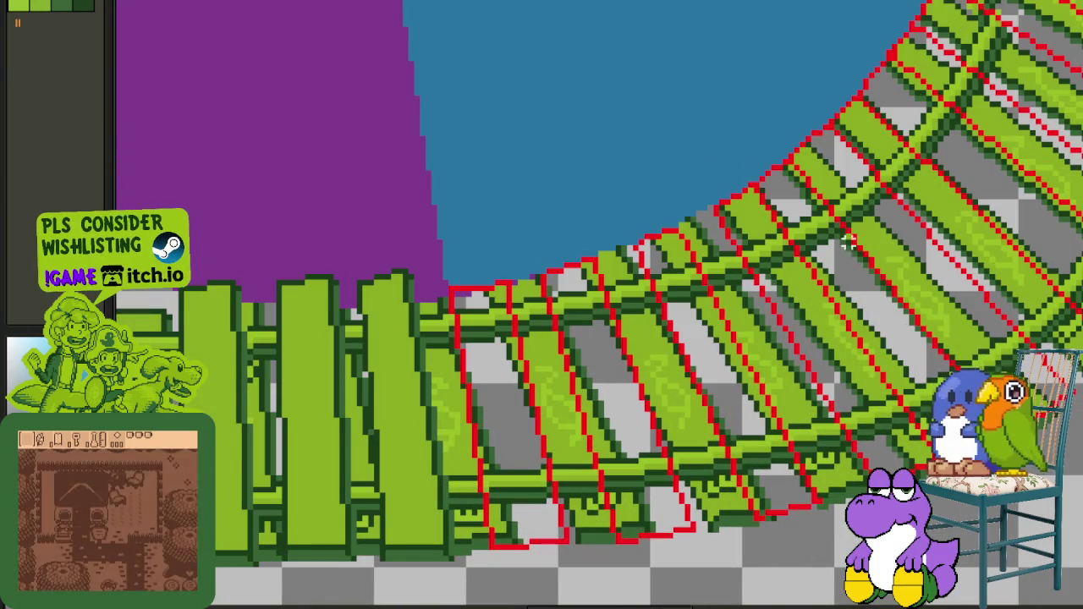
scroll(754, 165, "up", 1)
scroll(761, 181, "up", 2)
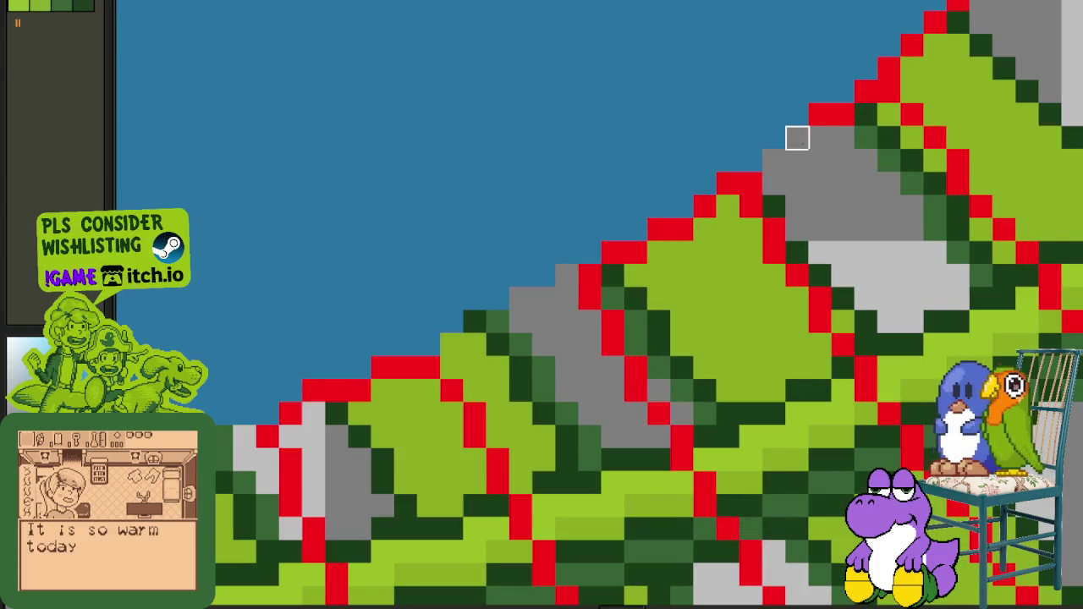
left_click_drag(820, 137, 843, 115)
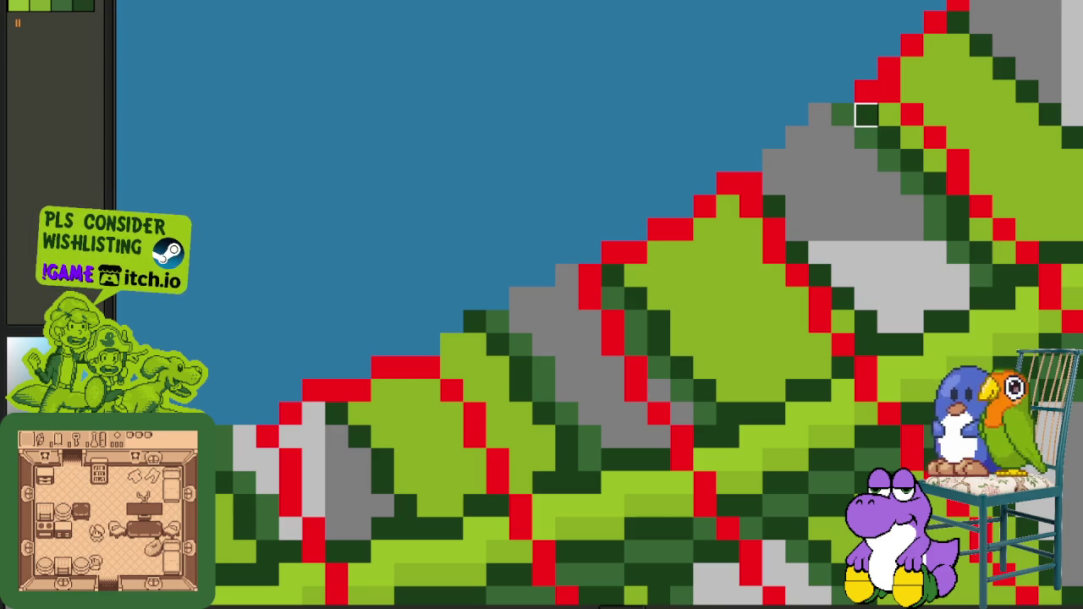
Step: Move along the curved track and paint green over stray blue and red edge pixels
left_click_drag(749, 186, 678, 224)
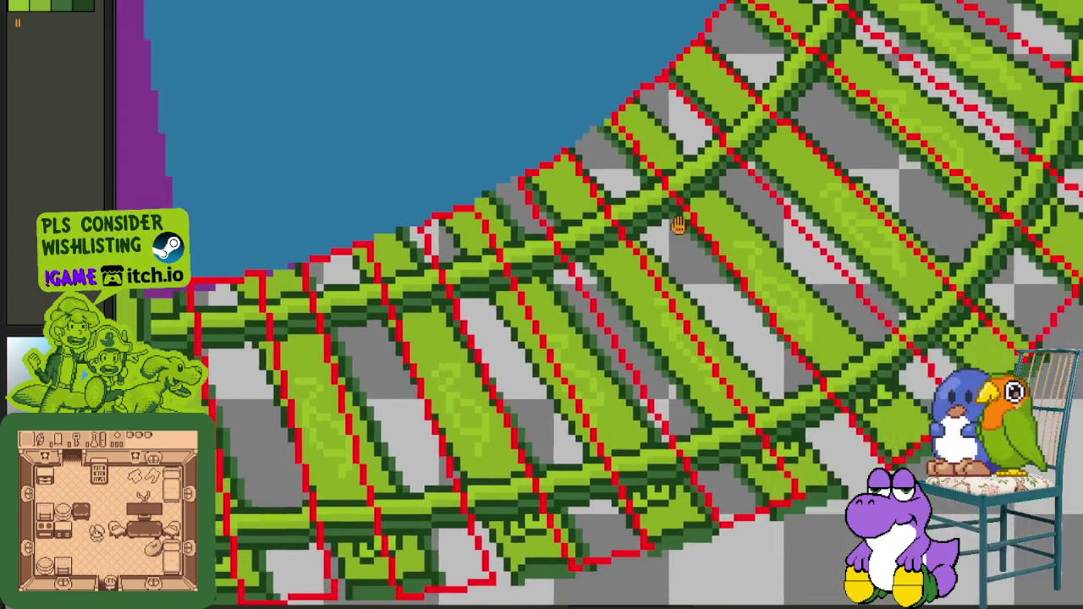
left_click_drag(955, 349, 949, 356)
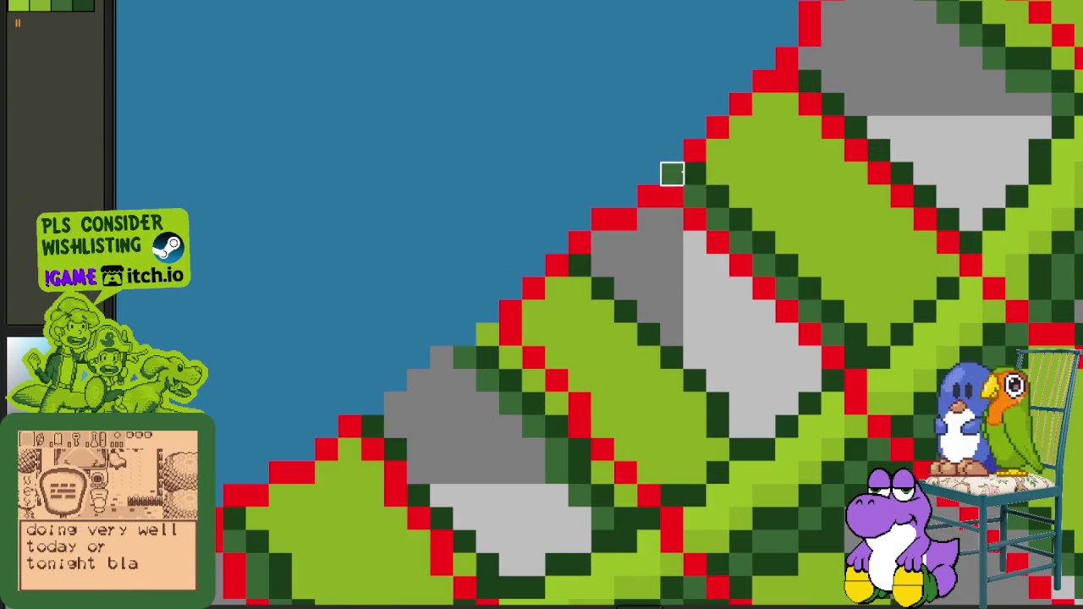
left_click_drag(671, 173, 741, 127)
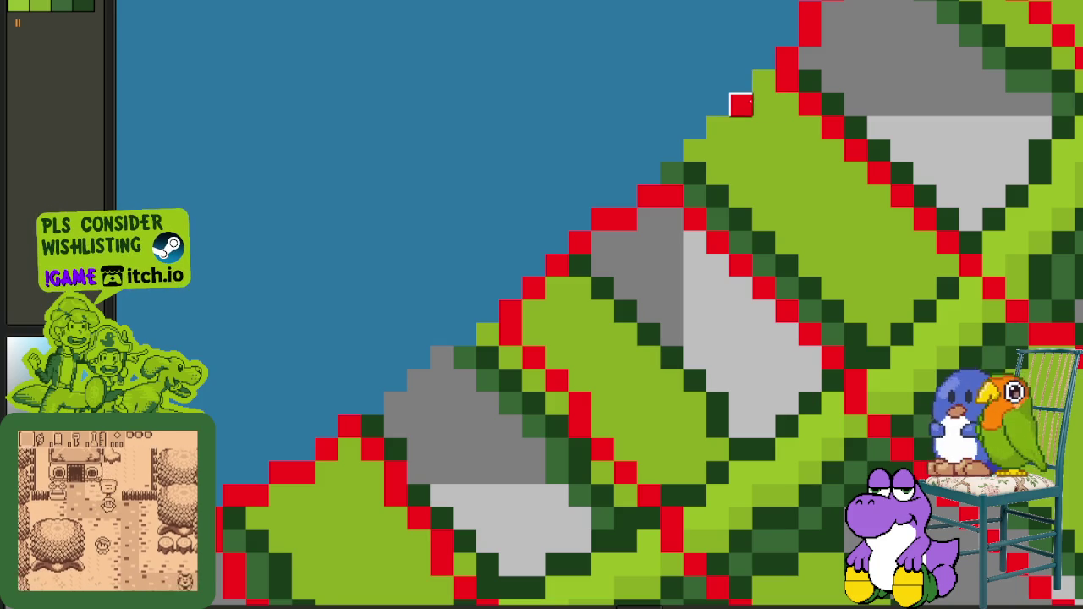
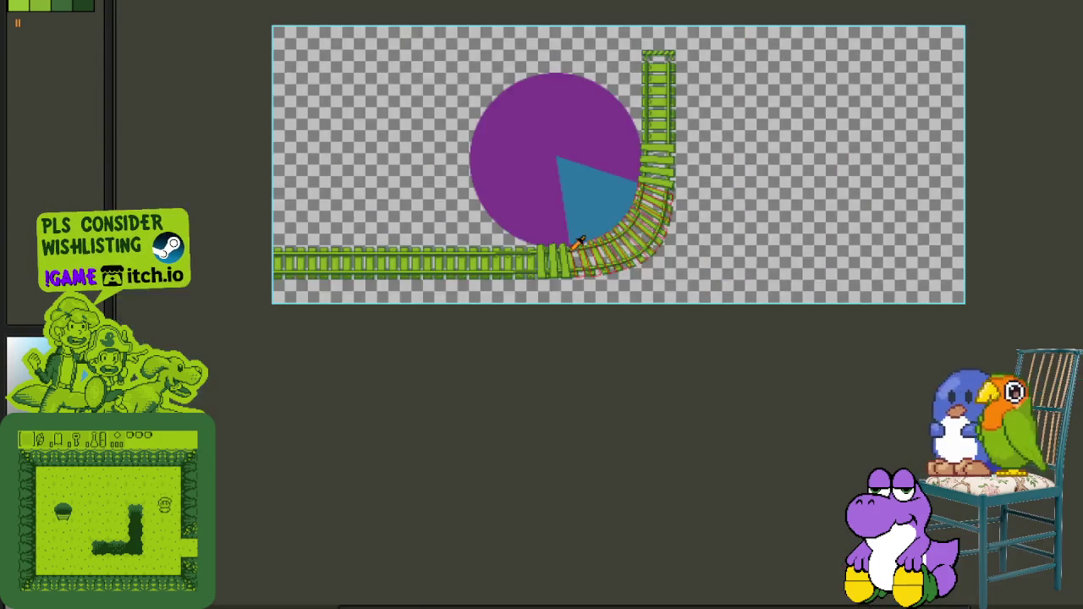
Step: Preview replacing the blue wedge colour #0077a3 with a transparent mask
scroll(585, 218, "up", 1)
scroll(634, 200, "up", 1)
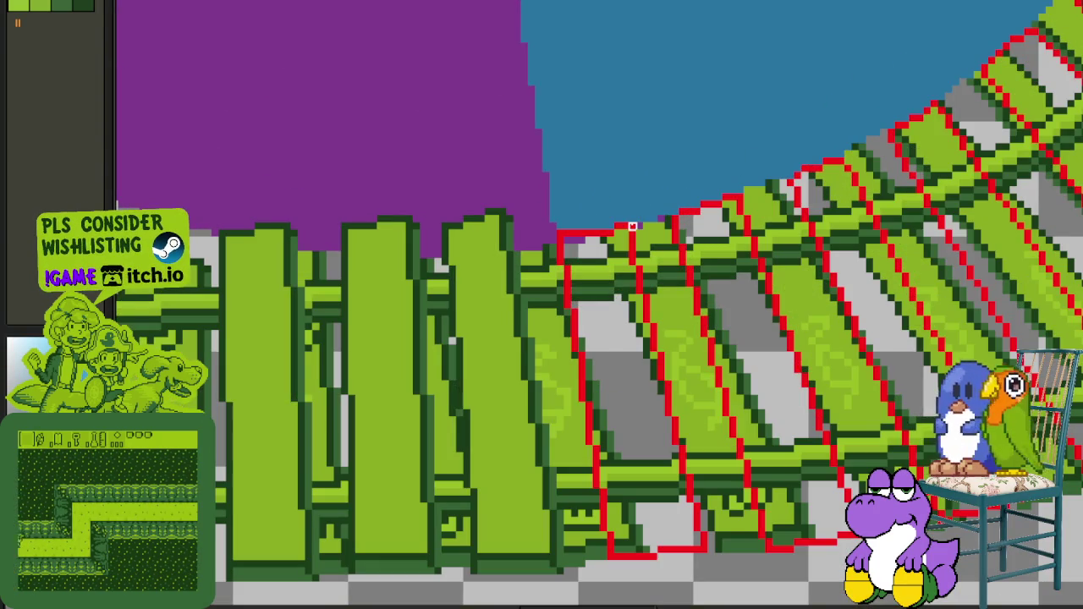
scroll(662, 193, "down", 1)
scroll(605, 271, "up", 1)
scroll(607, 264, "up", 2)
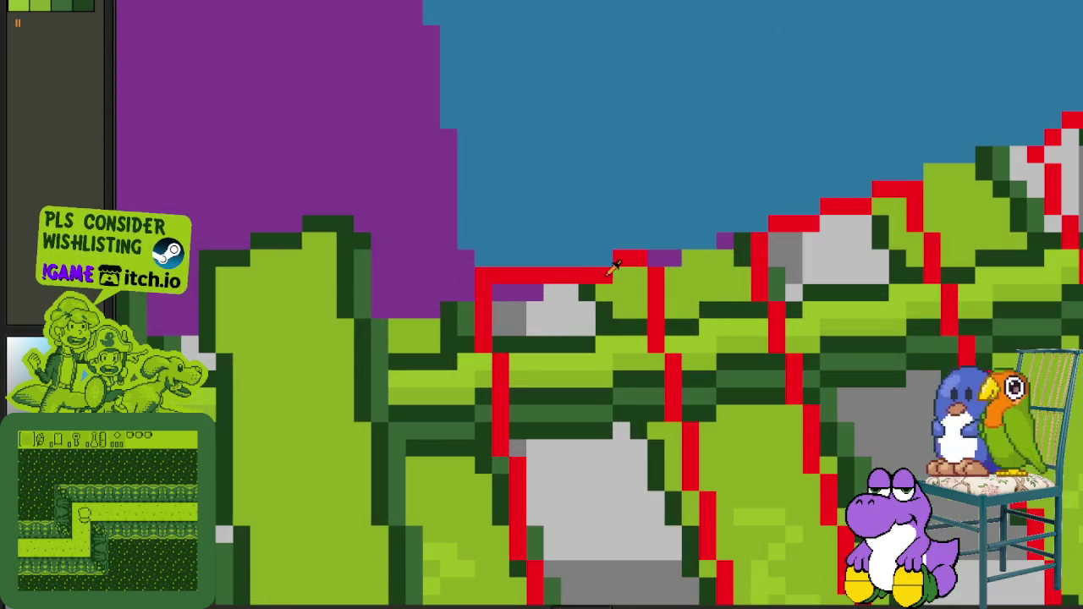
scroll(602, 270, "down", 2)
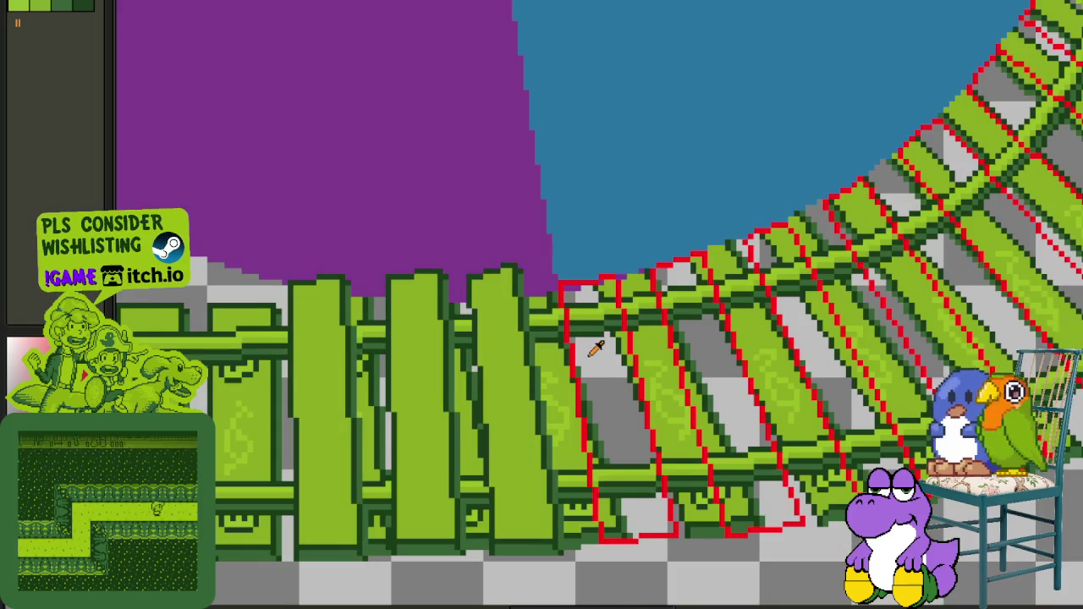
scroll(587, 350, "down", 2)
key("shift+r")
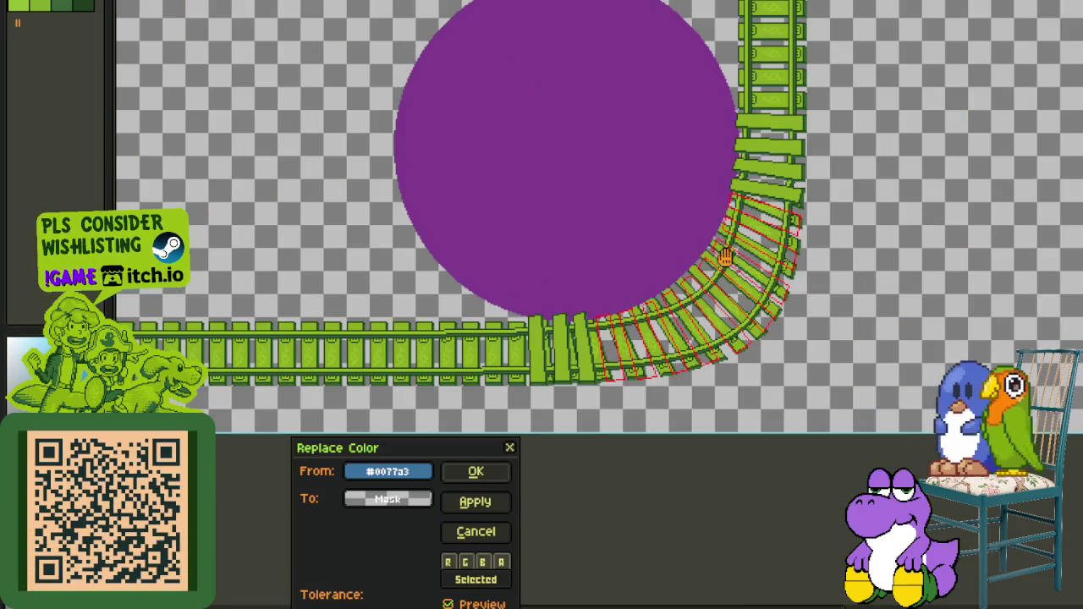
Step: Apply the colour replacement so only the purple circle remains, then hide the timeline
left_click(505, 479)
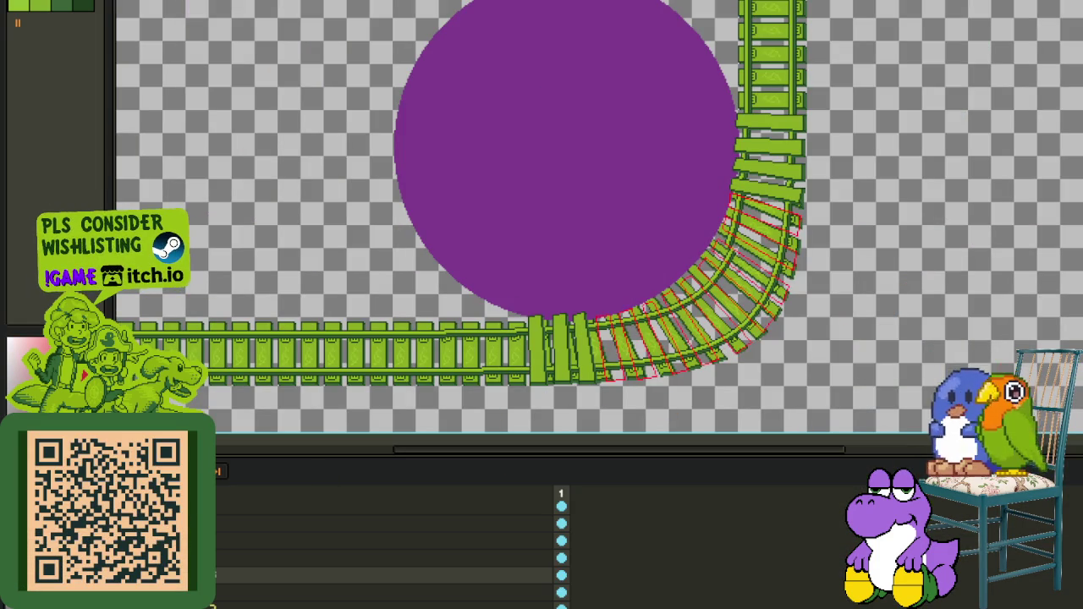
key("Tab")
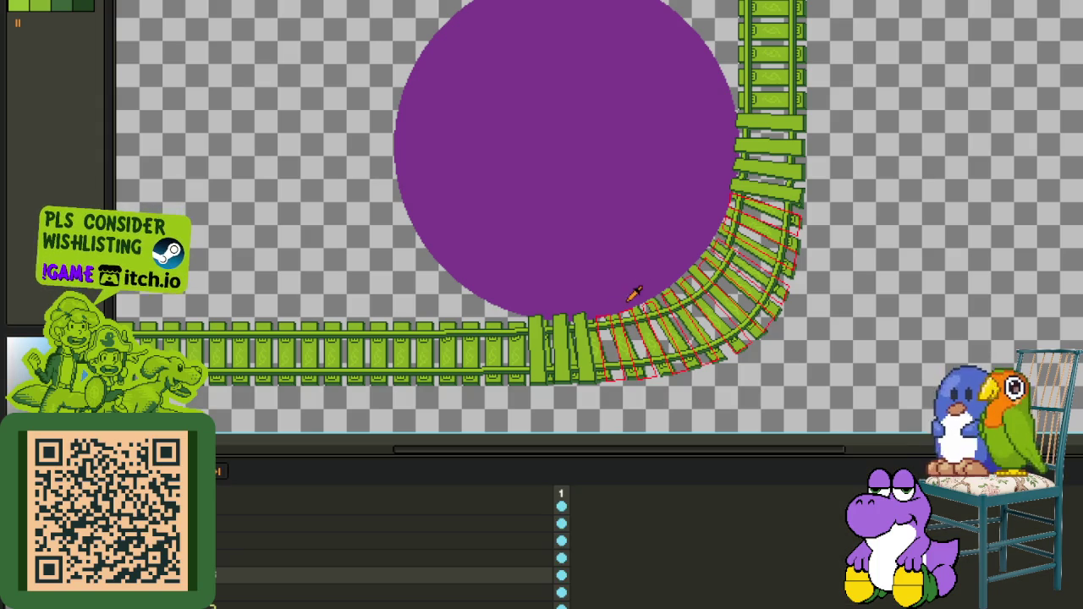
Step: Try dark, medium and light greens in the grey gaps between the lower sleepers
scroll(630, 339, "up", 3)
scroll(626, 378, "up", 2)
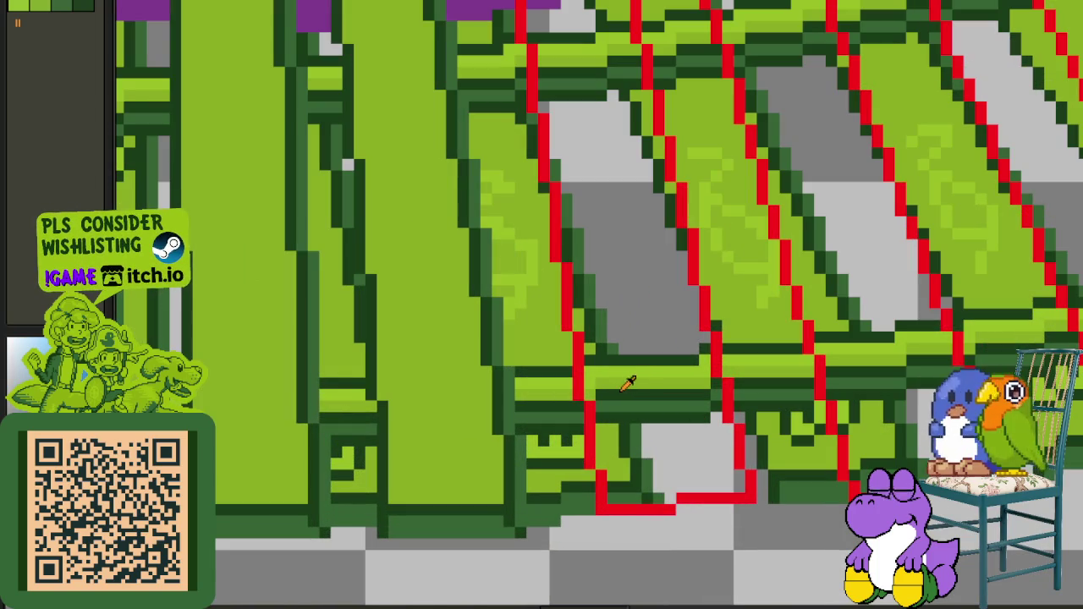
left_click(637, 337)
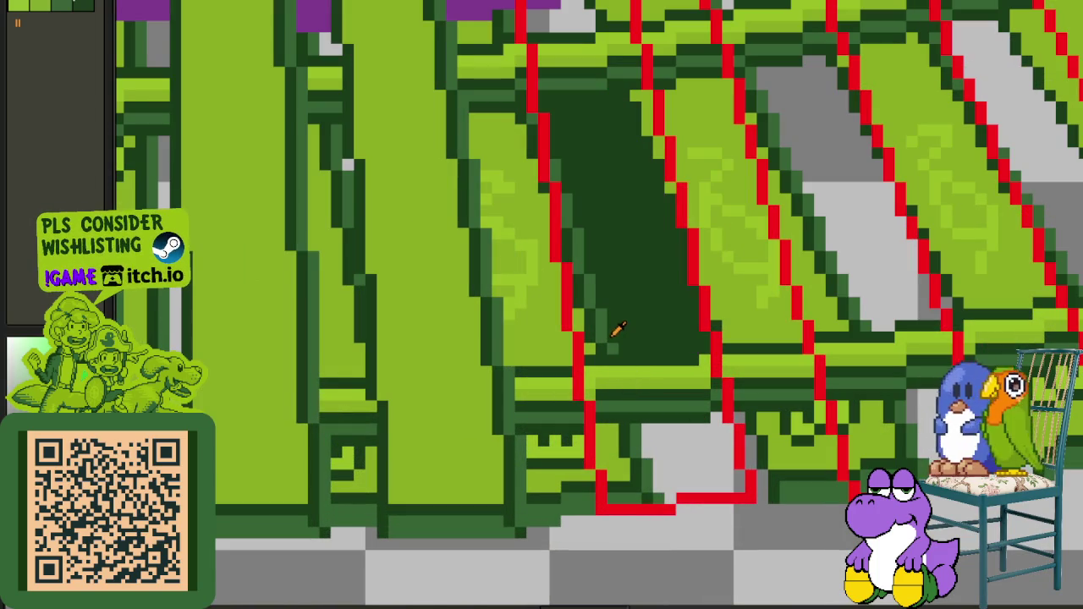
left_click(622, 323)
left_click(670, 439)
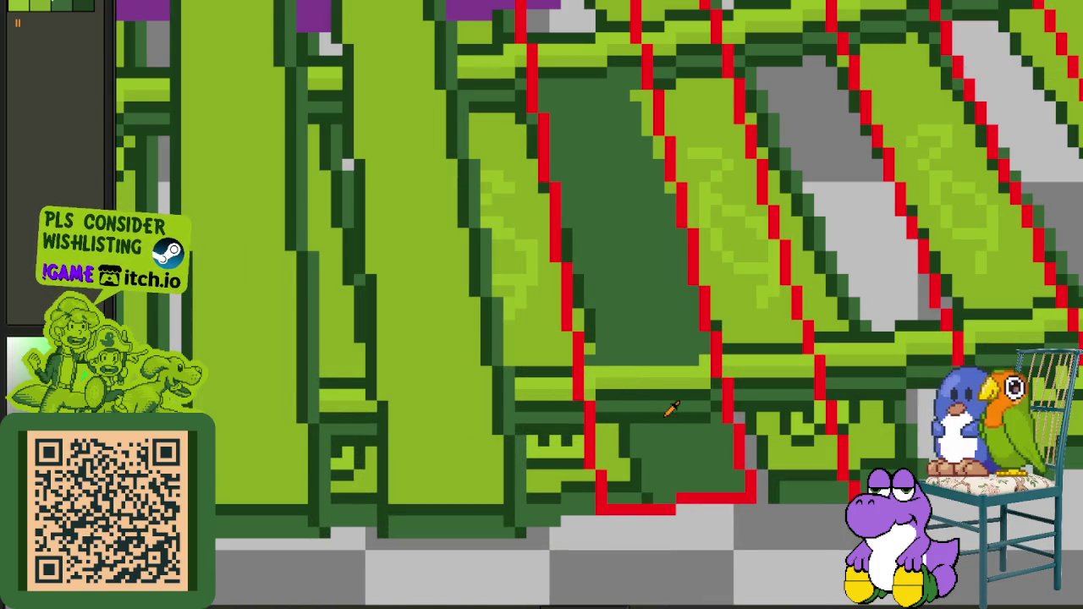
left_click(668, 438)
left_click(667, 428)
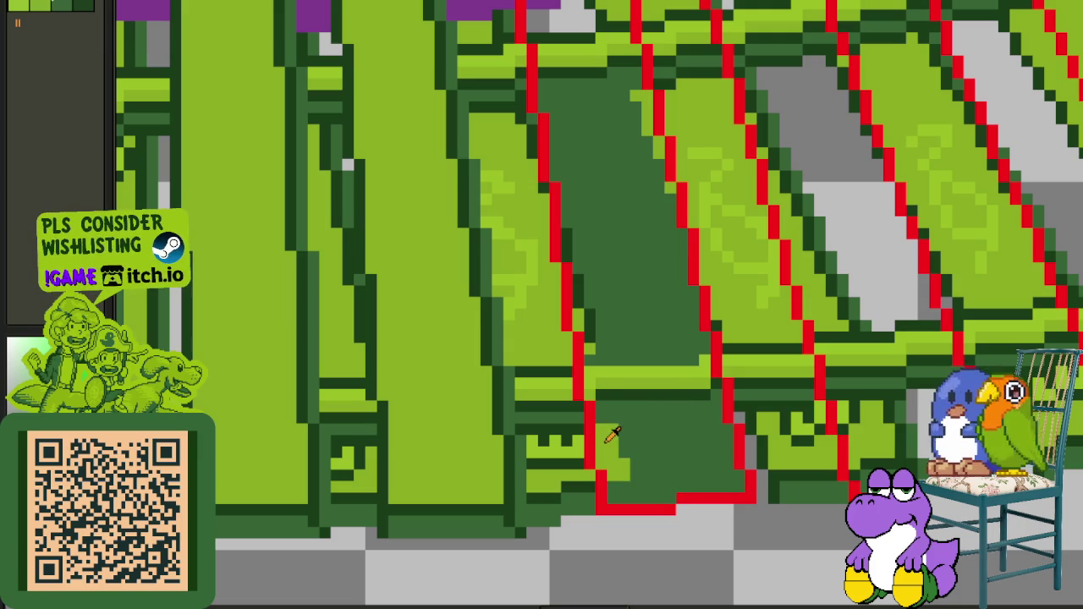
left_click(636, 440)
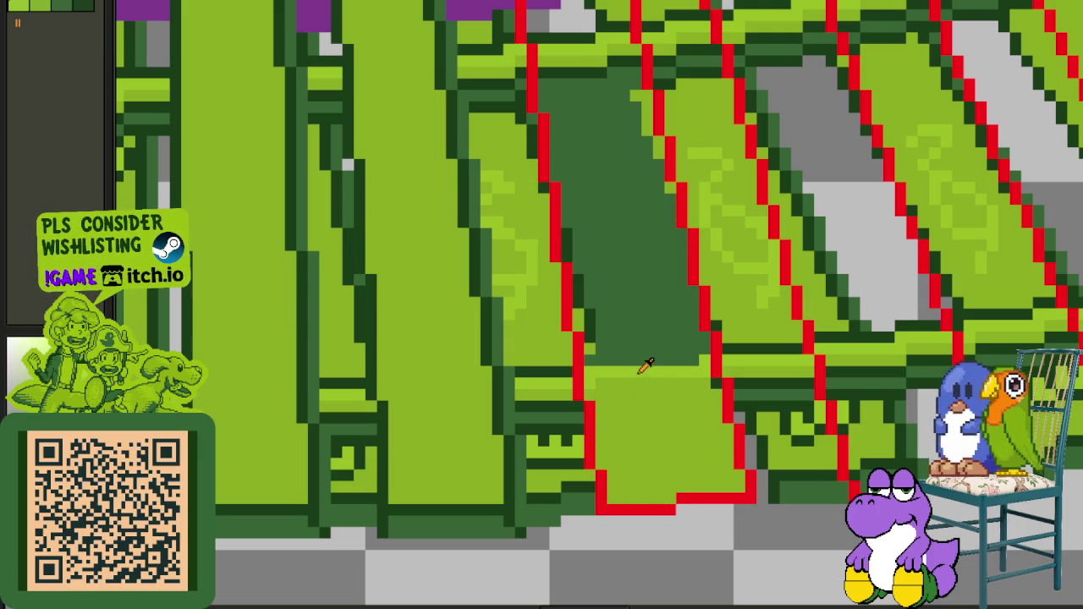
left_click(640, 370)
left_click(601, 330)
left_click(605, 334)
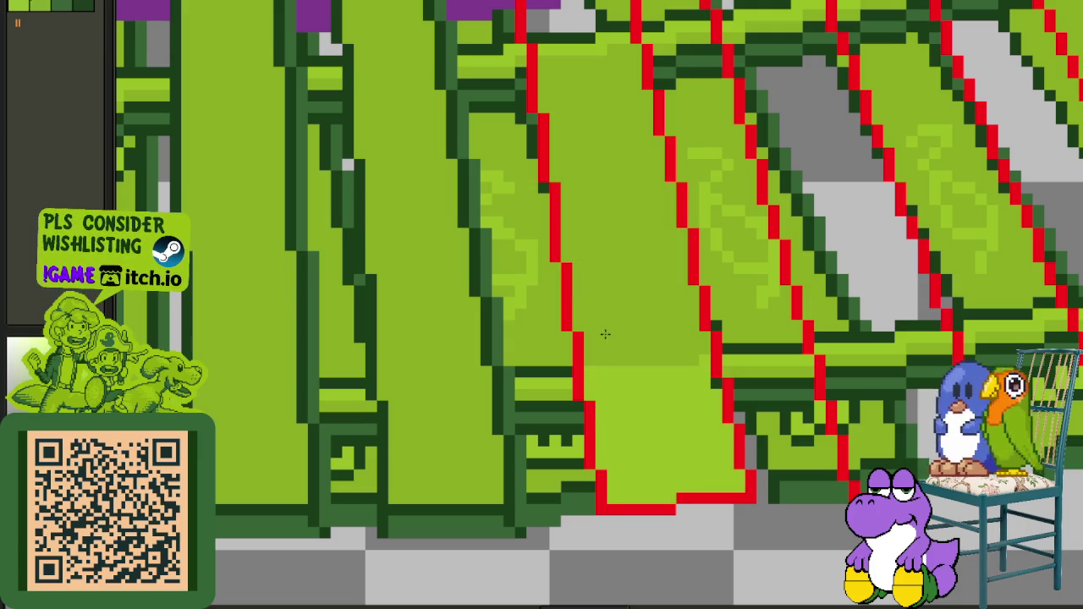
Step: Fill the tall upper strip between sleepers with the circle's purple
left_click(574, 66)
left_click(565, 36)
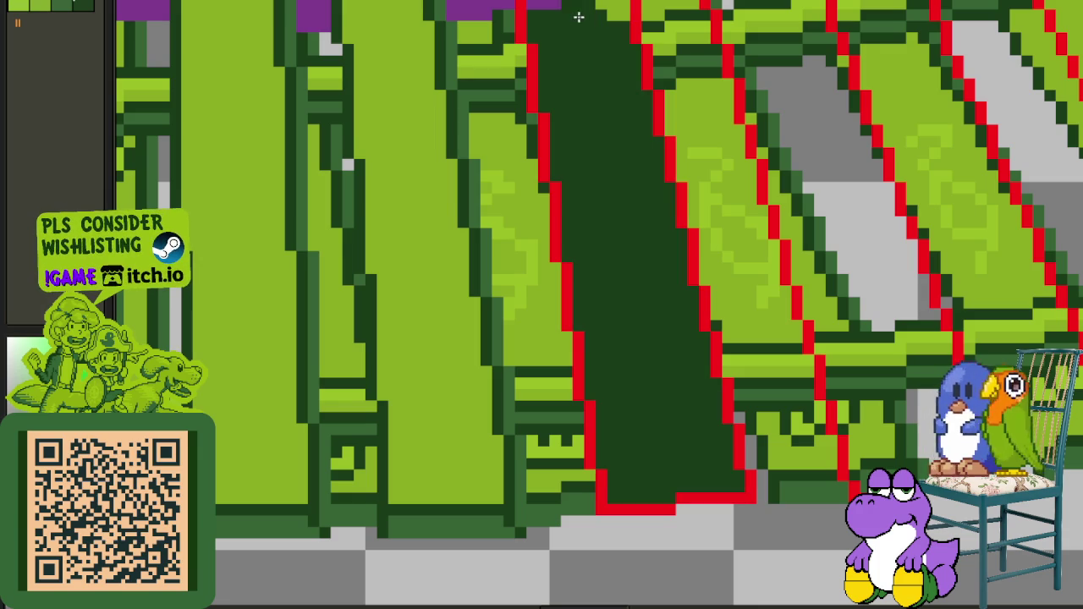
left_click_drag(606, 7, 592, 196)
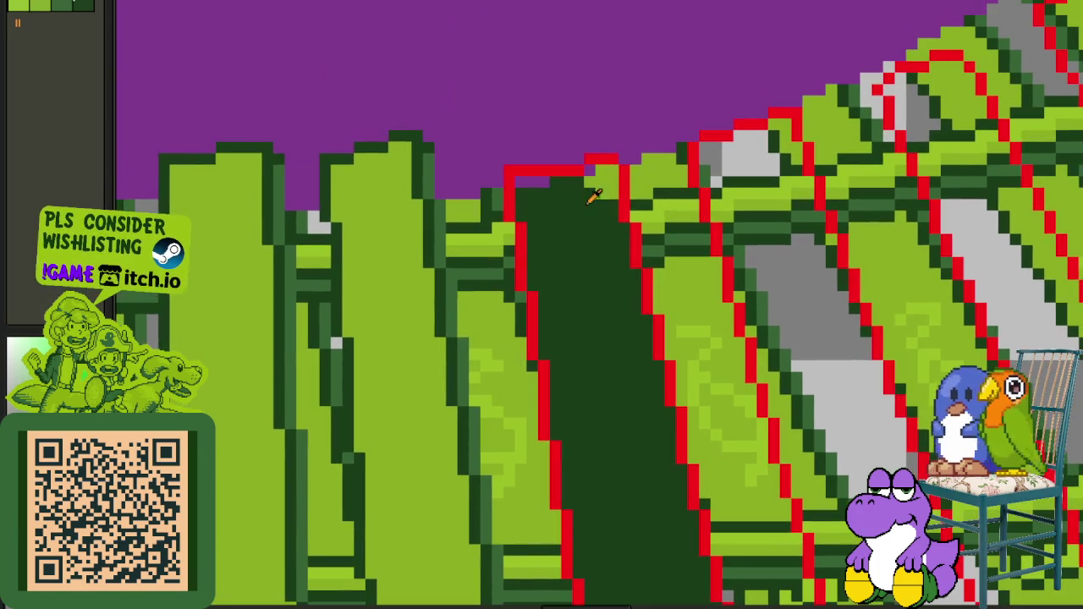
key("ctrl+z")
left_click(597, 162, "alt")
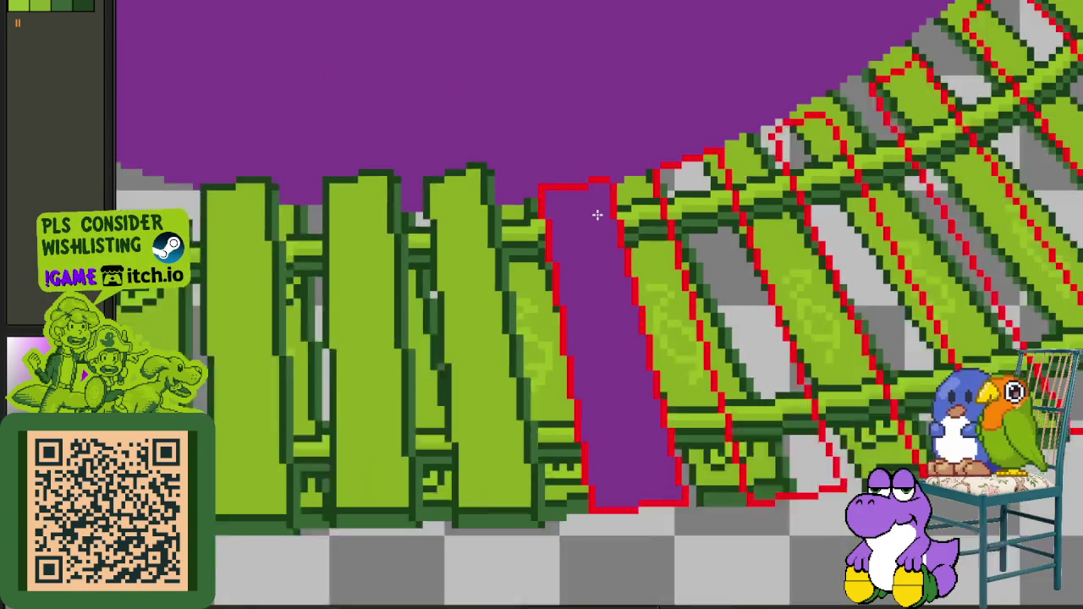
left_click(587, 190)
scroll(607, 265, "down", 1)
scroll(513, 285, "up", 1)
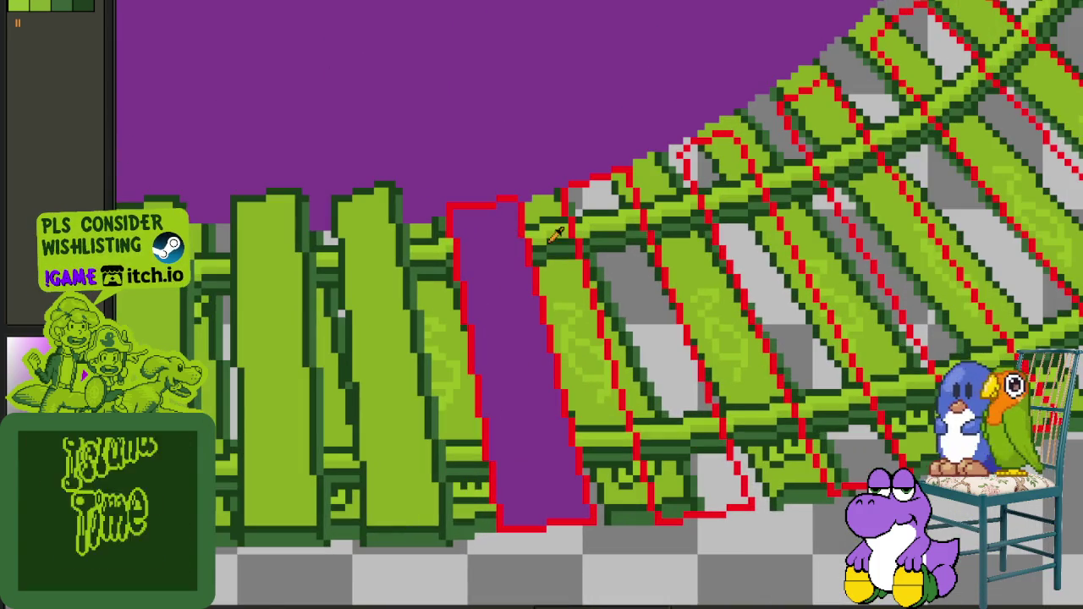
scroll(626, 246, "up", 1)
Step: Test light, medium and dark greens on the next strips between sleepers
left_click(612, 325)
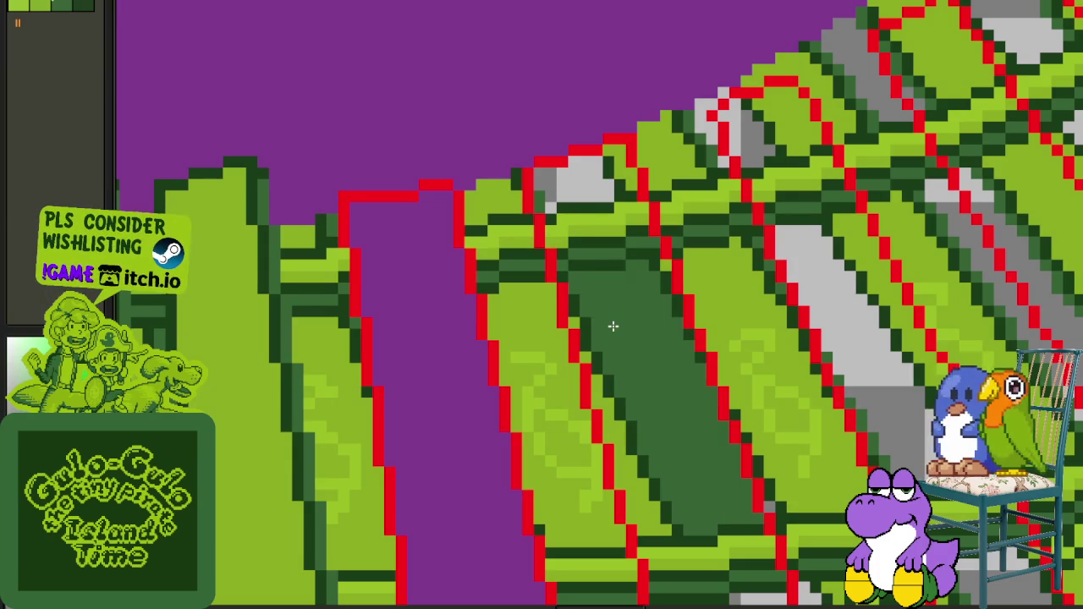
left_click(616, 288)
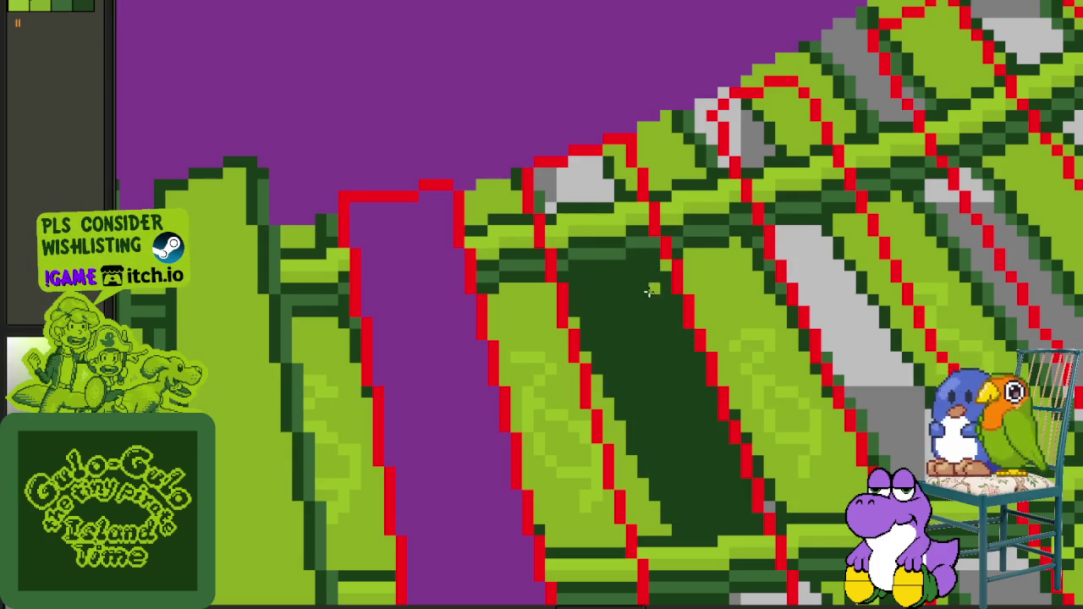
left_click(648, 291)
left_click_drag(650, 423, 617, 310)
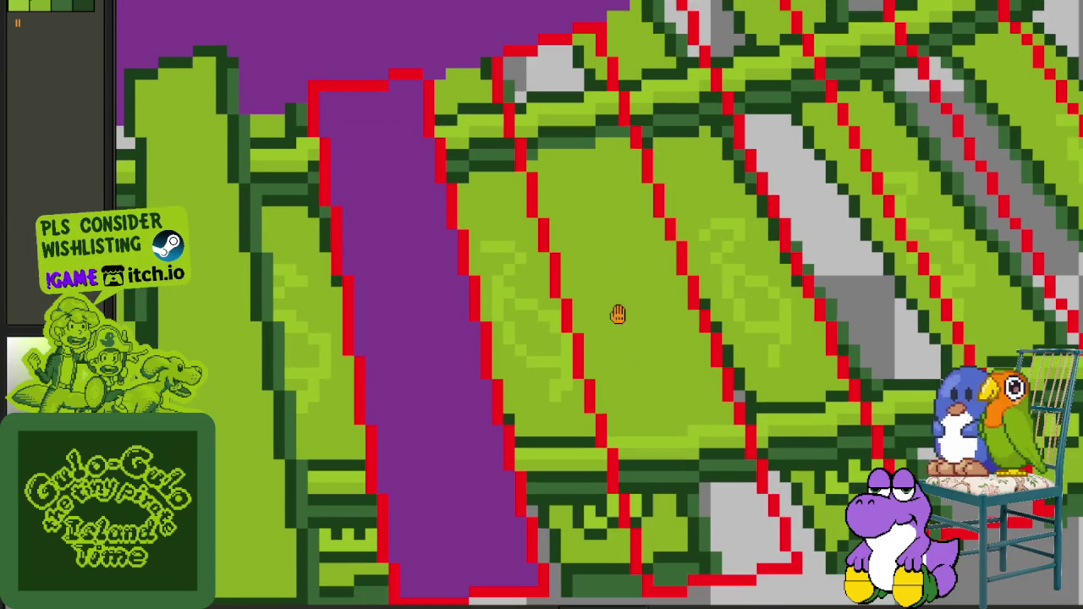
left_click(651, 422)
left_click(666, 416)
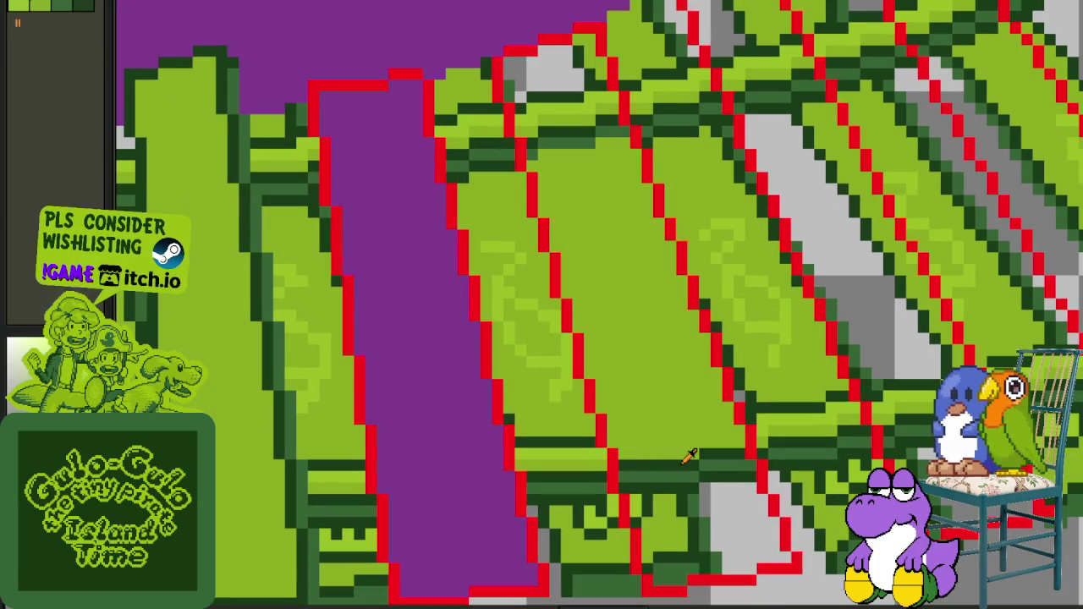
left_click(676, 441)
left_click(681, 453)
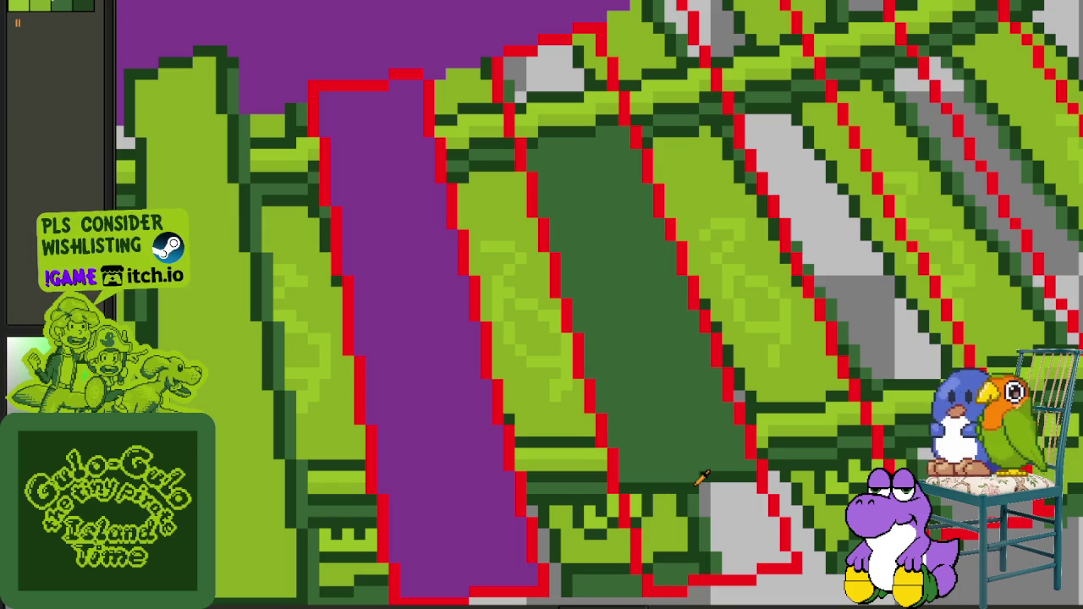
left_click(679, 453)
Step: Fill the grey bottom patches with dark green
left_click(706, 500)
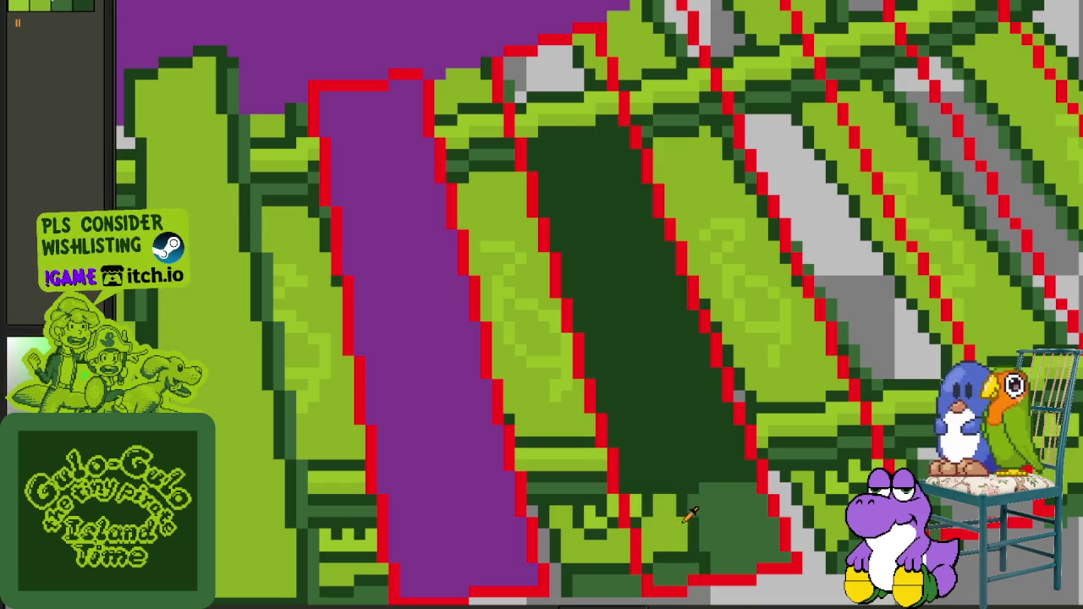
left_click(707, 521)
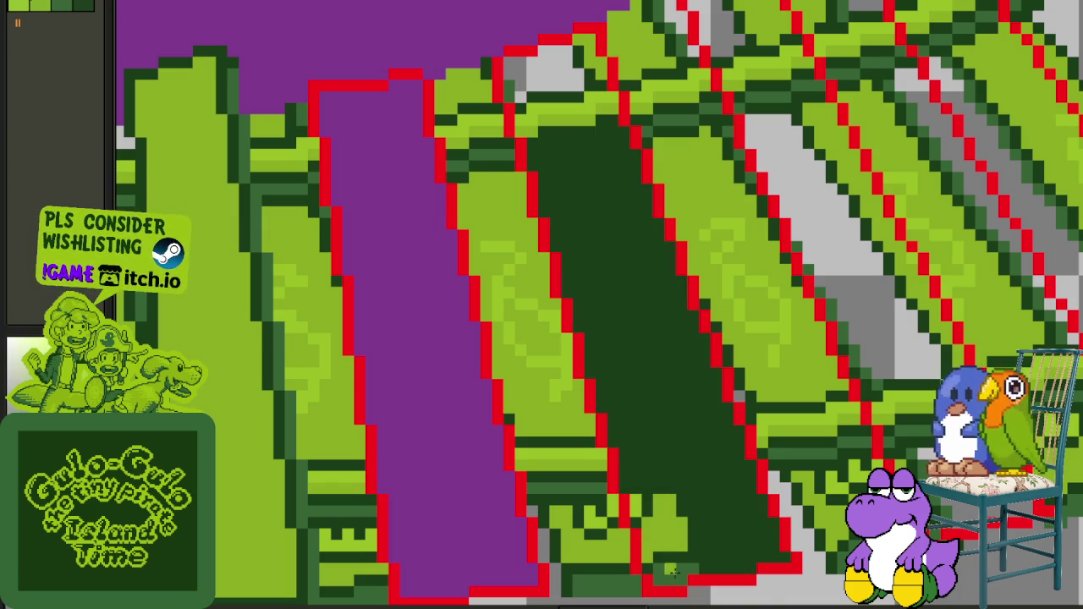
left_click(674, 570)
left_click(681, 554)
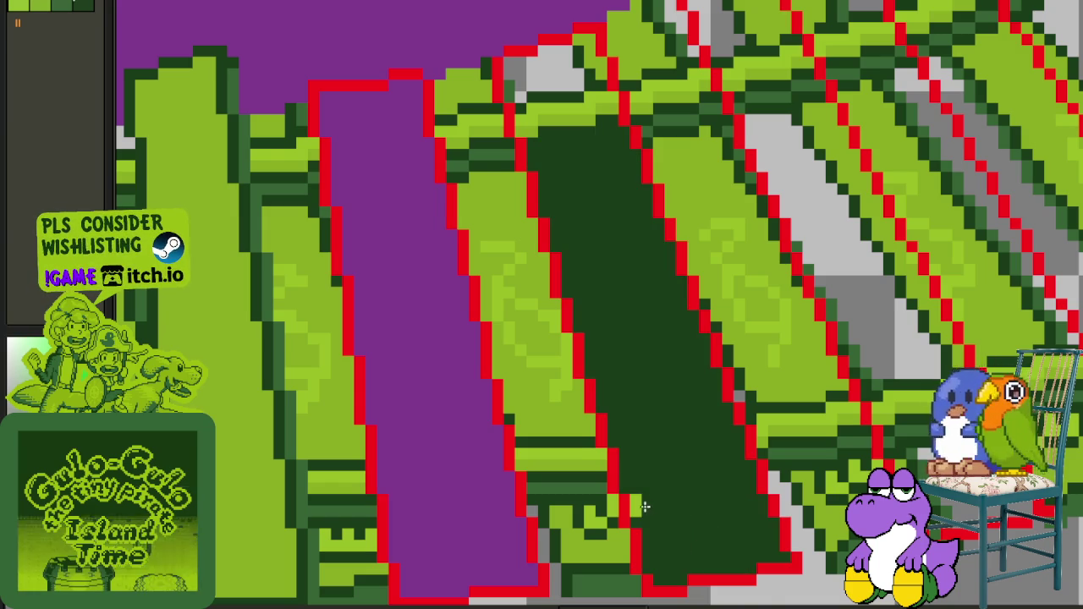
Step: Turn the diagonal band beside the purple strip a flat light green
left_click(562, 123)
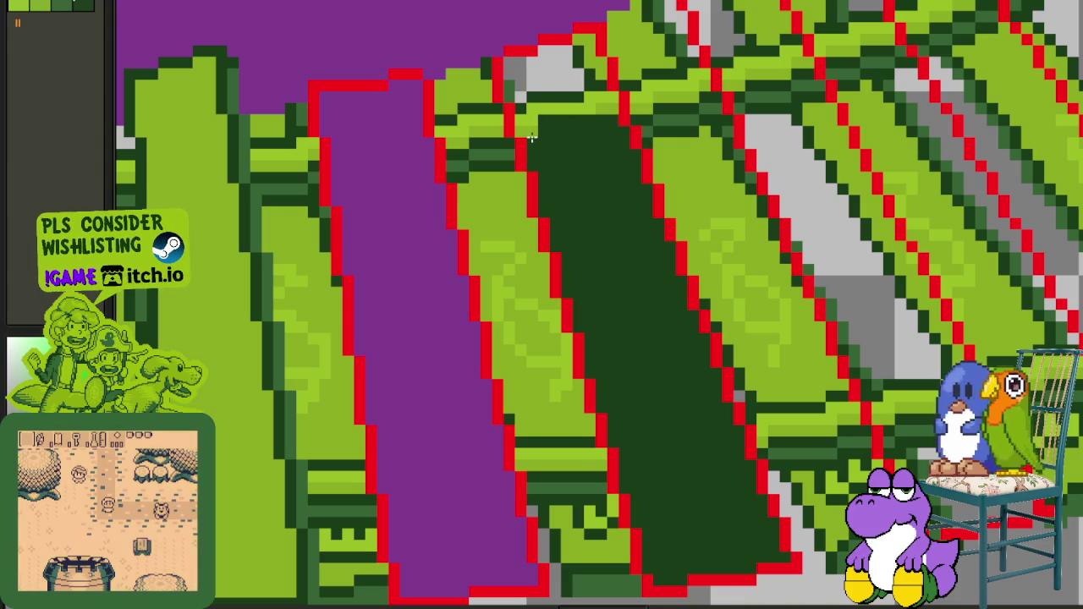
left_click(582, 116)
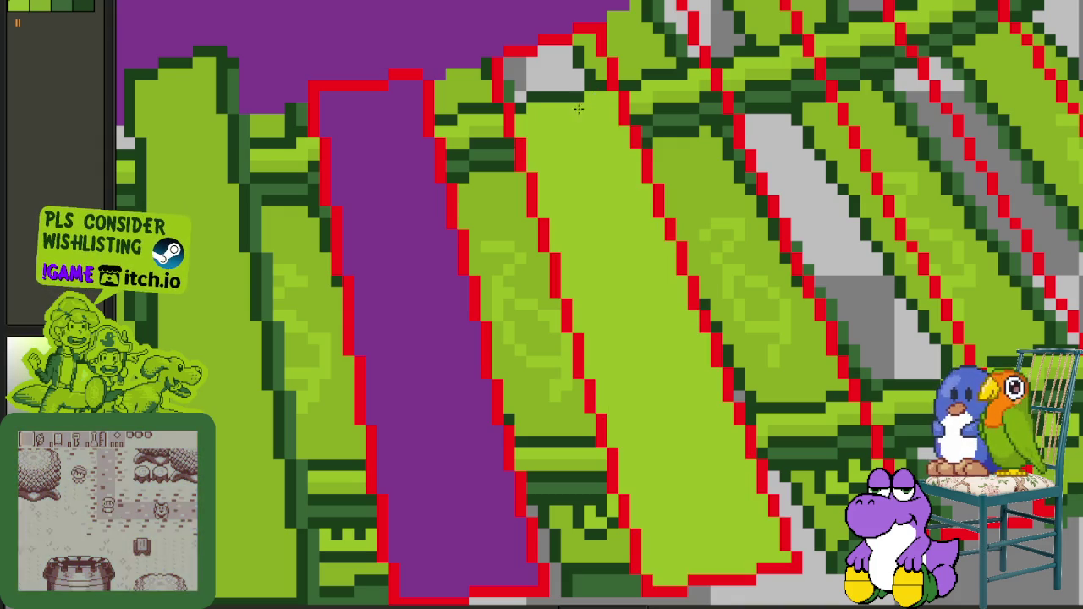
left_click(578, 109)
left_click(583, 59)
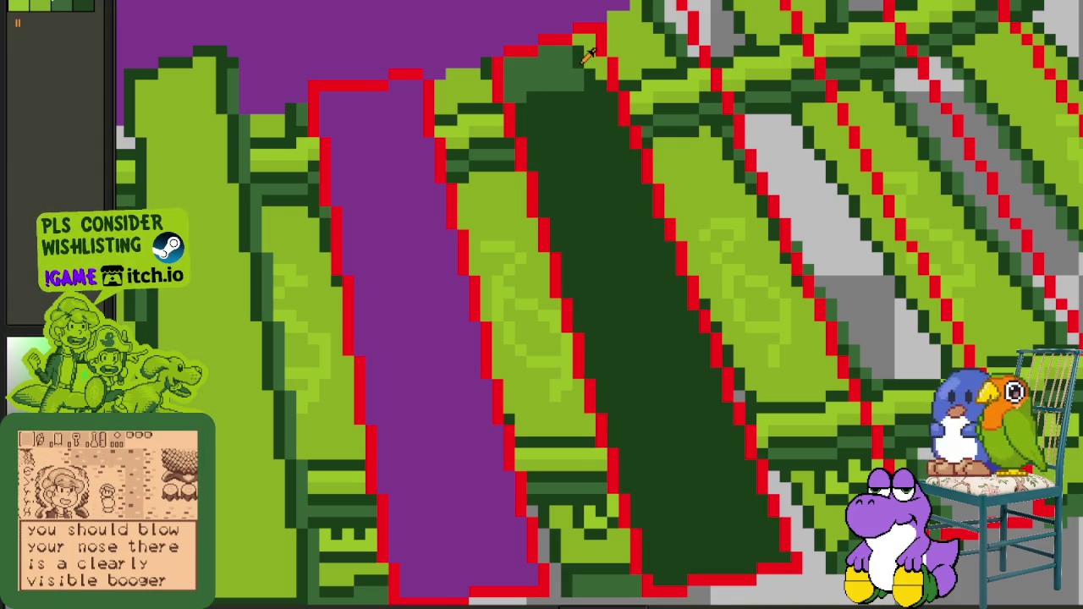
left_click(551, 82)
left_click(554, 93)
scroll(559, 126, "down", 2)
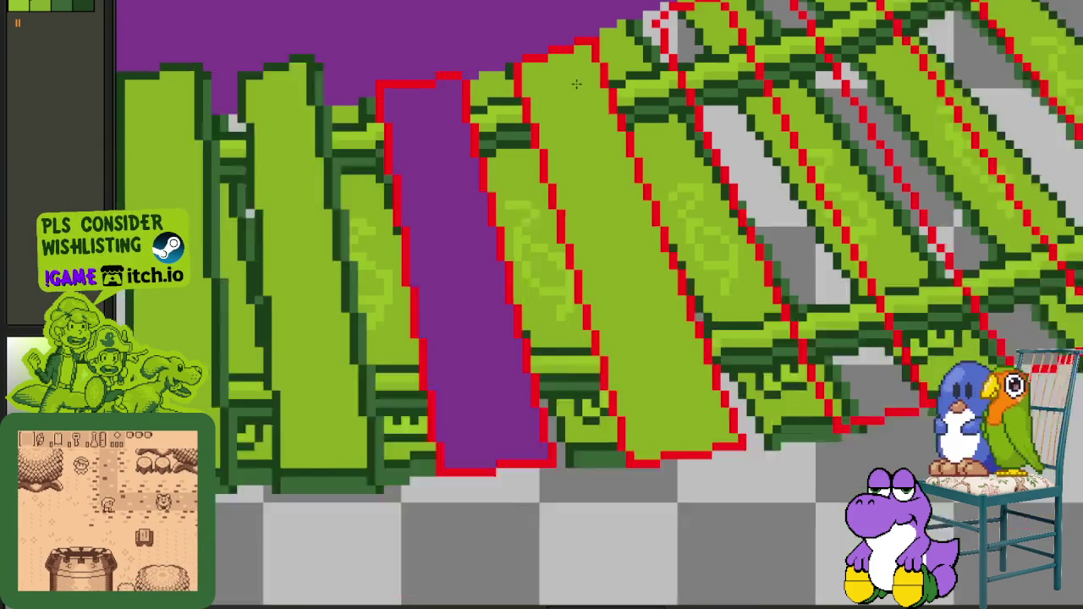
Step: Fill the gap beside the purple band purple and a light-green band dark green
scroll(565, 163, "down", 1)
left_click(614, 210)
scroll(530, 310, "down", 1)
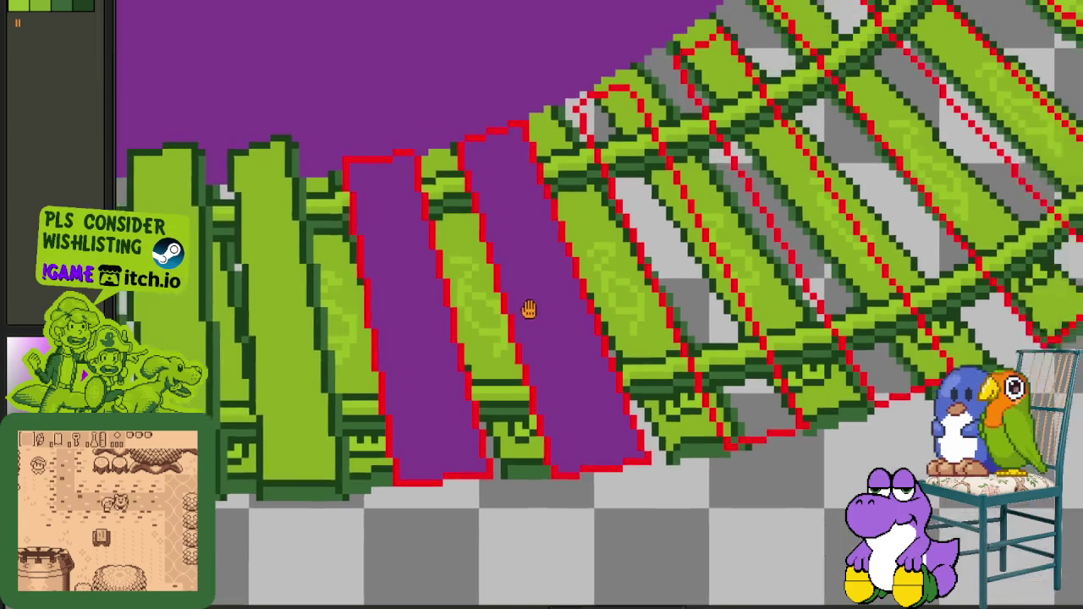
scroll(601, 315, "down", 1)
scroll(633, 398, "up", 2)
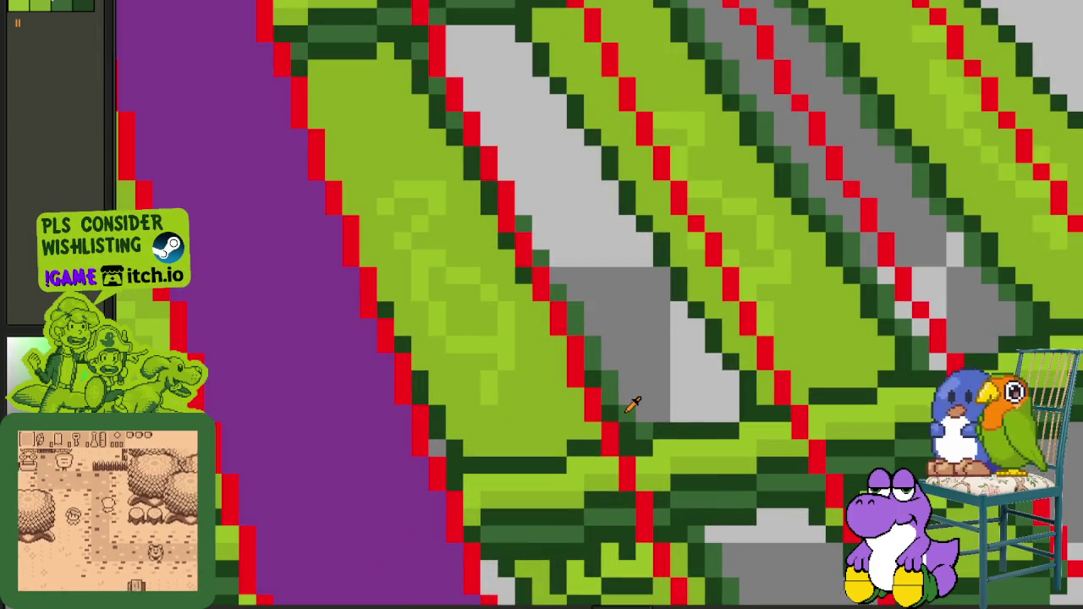
left_click(634, 396)
scroll(642, 383, "down", 1)
scroll(642, 383, "up", 2)
Step: Darken the mid-green bands, then refill one dark region lime green
left_click(666, 373)
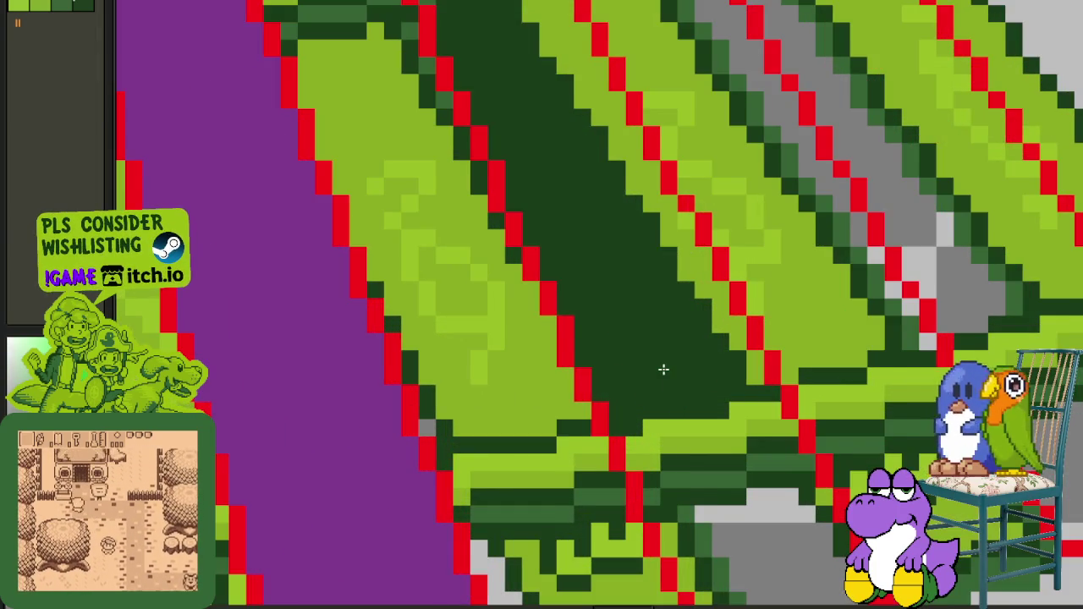
scroll(693, 423, "down", 1)
scroll(711, 457, "up", 1)
left_click(719, 469)
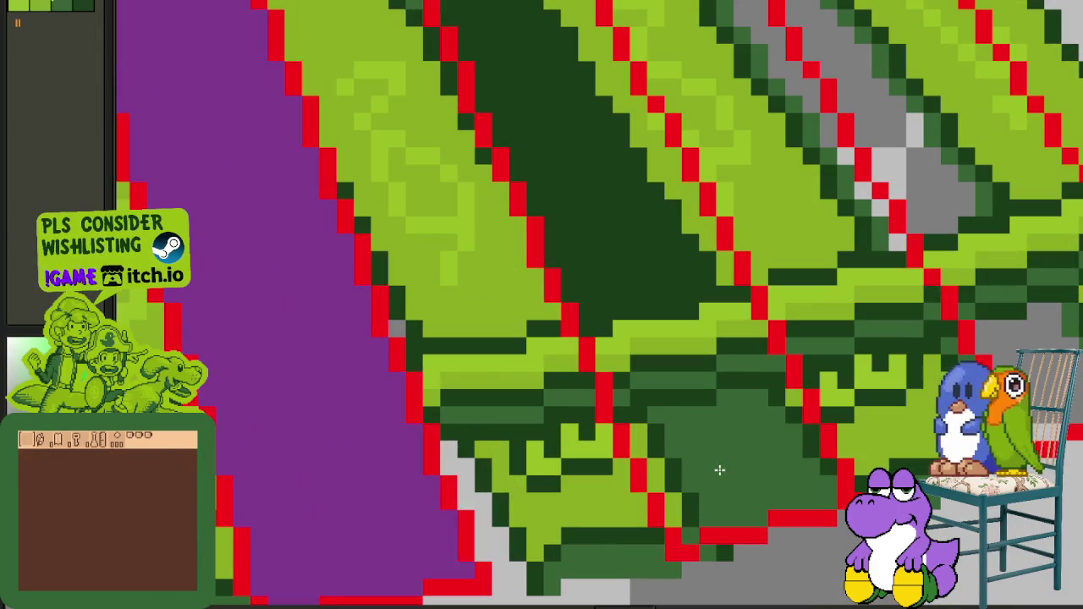
left_click(681, 432)
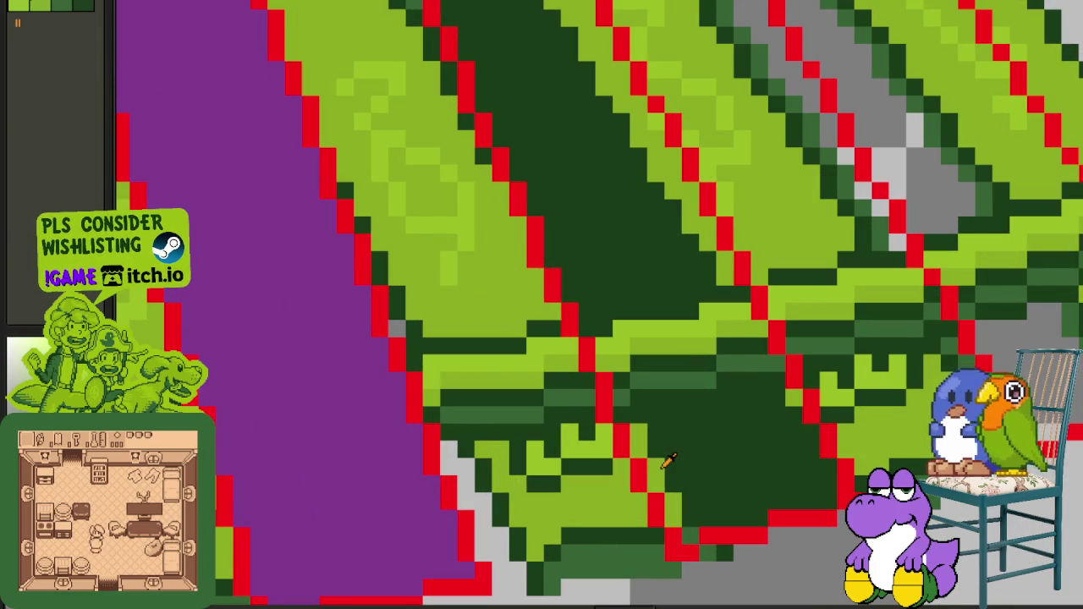
left_click(699, 451)
Step: Test dark green versus lime on the sleeper regions, then fill the dark-green strip lime
left_click(727, 403)
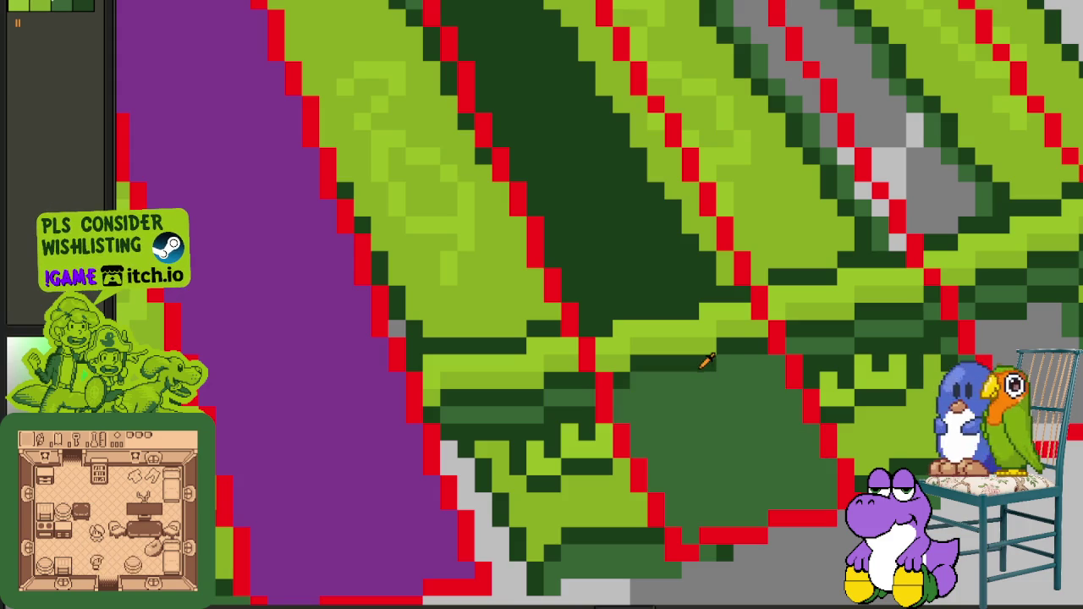
left_click(692, 376)
left_click(686, 360)
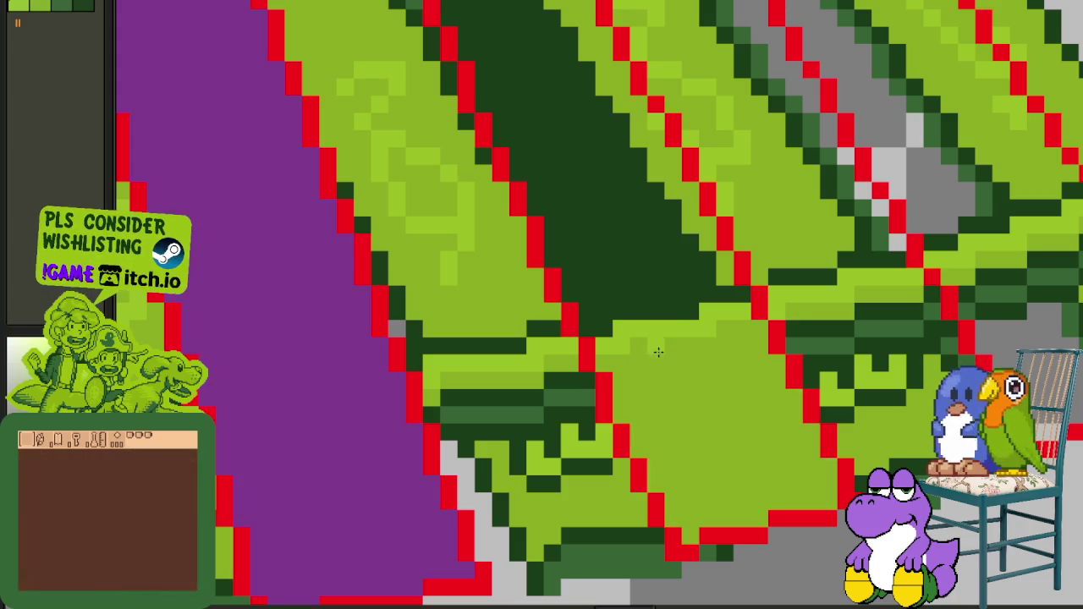
left_click(658, 352)
left_click(708, 363)
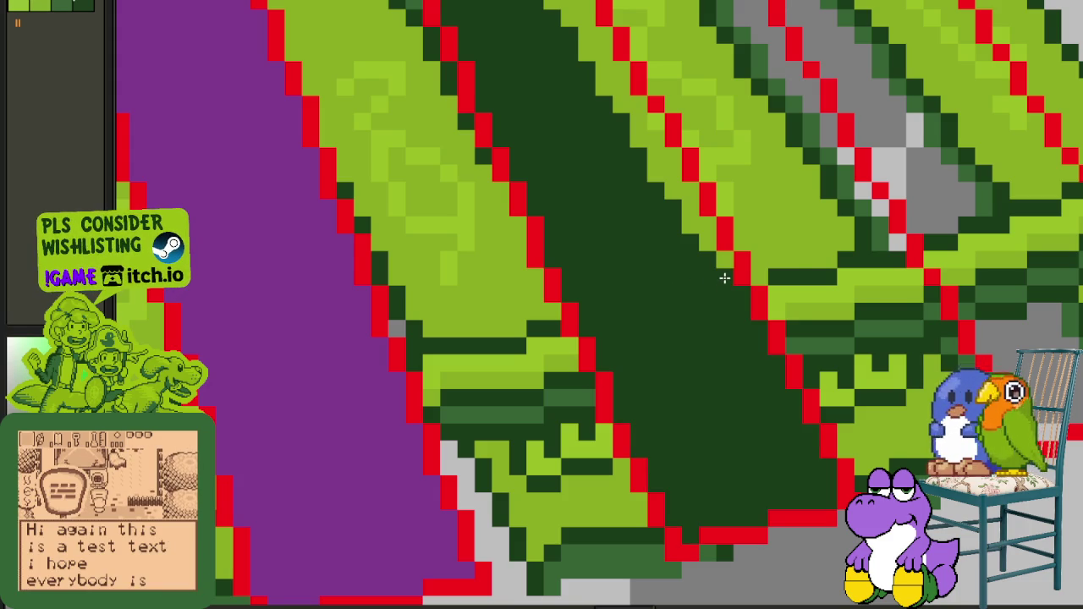
scroll(723, 278, "down", 2)
left_click(719, 241)
Step: Try dark green, then lime, on the strips between the red diagonals, ending dark green
scroll(665, 358, "up", 1)
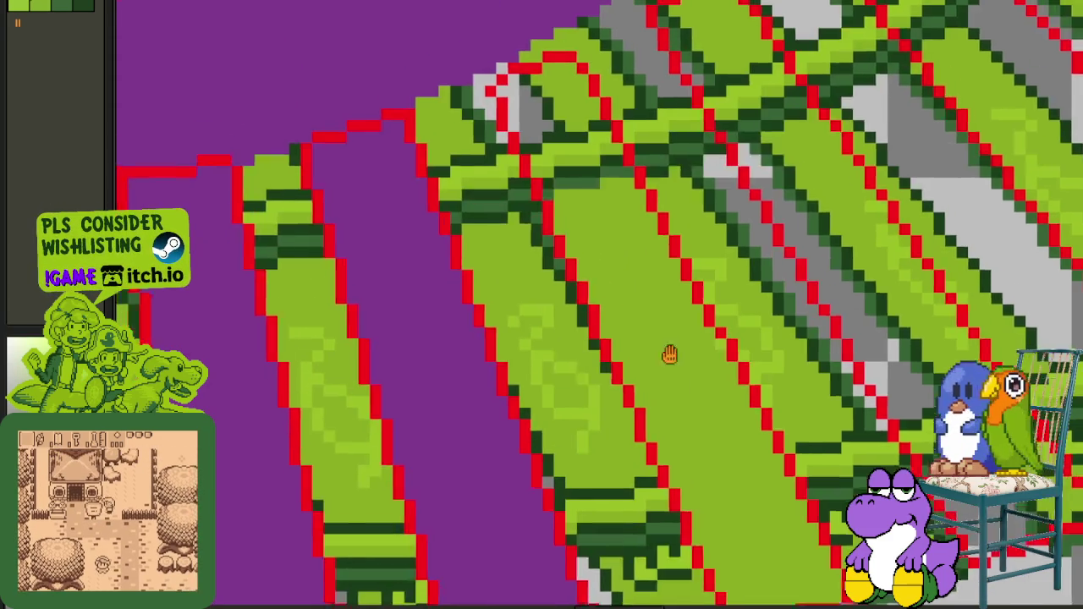
scroll(590, 178, "up", 1)
left_click(572, 205)
left_click(575, 172)
left_click(567, 106)
left_click(550, 98)
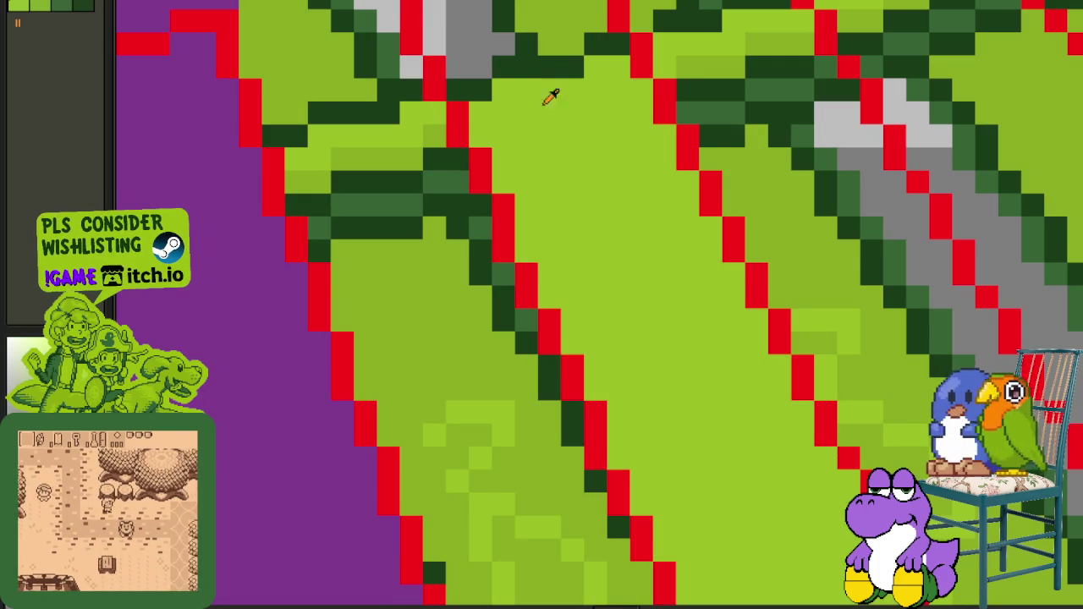
left_click(524, 87)
Step: Fill the upper region and lime strip dark green, and revert one strip to purple
scroll(530, 155, "up", 3)
left_click(491, 250)
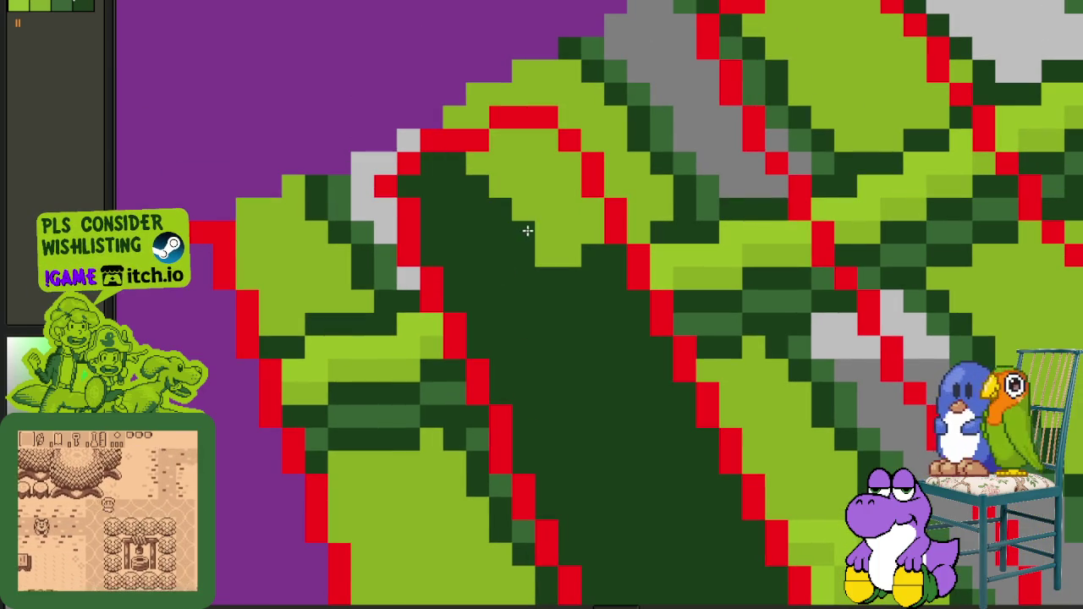
left_click(526, 230)
scroll(556, 278, "down", 3)
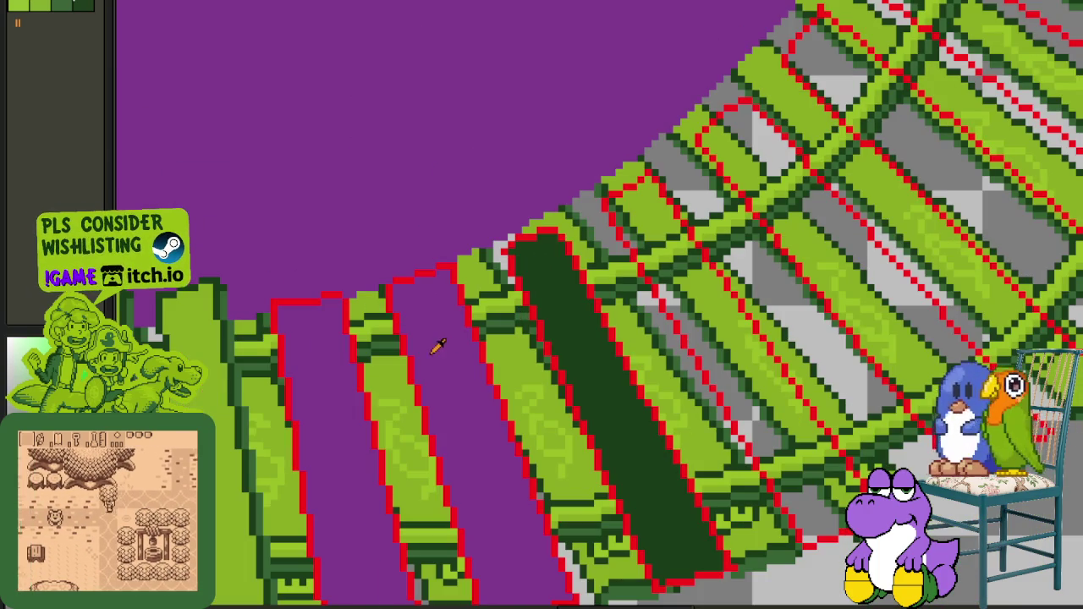
left_click(581, 331)
left_click_drag(587, 319, 538, 309)
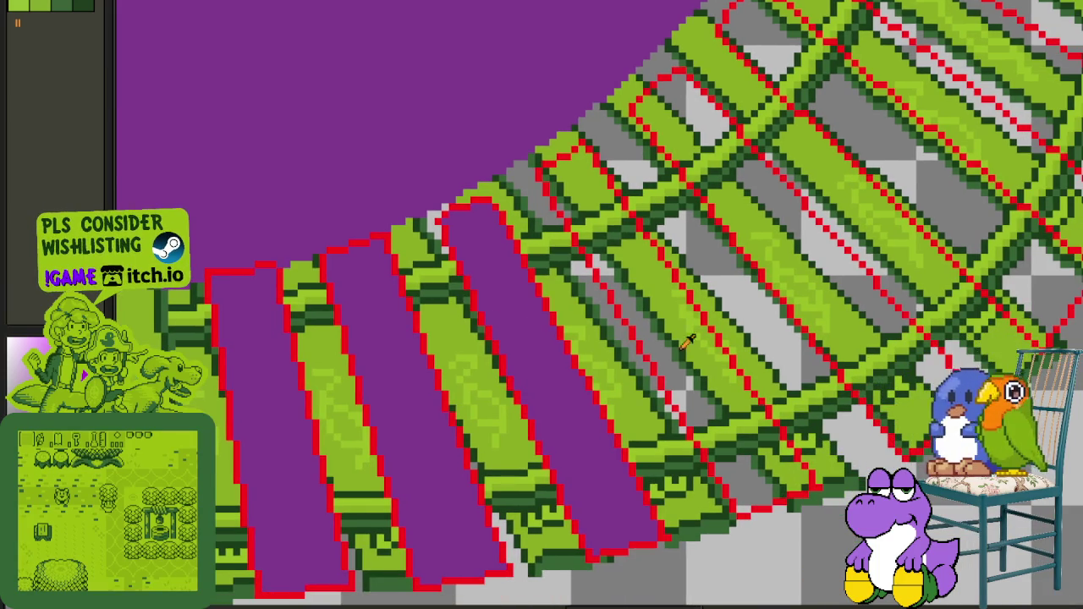
scroll(733, 399, "up", 1)
scroll(716, 430, "up", 1)
Step: Try dark and light greens on the grey stripe and lower-right area, ending dark green
left_click(682, 375)
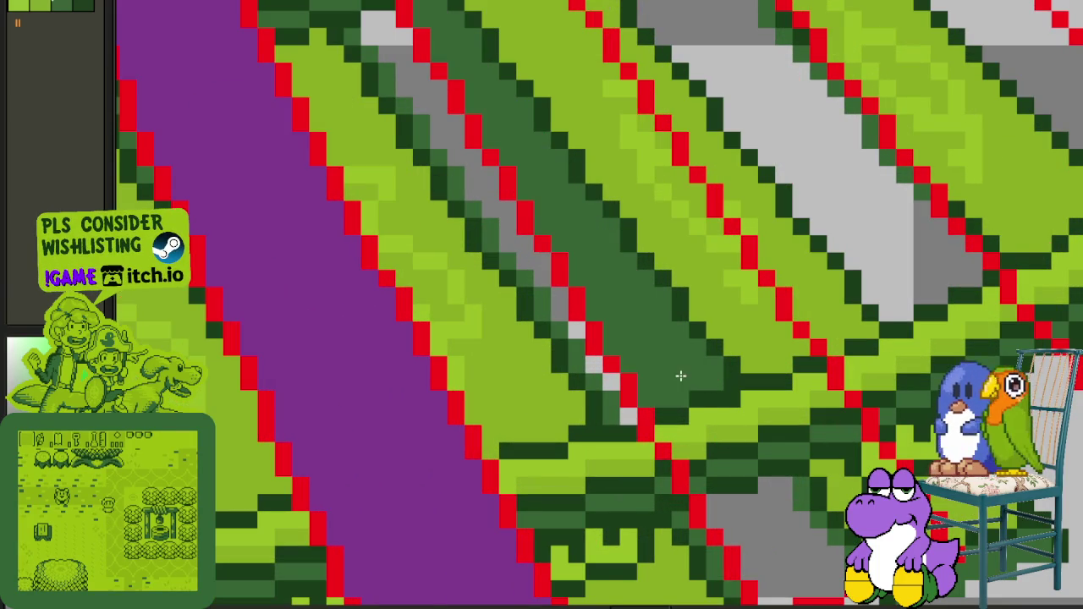
left_click(775, 484)
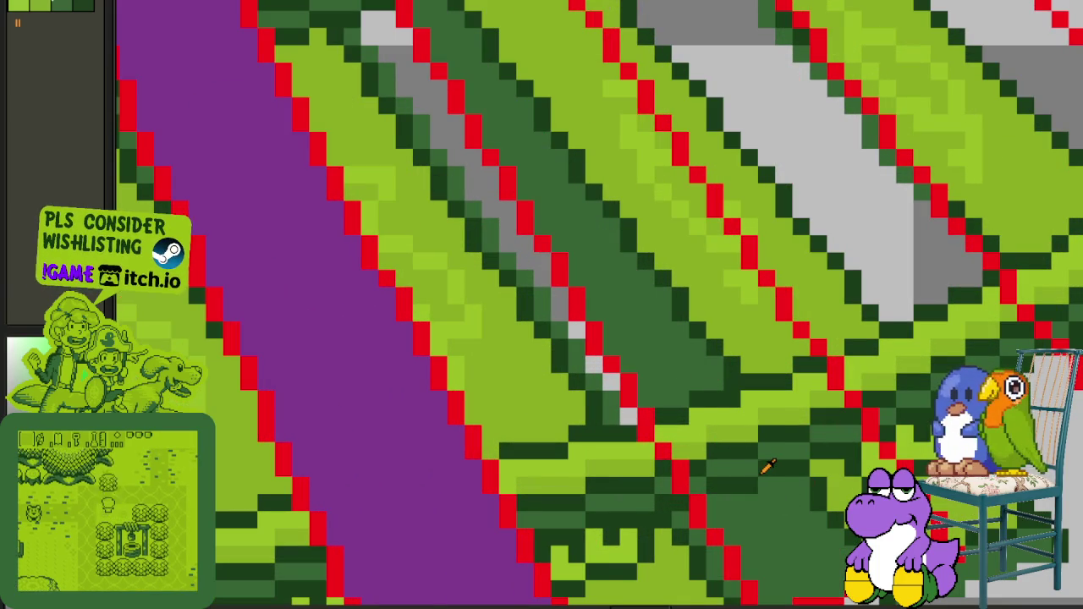
left_click(822, 479)
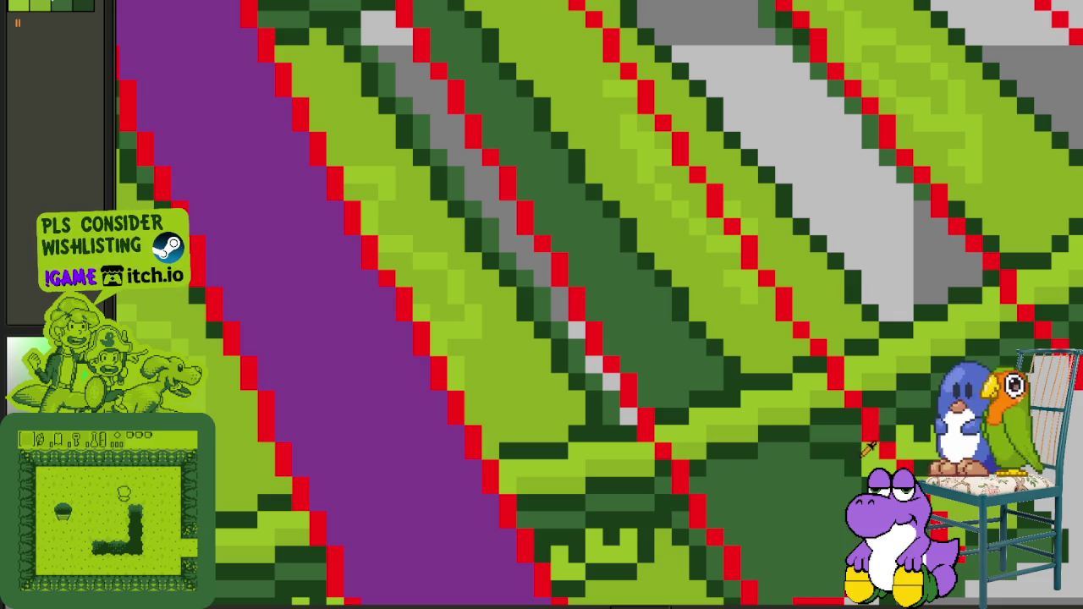
left_click(838, 483)
left_click(856, 444)
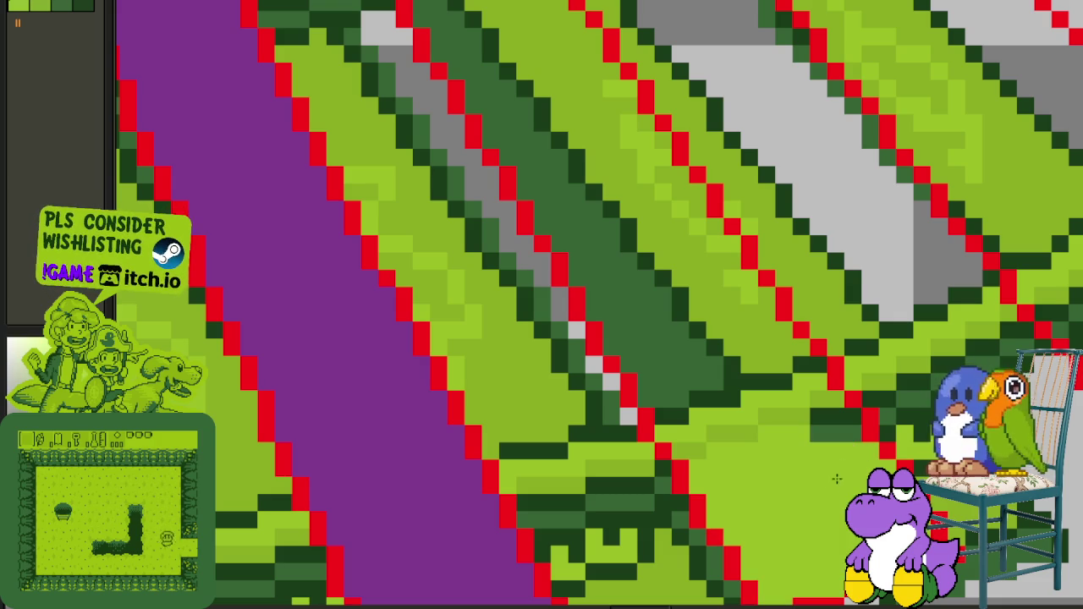
left_click(831, 461)
left_click(814, 445)
left_click(787, 454)
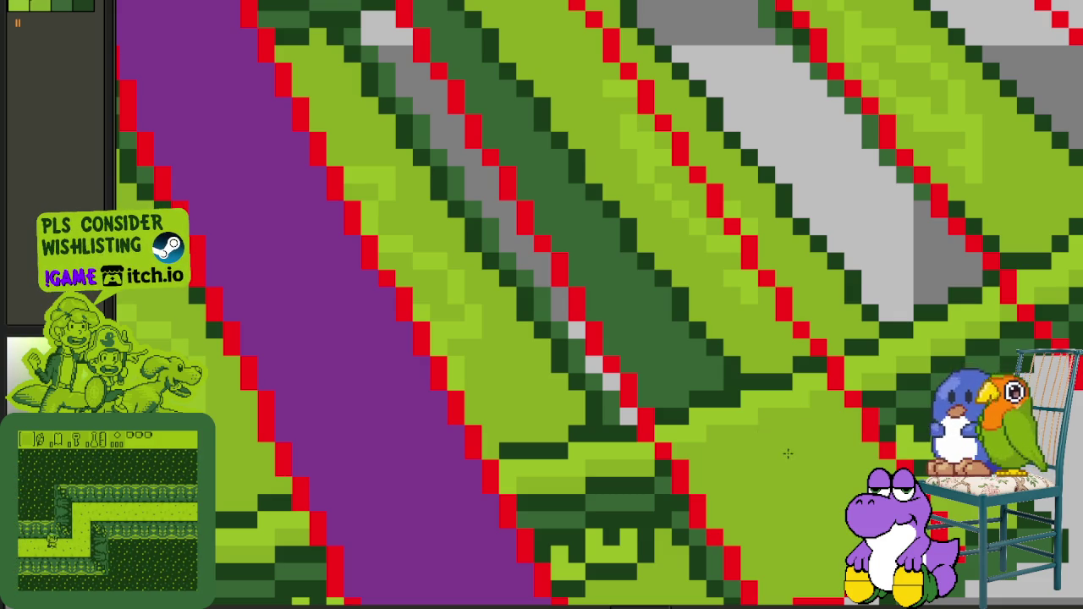
left_click(773, 440)
left_click(710, 396)
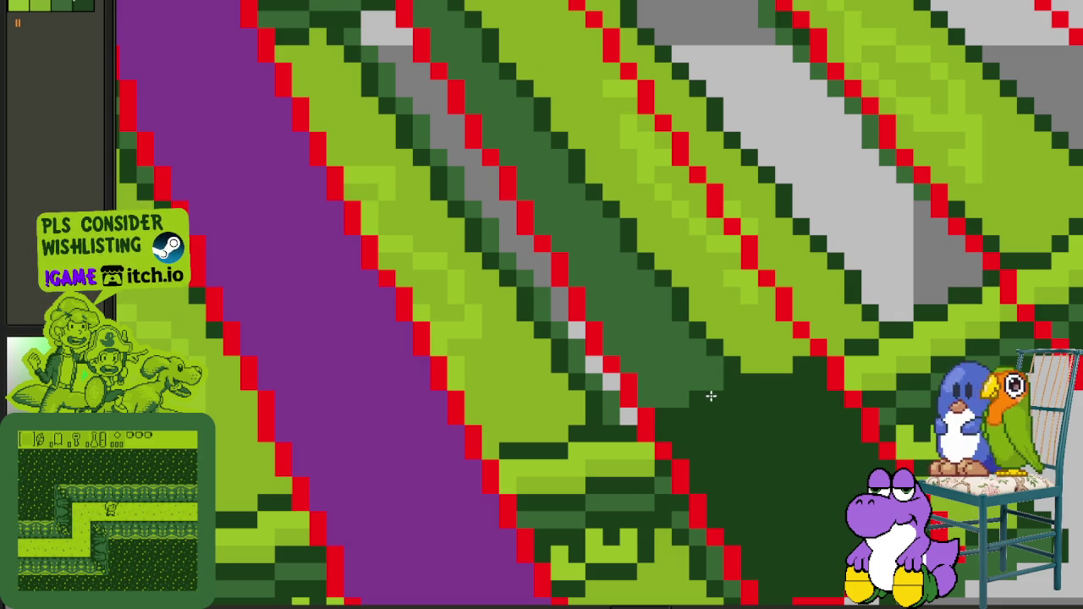
Step: Darken the diagonal band, refill it light green, then darken the light-green band
left_click(696, 373)
left_click(744, 330)
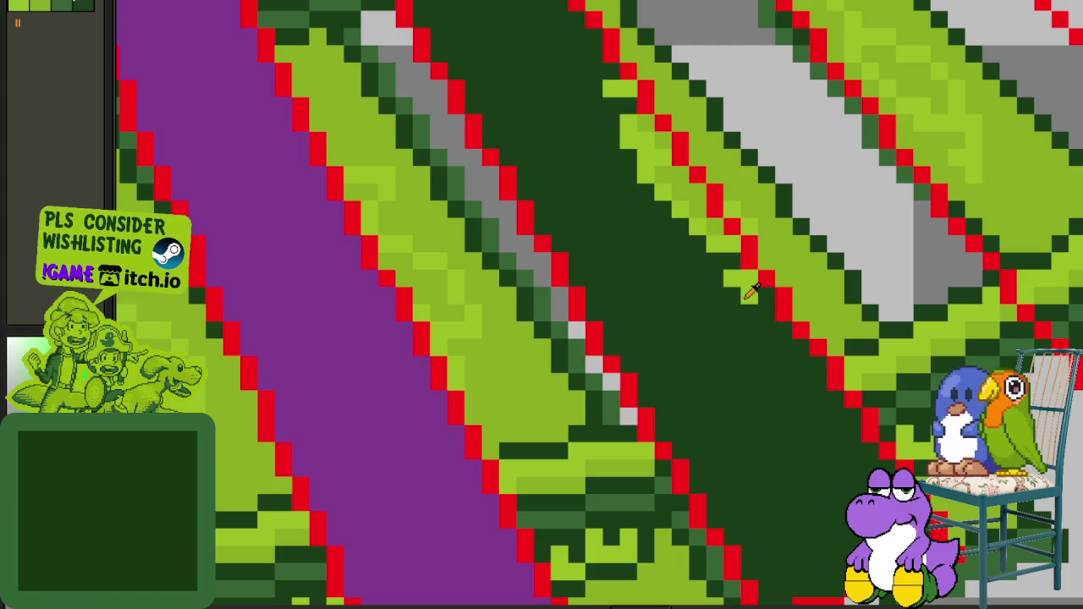
left_click(722, 313)
left_click(691, 252)
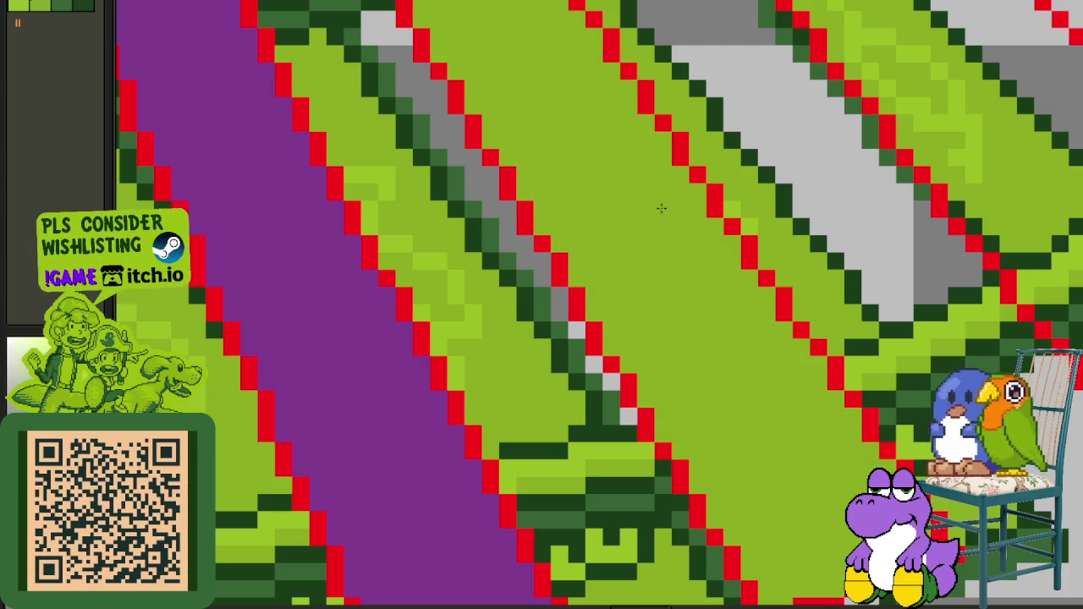
scroll(668, 237, "down", 3)
scroll(648, 222, "up", 2)
scroll(583, 250, "up", 2)
Step: Alternate the large region between dark and light green, settling on medium and dark green
left_click(584, 248)
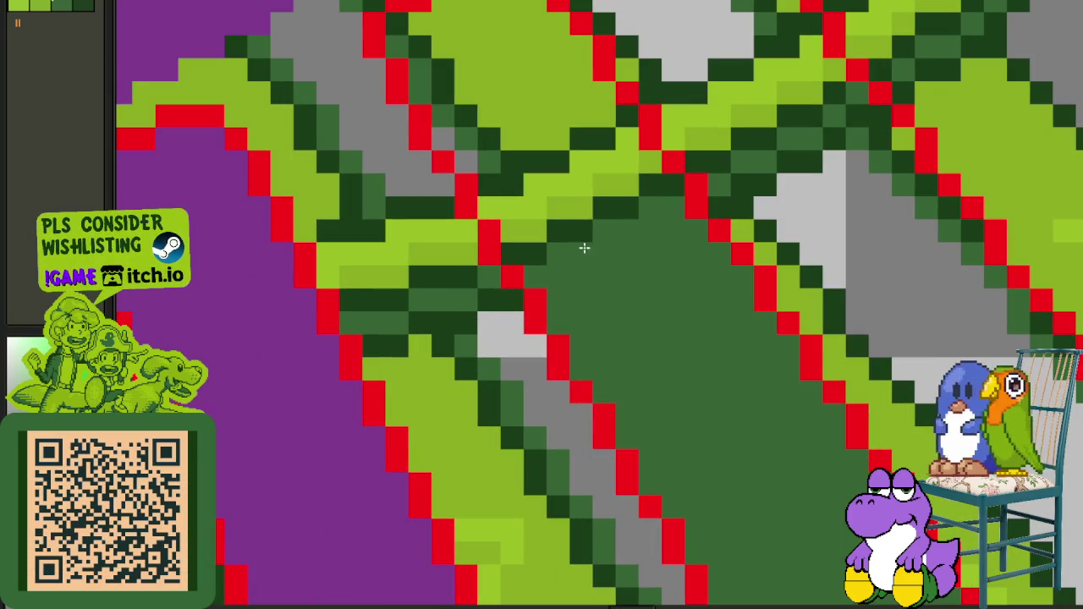
left_click(592, 252)
left_click(582, 252)
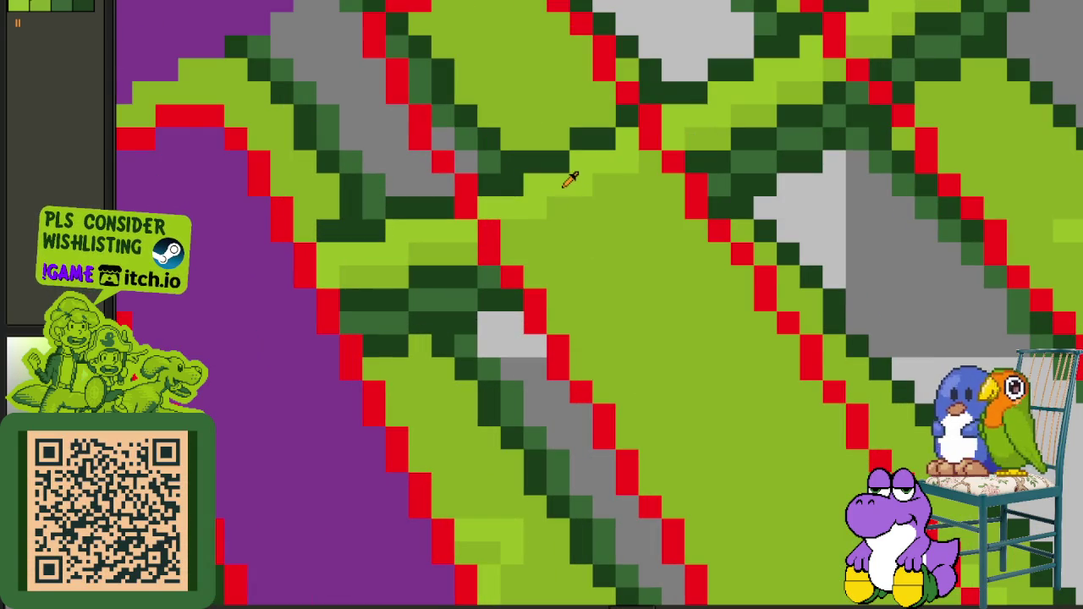
left_click(561, 196)
left_click(551, 203)
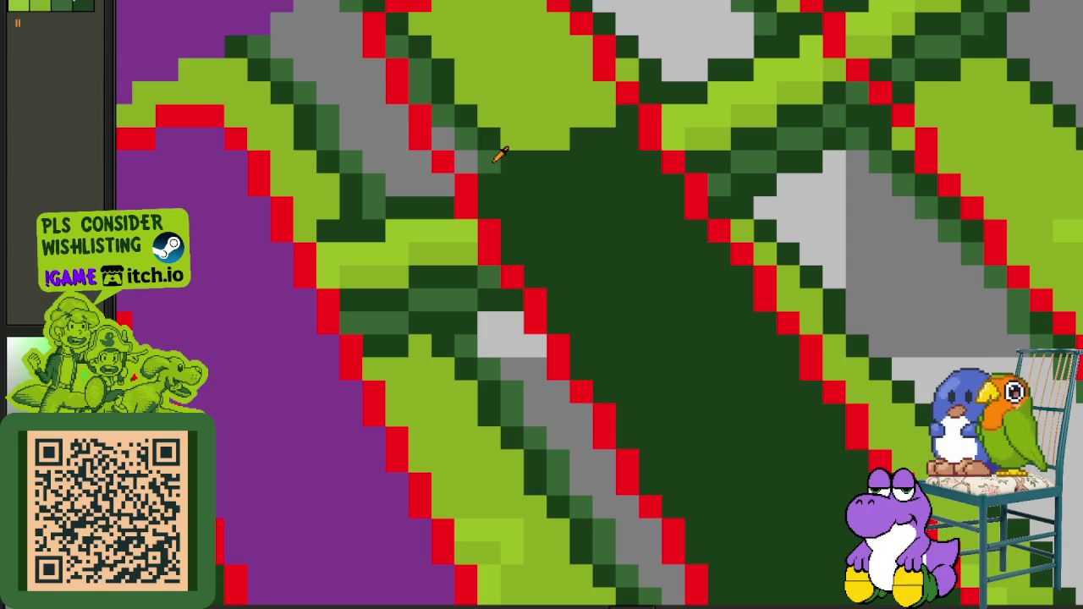
left_click(542, 181)
left_click(507, 120)
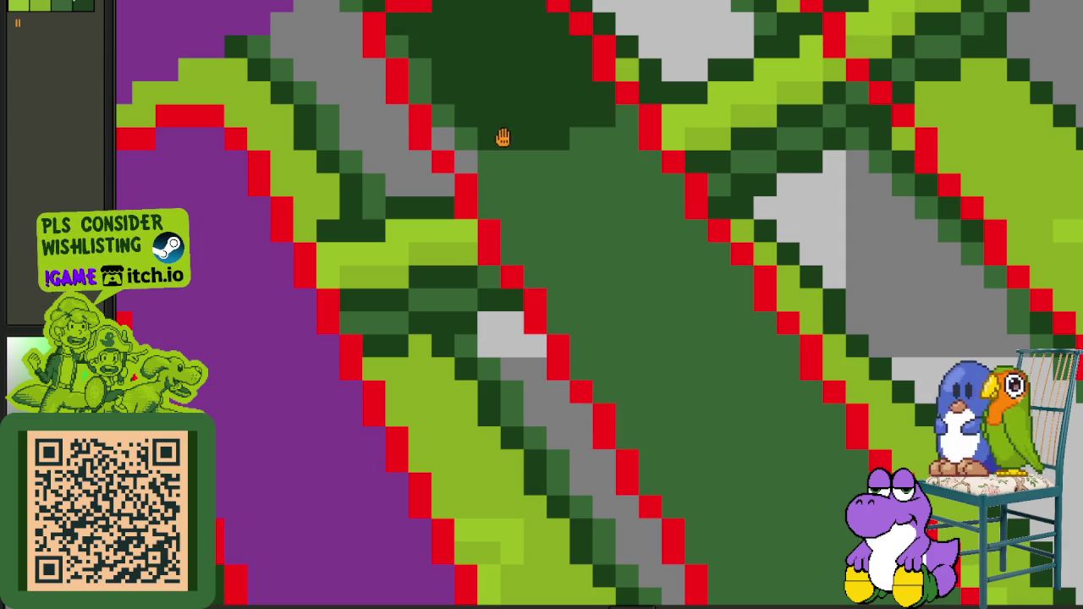
left_click_drag(499, 138, 525, 306)
Step: Fill the dark region medium green and restore the dark-green region to purple
left_click(531, 275)
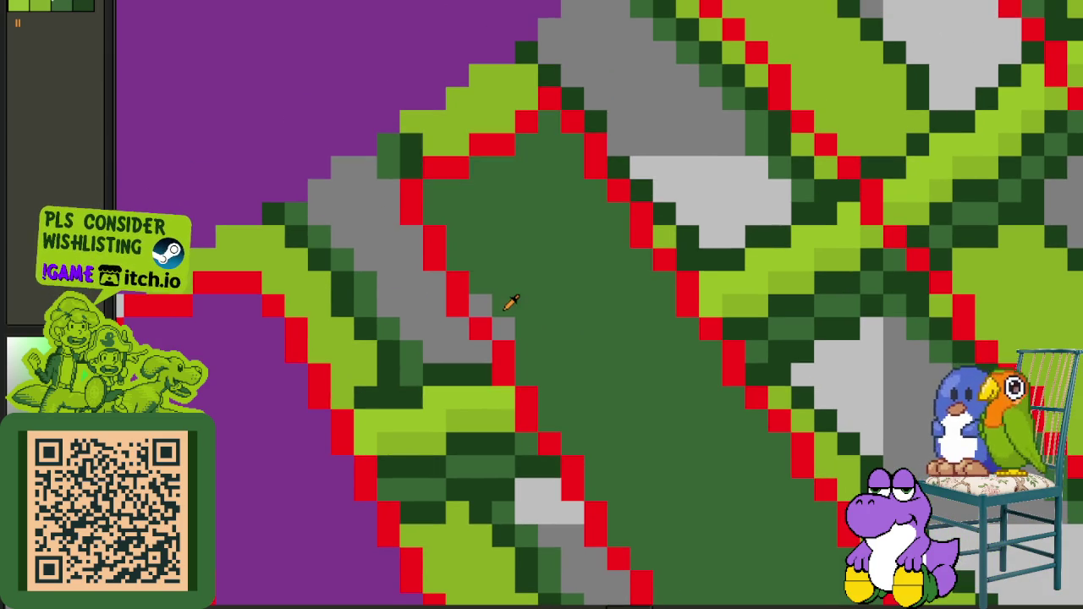
left_click(560, 333)
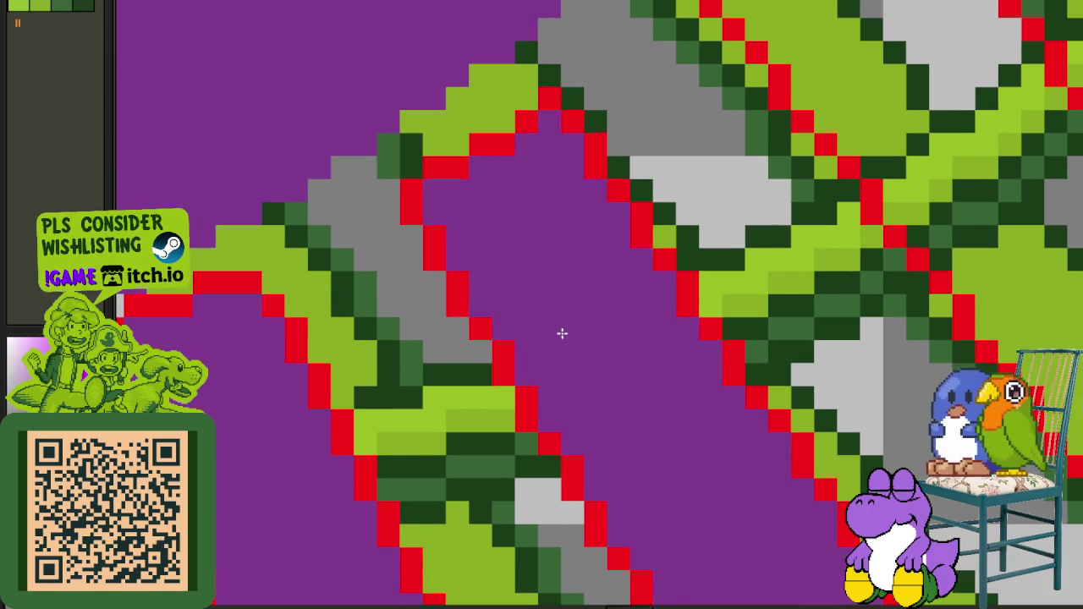
scroll(561, 333, "down", 5)
left_click_drag(584, 374, 543, 336)
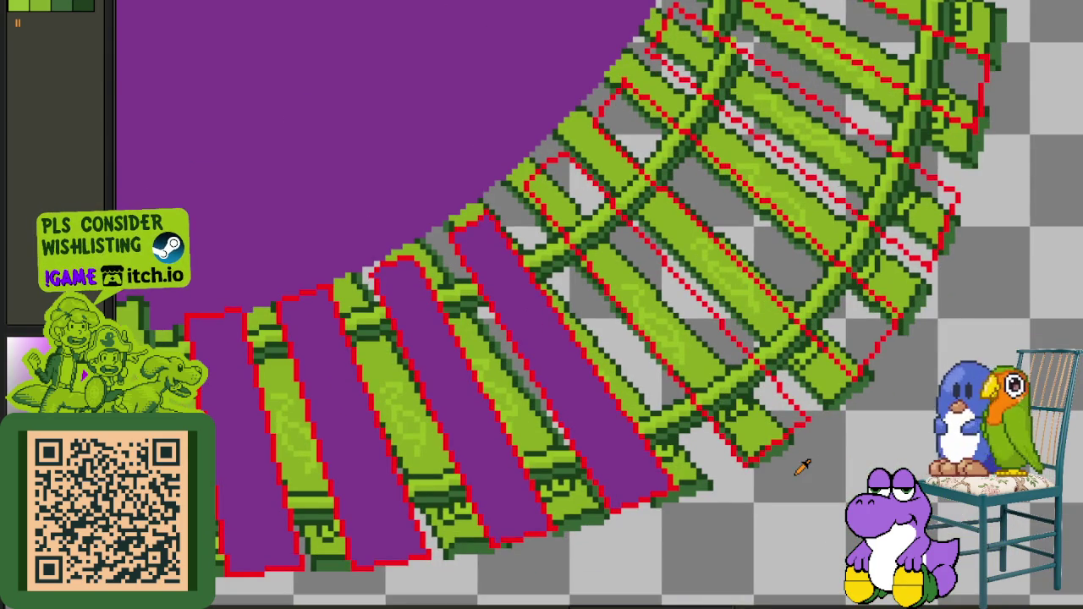
scroll(800, 468, "up", 2)
scroll(774, 414, "up", 2)
scroll(800, 390, "up", 2)
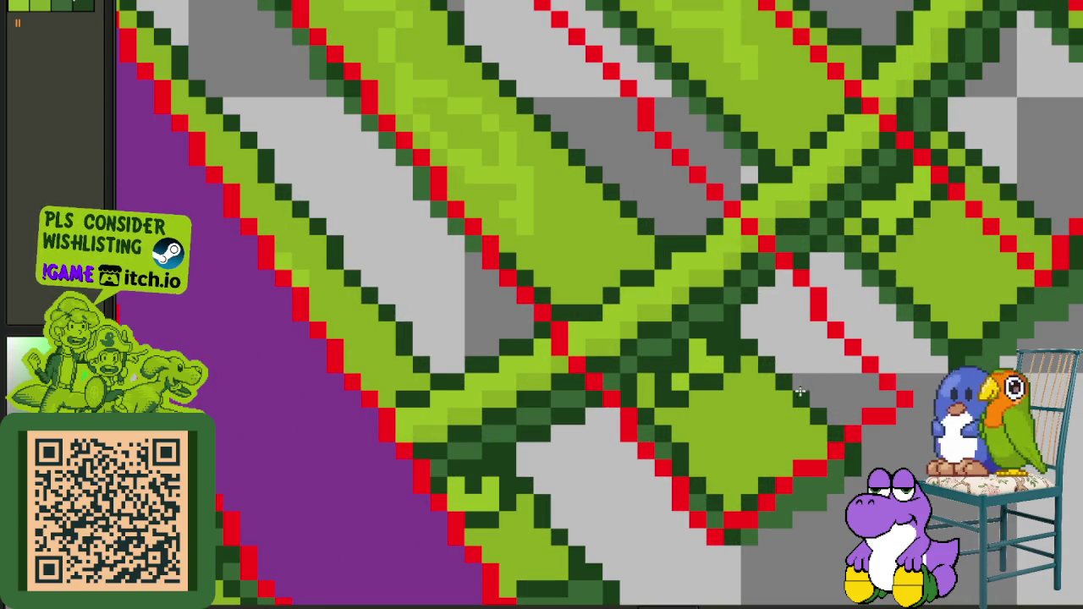
scroll(733, 448, "down", 1)
Step: Fill the long diagonal stripe dark green and test light green on a stripe and diamond
left_click(732, 448)
scroll(600, 321, "down", 1)
left_click(511, 275)
scroll(483, 285, "up", 2)
left_click(503, 285, "alt")
left_click(482, 306)
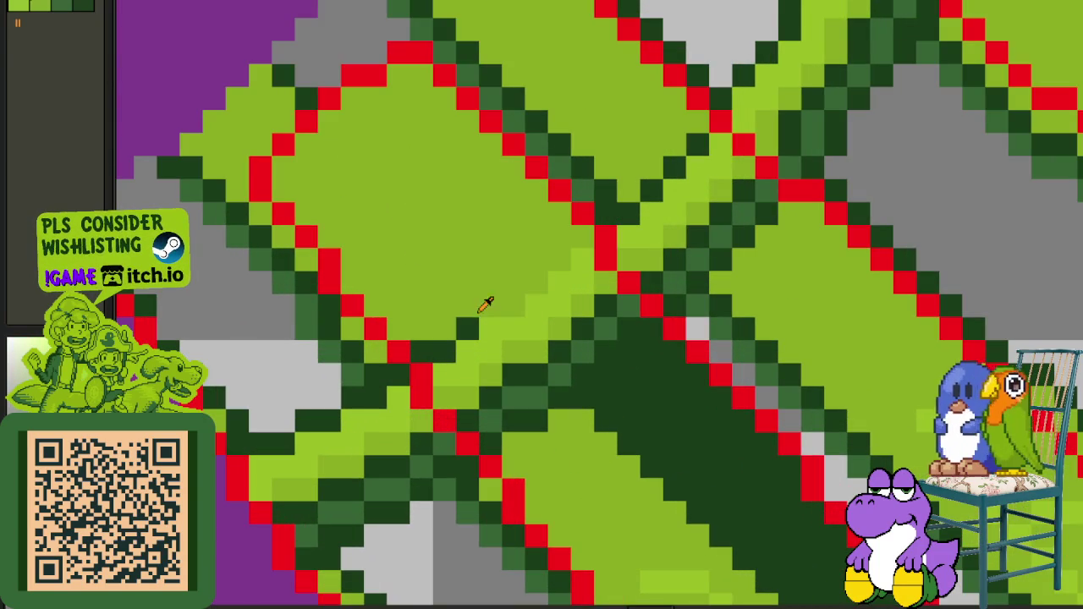
key("ctrl+z")
Step: Shade the diamond light, olive and dark green, and fill the adjacent strip dark green
left_click(489, 310)
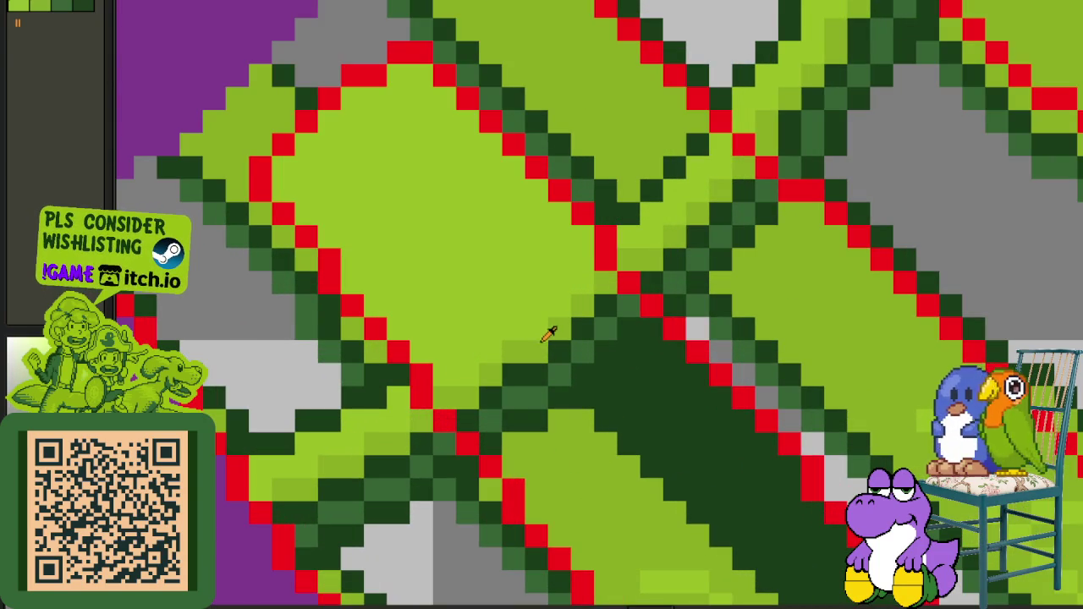
left_click(542, 340, "alt")
left_click(527, 334)
left_click(558, 350, "alt")
left_click(555, 348)
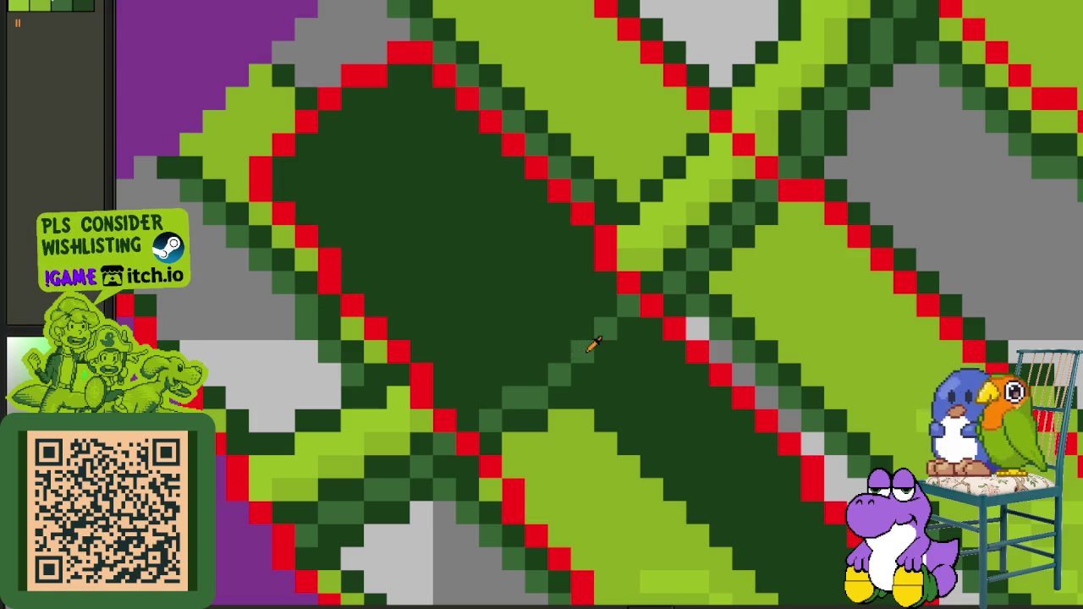
left_click(592, 343)
scroll(584, 360, "down", 2)
left_click(592, 364)
Step: Fill a green patch dark green and the dark strip and neighbouring region bright lime
mouse_move(592, 363)
left_mouse_down()
mouse_move(640, 435)
mouse_move(604, 384)
mouse_move(711, 441)
left_mouse_up()
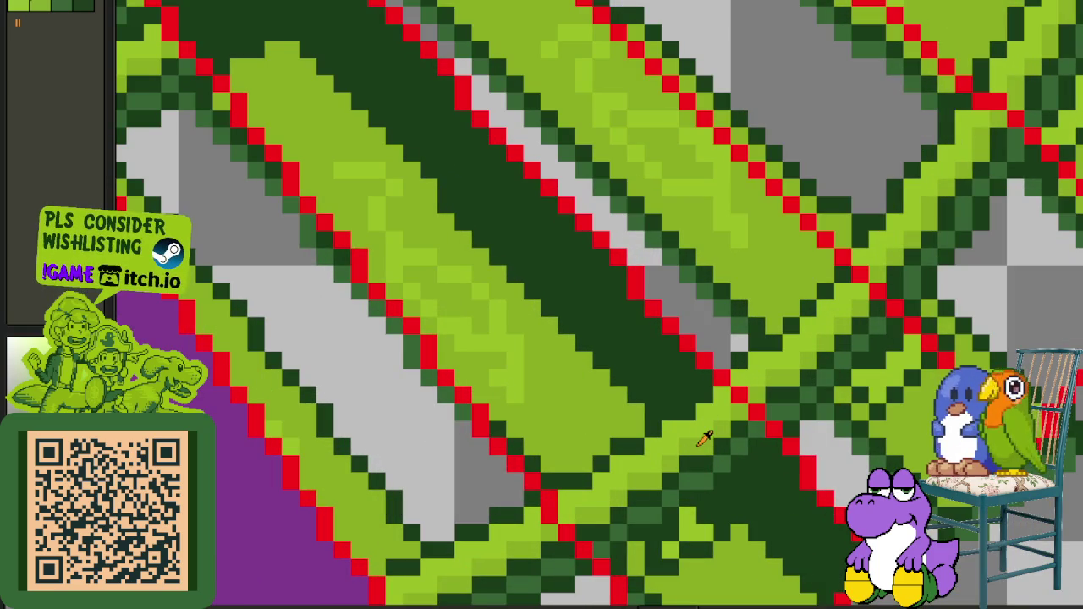
left_click(700, 440)
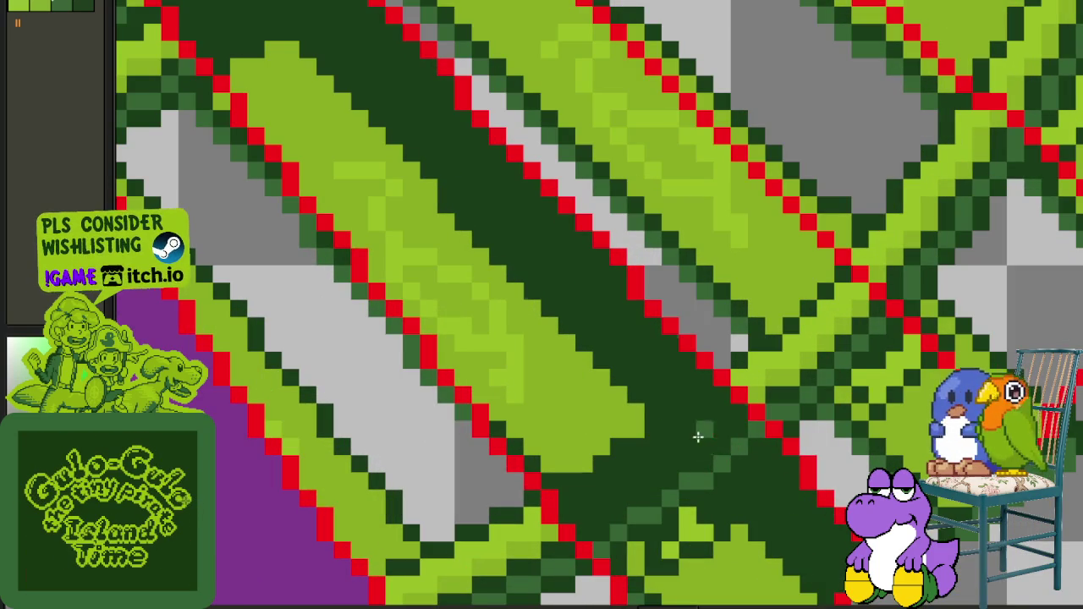
left_click(532, 374)
left_click(475, 333)
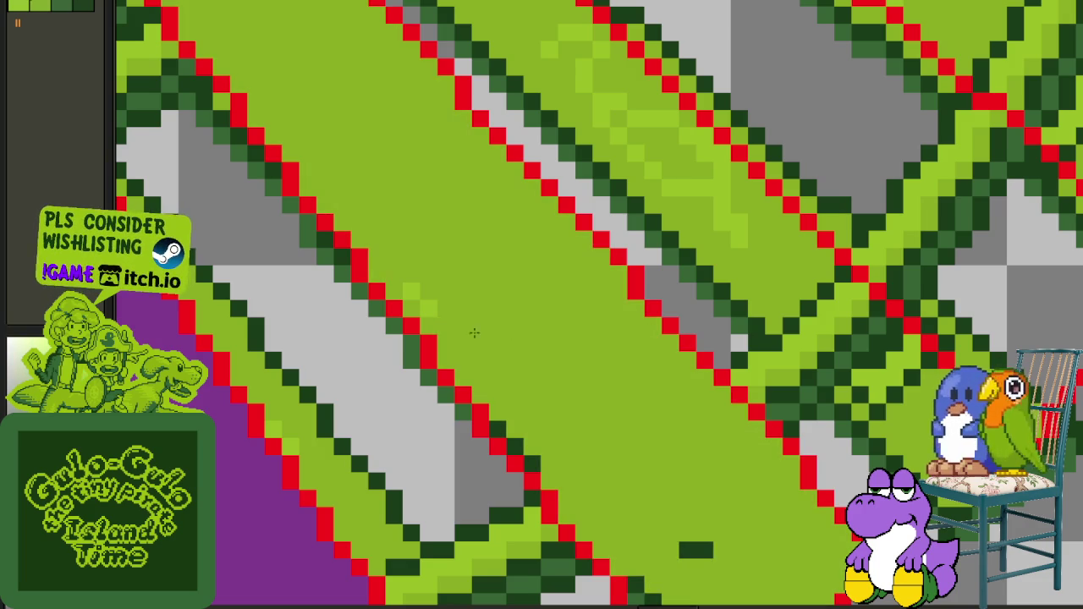
left_click(476, 323)
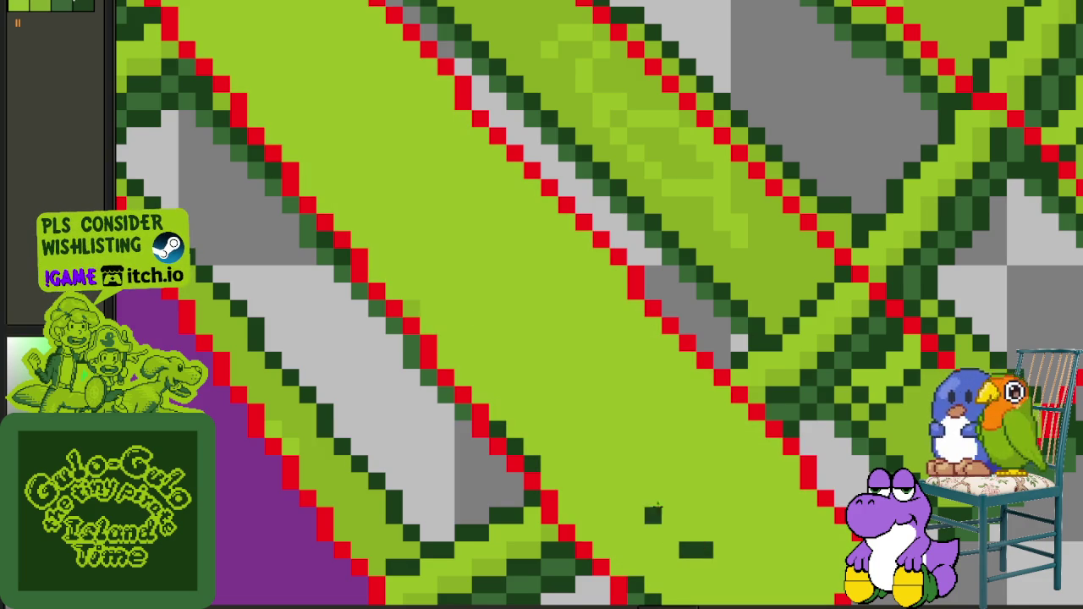
left_click(657, 508)
Step: Refill the central sleeper strip lime and zoom out
scroll(580, 465, "down", 2)
scroll(508, 367, "up", 2)
scroll(508, 367, "down", 1)
scroll(541, 382, "down", 1)
left_click(542, 383)
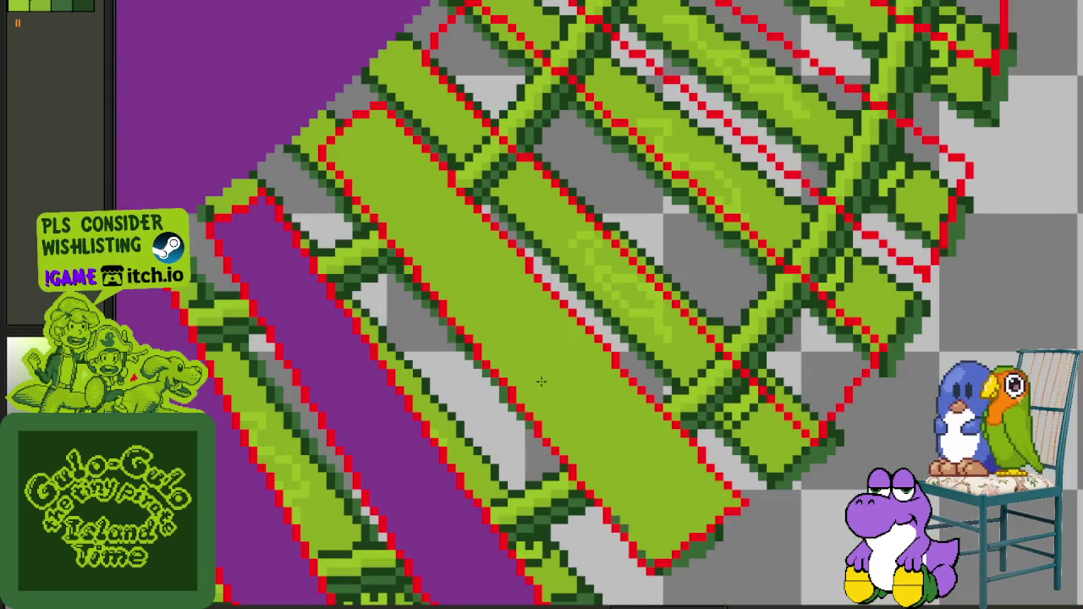
Step: Fill the central lime strip dark green, then purple, and fill a diagonal strip dark green
scroll(623, 510, "up", 1)
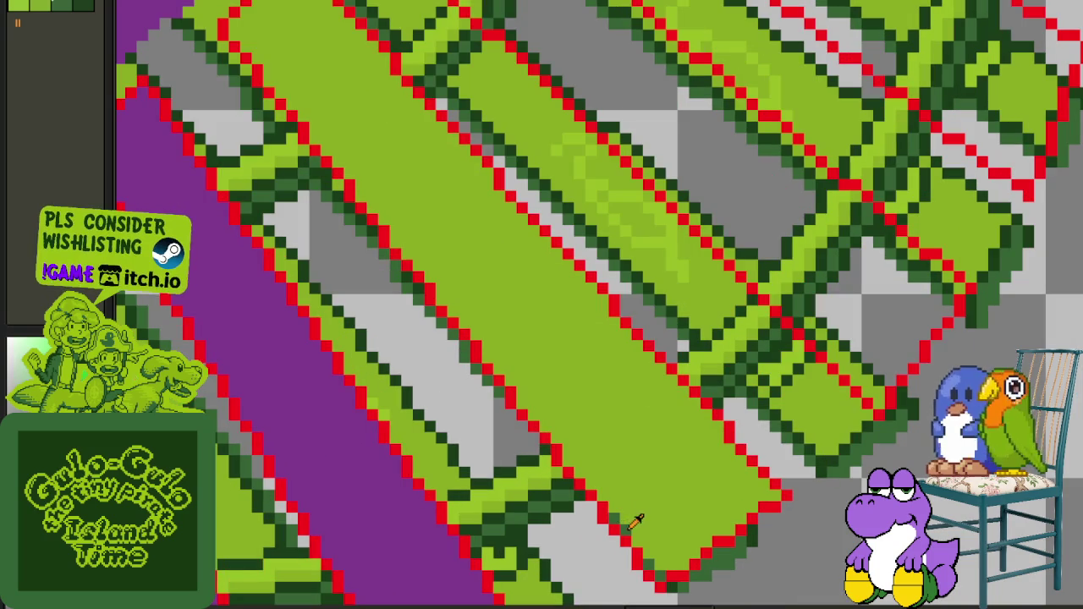
left_click(634, 502)
left_click(399, 538, "alt")
left_click(596, 438)
scroll(599, 435, "down", 1)
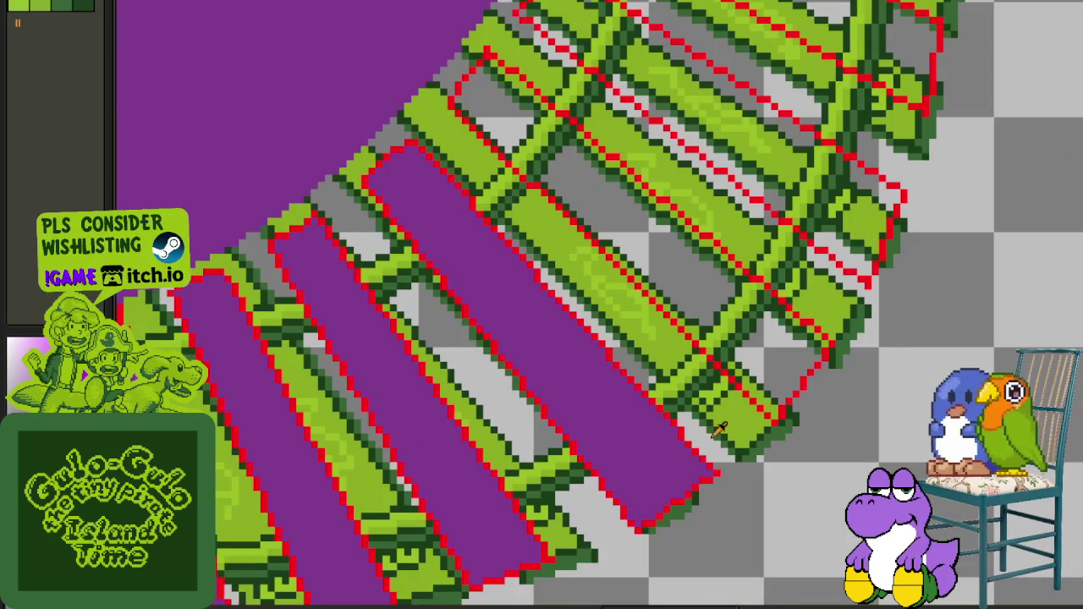
left_click_drag(778, 396, 683, 491)
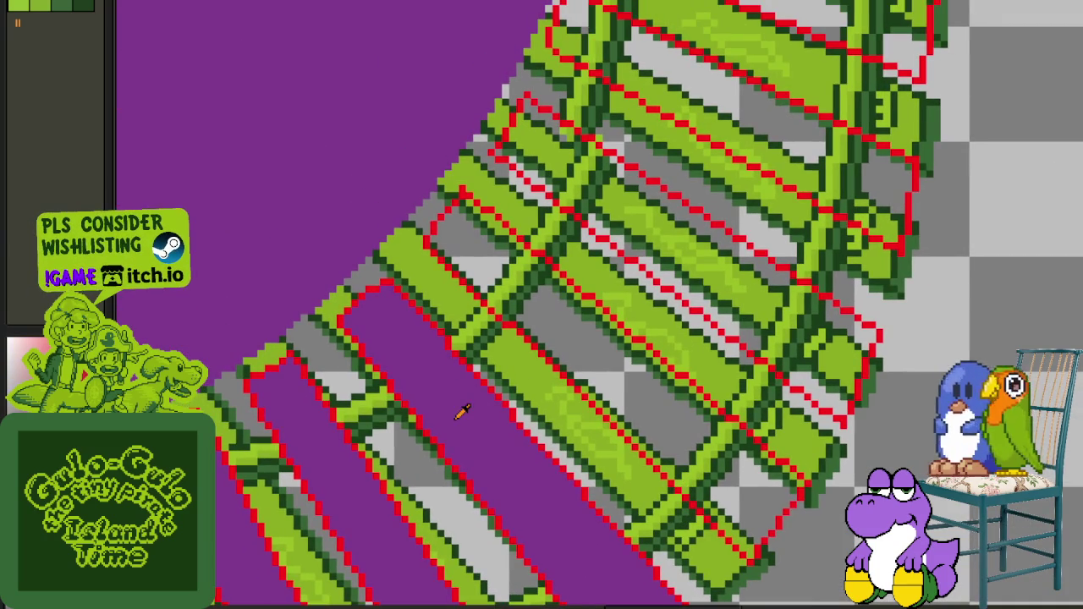
scroll(523, 292, "up", 1)
left_click(575, 336)
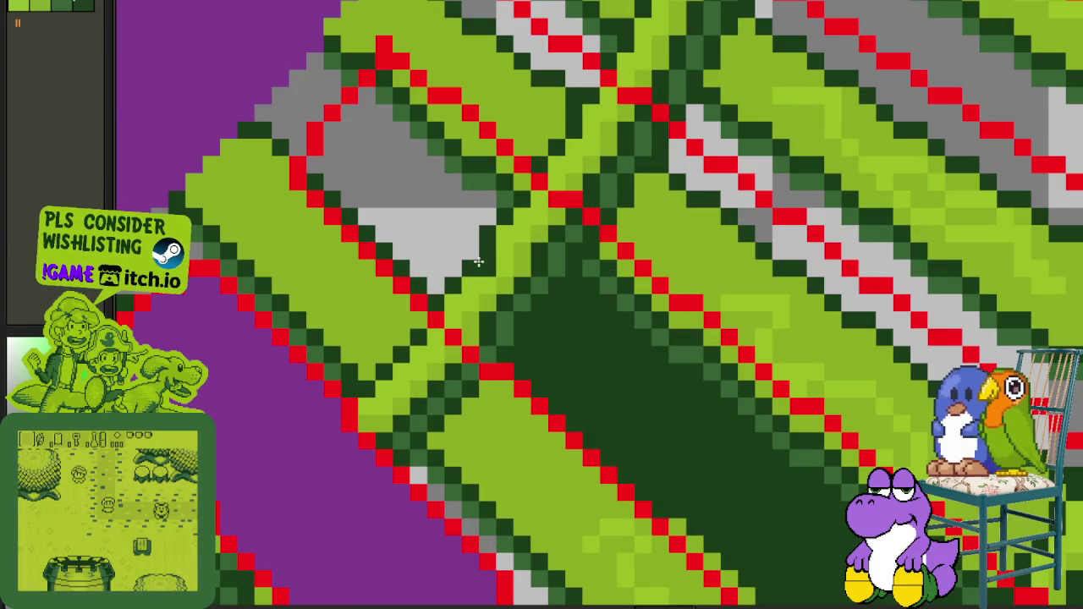
Step: Test medium green and lime on the lower-right region and dark band, ending with the band lime
scroll(709, 392, "down", 1)
scroll(626, 329, "up", 1)
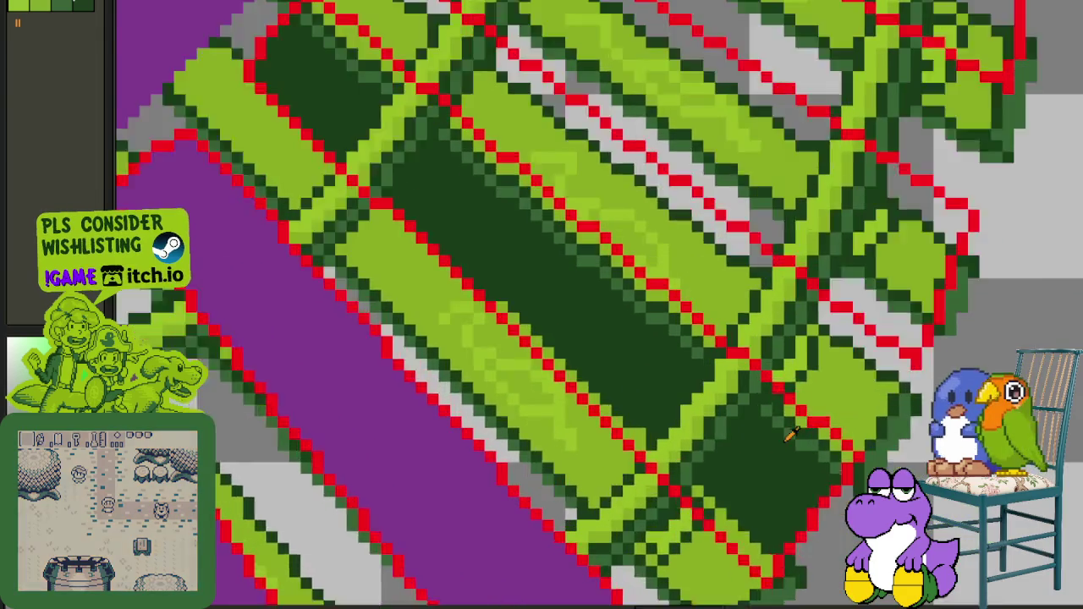
scroll(626, 330, "up", 1)
left_click(786, 466)
key("ctrl+z")
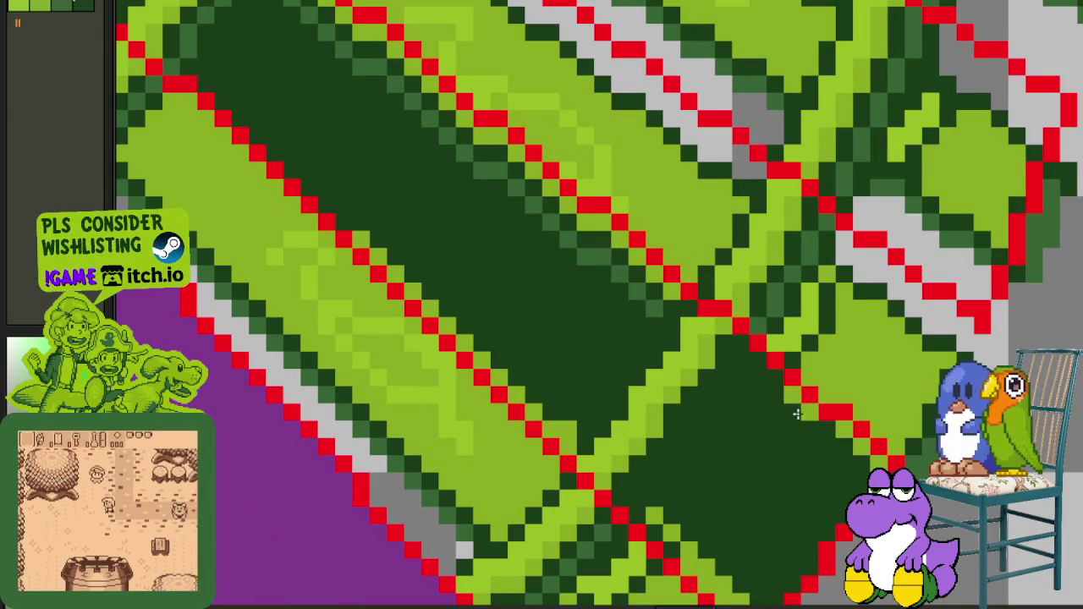
left_click(713, 379)
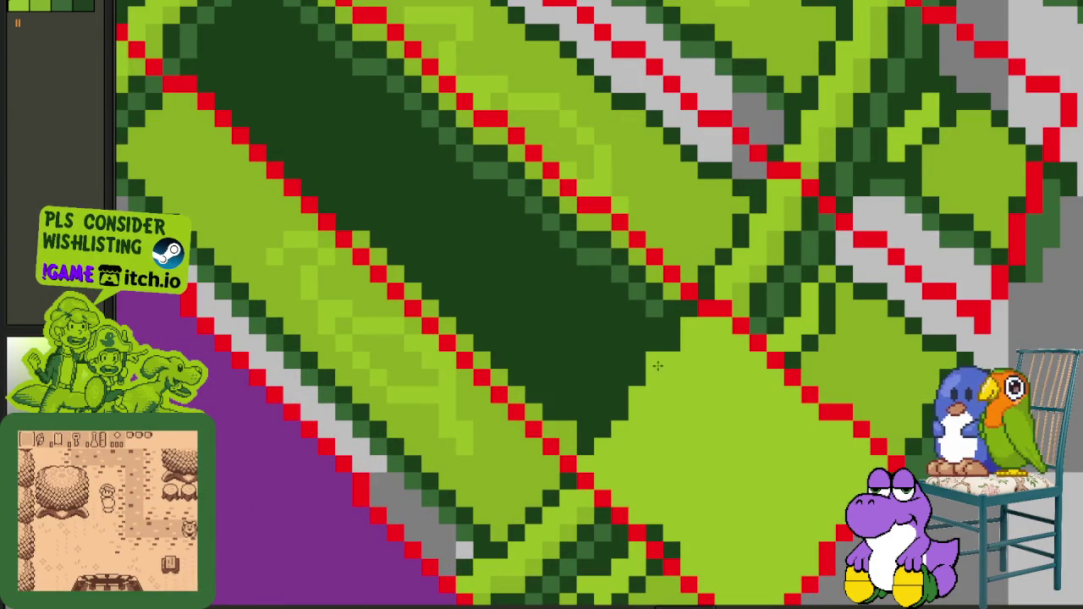
key("ctrl+z")
left_click(658, 338)
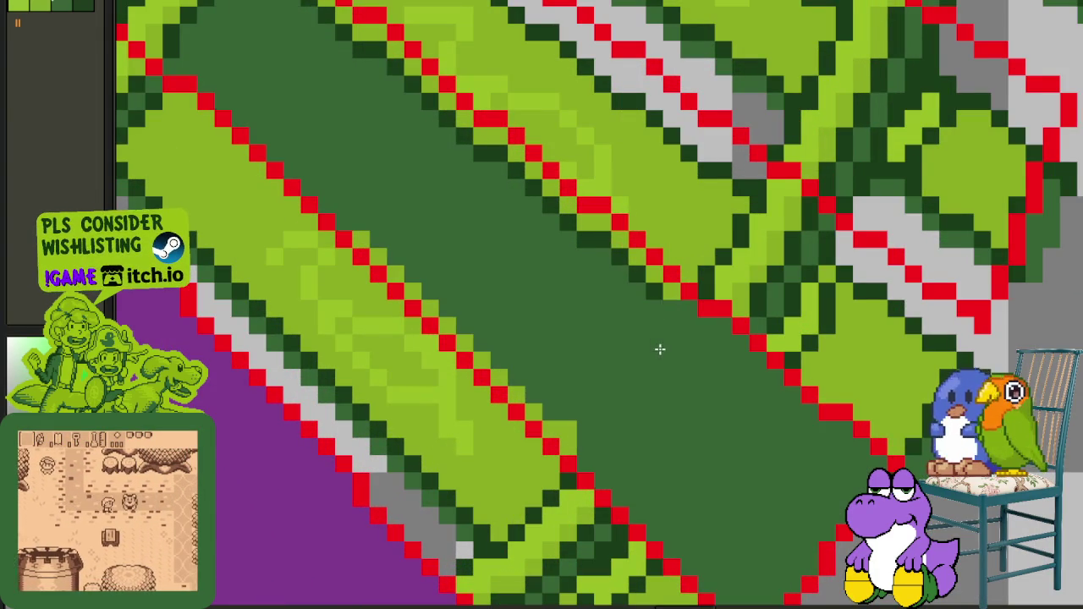
left_click(652, 314)
key("ctrl+z")
key("ctrl+z")
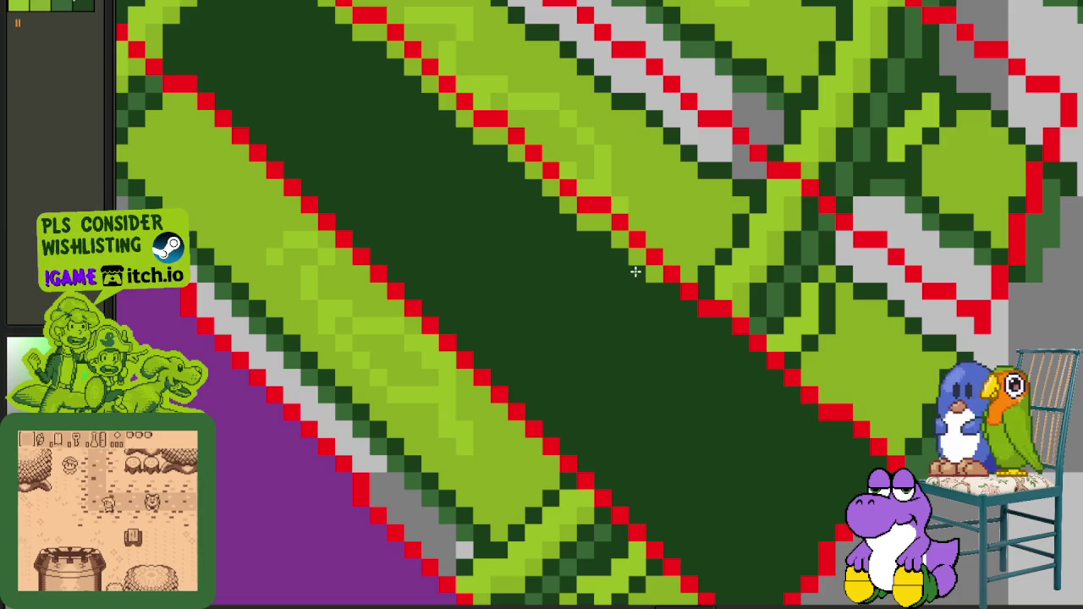
left_click(620, 291)
Step: Try bright lime and a brighter green on the central band, reverting it to dark green
scroll(442, 347, "down", 2)
scroll(442, 346, "up", 1)
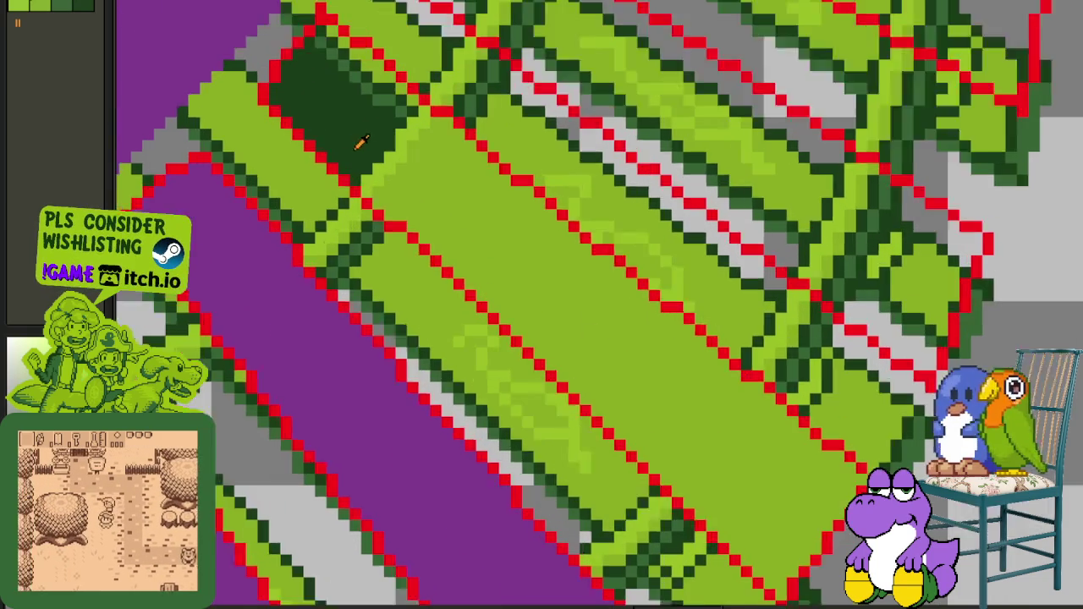
scroll(411, 165, "up", 1)
left_click(411, 165)
key("ctrl+z")
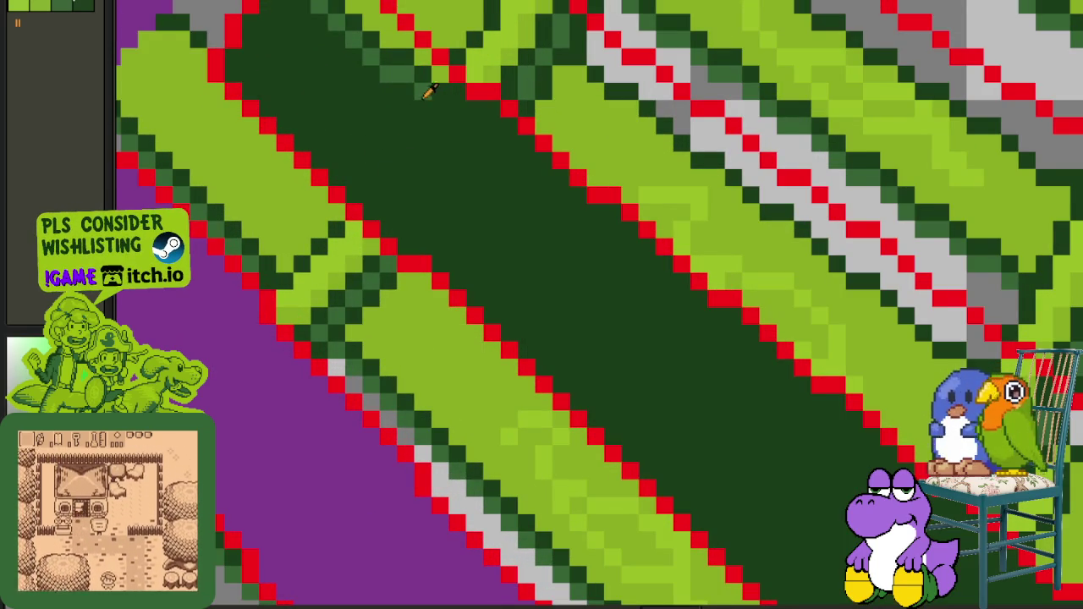
left_click(409, 117)
key("ctrl+z")
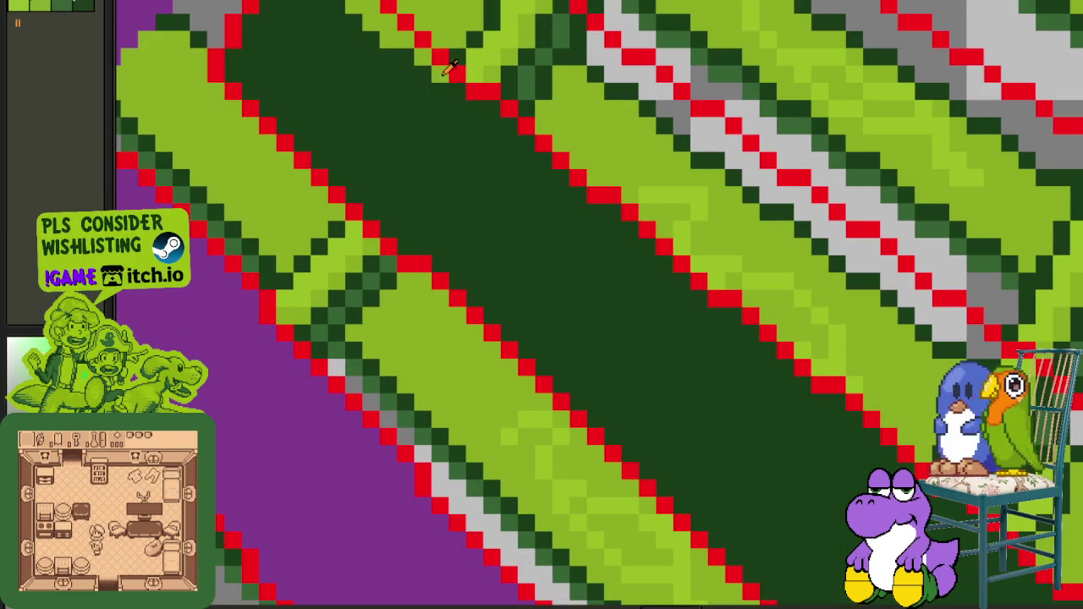
Step: Fill four regions around the sleeper dark green
scroll(428, 121, "down", 1)
scroll(355, 290, "down", 1)
scroll(394, 280, "down", 1)
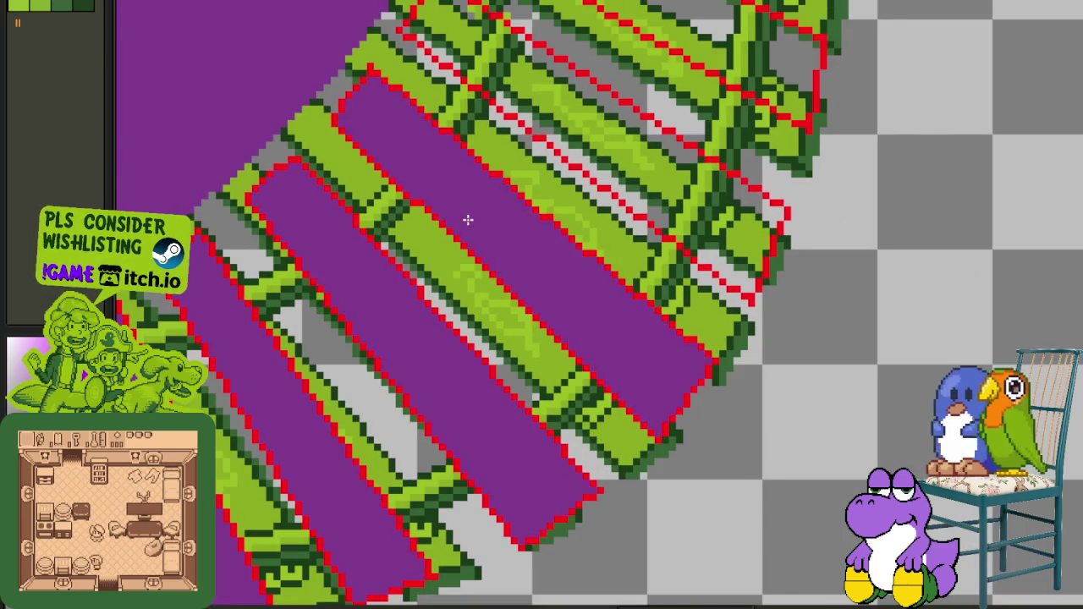
scroll(699, 259, "down", 1)
scroll(604, 199, "up", 1)
scroll(620, 372, "up", 1)
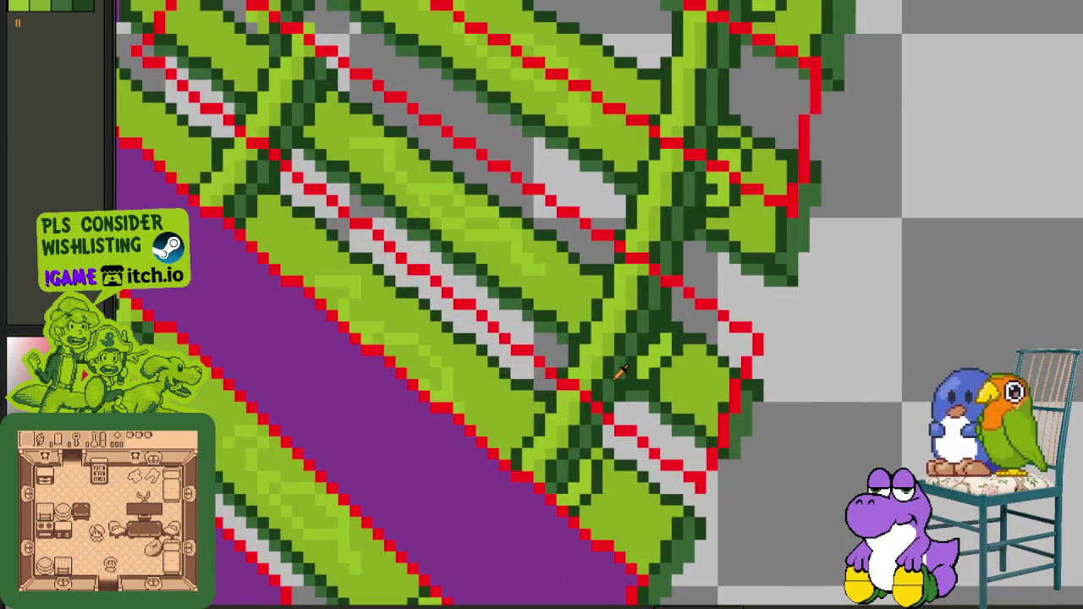
left_click(640, 420)
left_click(563, 351)
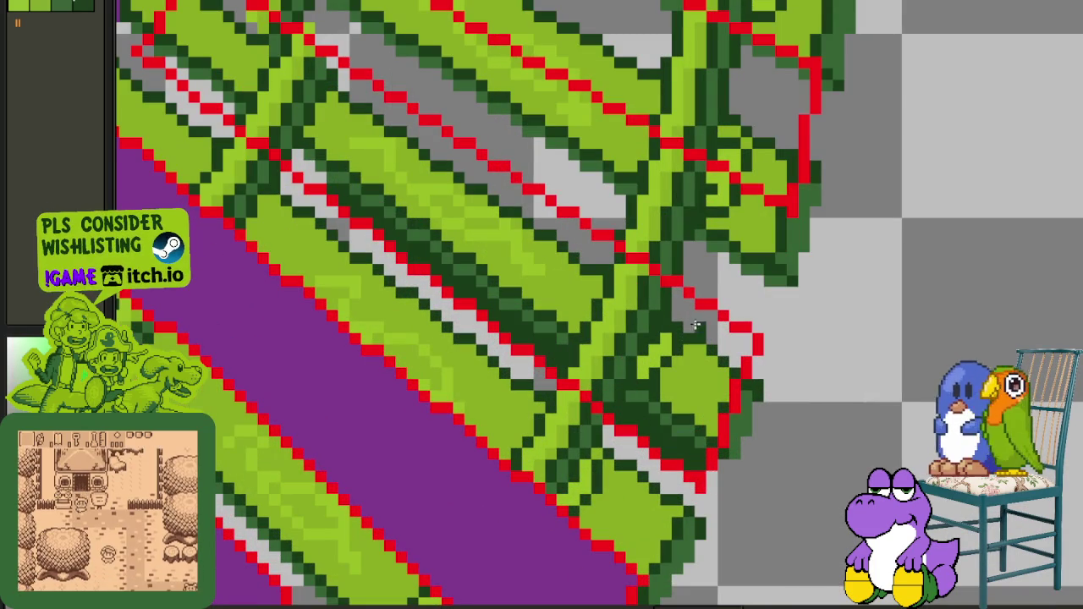
left_click(699, 326)
left_click(593, 255)
Step: Turn the grey ballast band and light-green area dark green, then lighten the diagonal band
scroll(548, 359, "up", 1)
scroll(548, 359, "up", 1)
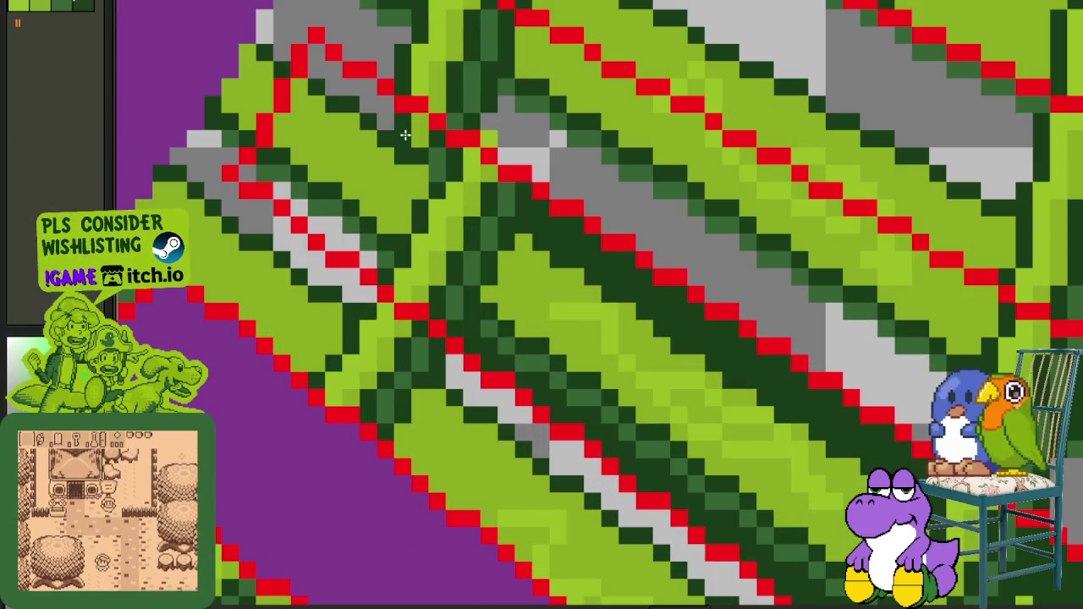
left_click(405, 134)
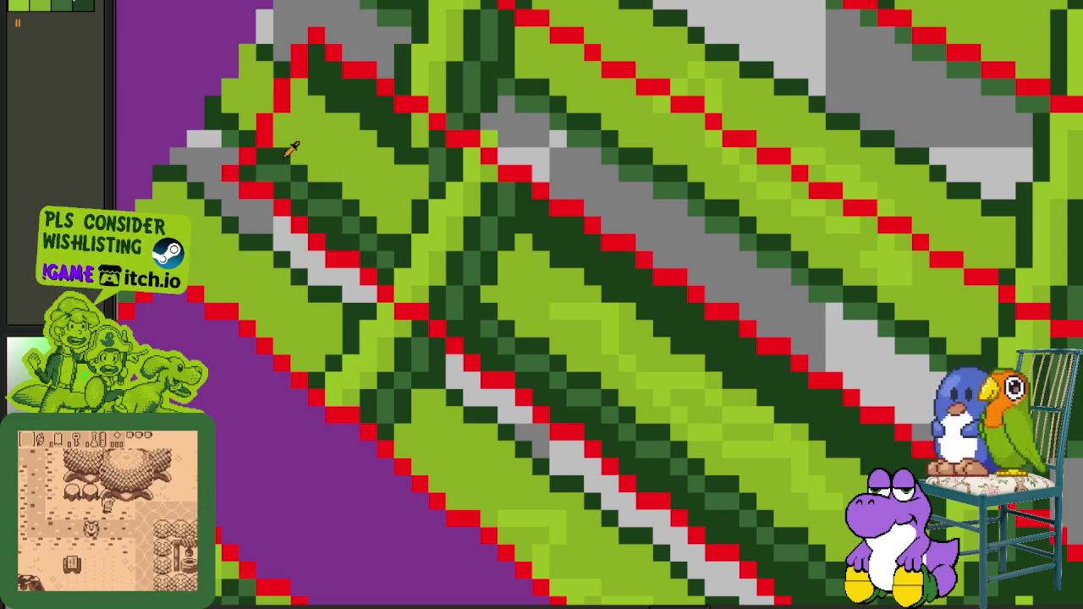
left_click(316, 156)
scroll(562, 301, "down", 1)
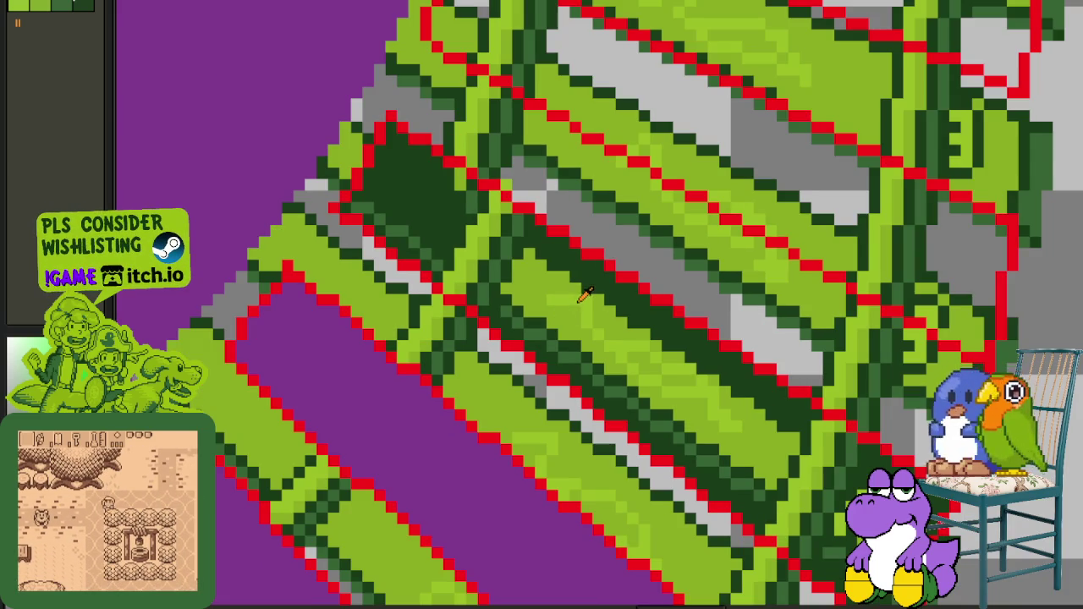
left_click(588, 292)
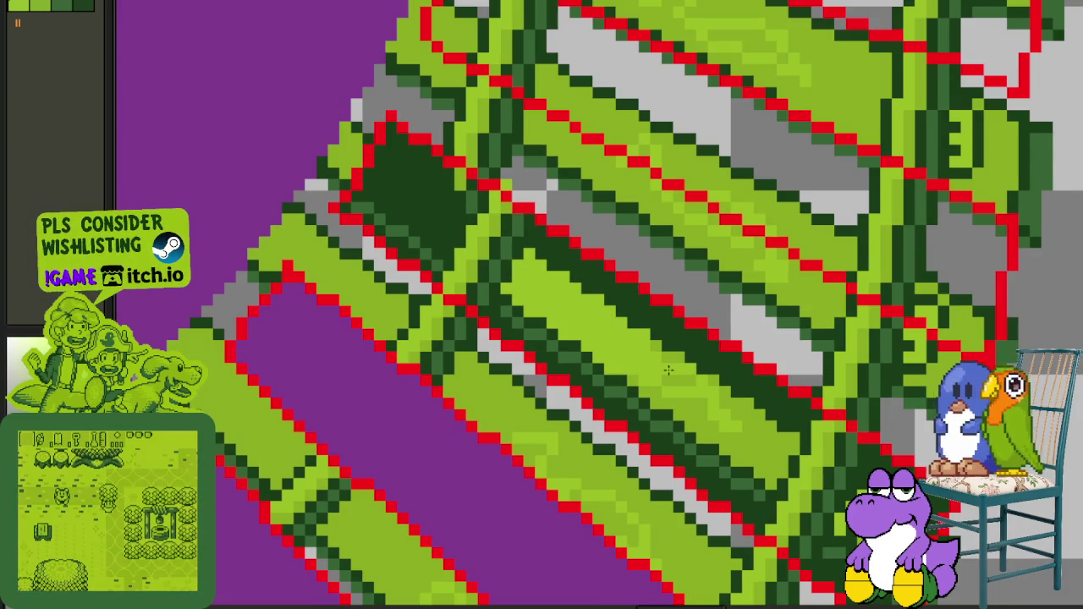
left_click(720, 422)
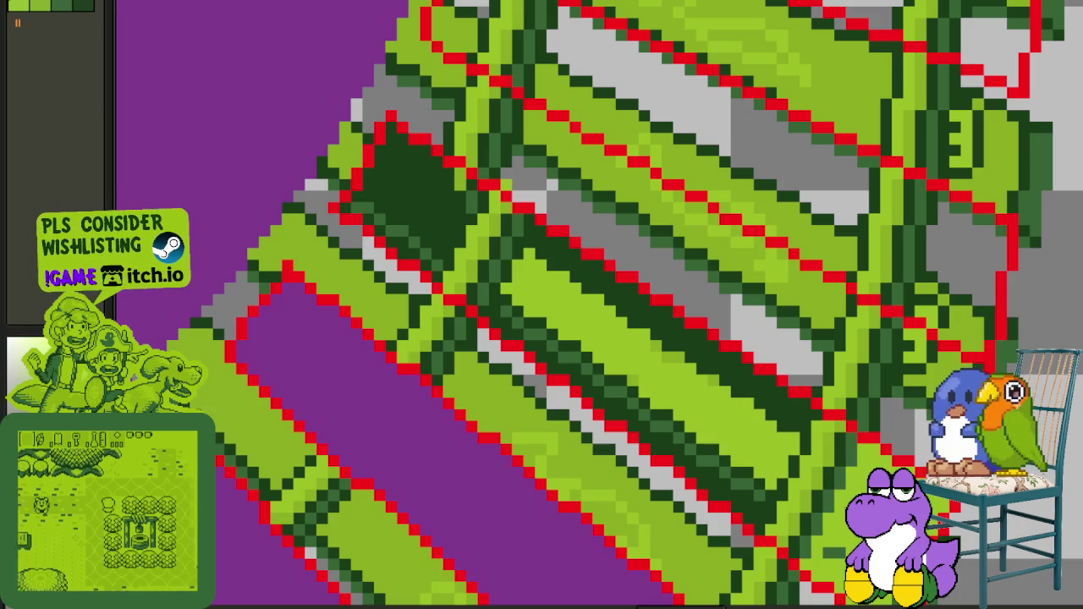
Step: Fill the large dark region light green, then sample dark green and refill it dark
scroll(842, 511, "up", 1)
scroll(797, 454, "up", 1)
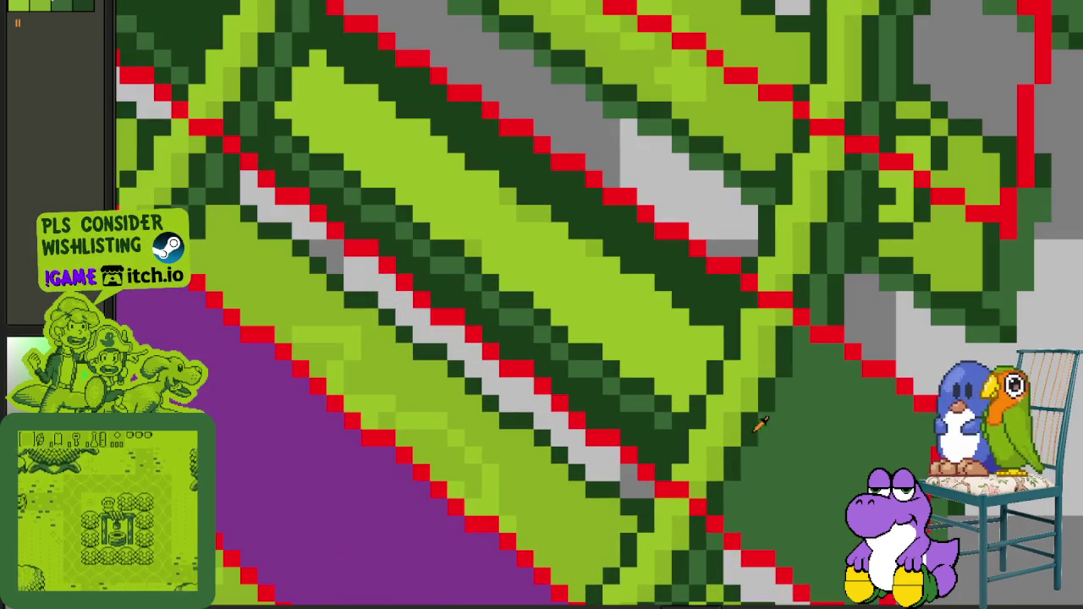
left_click(736, 408)
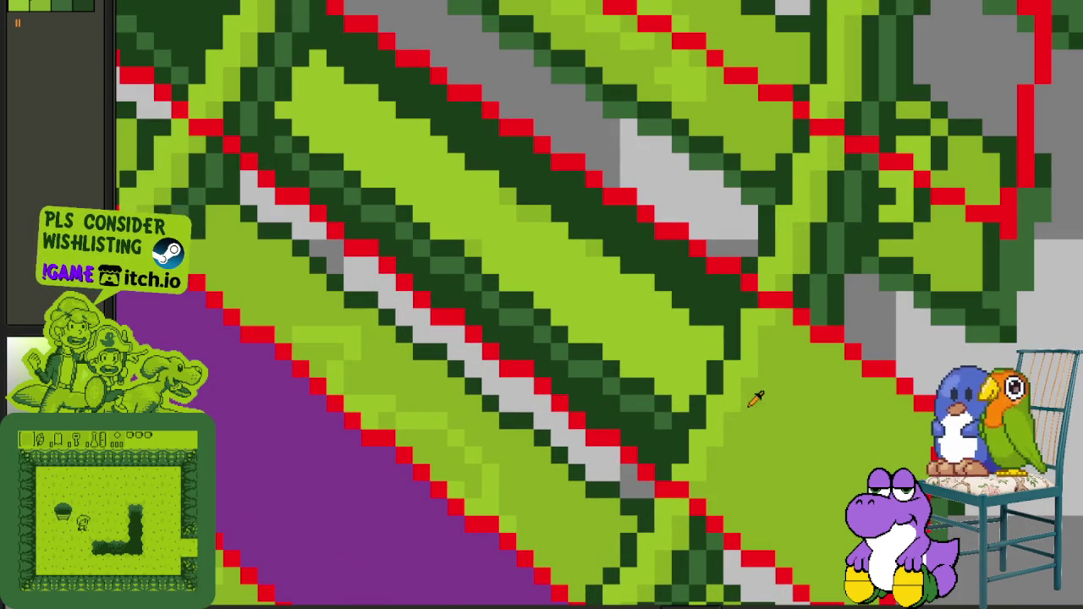
left_click(736, 385)
left_click(721, 385, "alt")
left_click(738, 406)
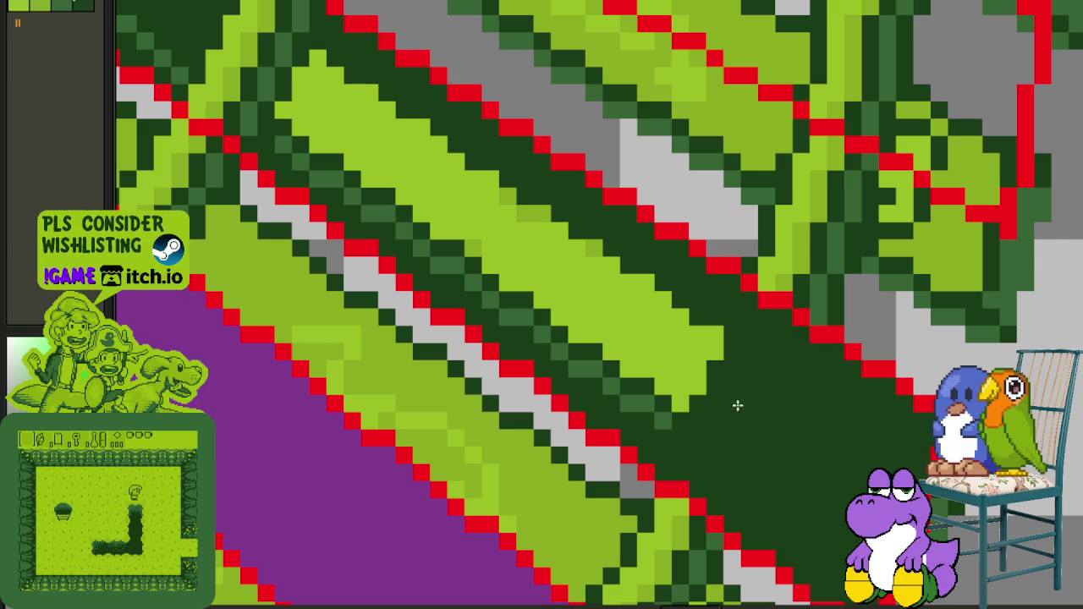
left_click(691, 356)
Step: Alternate light, medium and dark green on the large region, ending dark green without stray pixels
scroll(668, 372, "up", 2)
left_click(648, 395)
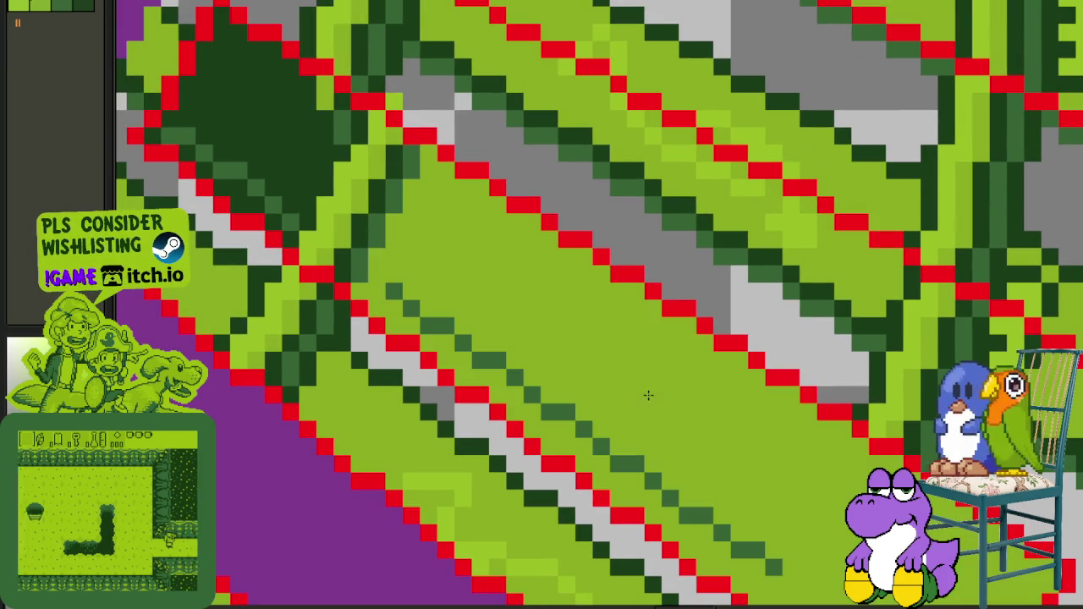
left_click(593, 408)
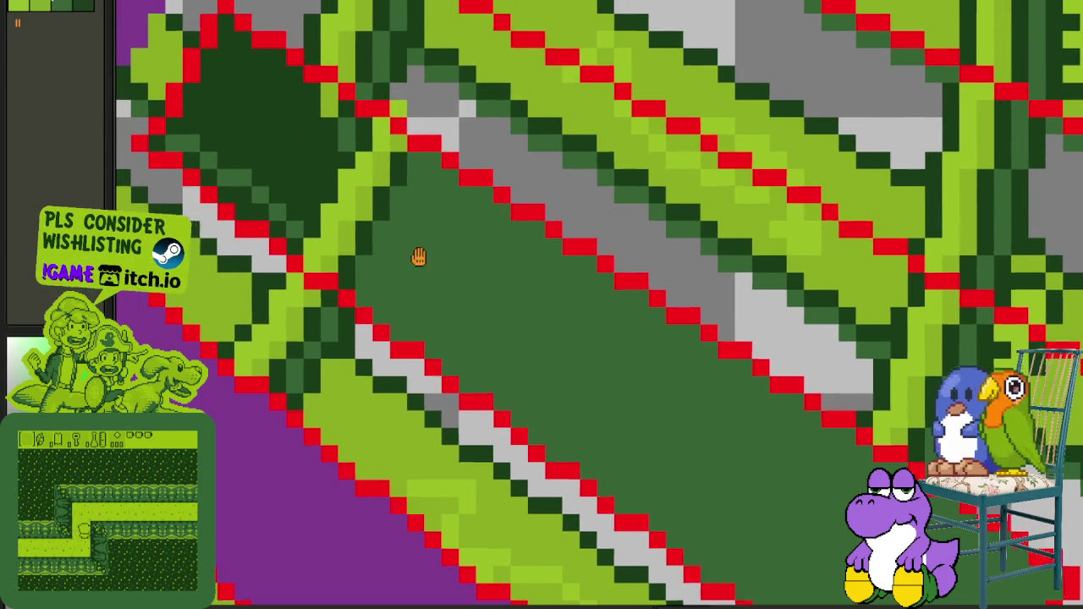
scroll(478, 362, "up", 2)
left_click(464, 361)
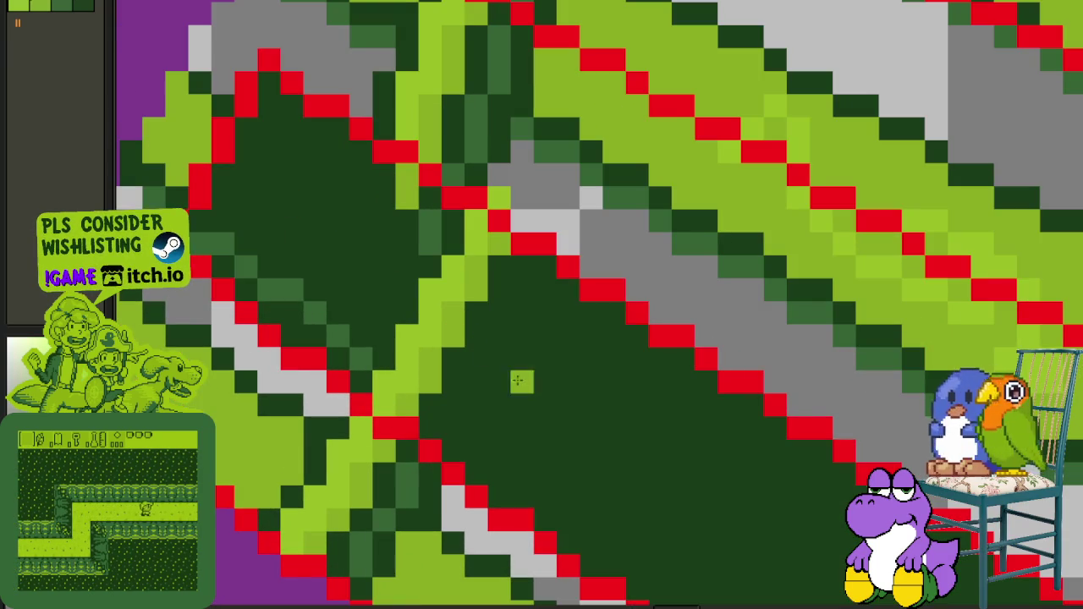
left_click(456, 319)
left_click(437, 316)
left_click(426, 289)
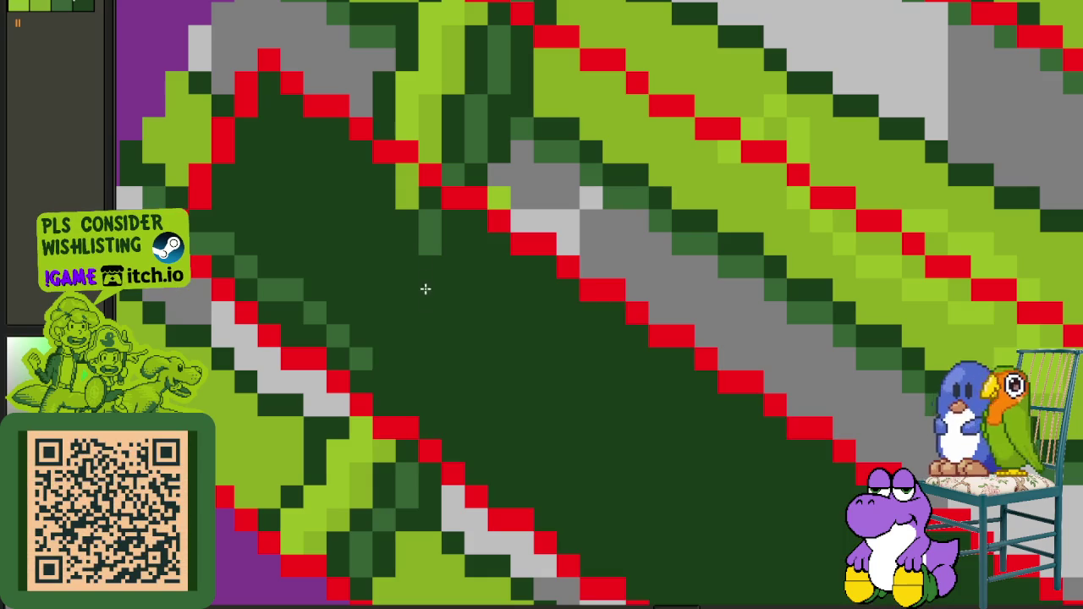
left_click(439, 251)
left_click(423, 244)
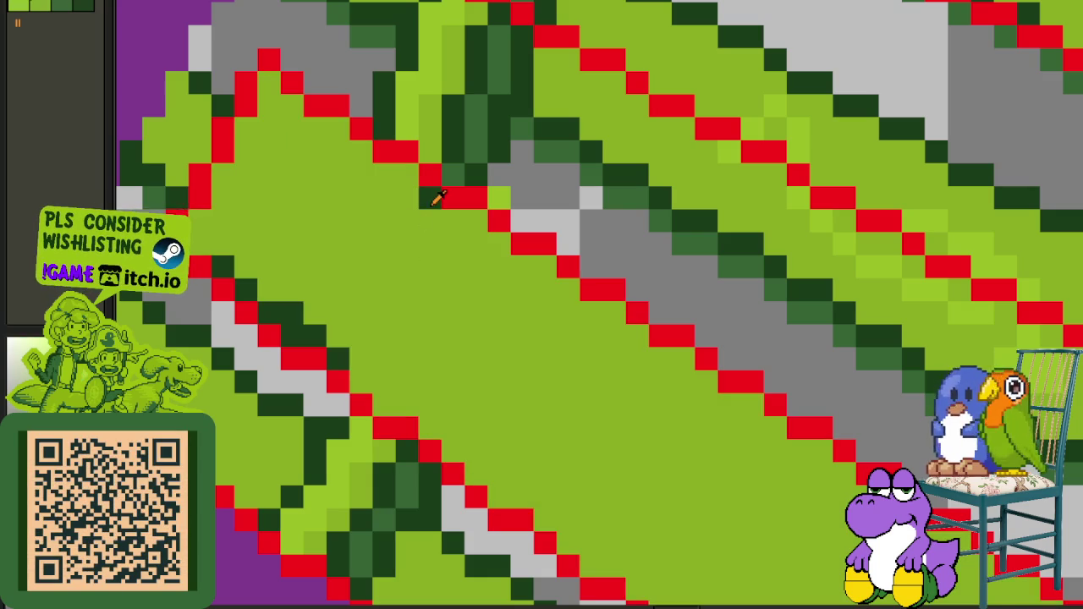
left_click(384, 265)
Step: Fill a dark green strip purple, then fill several green regions dark green
scroll(280, 214, "down", 3)
left_click(259, 382, "alt")
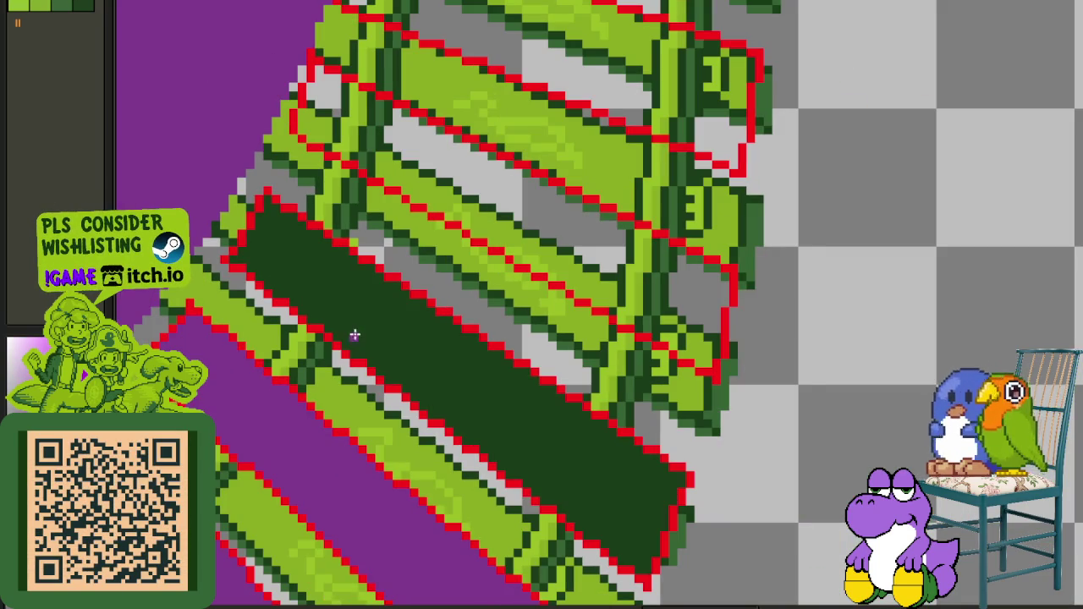
left_click(355, 333)
scroll(508, 220, "up", 2)
left_click(547, 203, "alt")
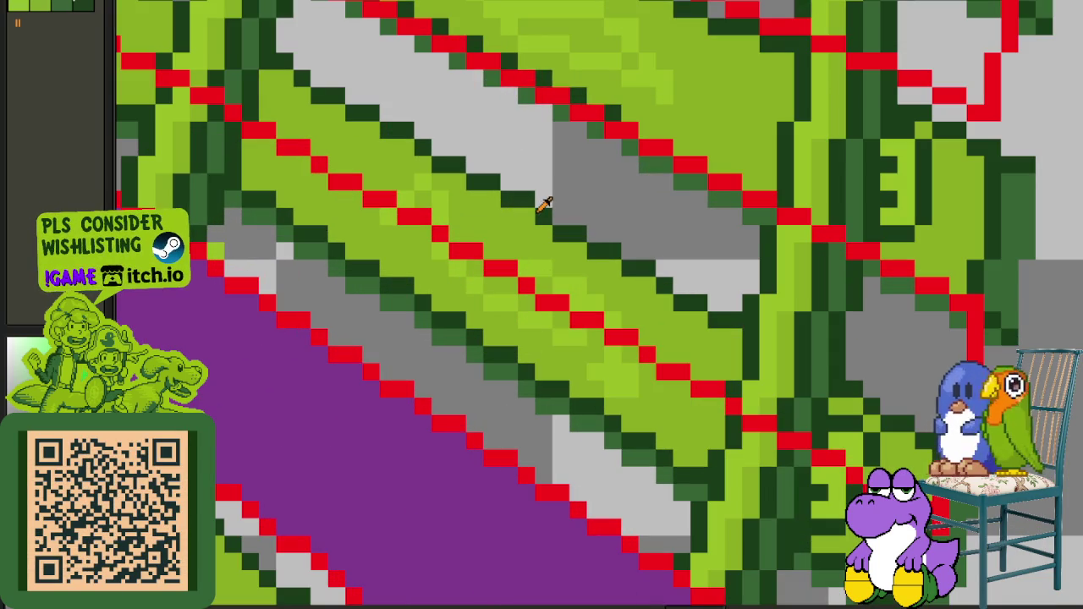
left_click(592, 220)
left_click(824, 299)
scroll(861, 317, "down", 1)
scroll(643, 279, "up", 2)
left_click(554, 212)
Step: Try light, medium and dark green on the sleeper patches, ending with dark green
key("ctrl+z")
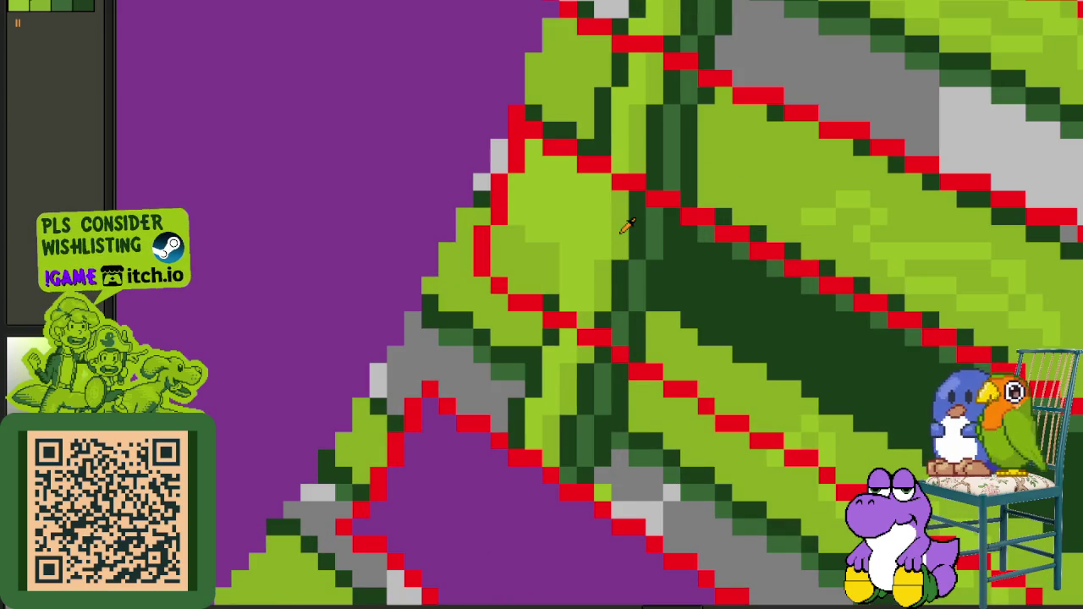
left_click(620, 230, "alt")
left_click(568, 246)
left_click(643, 237, "alt")
left_click(603, 236)
left_click(657, 240, "alt")
left_click(628, 244)
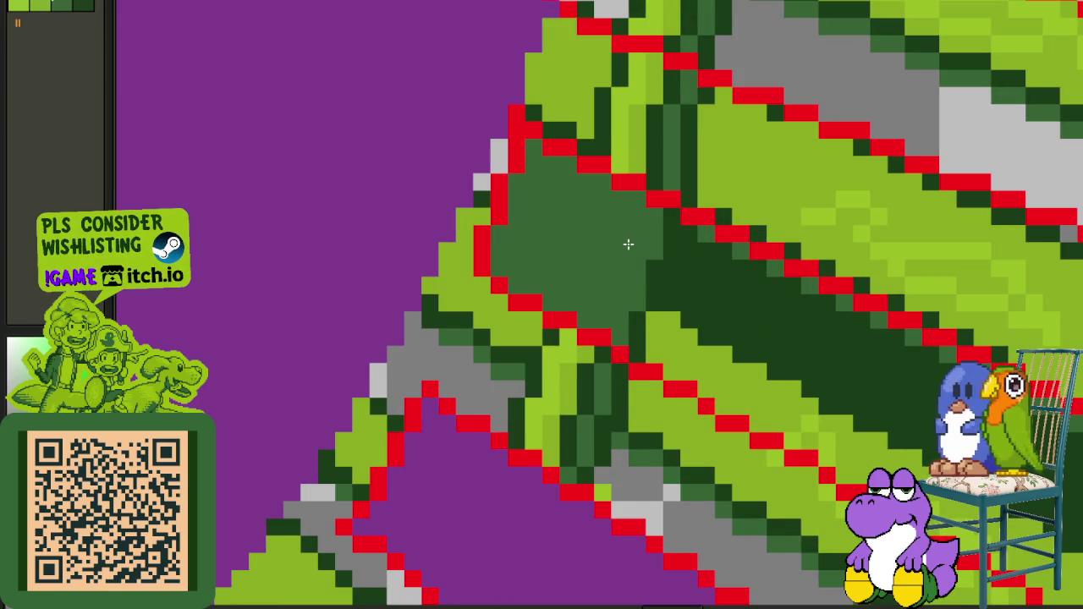
left_click(670, 301, "alt")
left_click(623, 278)
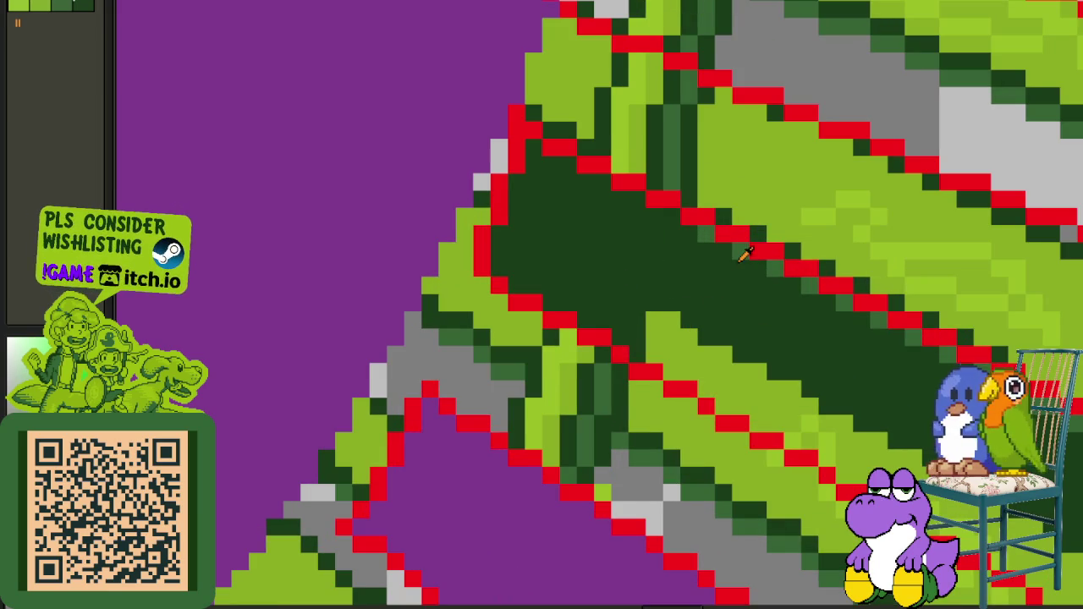
Step: Test medium and light green on the dark region and striped band, restoring the band's dark green
left_click(738, 283)
left_click(752, 372, "alt")
left_click(812, 321)
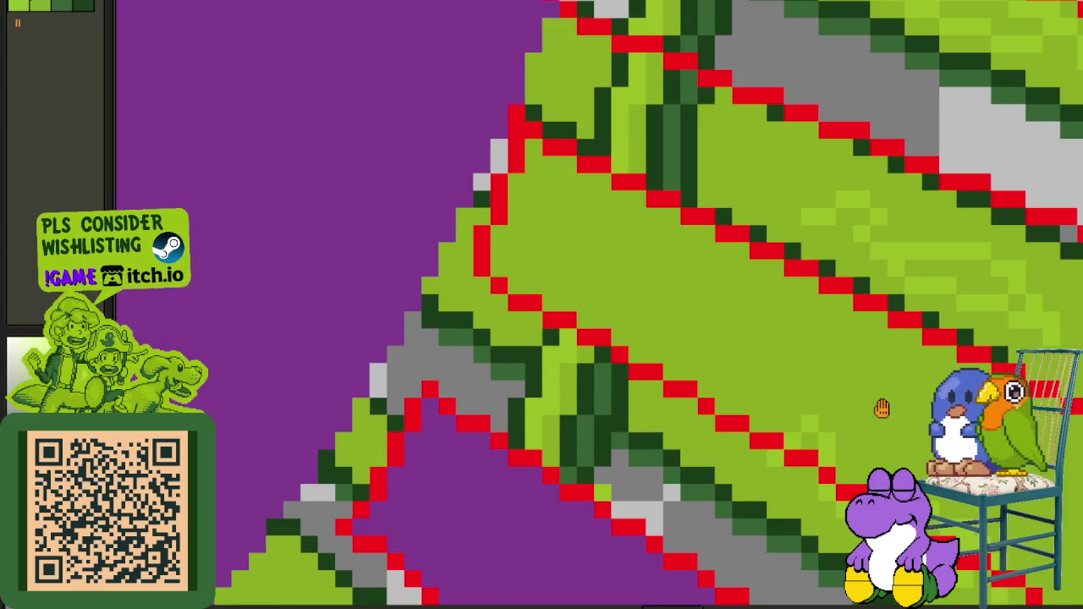
left_click_drag(882, 406, 589, 338)
left_click(597, 343)
left_click(573, 355, "alt")
left_click(834, 414)
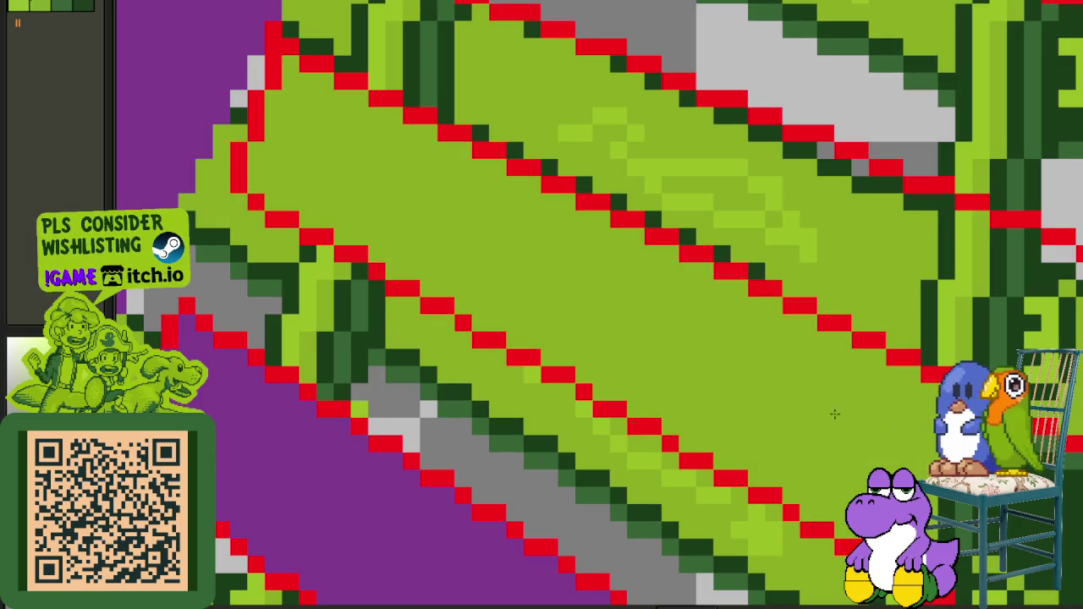
key("ctrl+z")
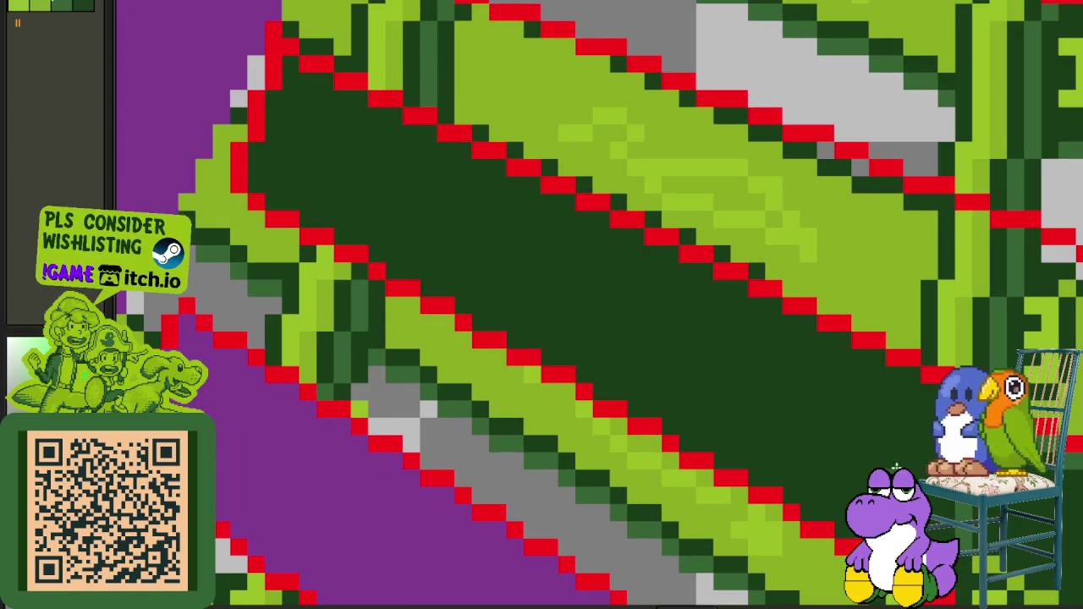
Step: Try medium and dark green on the central band, then undo back to purple
left_click(895, 467)
left_click_drag(895, 466, 843, 429)
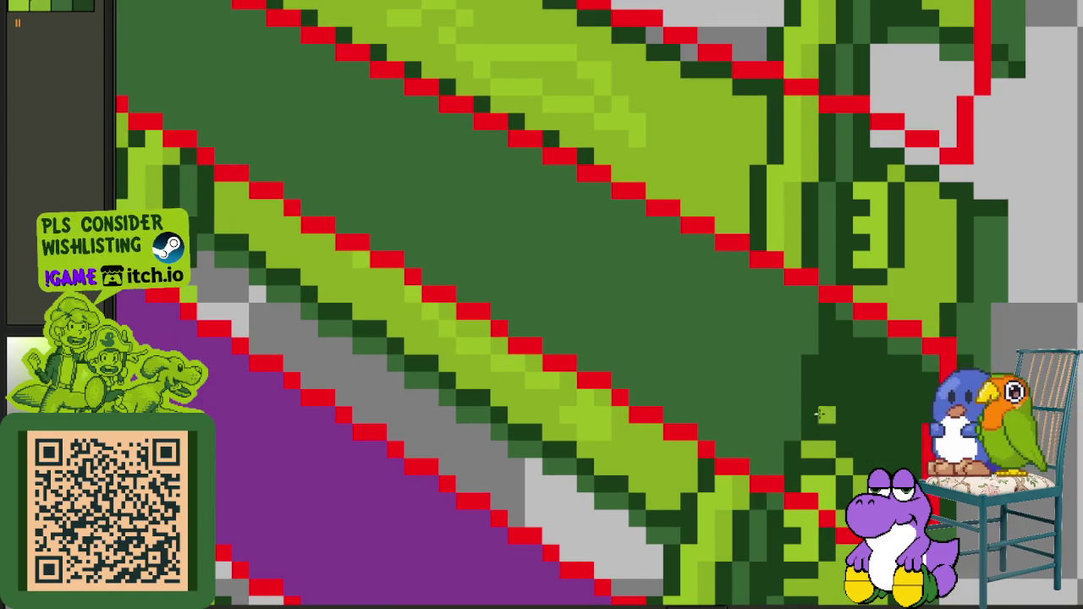
key("ctrl+z")
key("ctrl+z")
left_click(810, 435)
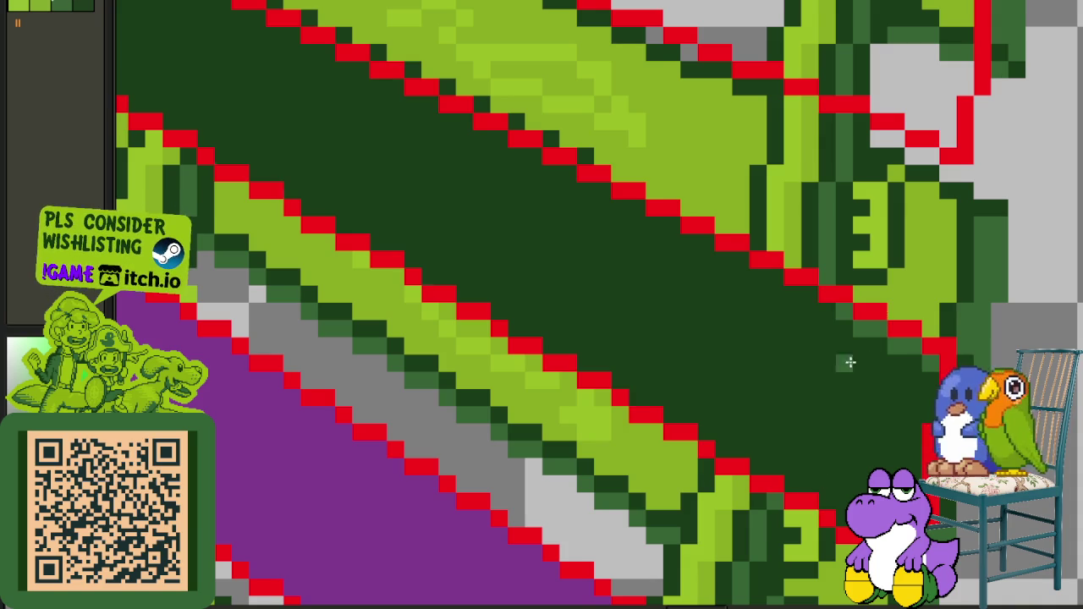
scroll(850, 362, "down", 2)
key("ctrl+z")
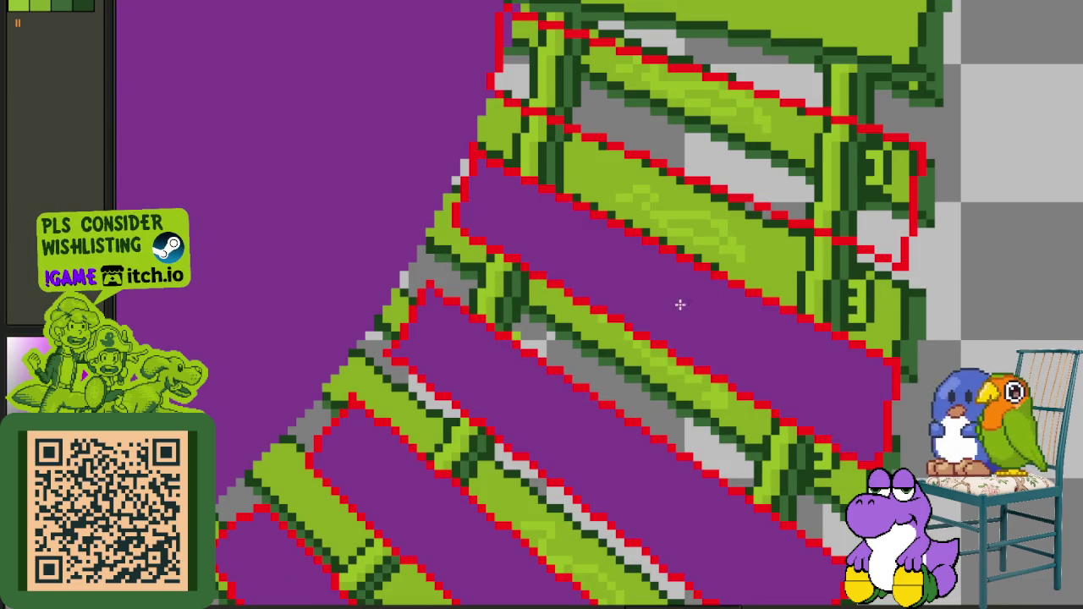
Step: Alternate dark, medium and light green fills on the next sleeper's centre band
left_click_drag(679, 304, 669, 457)
scroll(622, 347, "up", 2)
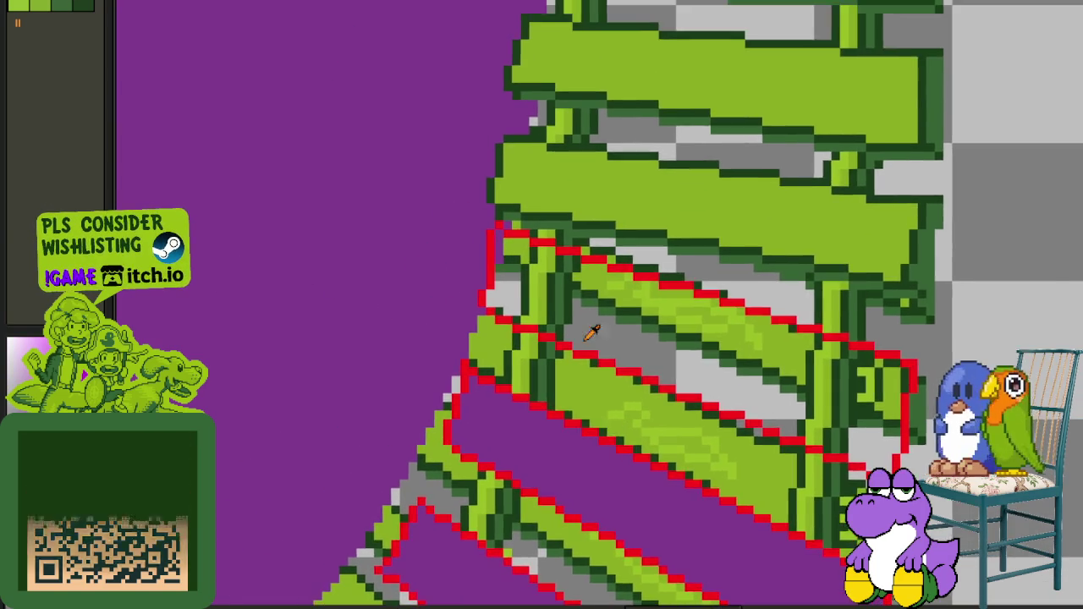
left_click(575, 306)
scroll(587, 311, "down", 2)
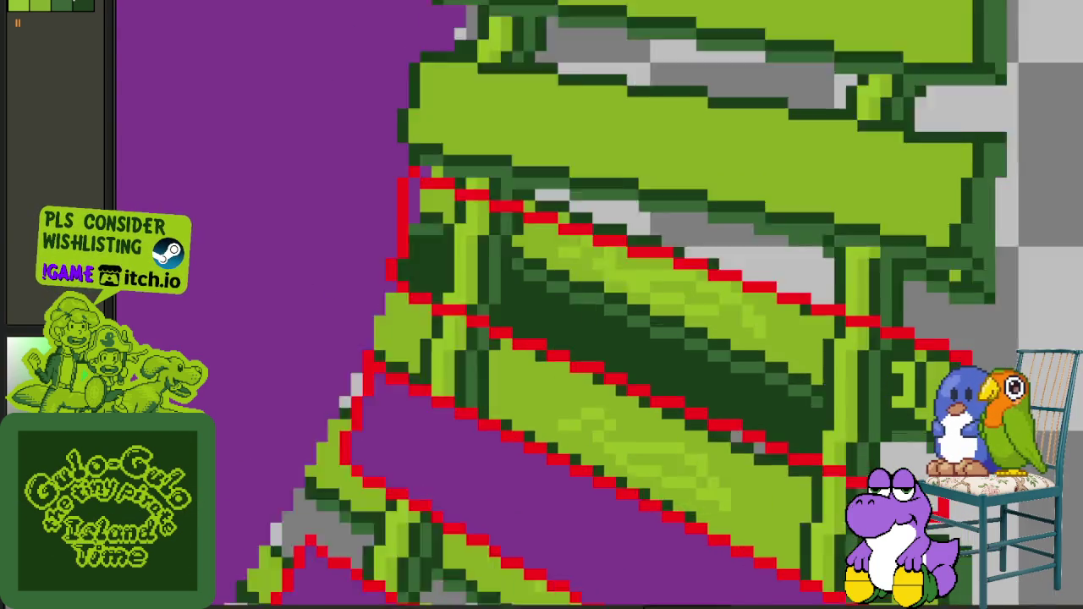
scroll(803, 378, "up", 2)
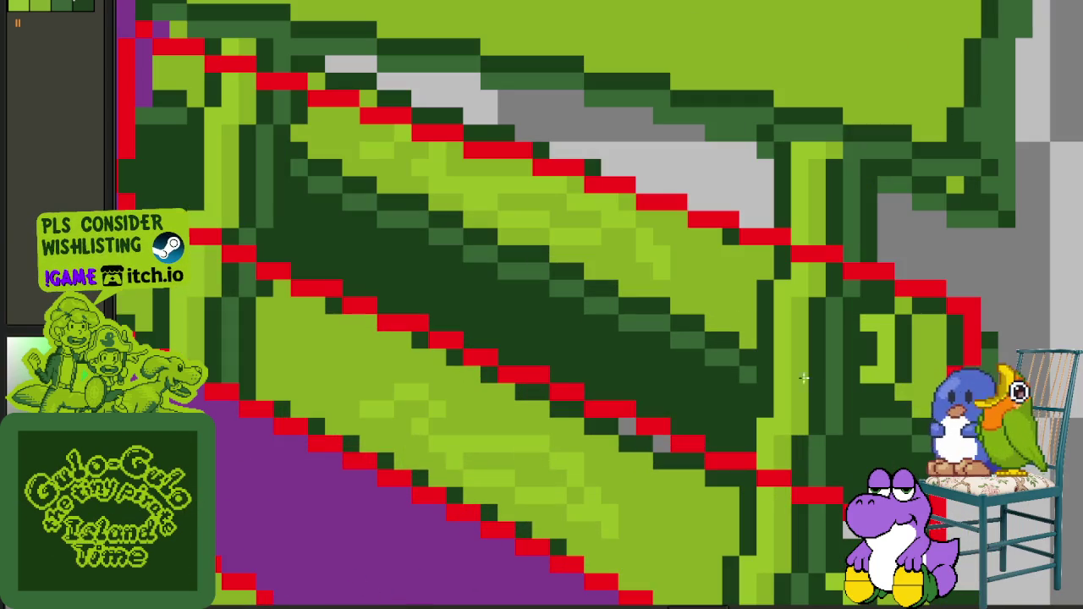
left_click(702, 374)
left_click(778, 385)
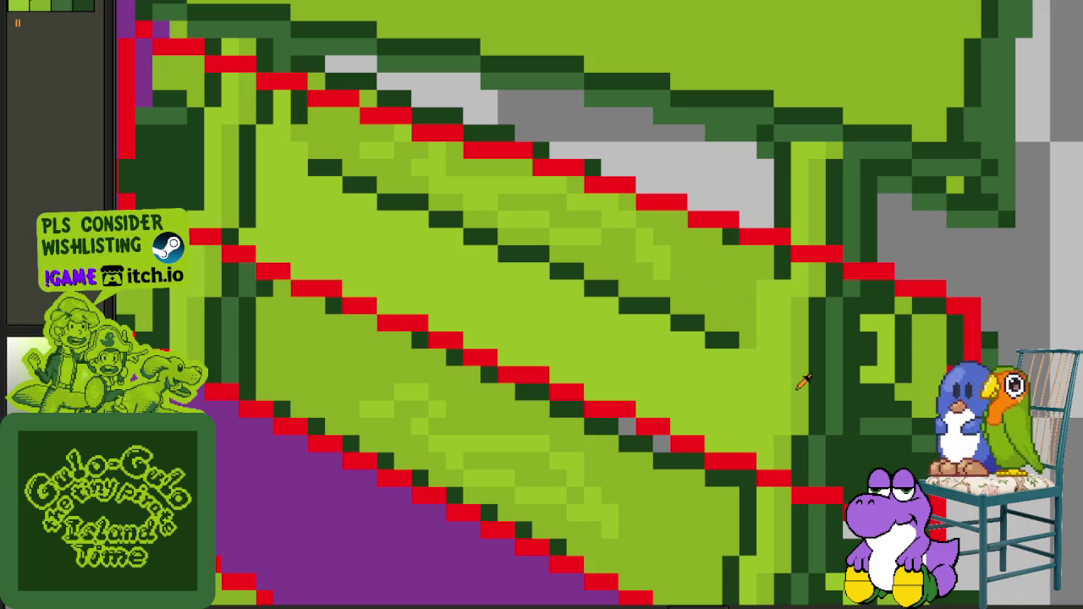
left_click(759, 391)
left_click(730, 377)
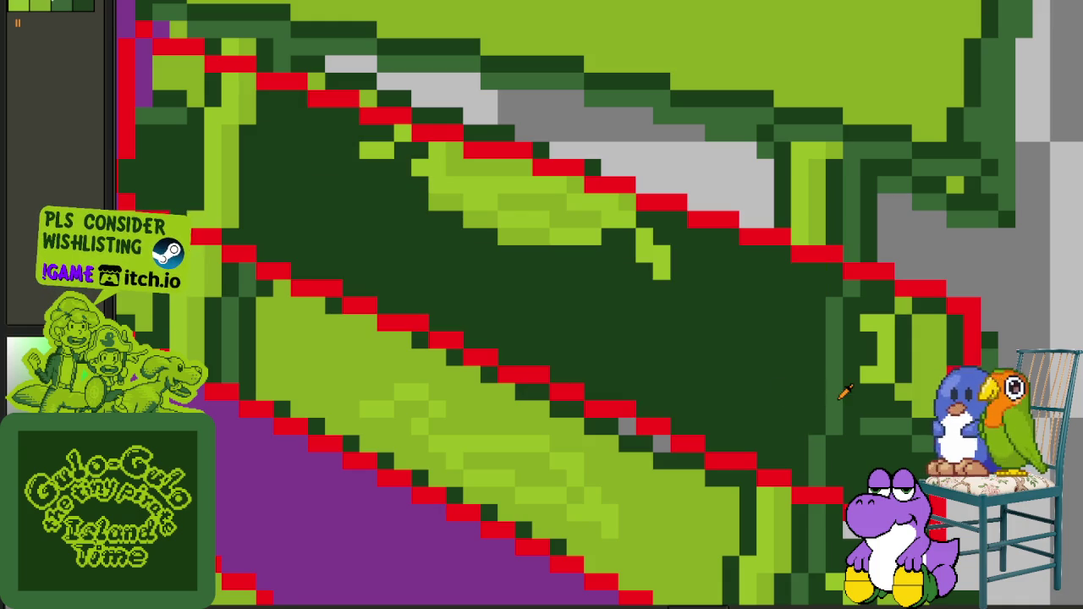
left_click(841, 395)
left_click(852, 419)
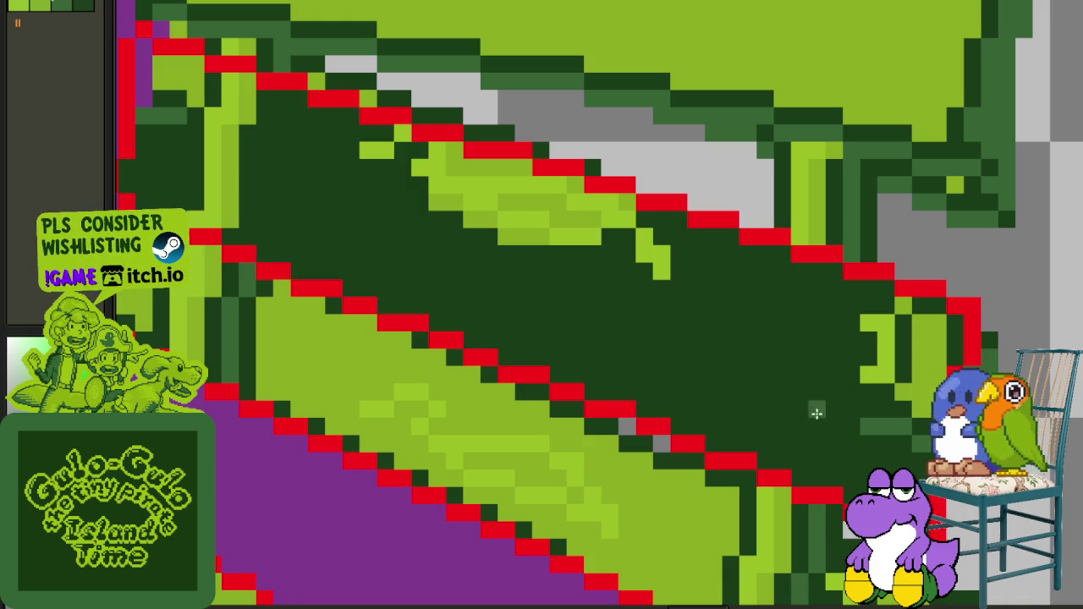
Step: Try lighter greens, clear stray dark pixels, then fill the sleeper interior purple again
left_click(816, 413)
left_click(866, 382)
left_click(869, 414)
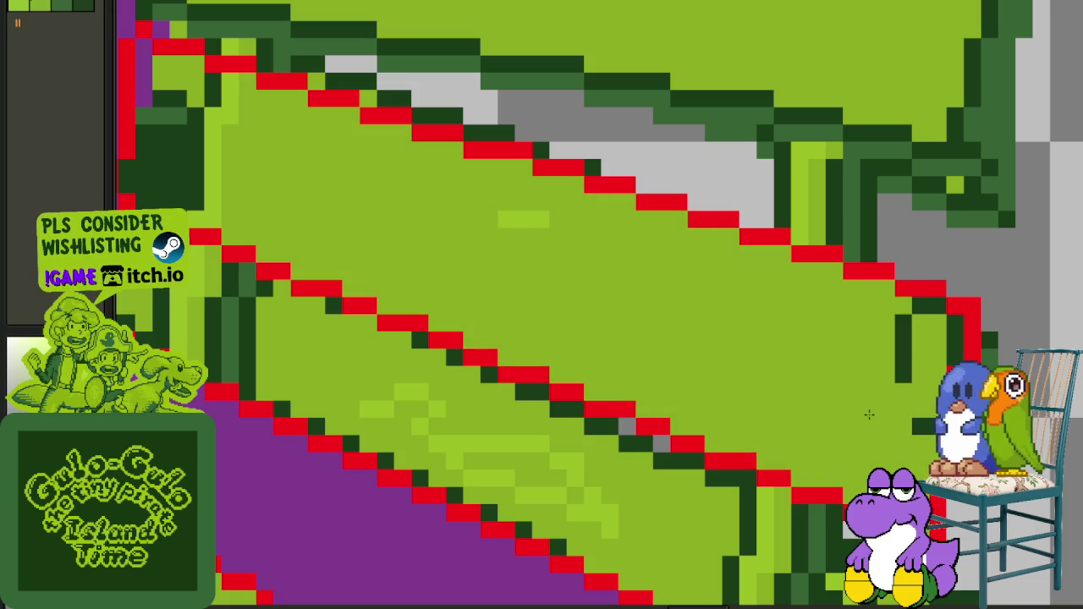
left_click(892, 361)
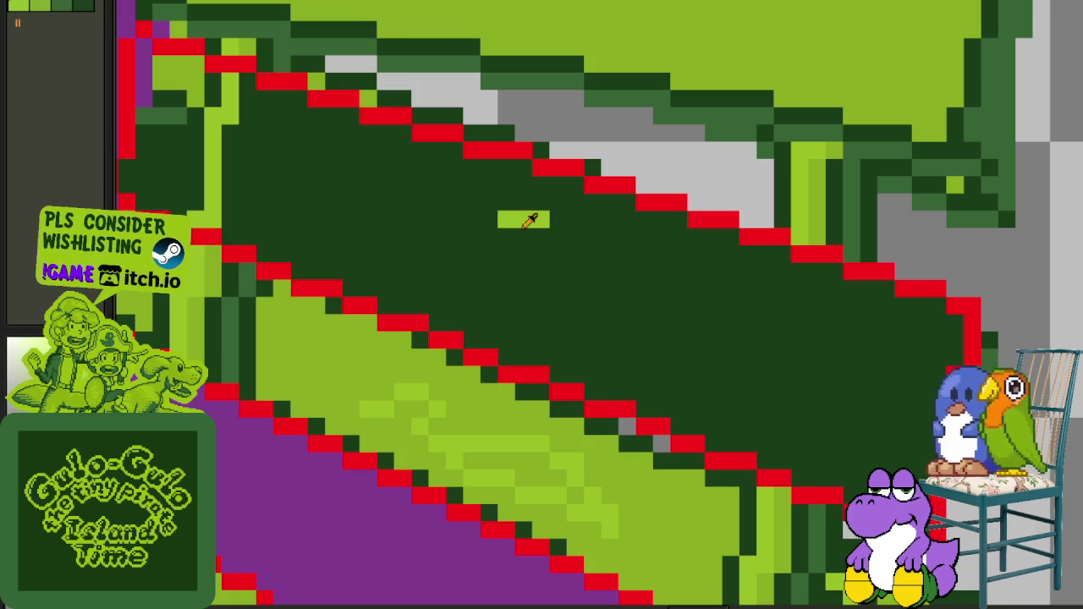
left_click(525, 223)
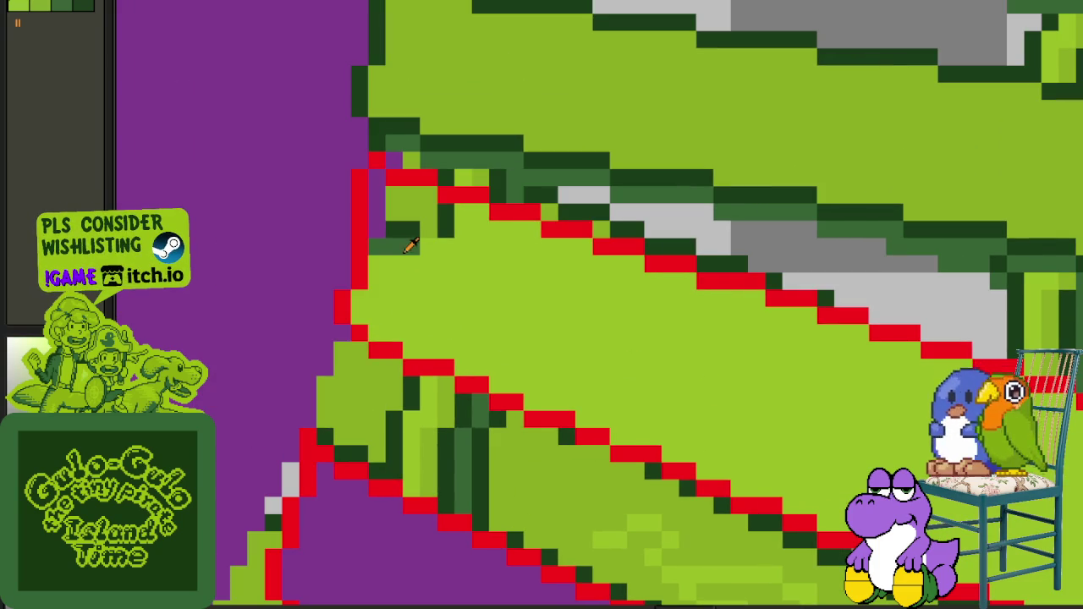
left_click(415, 251)
left_click(450, 247)
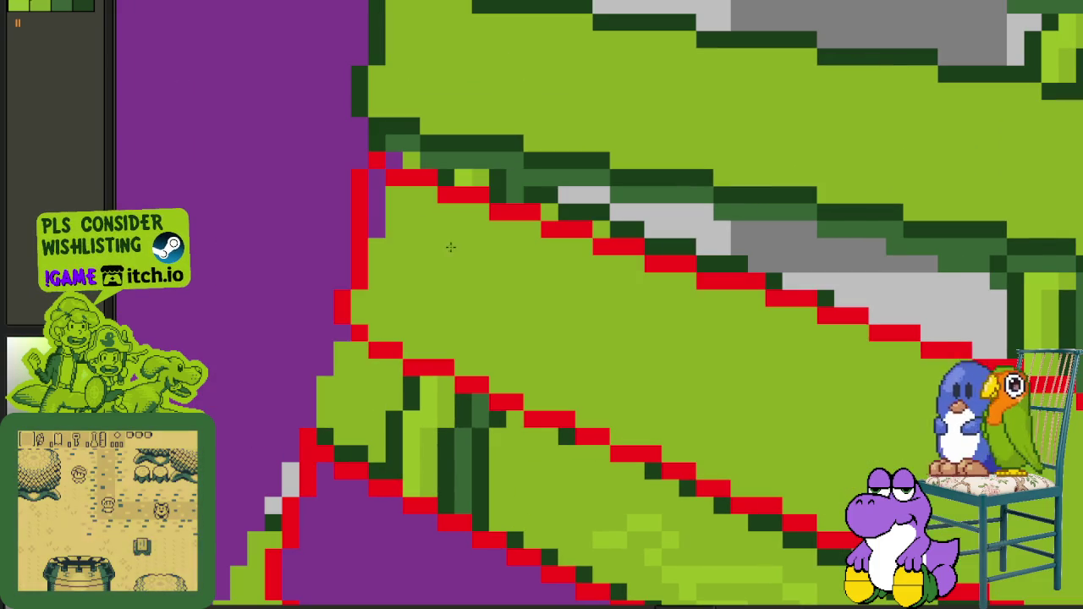
left_click(404, 228)
scroll(499, 300, "down", 2)
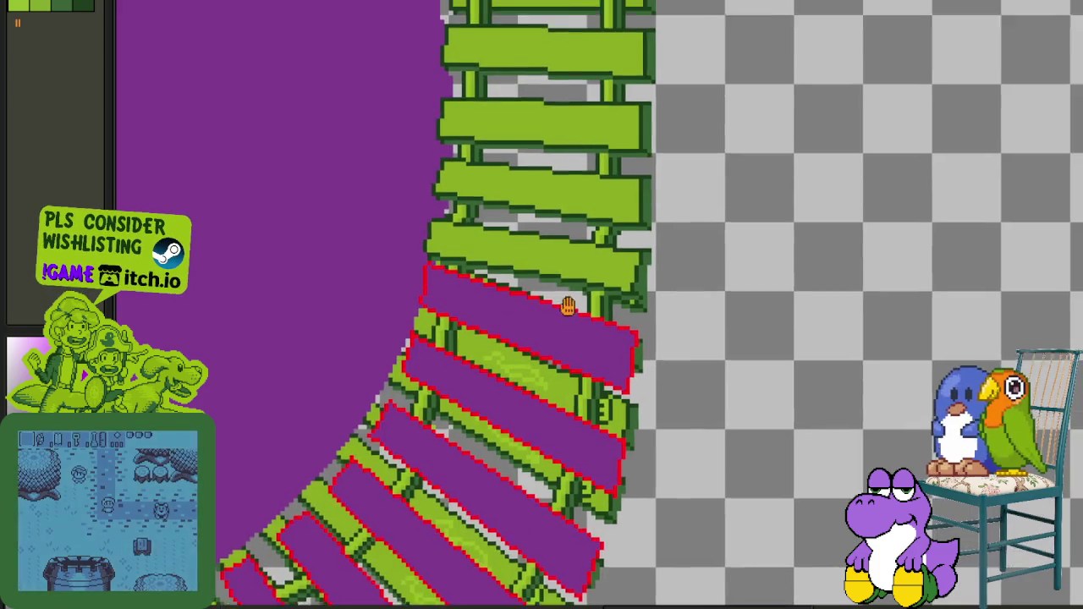
scroll(568, 306, "down", 1)
scroll(579, 372, "down", 1)
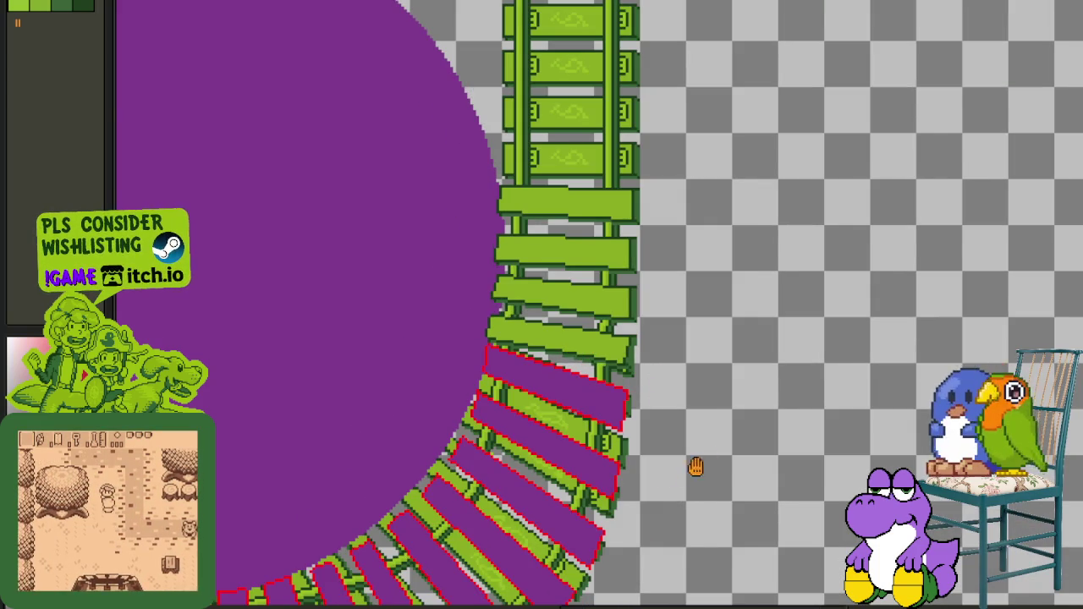
left_click_drag(696, 466, 774, 354)
left_click_drag(623, 391, 742, 306)
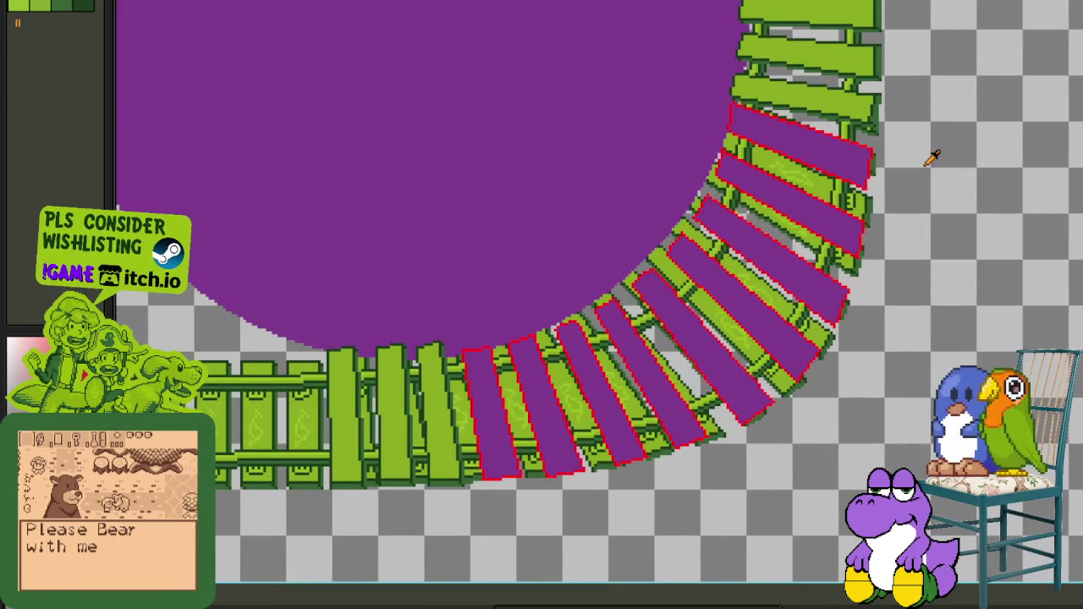
scroll(931, 150, "up", 3)
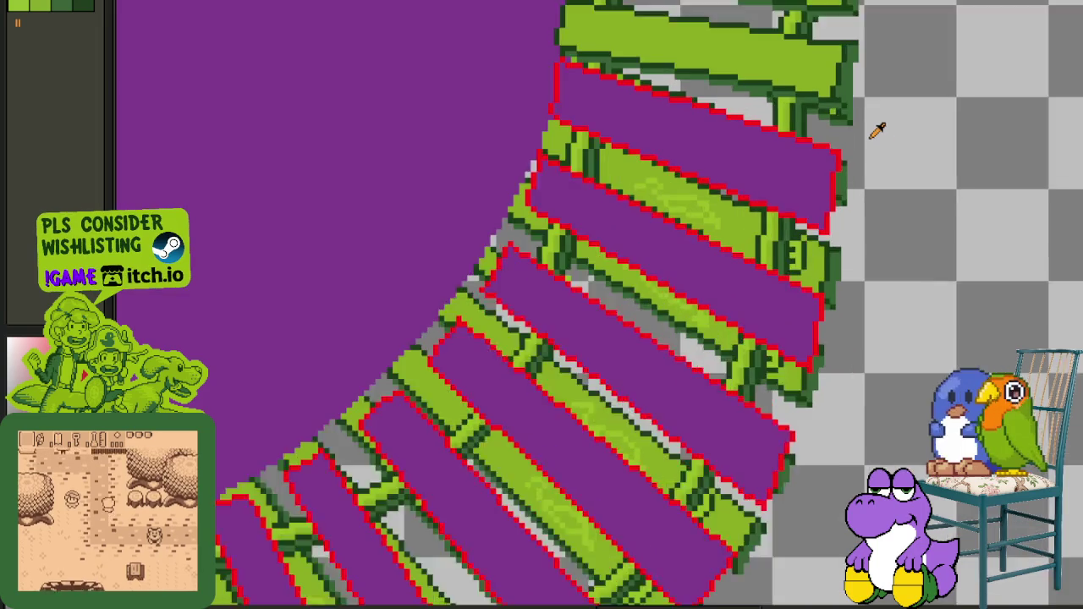
scroll(855, 186, "down", 1)
scroll(847, 218, "down", 2)
scroll(854, 254, "up", 1)
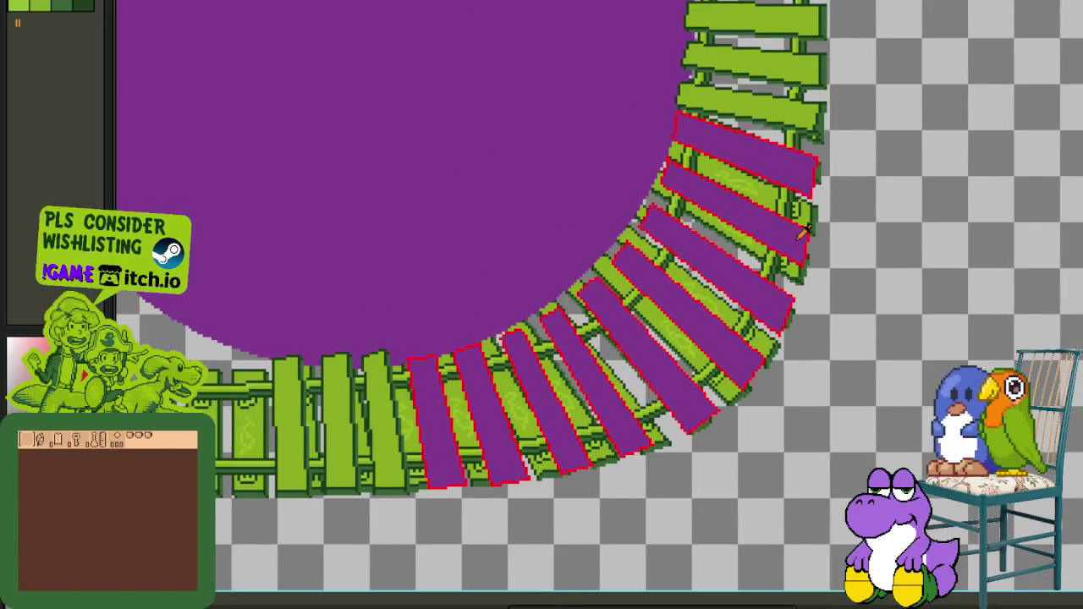
key("Tab")
key("Tab")
scroll(841, 197, "up", 2)
scroll(814, 149, "up", 2)
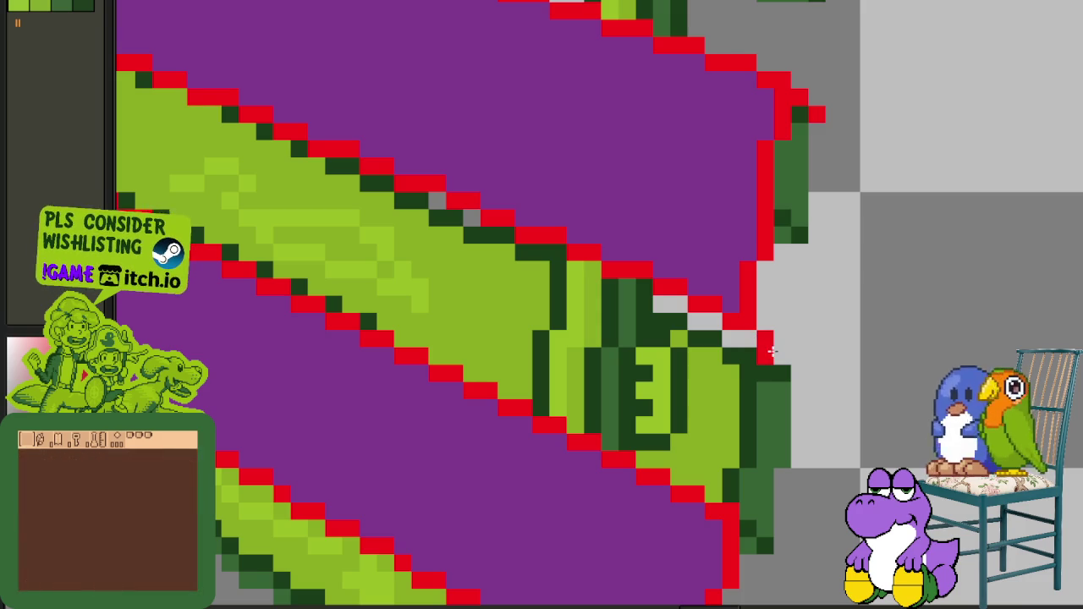
Step: Add a red outline pixel at the first sleeper's corner
scroll(774, 353, "down", 2)
scroll(766, 338, "down", 1)
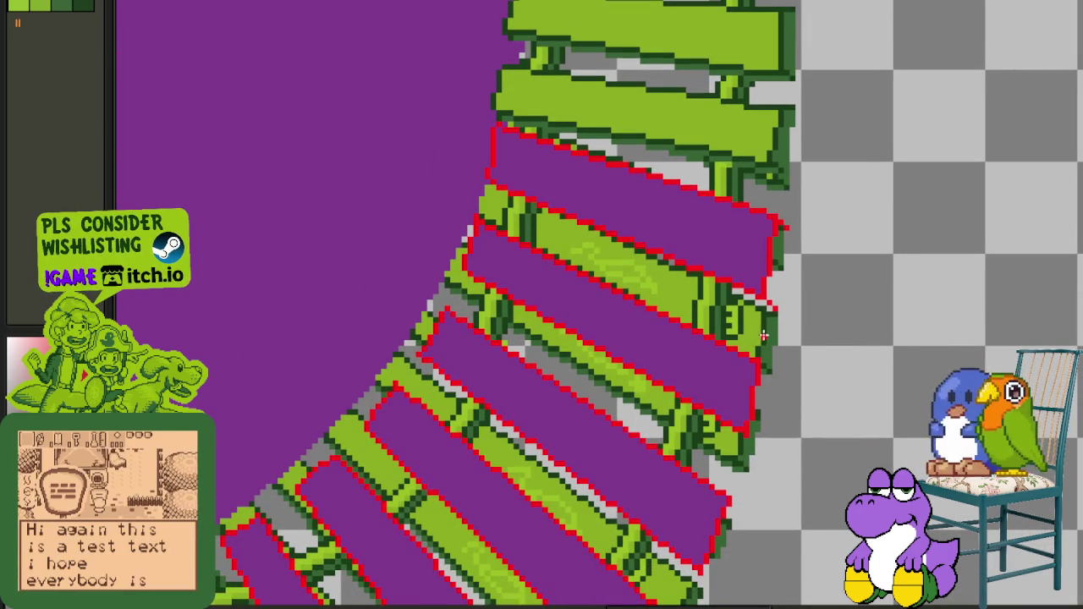
scroll(768, 364, "up", 1)
scroll(766, 338, "up", 1)
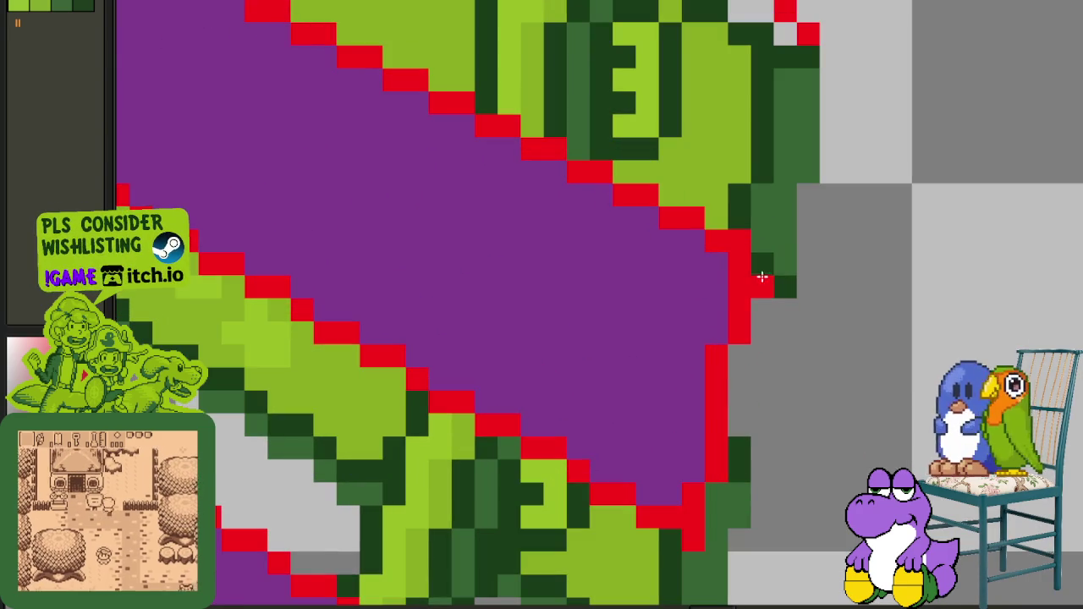
left_click(760, 258)
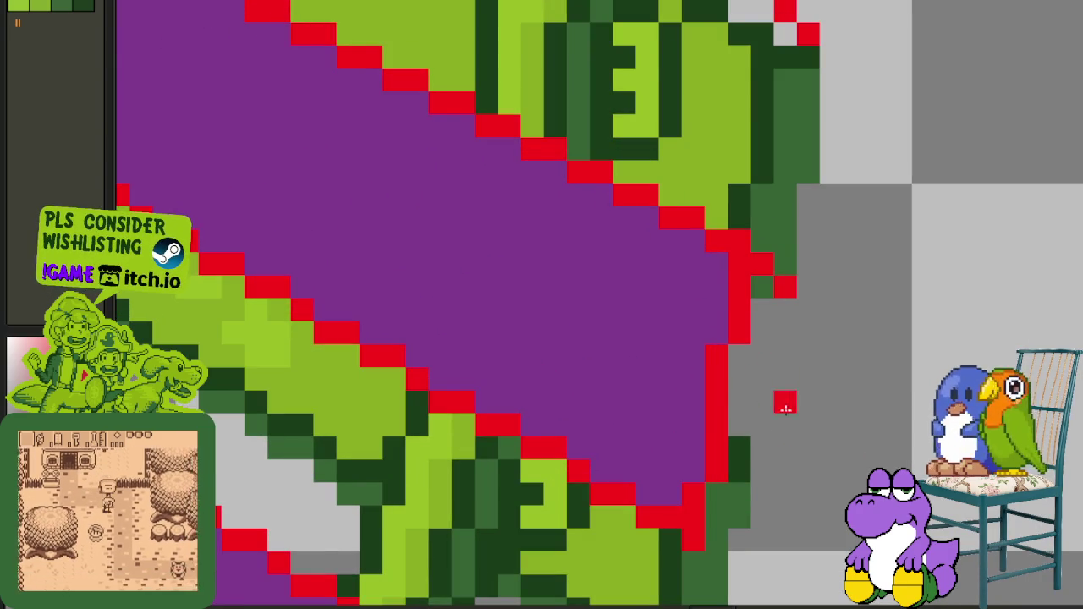
Step: Extend the red outline at three more sleeper tips along the lower curve
scroll(785, 410, "down", 3)
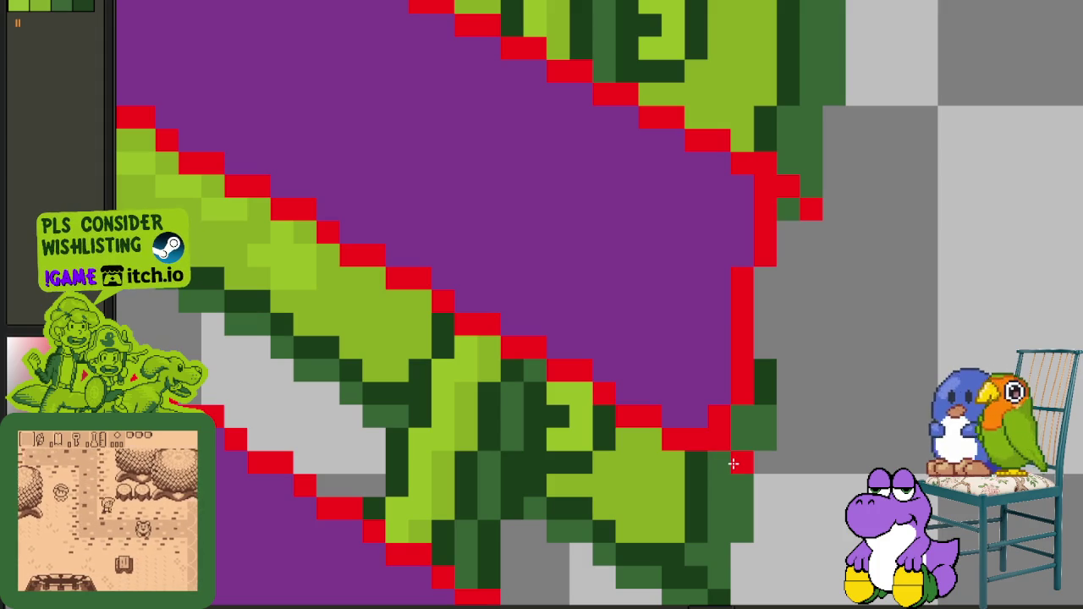
scroll(736, 503, "down", 2)
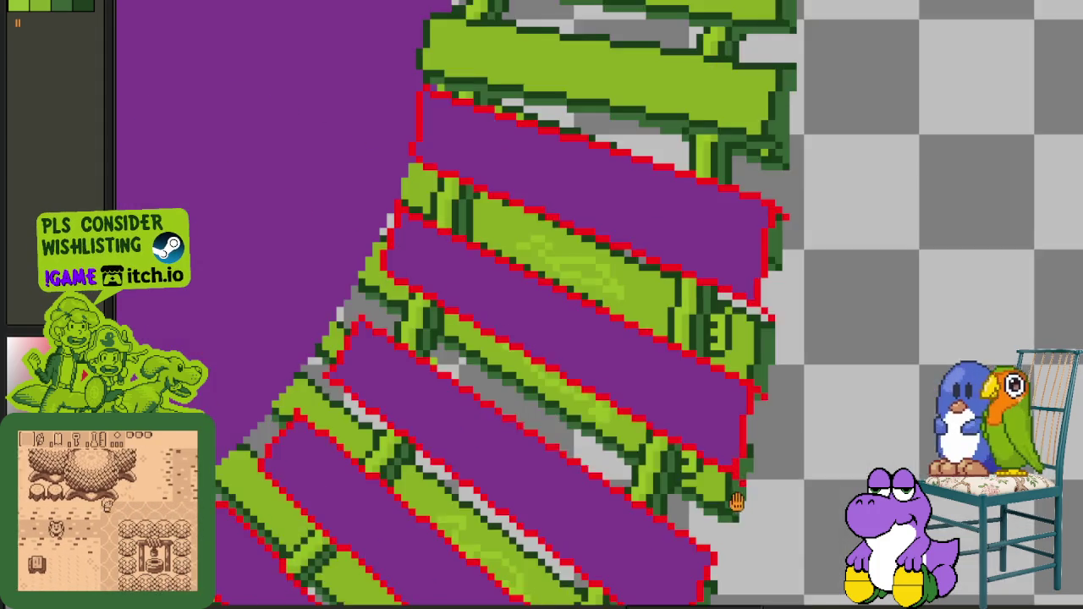
scroll(736, 502, "down", 1)
scroll(766, 365, "up", 3)
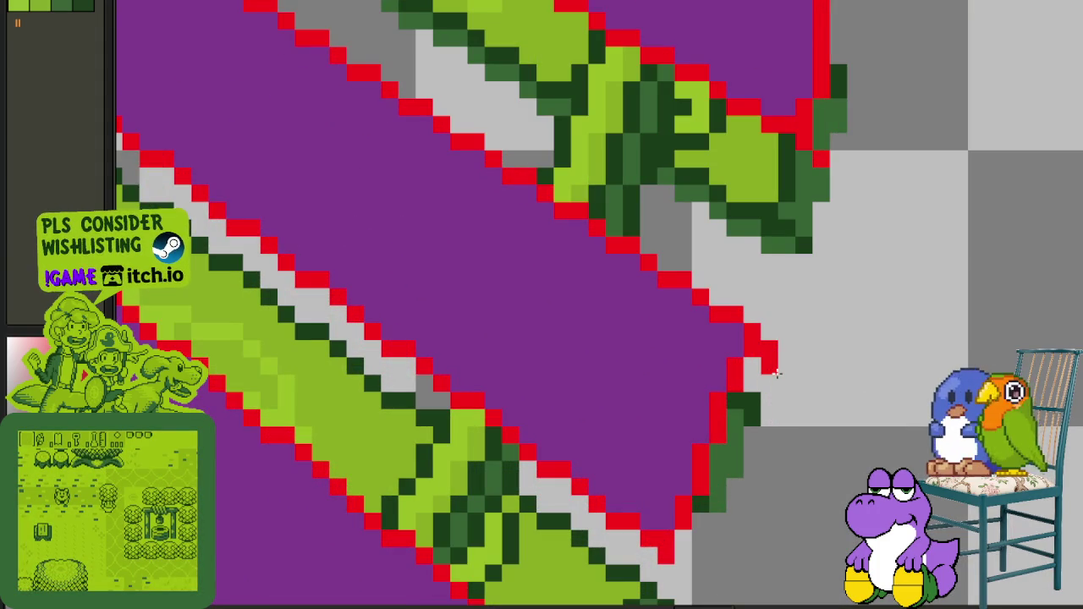
scroll(757, 416, "down", 3)
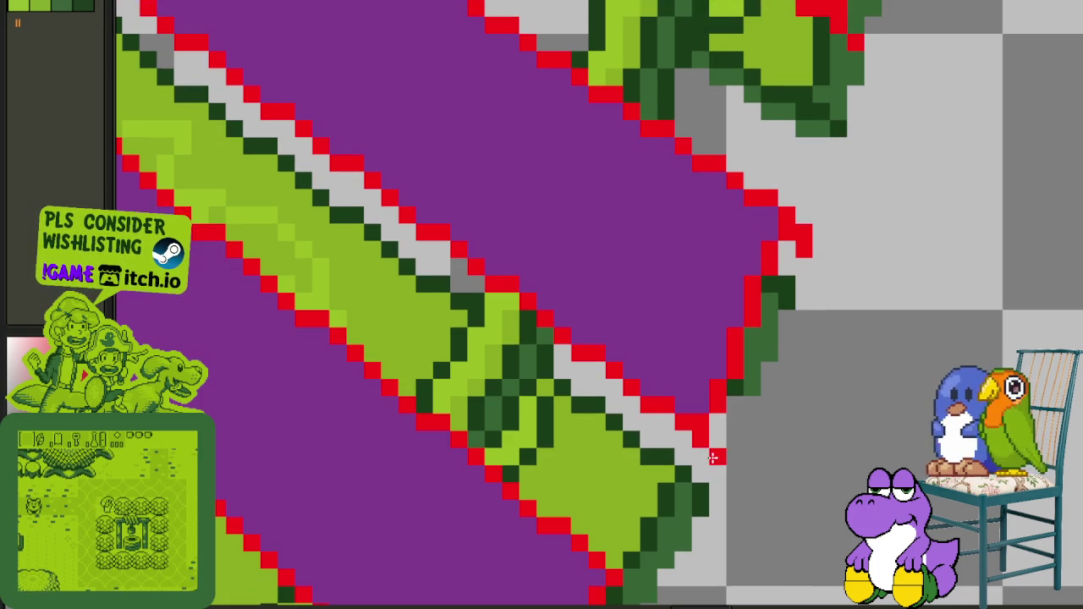
scroll(716, 448, "down", 2)
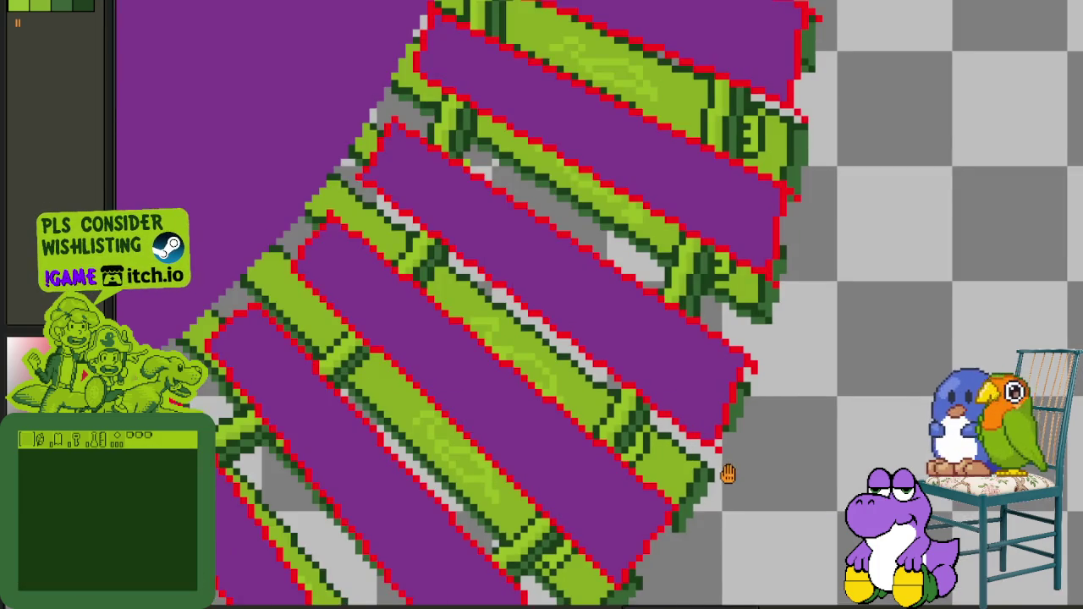
scroll(735, 406, "up", 1)
scroll(759, 270, "up", 2)
scroll(759, 269, "up", 1)
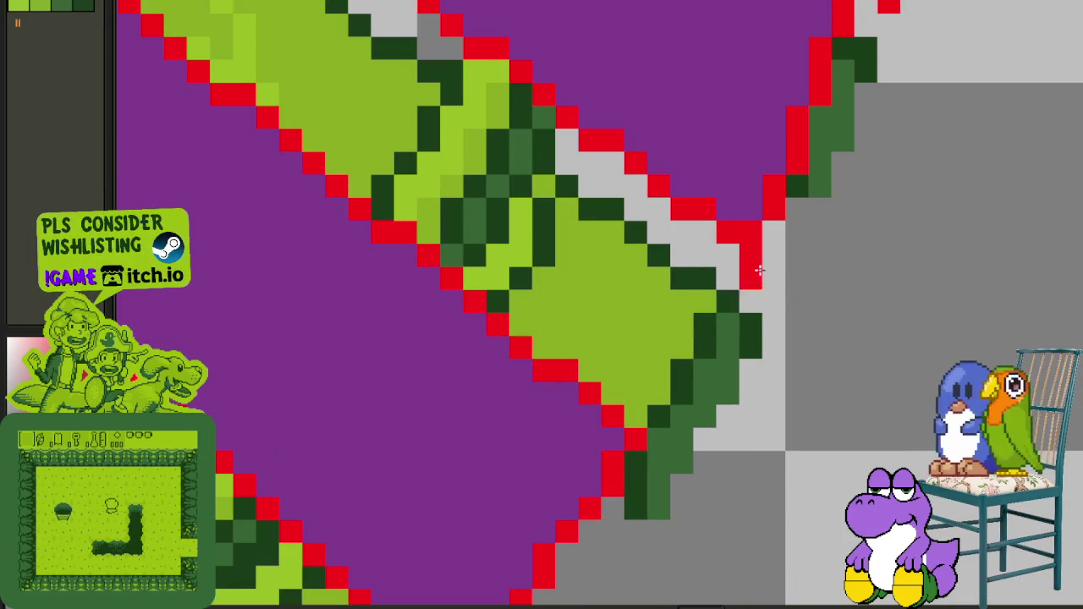
scroll(759, 270, "down", 2)
scroll(754, 268, "up", 2)
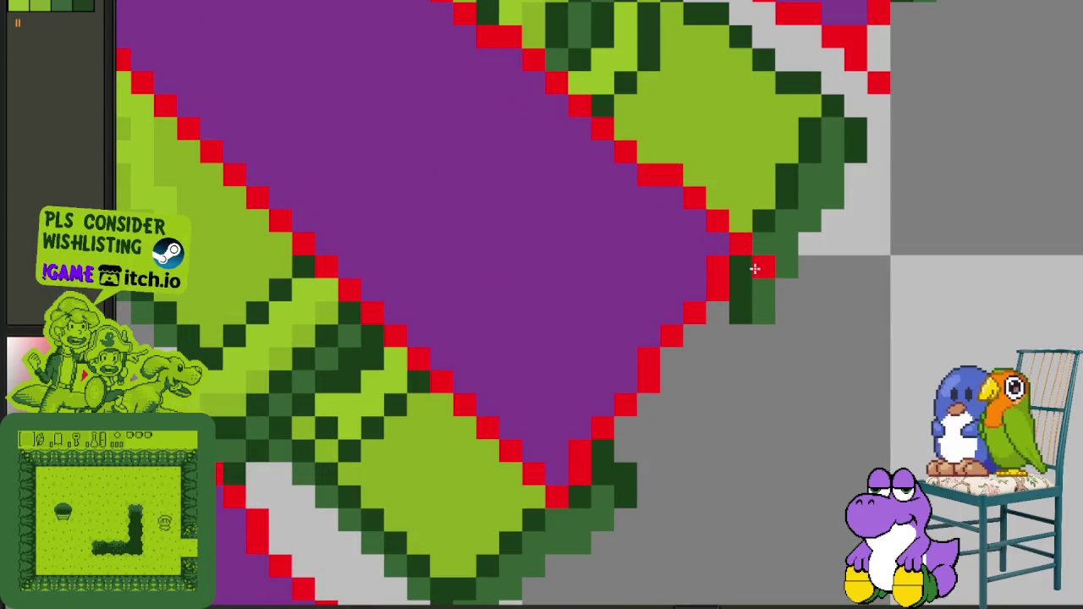
scroll(711, 364, "down", 2)
scroll(676, 406, "up", 2)
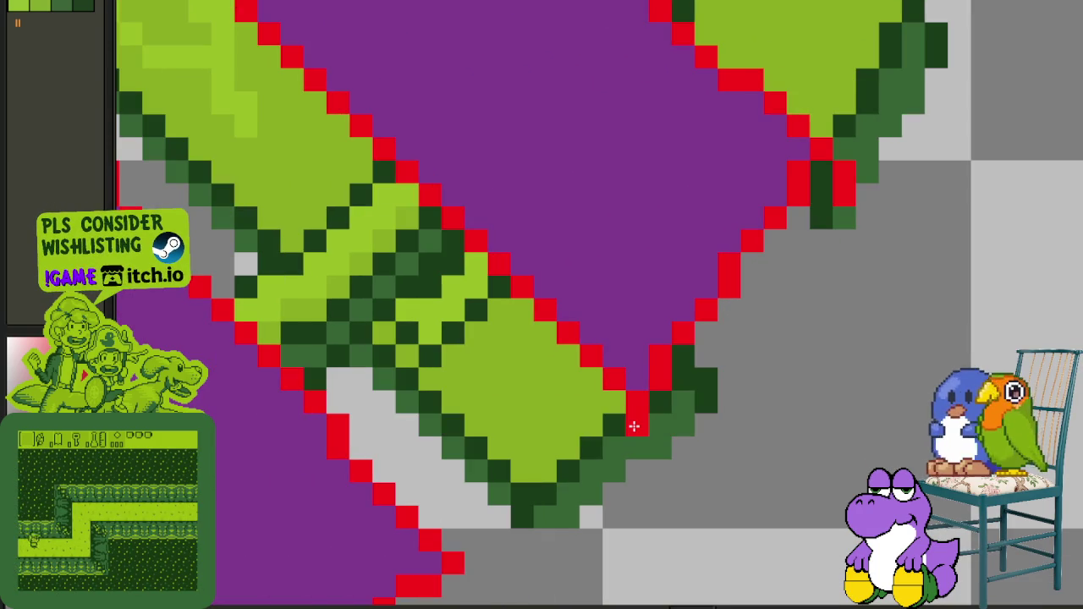
scroll(634, 431, "down", 2)
scroll(729, 320, "up", 2)
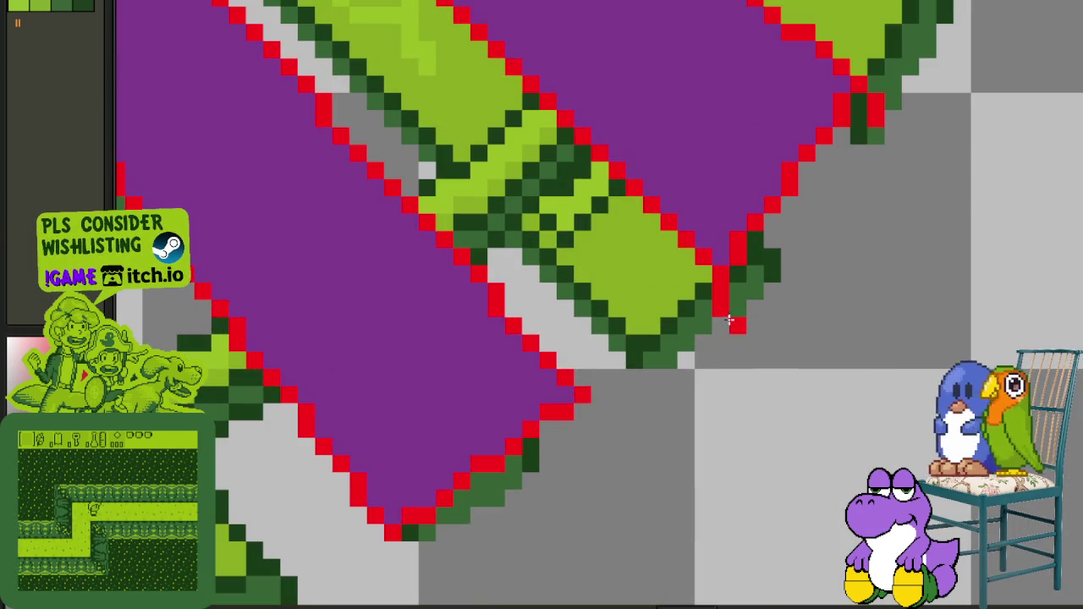
scroll(616, 395, "up", 1)
left_click(588, 413)
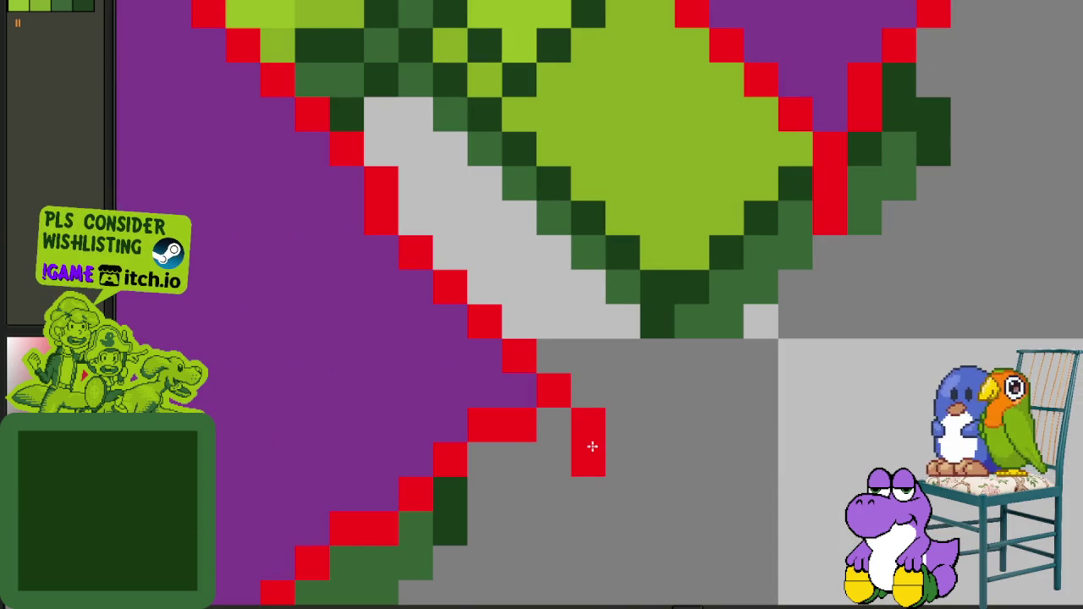
left_click_drag(592, 444, 833, 186)
left_click(421, 417)
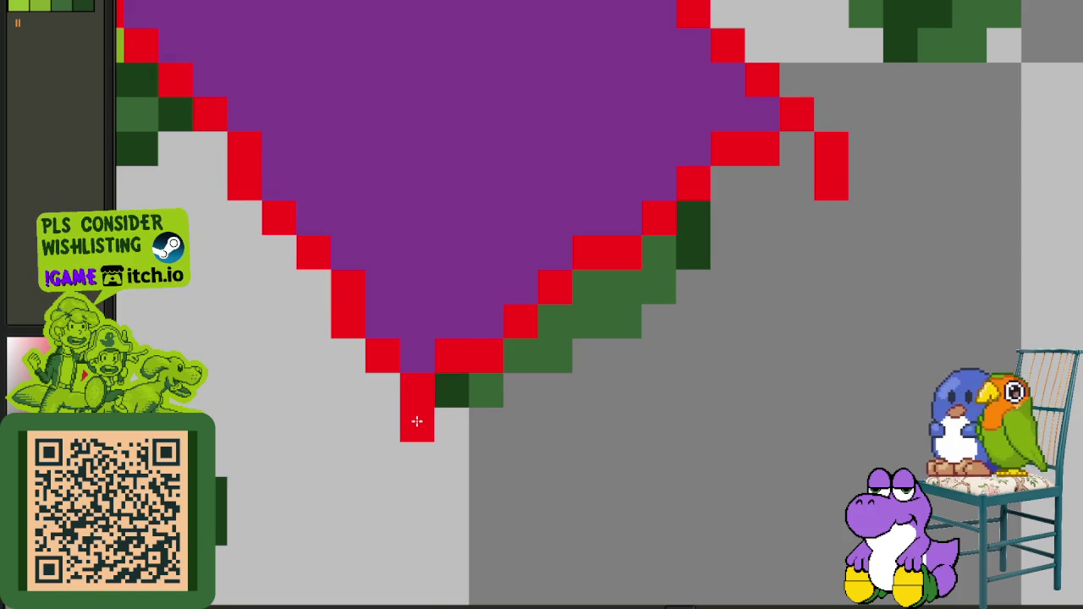
Step: Redraw the stray red outline pixels one column to the left
scroll(417, 421, "down", 1)
scroll(411, 433, "down", 3)
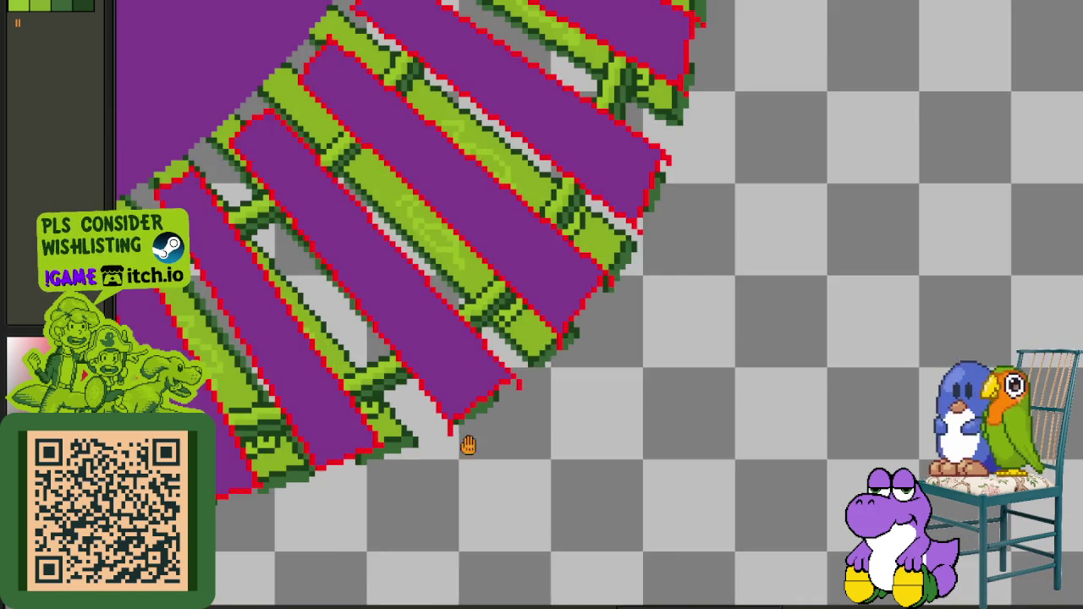
scroll(507, 423, "up", 1)
scroll(617, 372, "up", 1)
scroll(692, 307, "up", 2)
left_click_drag(692, 307, 657, 333)
Step: Add single red pixels extending two sleepers' outline bottoms downward
scroll(657, 335, "down", 2)
scroll(666, 339, "up", 2)
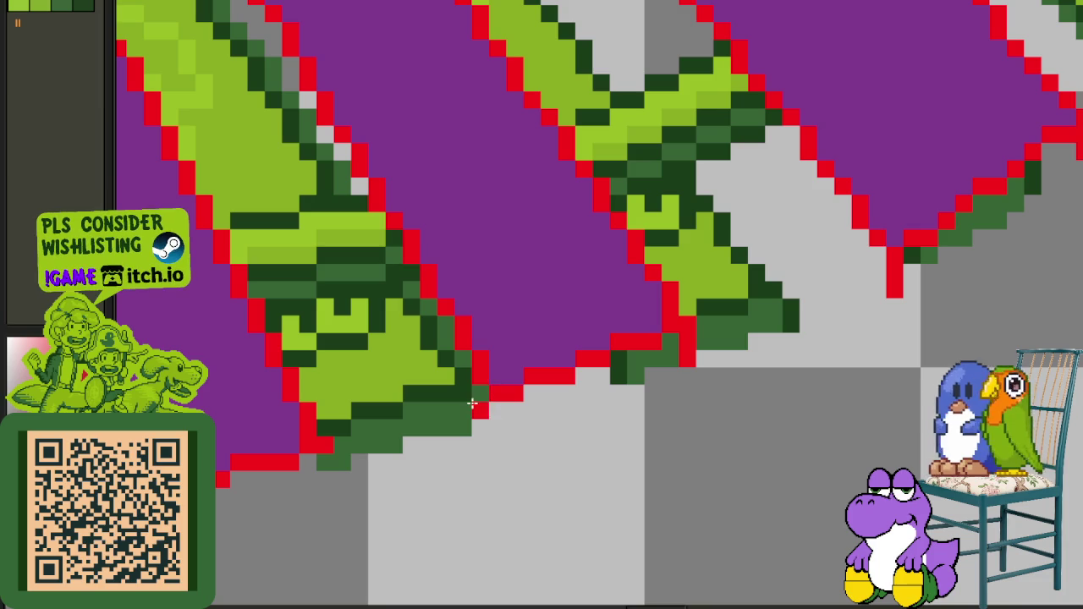
scroll(477, 421, "down", 2)
scroll(648, 355, "up", 2)
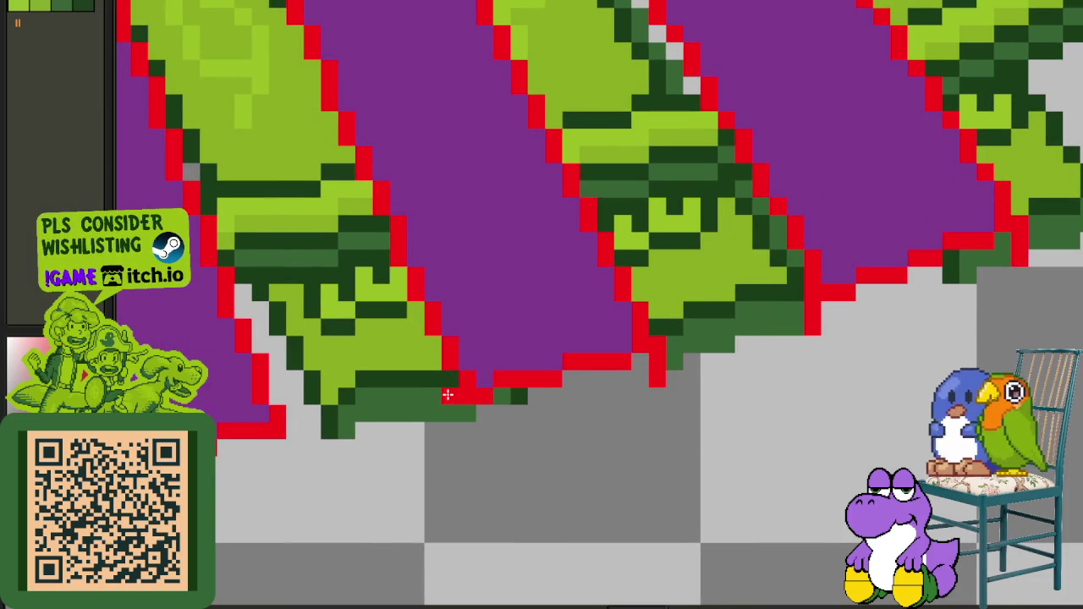
scroll(773, 360, "down", 2)
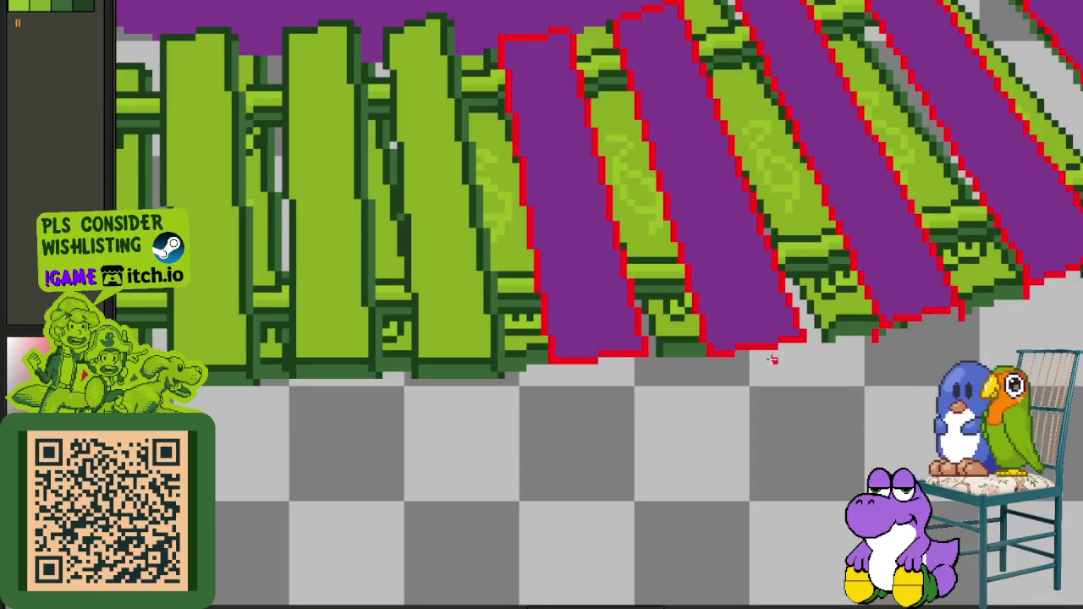
scroll(551, 366, "up", 2)
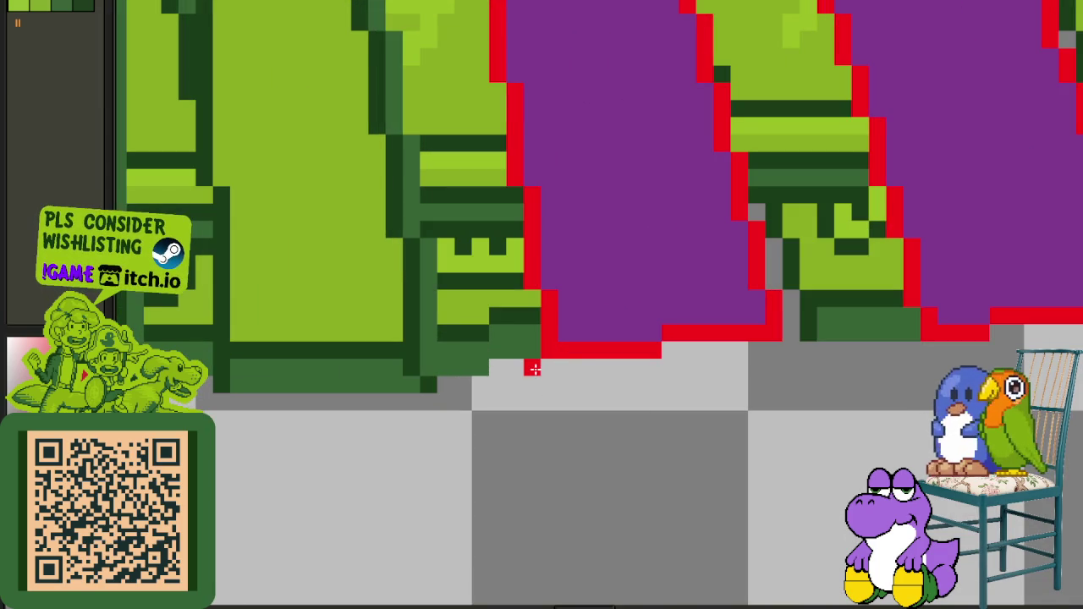
left_click(769, 348)
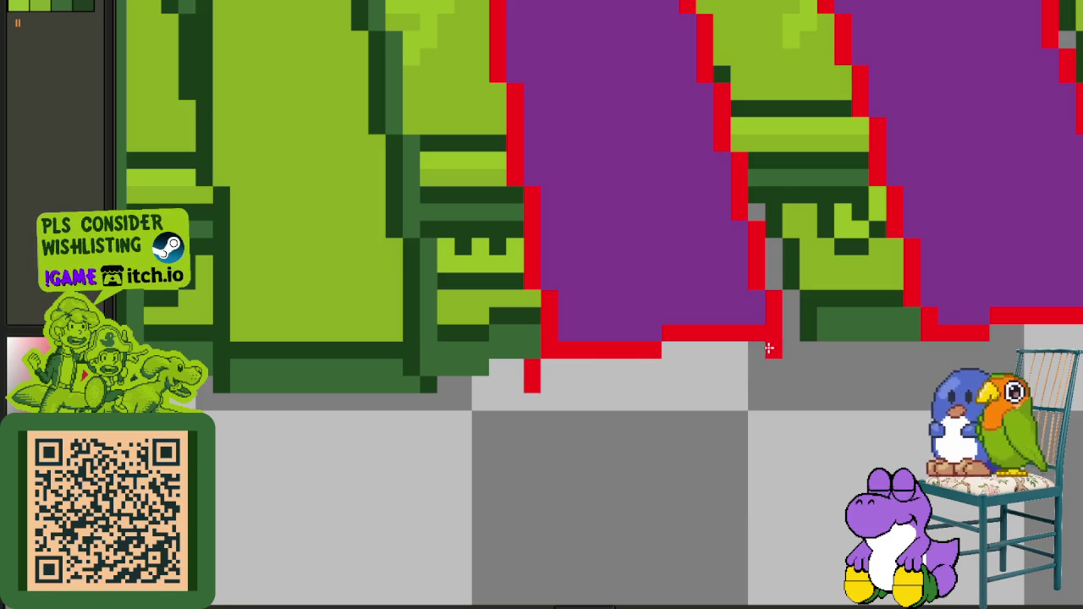
scroll(765, 364, "right", 3)
left_click(709, 378)
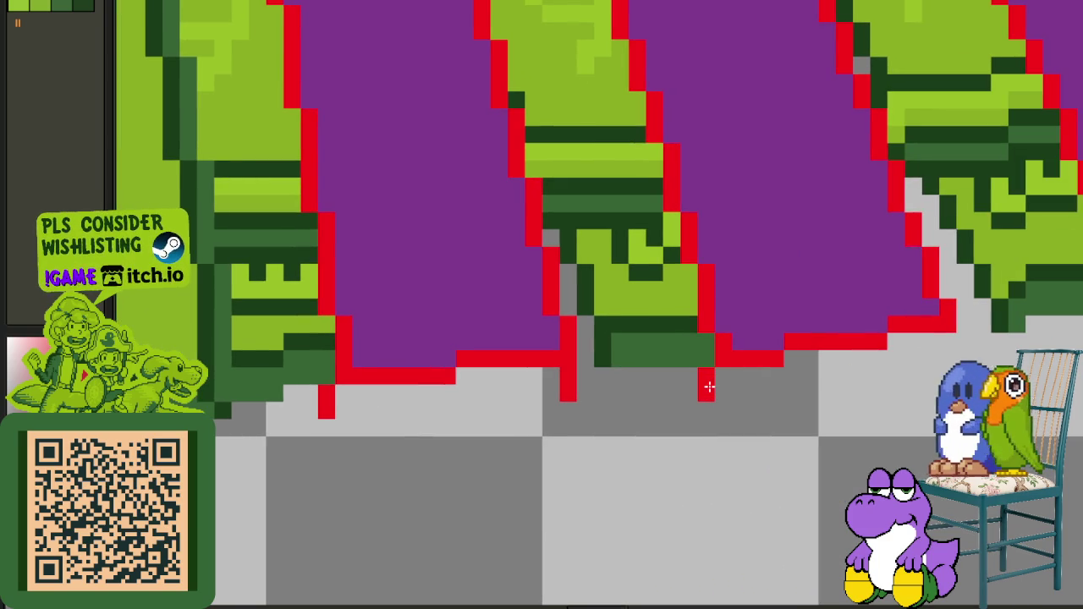
Step: Paint a black shadow along the first sleeper's bottom edge beside the straight track
scroll(943, 355, "down", 2)
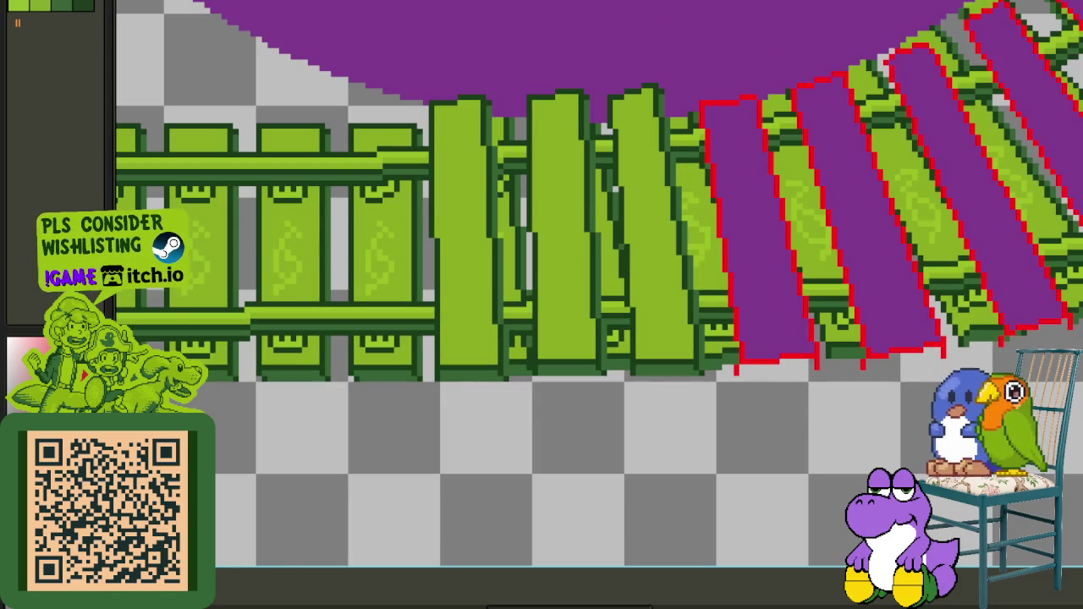
scroll(754, 317, "up", 1)
scroll(773, 428, "up", 1)
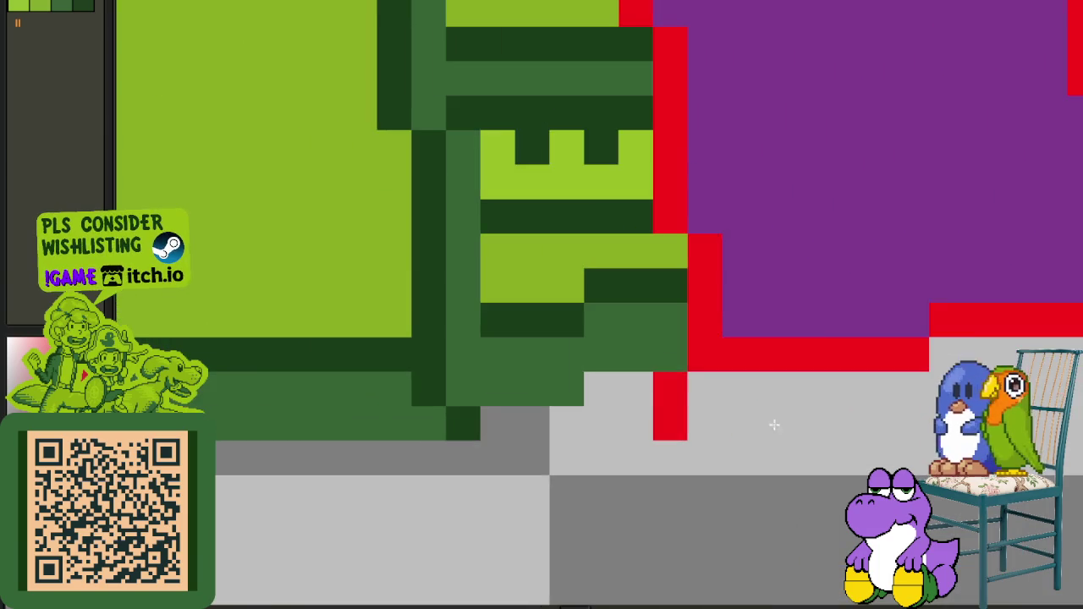
scroll(694, 428, "up", 1)
scroll(485, 425, "up", 1)
mouse_move(485, 426)
left_mouse_down()
mouse_move(657, 426)
mouse_move(677, 401)
mouse_move(495, 399)
mouse_move(681, 431)
mouse_move(739, 375)
mouse_move(899, 374)
mouse_move(732, 393)
mouse_move(476, 343)
mouse_move(451, 356)
mouse_move(465, 265)
mouse_move(645, 351)
left_mouse_up()
Step: Pan along the track and zoom out to check the new shadow
scroll(418, 284, "down", 2)
scroll(645, 351, "up", 2)
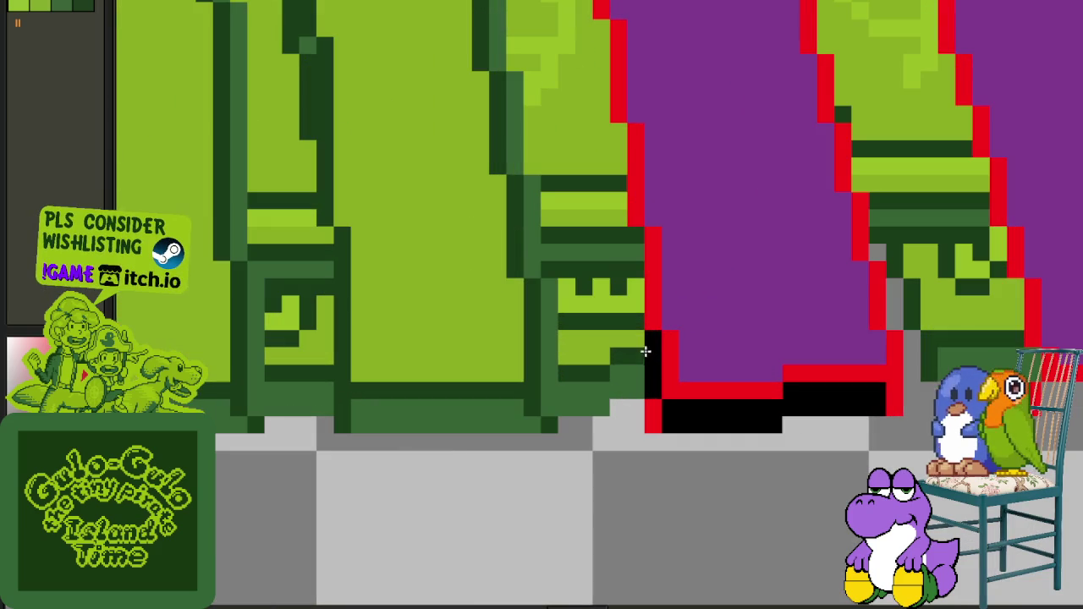
scroll(659, 337, "down", 4)
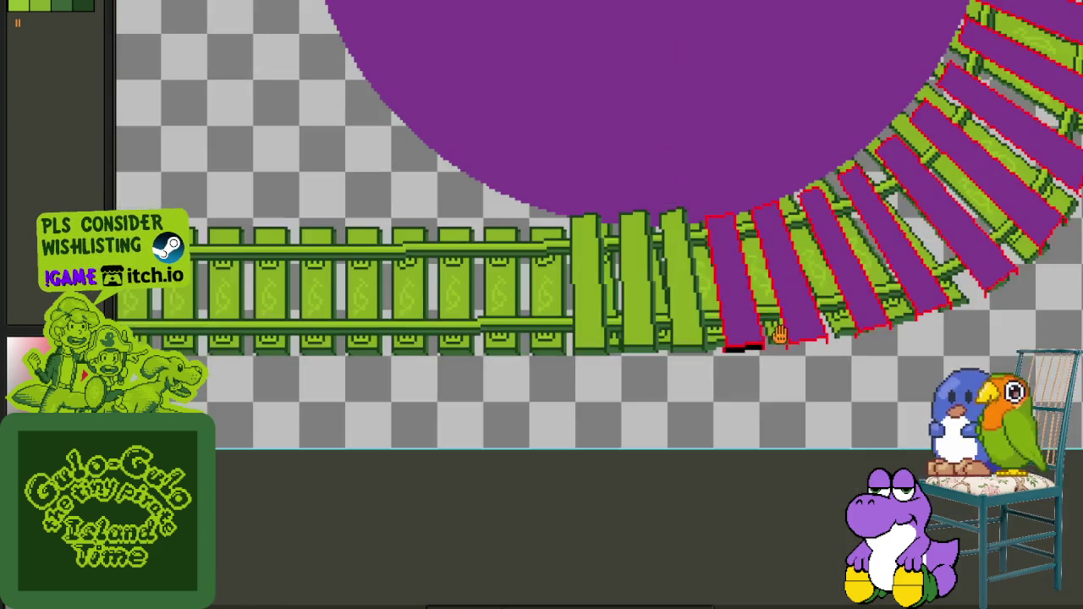
mouse_move(749, 343)
left_mouse_down()
mouse_move(669, 513)
mouse_move(550, 550)
mouse_move(652, 358)
left_mouse_up()
left_click_drag(227, 307, 337, 335)
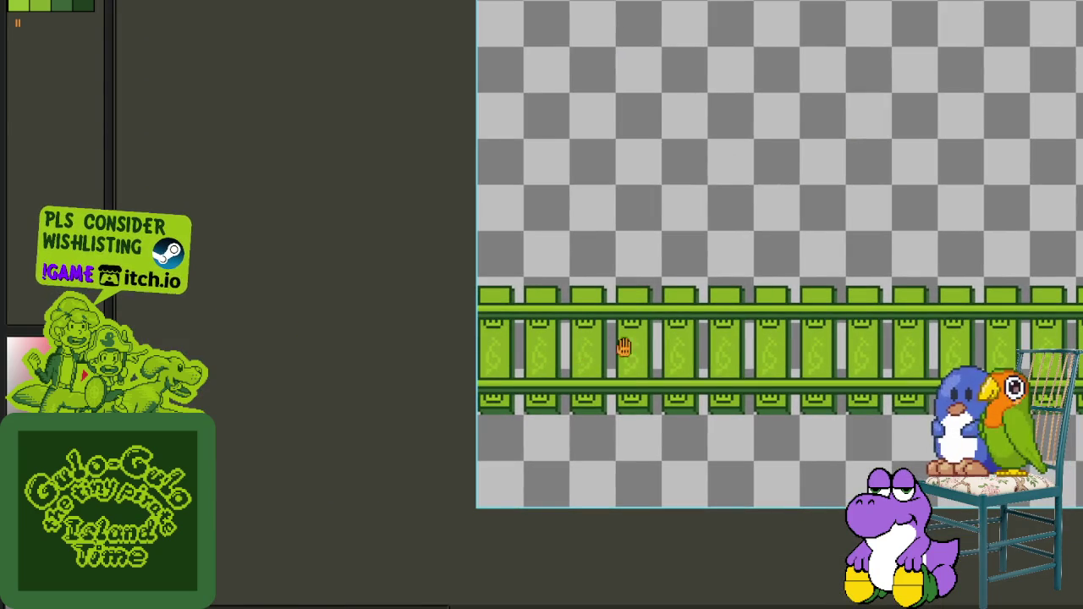
left_click_drag(624, 347, 443, 381)
scroll(460, 386, "up", 2)
scroll(590, 358, "up", 2)
scroll(613, 425, "up", 2)
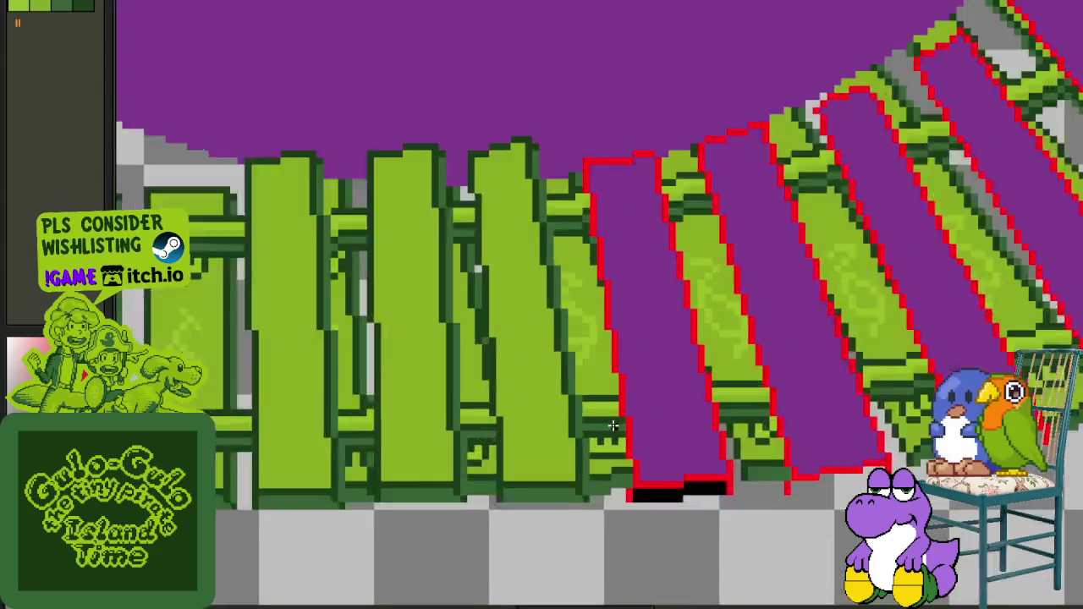
scroll(614, 426, "up", 2)
scroll(643, 483, "up", 2)
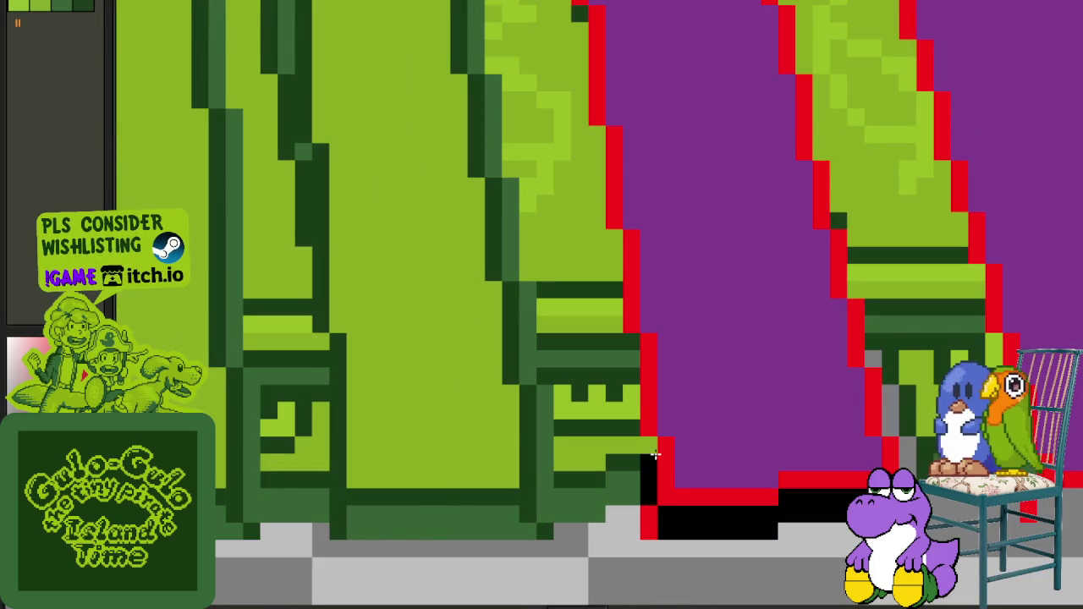
scroll(655, 450, "down", 3)
scroll(657, 446, "down", 2)
scroll(677, 453, "down", 1)
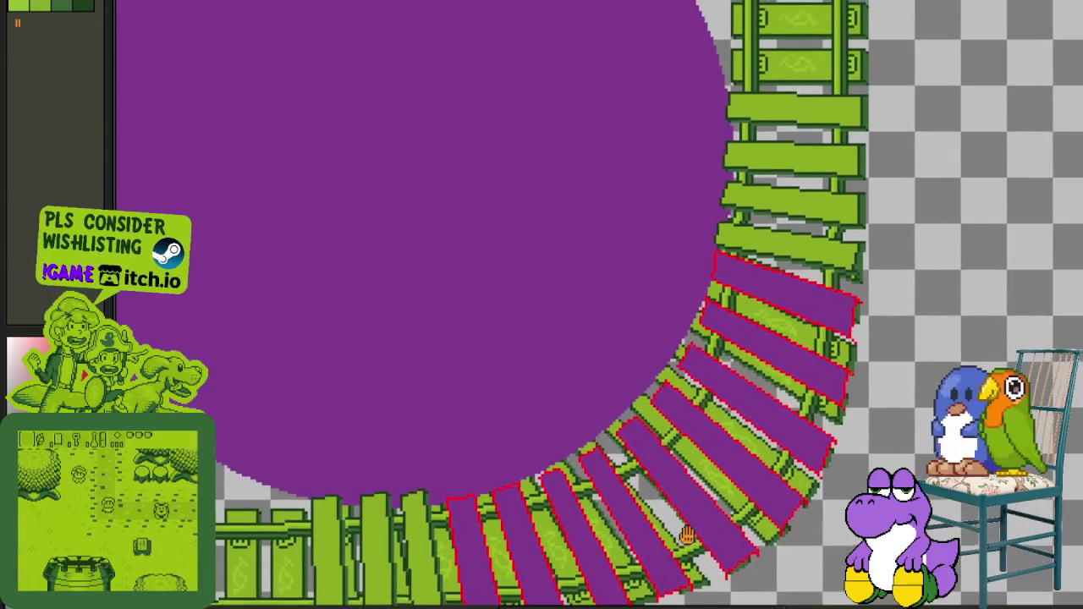
scroll(735, 465, "down", 2)
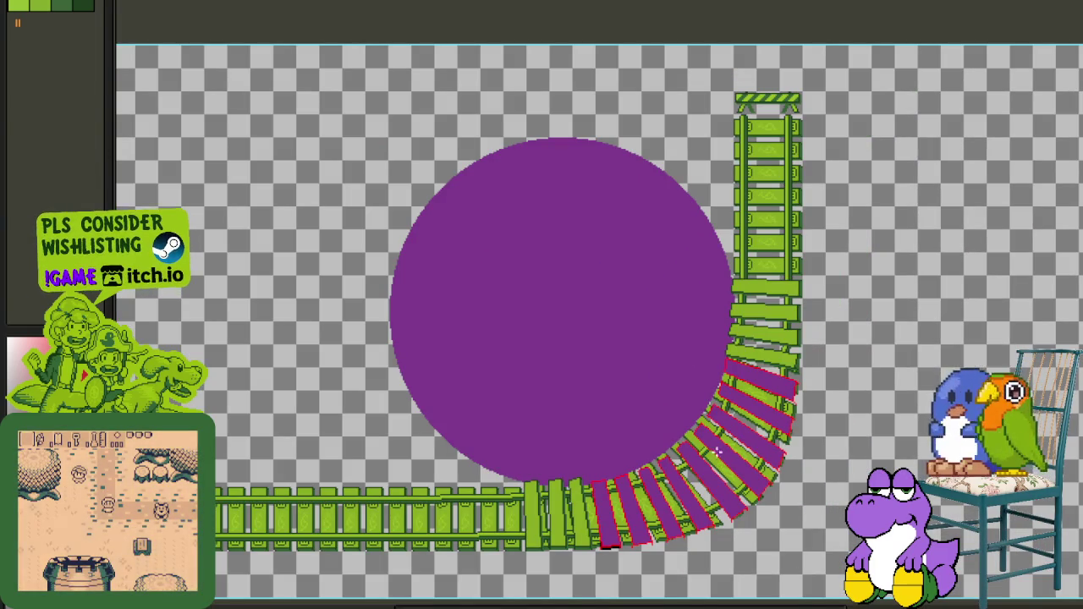
key("Tab")
key("Tab")
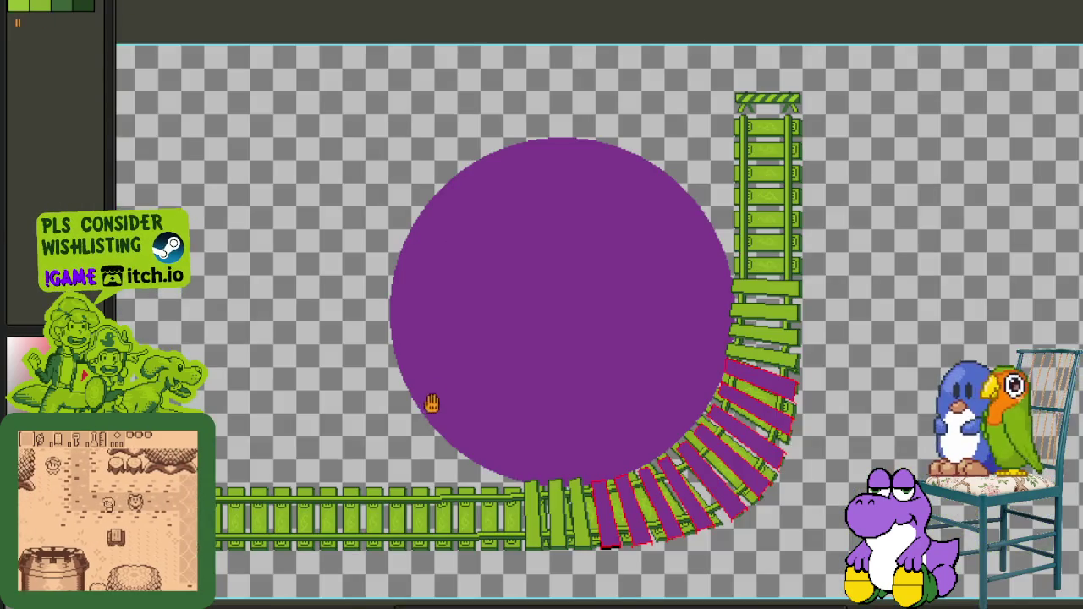
Step: Paint a black shadow line beside the next sleeper's red outline edge
scroll(647, 385, "up", 5)
scroll(647, 385, "up", 2)
scroll(647, 385, "up", 2)
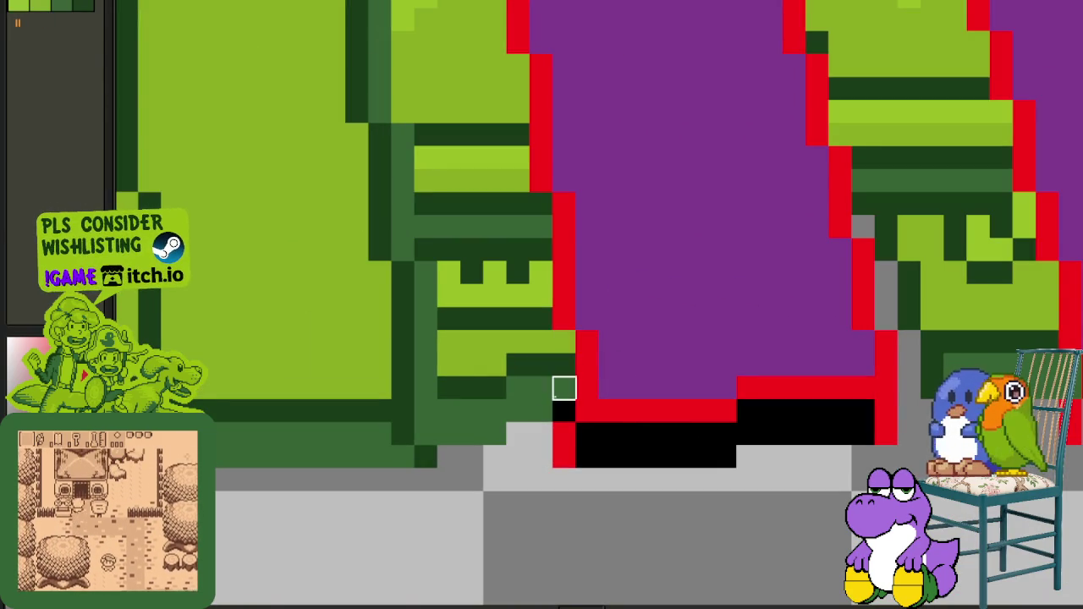
left_click(908, 410)
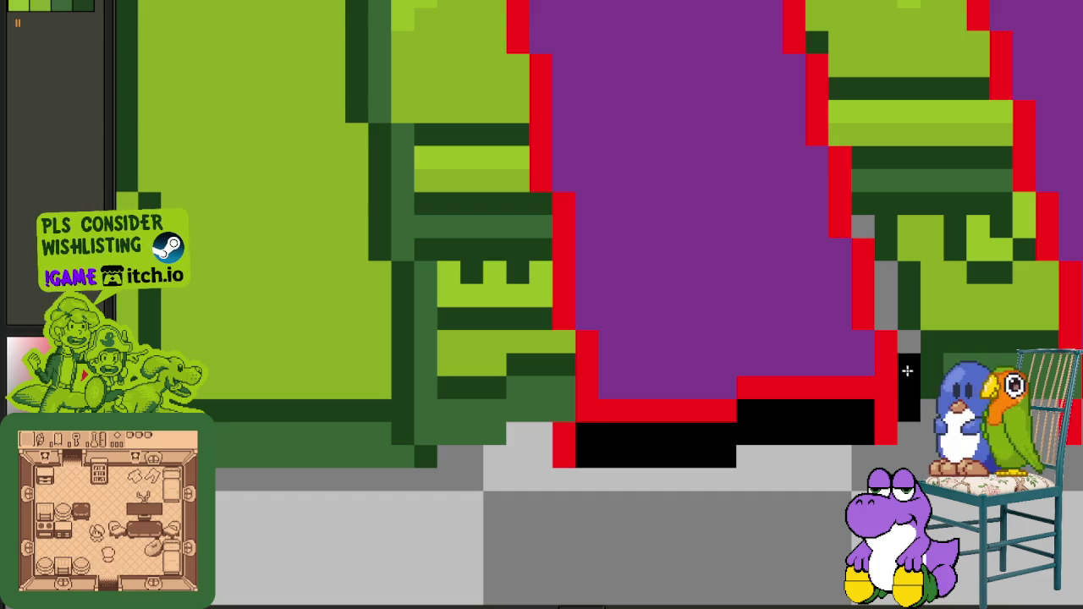
left_click_drag(890, 315, 881, 265)
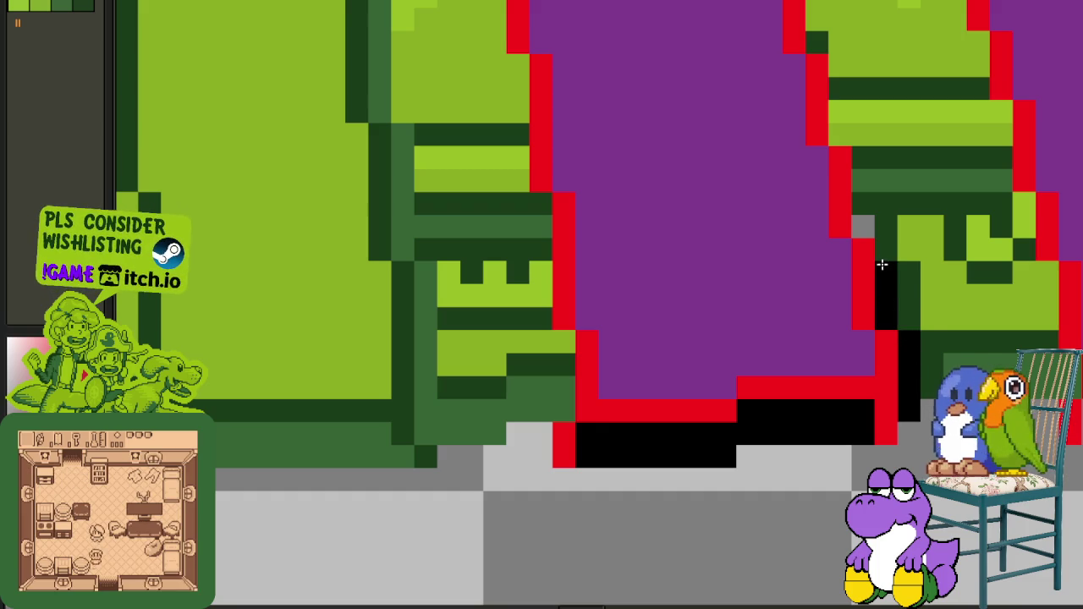
mouse_move(869, 225)
left_mouse_down()
mouse_move(861, 171)
mouse_move(719, 443)
mouse_move(696, 346)
mouse_move(701, 299)
mouse_move(665, 164)
mouse_move(674, 431)
left_mouse_up()
Step: Extend the black shadow up the outline with a long line along the sleeper
scroll(674, 431, "up", 1)
left_click(664, 383)
mouse_move(664, 383)
left_mouse_down()
mouse_move(611, 167)
mouse_move(635, 447)
mouse_move(612, 295)
mouse_move(573, 200)
left_mouse_up()
scroll(573, 175, "down", 3)
left_click_drag(567, 479, 541, 305)
Step: Paint a black shadow under the next sleeper and join it into one continuous edge
scroll(662, 483, "down", 2)
scroll(544, 232, "up", 1)
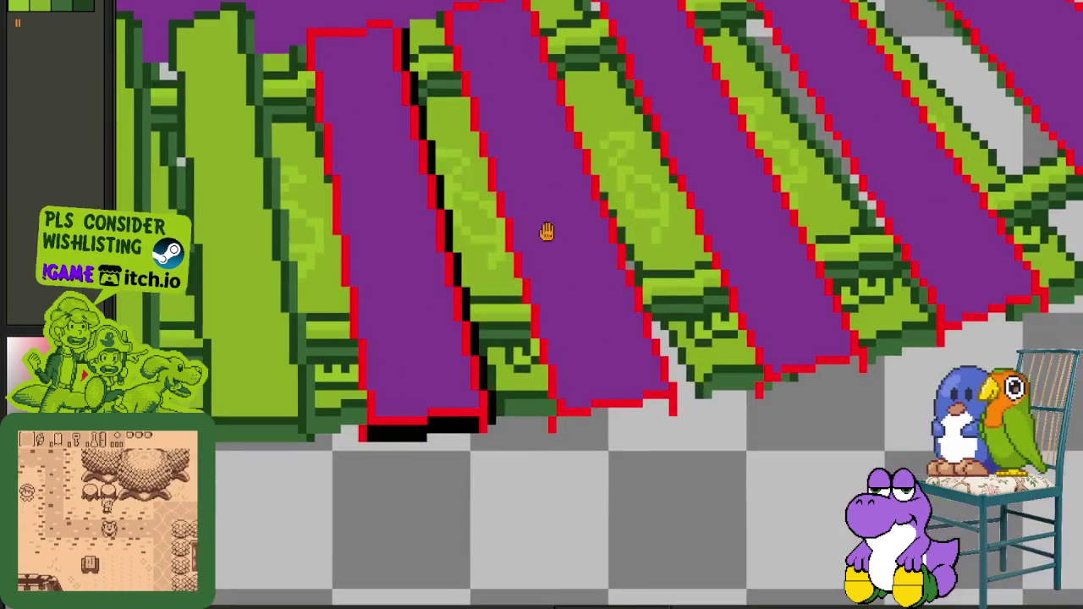
scroll(560, 392, "up", 1)
scroll(561, 392, "up", 1)
left_click_drag(480, 458, 572, 458)
mouse_move(482, 435)
left_mouse_down()
mouse_move(459, 435)
mouse_move(479, 457)
left_mouse_up()
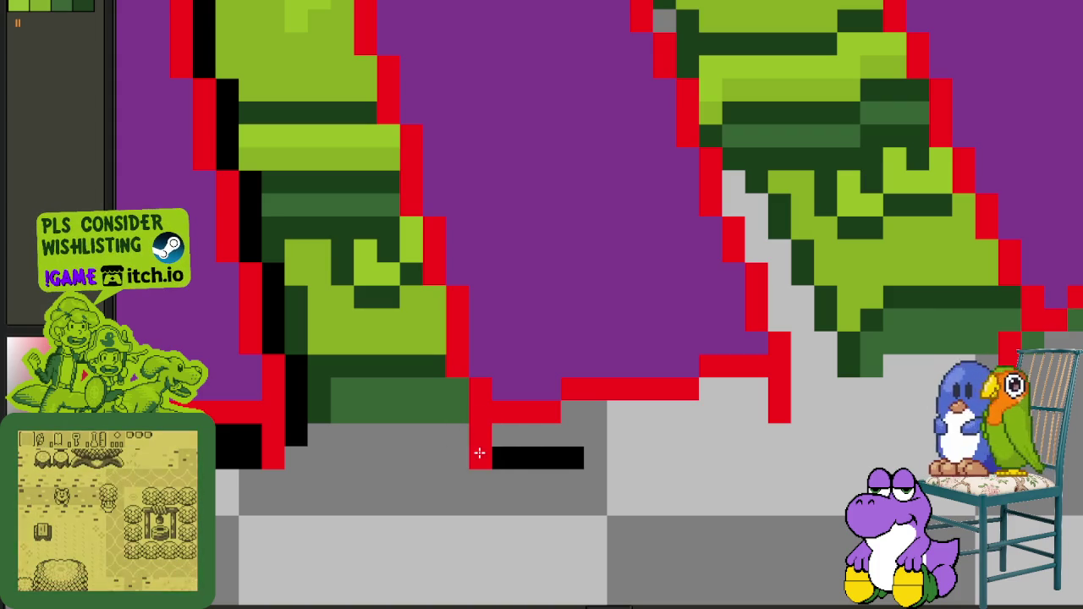
mouse_move(586, 453)
left_mouse_down()
mouse_move(592, 434)
mouse_move(674, 431)
left_mouse_up()
left_click_drag(742, 410, 756, 412)
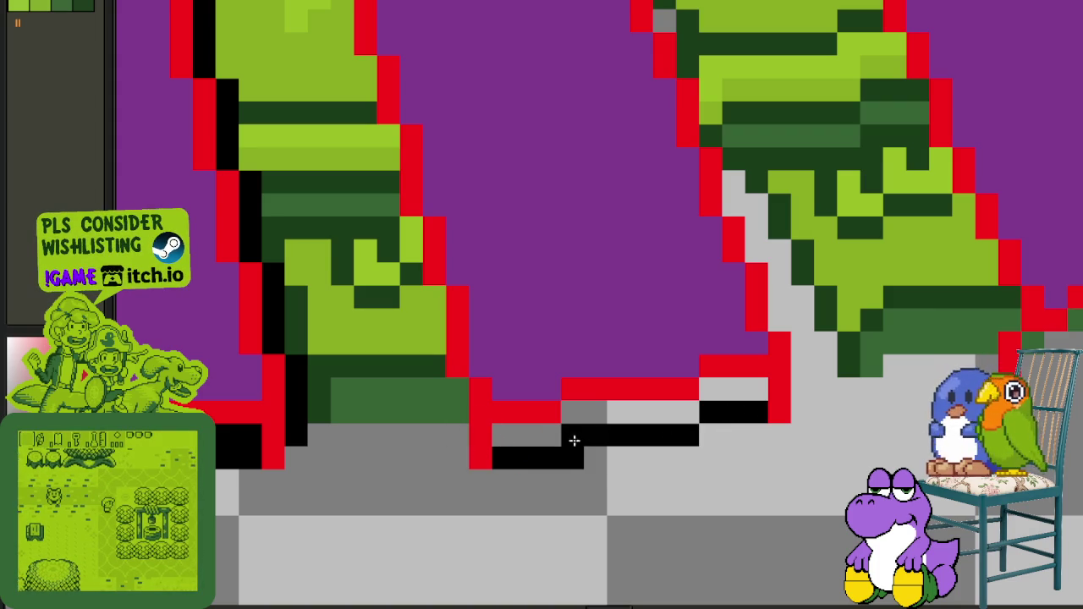
mouse_move(572, 435)
left_mouse_down()
mouse_move(537, 439)
mouse_move(745, 389)
mouse_move(802, 348)
mouse_move(779, 321)
mouse_move(777, 271)
left_mouse_up()
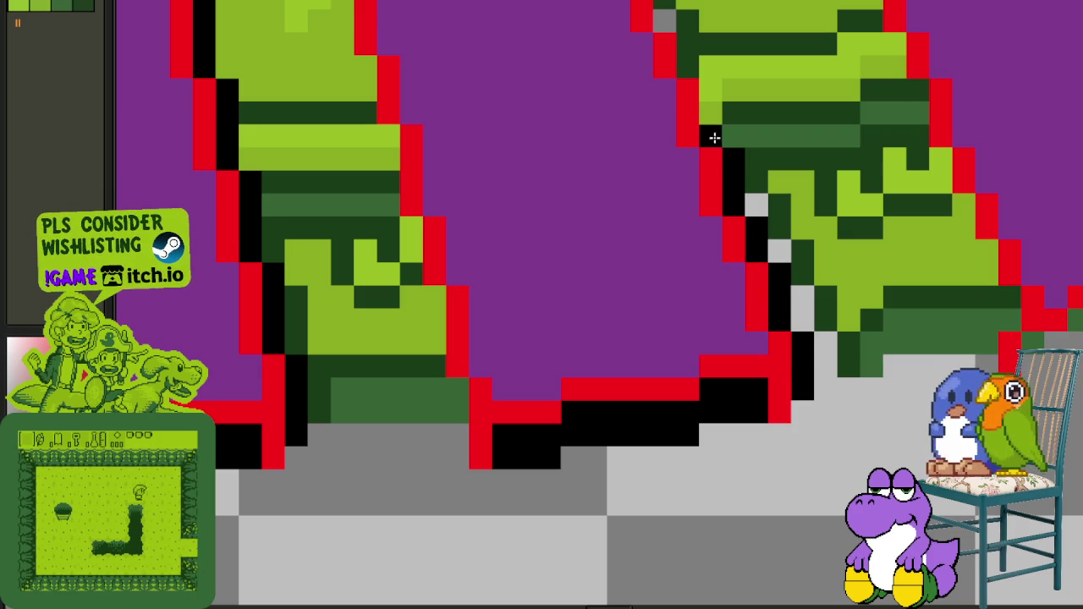
Step: Continue the black shadow further up the sleeper's left edge
mouse_move(707, 93)
left_mouse_down()
mouse_move(733, 282)
mouse_move(700, 406)
left_mouse_up()
left_click_drag(679, 362, 657, 292)
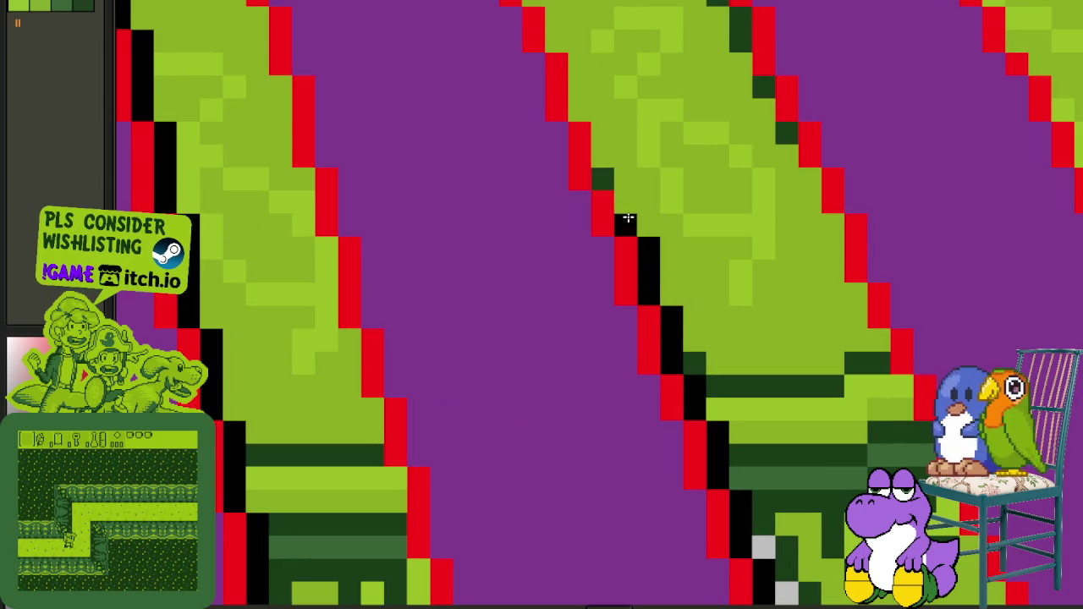
mouse_move(625, 197)
left_mouse_down()
mouse_move(601, 146)
mouse_move(609, 394)
mouse_move(609, 356)
mouse_move(537, 205)
mouse_move(529, 159)
left_mouse_up()
mouse_move(514, 116)
left_mouse_down()
mouse_move(550, 249)
mouse_move(575, 468)
left_mouse_up()
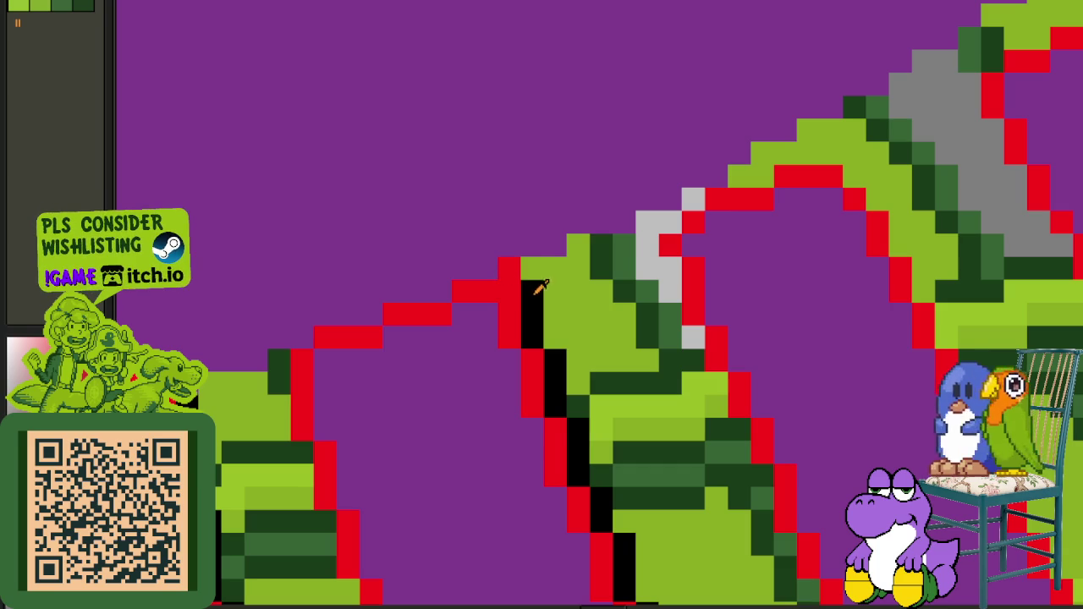
Step: Paint black shadow under a sleeper's bottom edge, blackening a red pixel and the grey pixels below the corner
scroll(530, 296, "down", 2)
scroll(532, 314, "up", 2)
left_click(522, 280)
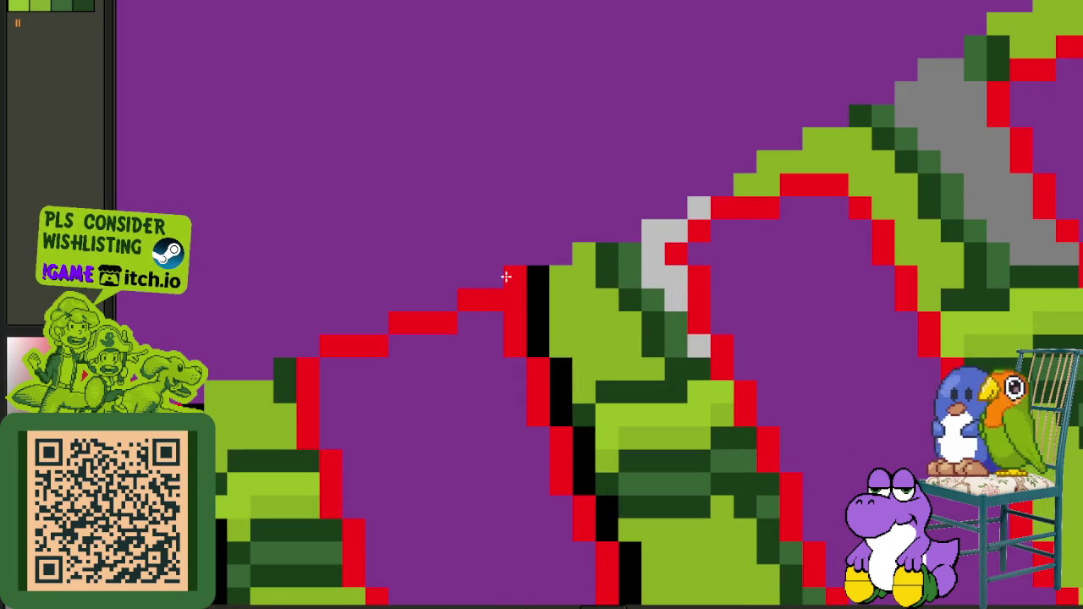
scroll(535, 275, "down", 3)
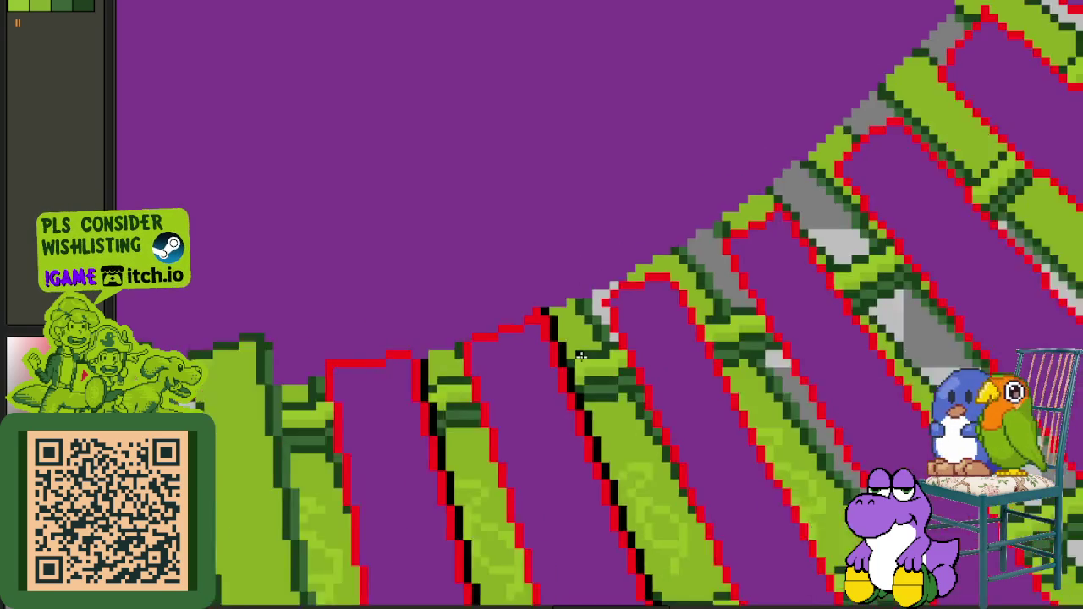
scroll(575, 321, "down", 3)
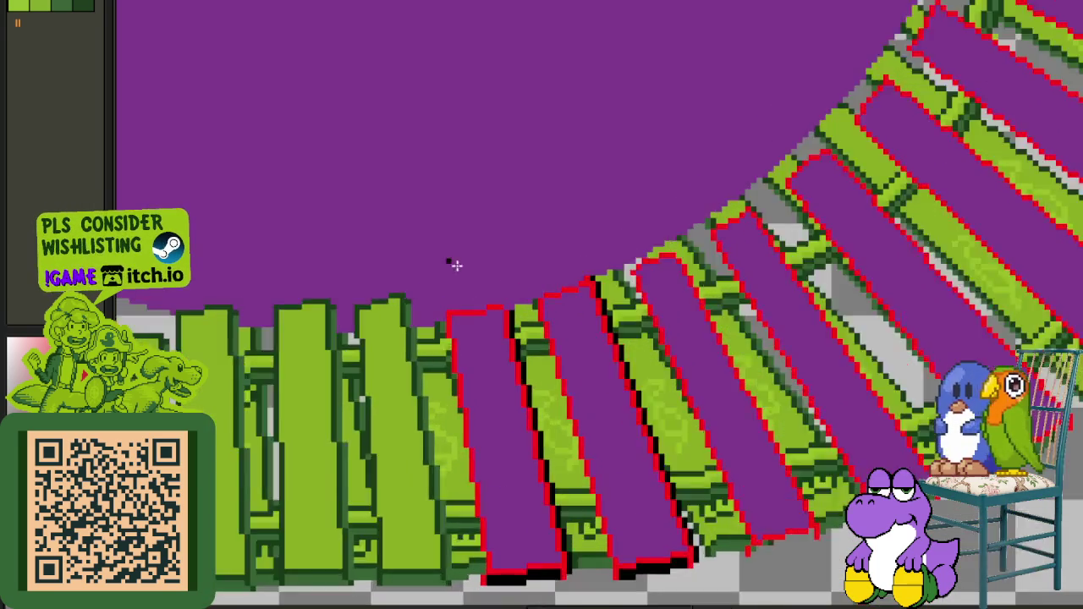
scroll(551, 335, "up", 3)
scroll(752, 399, "up", 2)
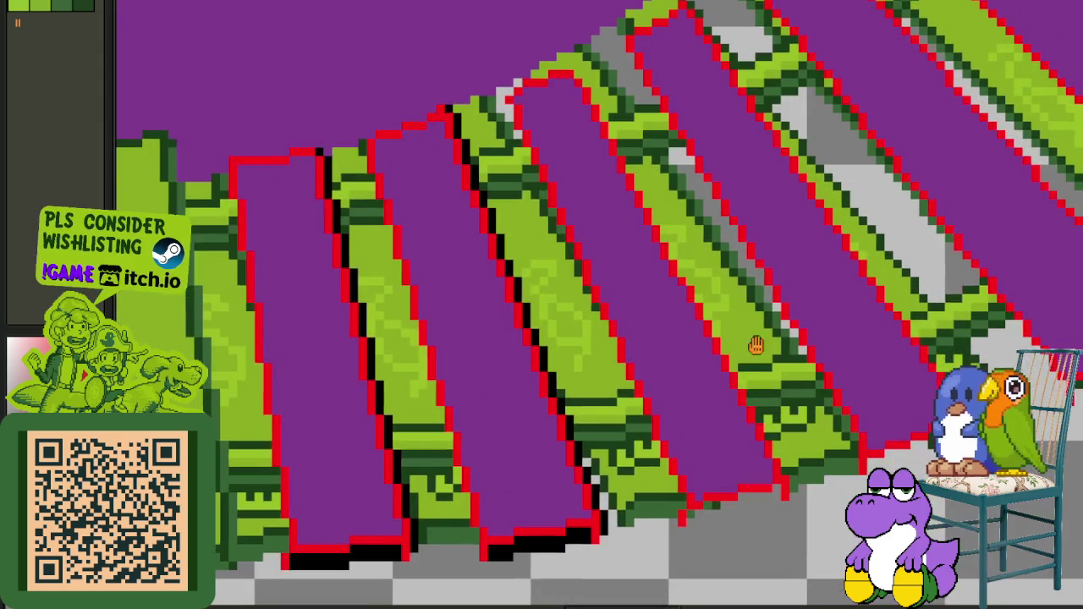
scroll(745, 423, "up", 2)
scroll(677, 520, "up", 2)
mouse_move(630, 503)
left_mouse_down()
mouse_move(648, 522)
mouse_move(748, 489)
left_mouse_up()
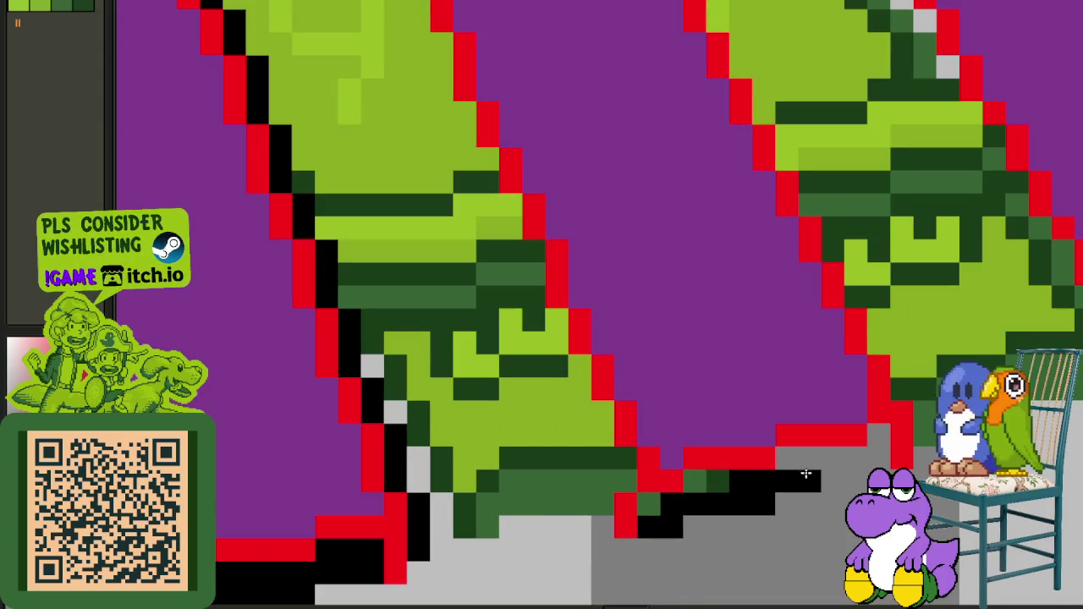
left_click_drag(880, 459, 849, 456)
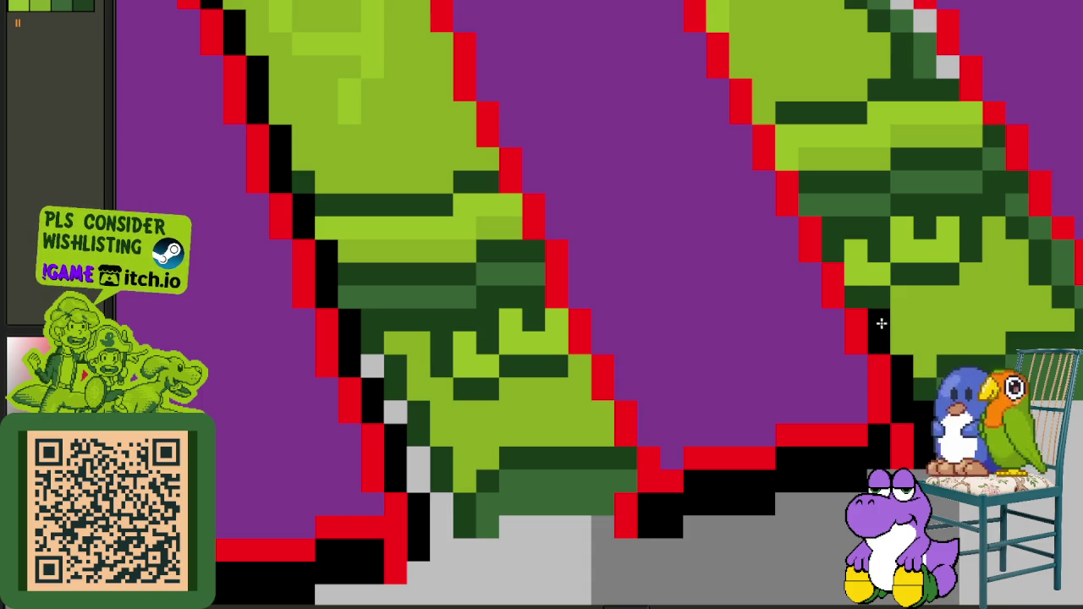
Step: Paint the black shadow up the sleeper's left red edge to the bend at its top
left_click_drag(853, 278, 737, 512)
scroll(737, 476, "up", 1)
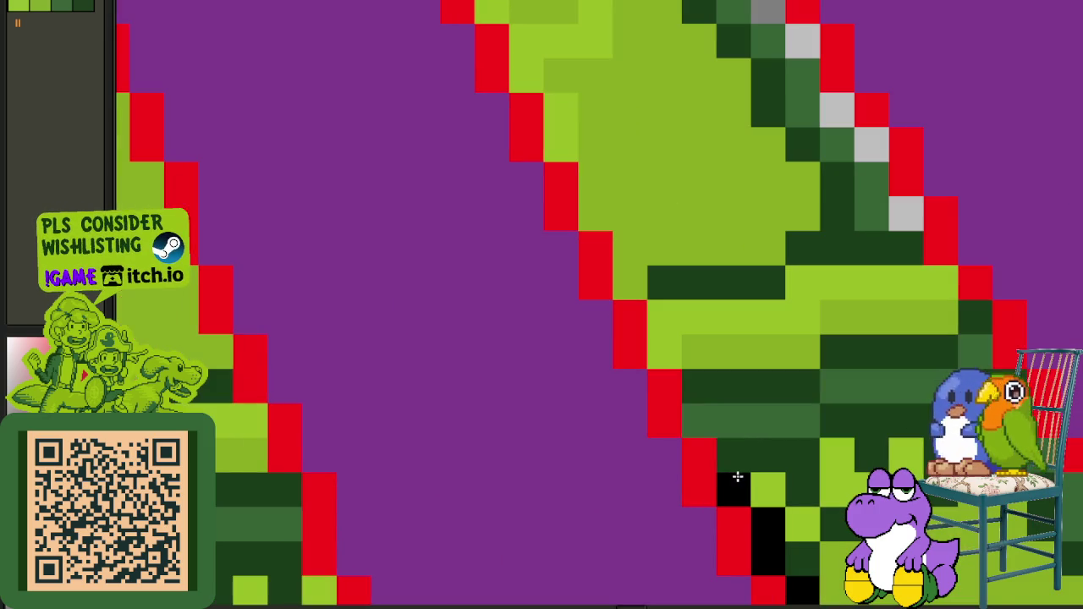
left_click_drag(699, 387, 554, 148)
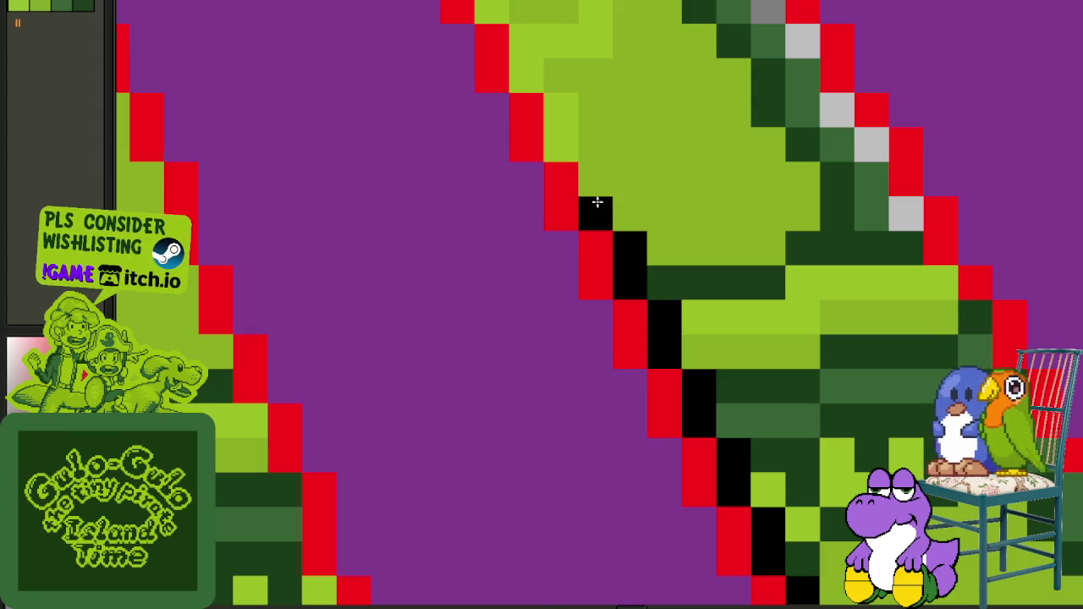
mouse_move(556, 109)
left_mouse_down()
mouse_move(676, 415)
mouse_move(543, 191)
left_mouse_up()
mouse_move(550, 228)
left_mouse_down()
mouse_move(626, 363)
mouse_move(630, 330)
left_mouse_up()
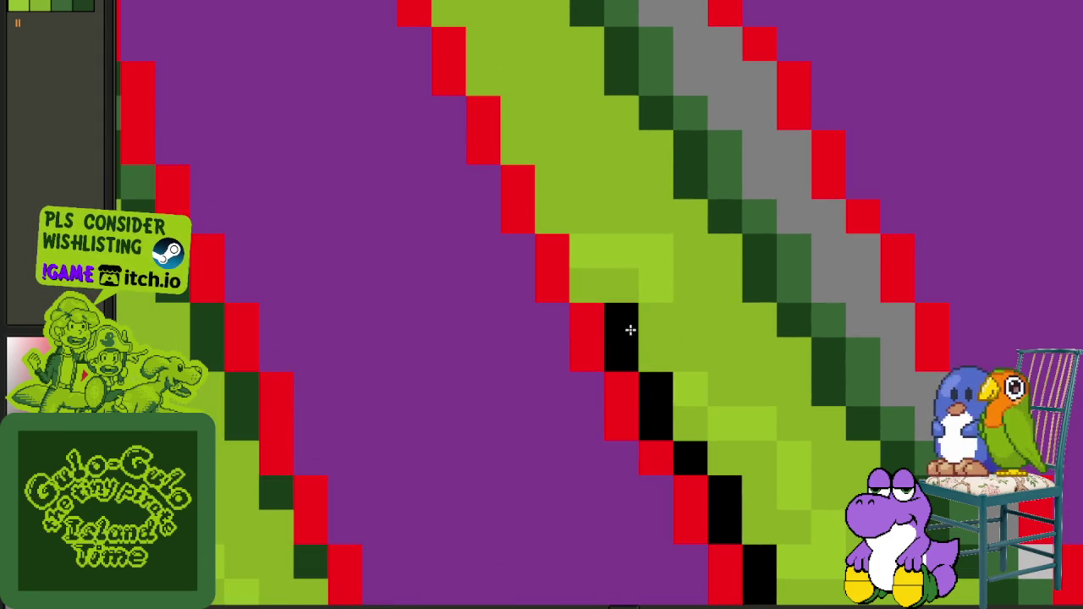
mouse_move(614, 376)
left_mouse_down()
mouse_move(638, 411)
mouse_move(634, 381)
mouse_move(593, 338)
mouse_move(558, 258)
mouse_move(513, 212)
mouse_move(525, 210)
mouse_move(605, 388)
left_mouse_up()
mouse_move(598, 365)
left_mouse_down()
mouse_move(593, 318)
mouse_move(544, 259)
mouse_move(569, 347)
mouse_move(646, 481)
left_mouse_up()
mouse_move(629, 423)
left_mouse_down()
mouse_move(459, 152)
mouse_move(516, 196)
left_mouse_up()
Step: Undo a misplaced black pixel and add red outline pixels at the sleeper's top
key("ctrl+z")
mouse_move(430, 138)
left_mouse_down()
mouse_move(391, 119)
mouse_move(422, 129)
left_mouse_up()
scroll(483, 150, "down", 3)
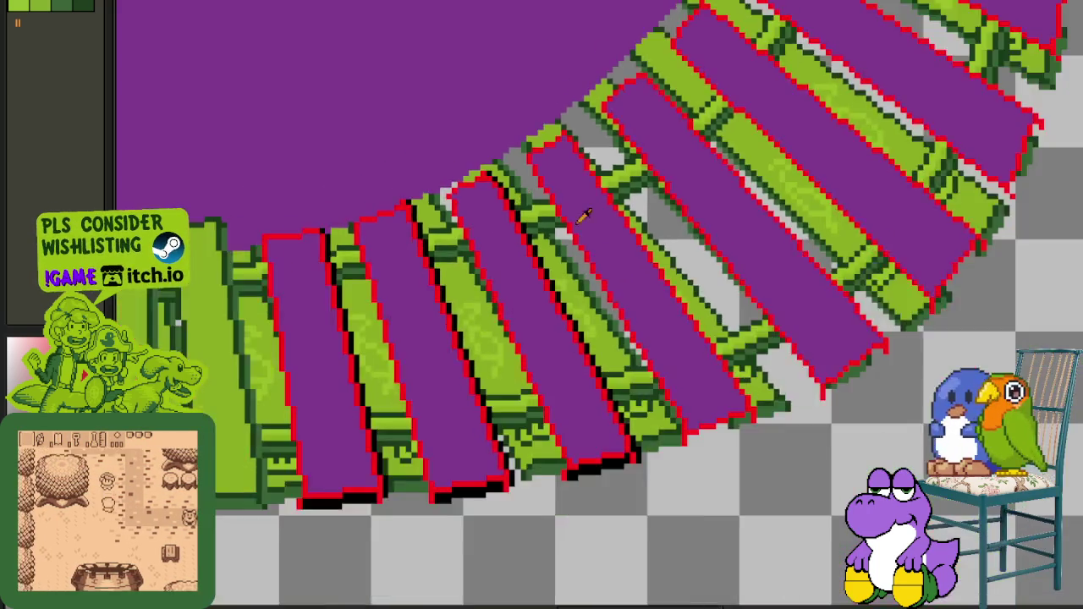
Step: Zoom in and paint a black shadow under the next sleeper's bottom edge
scroll(515, 171, "down", 3)
scroll(516, 171, "up", 3)
scroll(515, 171, "up", 3)
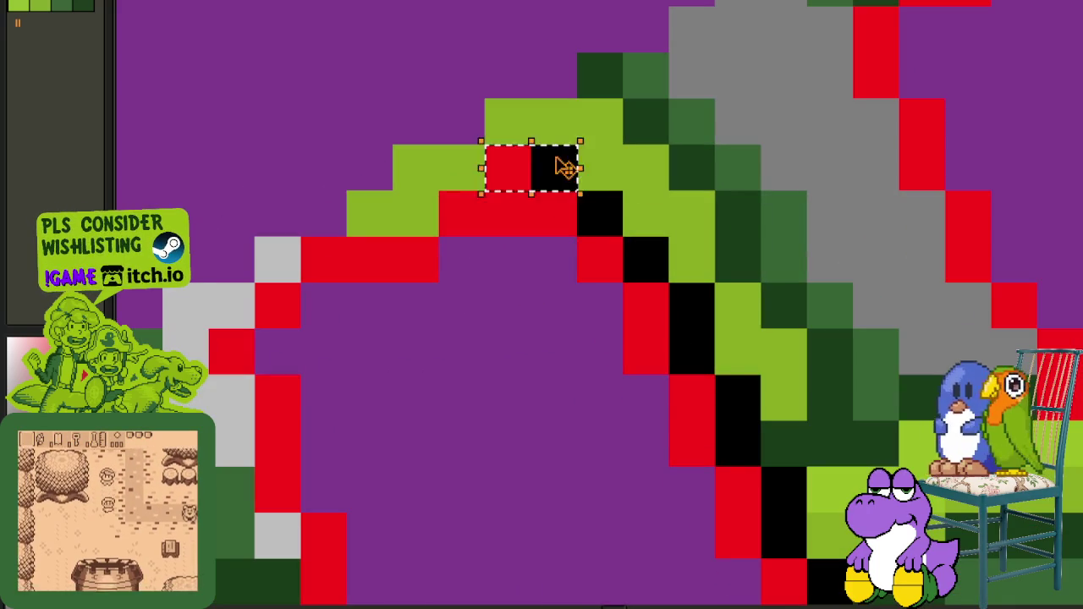
scroll(621, 181, "down", 5)
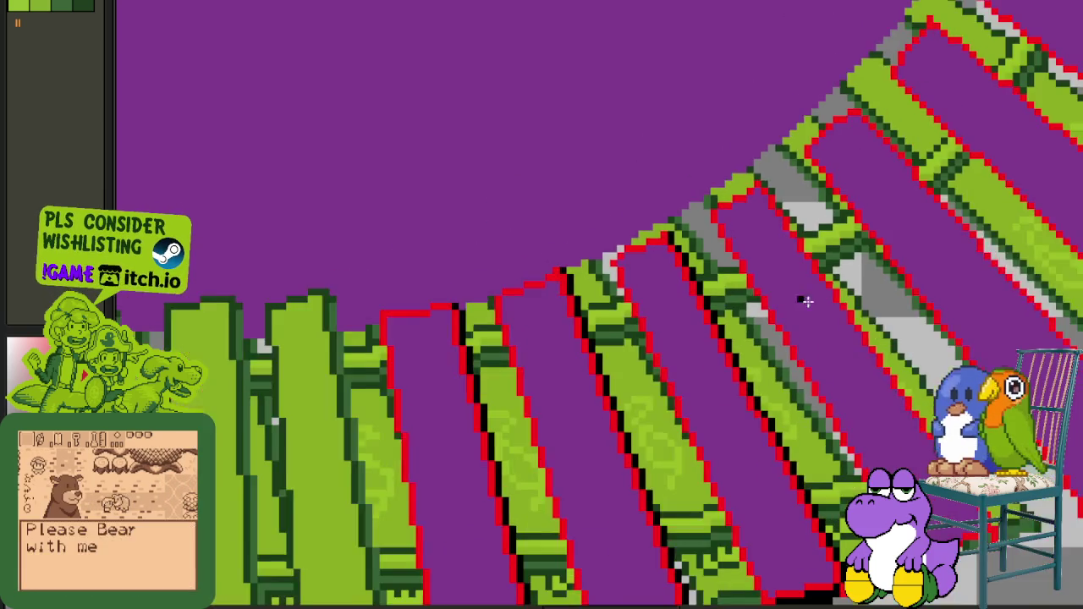
scroll(805, 299, "up", 1)
scroll(740, 362, "up", 2)
scroll(713, 467, "up", 2)
scroll(643, 461, "up", 1)
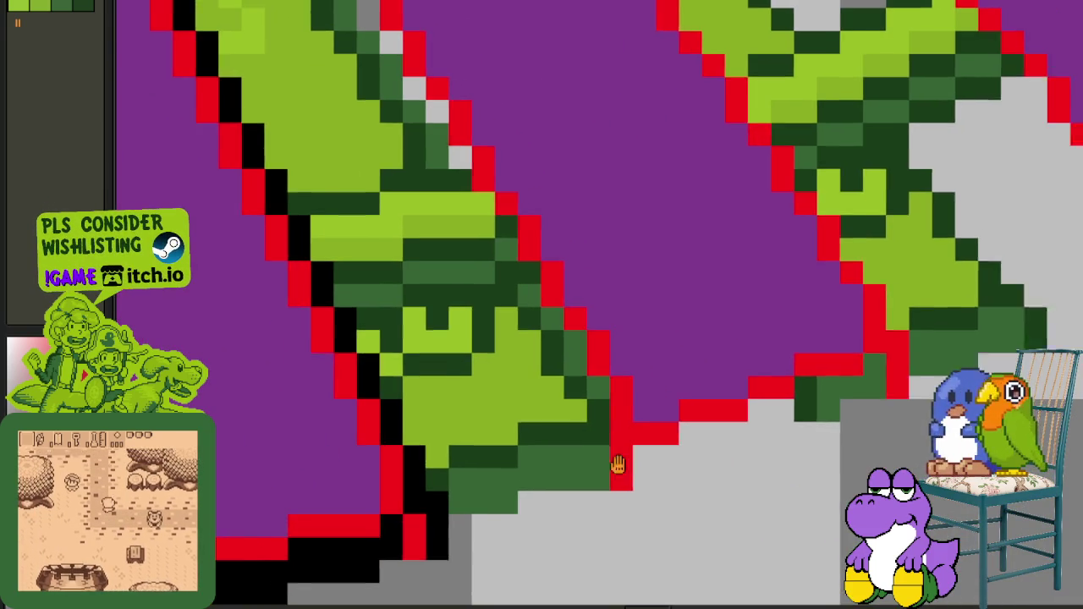
scroll(592, 462, "up", 1)
scroll(562, 448, "up", 1)
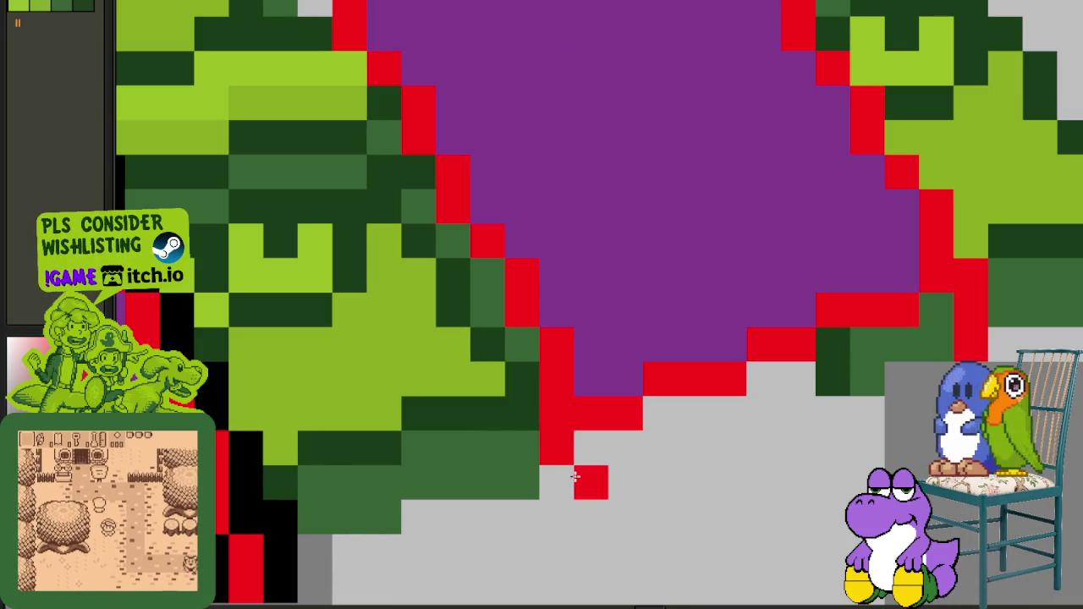
scroll(347, 502, "down", 3)
scroll(589, 462, "down", 2)
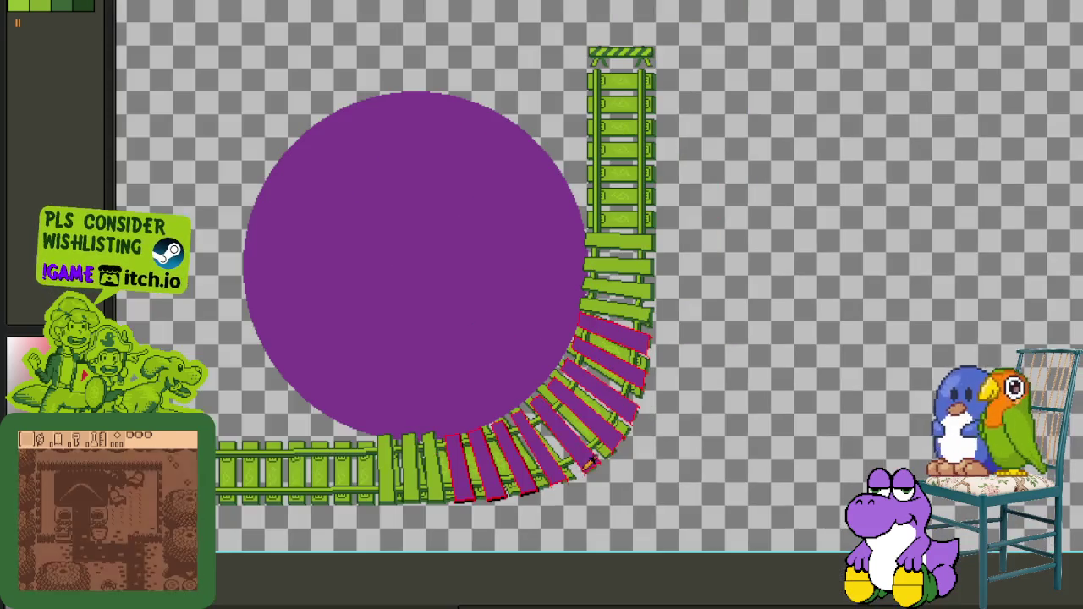
scroll(579, 489, "up", 2)
scroll(542, 483, "up", 1)
scroll(449, 479, "up", 1)
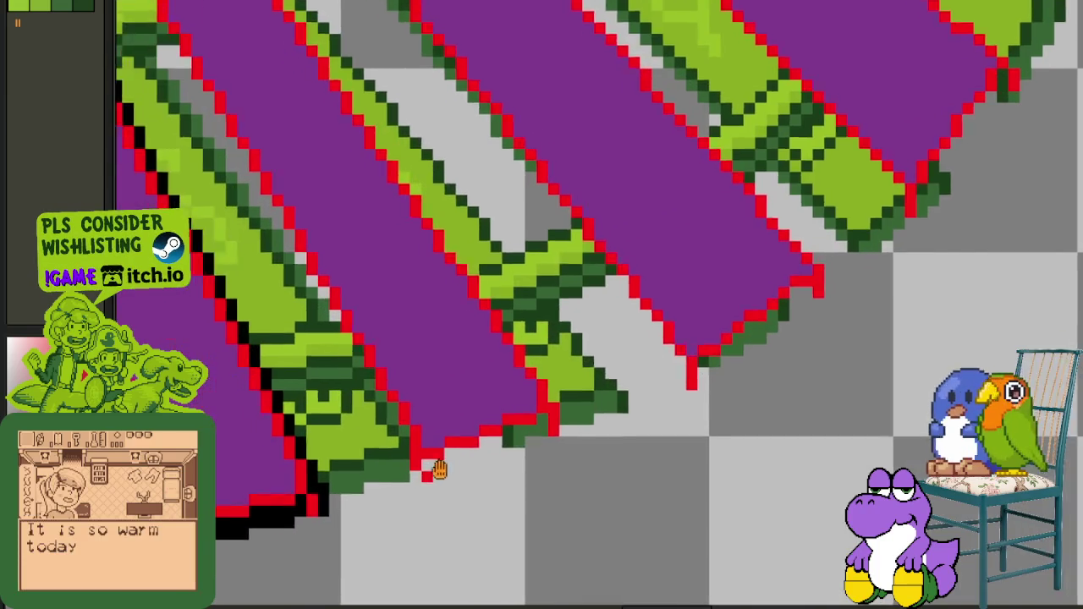
scroll(439, 478, "up", 1)
left_click_drag(507, 454, 581, 414)
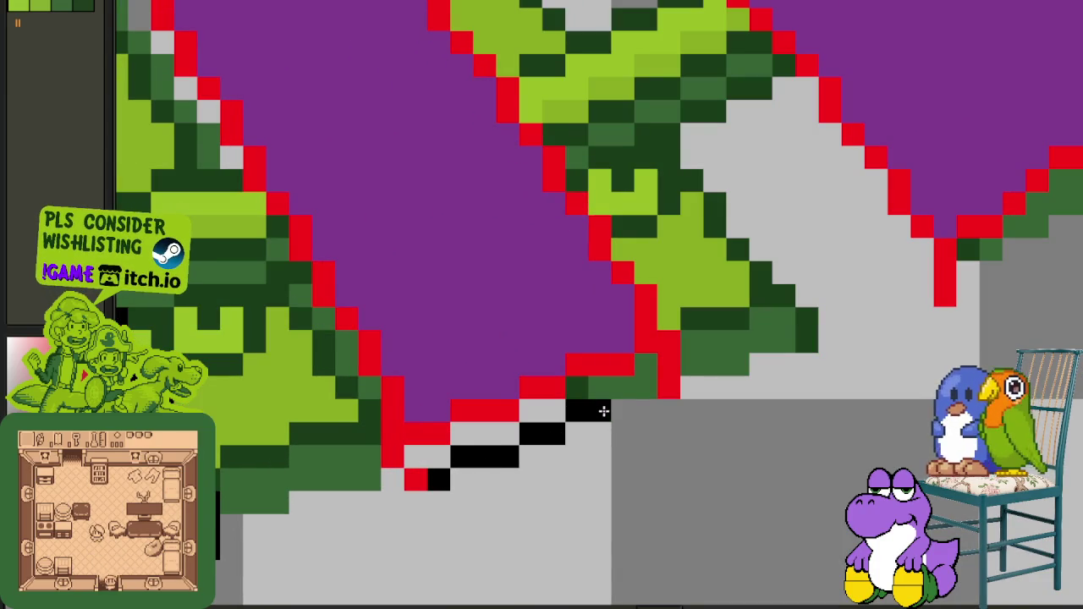
Step: Extend the shadow under the sleeper corner and down-left, undoing a stray pixel
left_click_drag(642, 374, 624, 382)
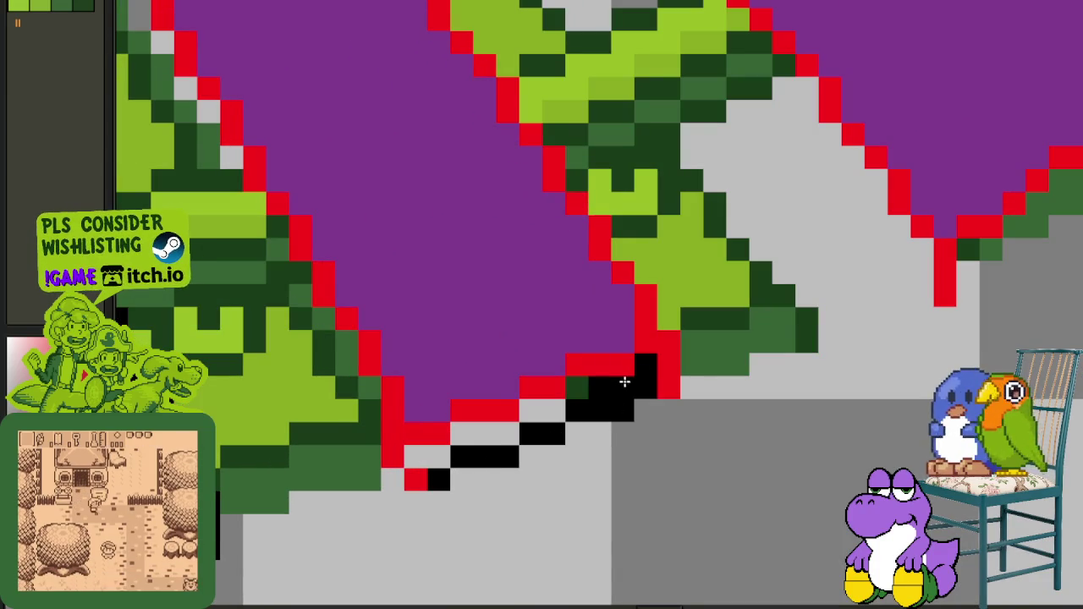
left_click_drag(497, 433, 431, 452)
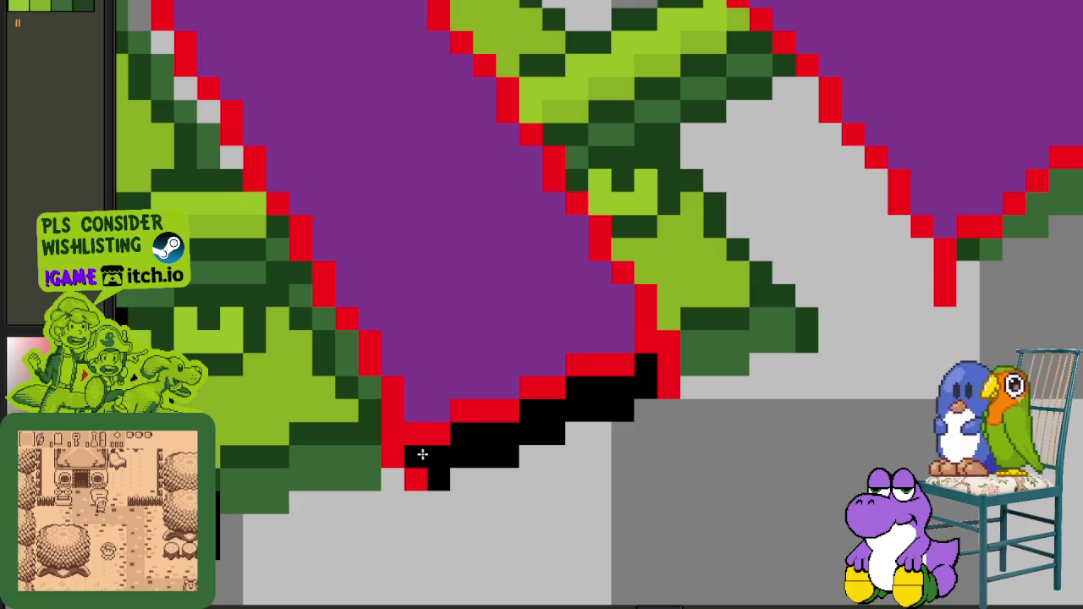
mouse_move(659, 371)
left_mouse_down()
mouse_move(683, 368)
mouse_move(686, 377)
left_mouse_up()
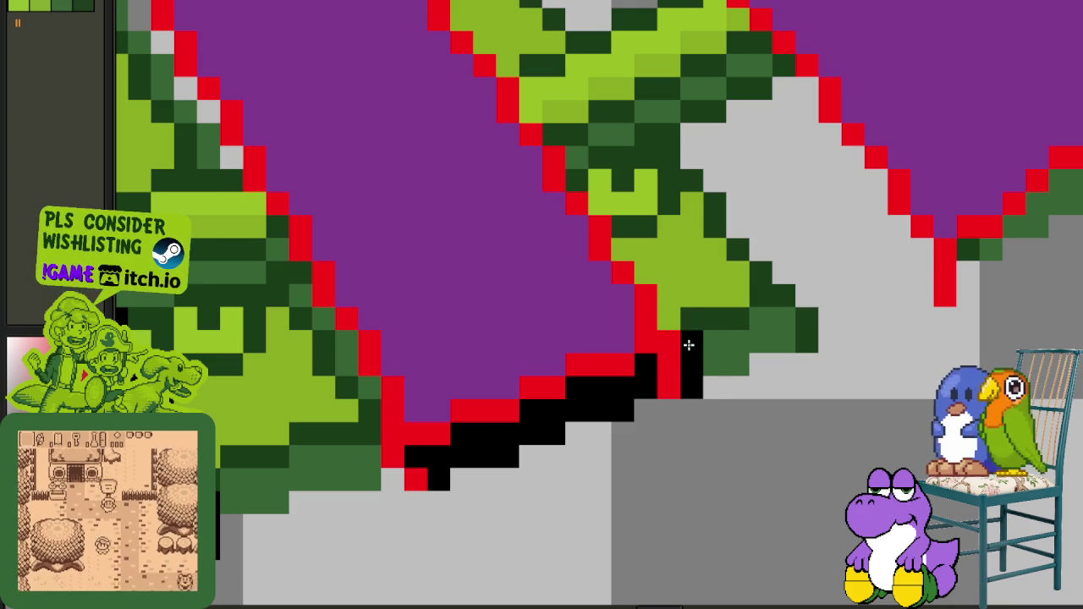
key("ctrl+z")
key("ctrl+z")
mouse_move(669, 316)
left_mouse_down()
mouse_move(574, 173)
mouse_move(645, 342)
mouse_move(598, 281)
left_mouse_up()
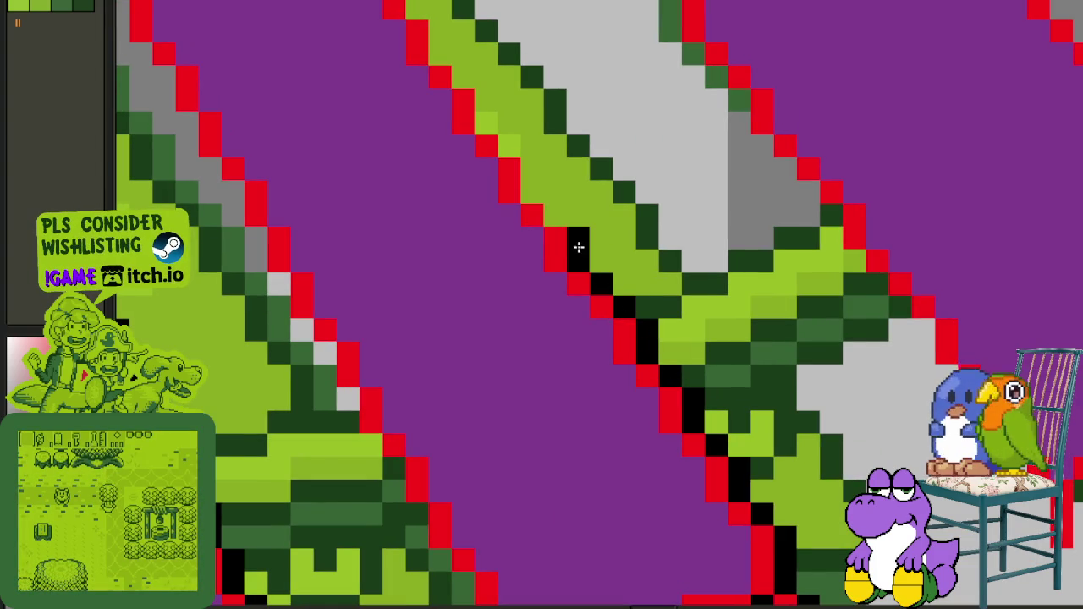
Step: Pan up the track to bring the upper-left sleepers into view
mouse_move(526, 175)
left_mouse_down()
mouse_move(651, 392)
mouse_move(582, 290)
left_mouse_up()
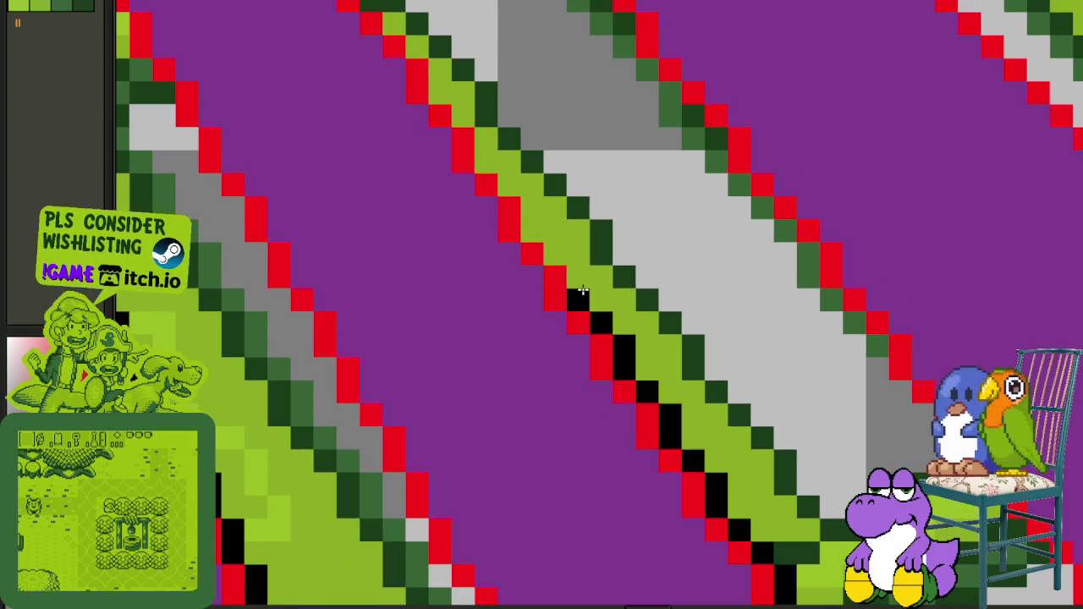
mouse_move(573, 340)
left_mouse_down()
mouse_move(638, 393)
mouse_move(504, 205)
left_mouse_up()
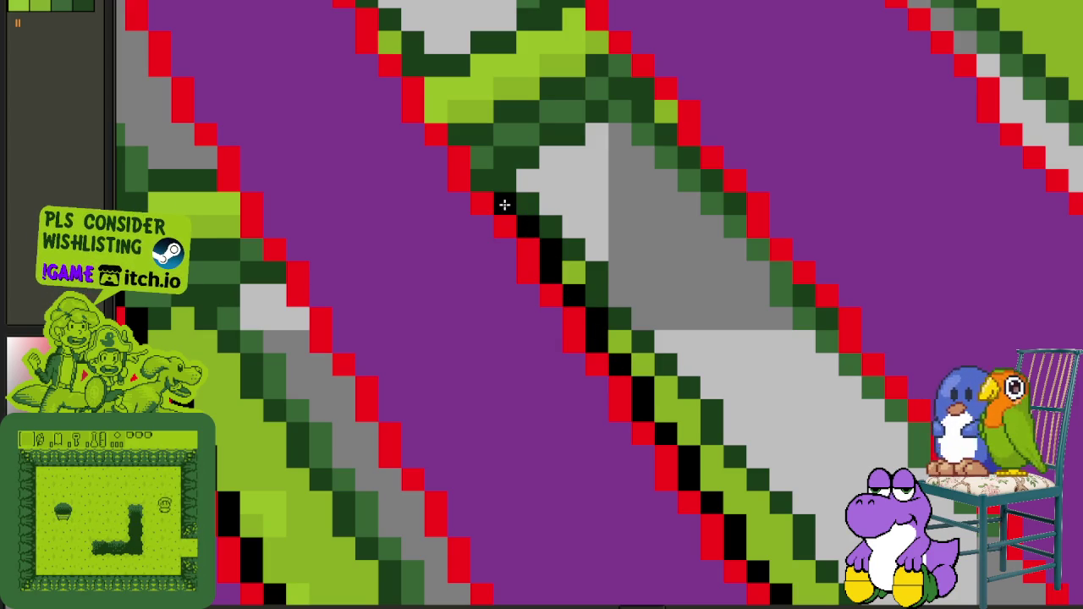
left_click_drag(477, 166, 662, 372)
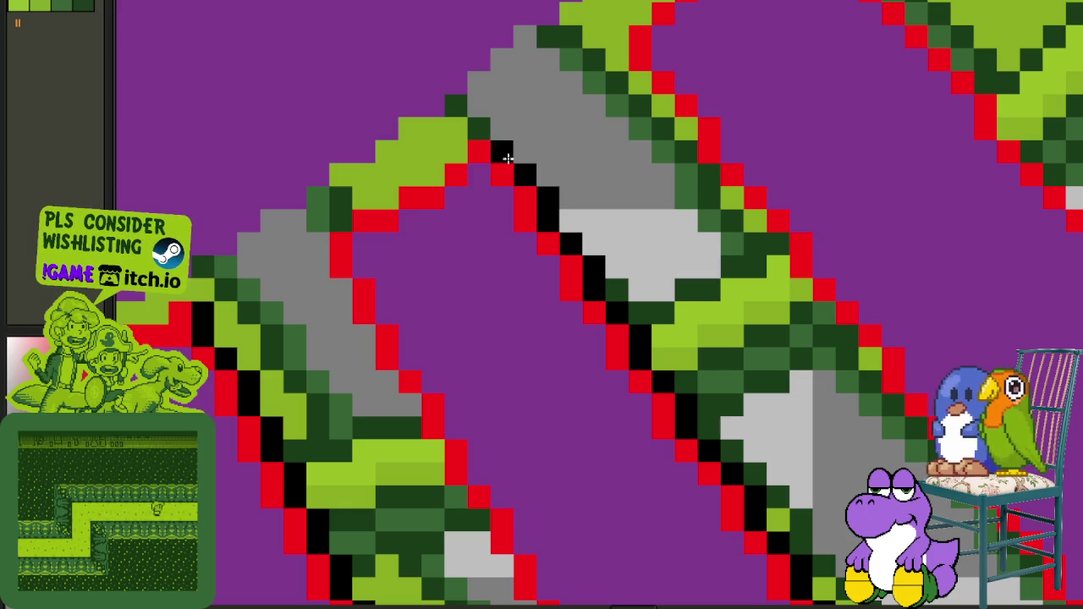
scroll(503, 149, "down", 3)
scroll(686, 304, "up", 1)
scroll(773, 377, "down", 1)
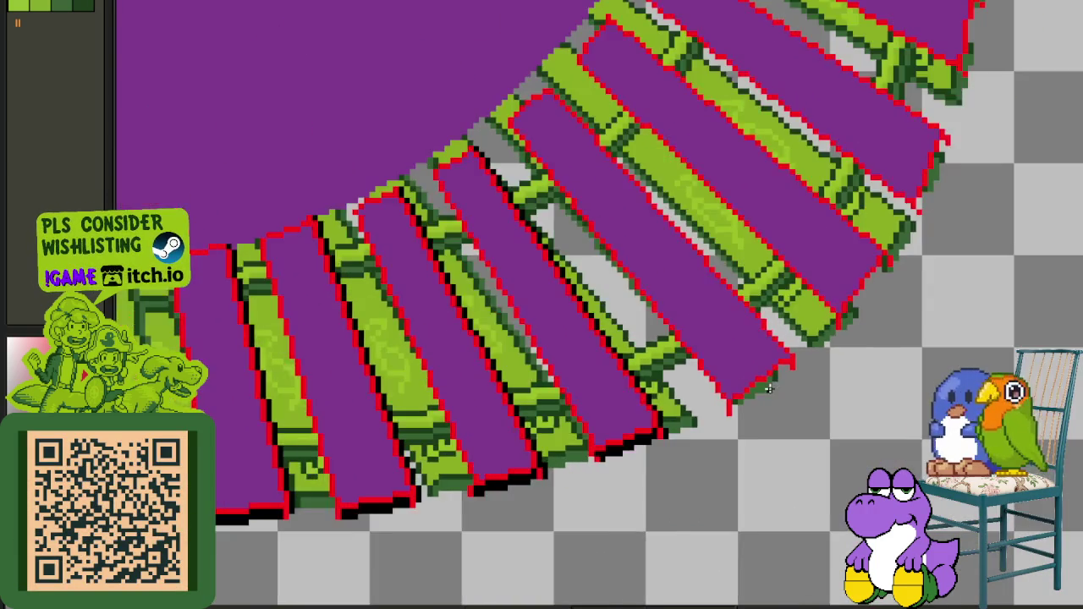
scroll(761, 385, "down", 1)
scroll(727, 389, "up", 2)
scroll(702, 412, "up", 2)
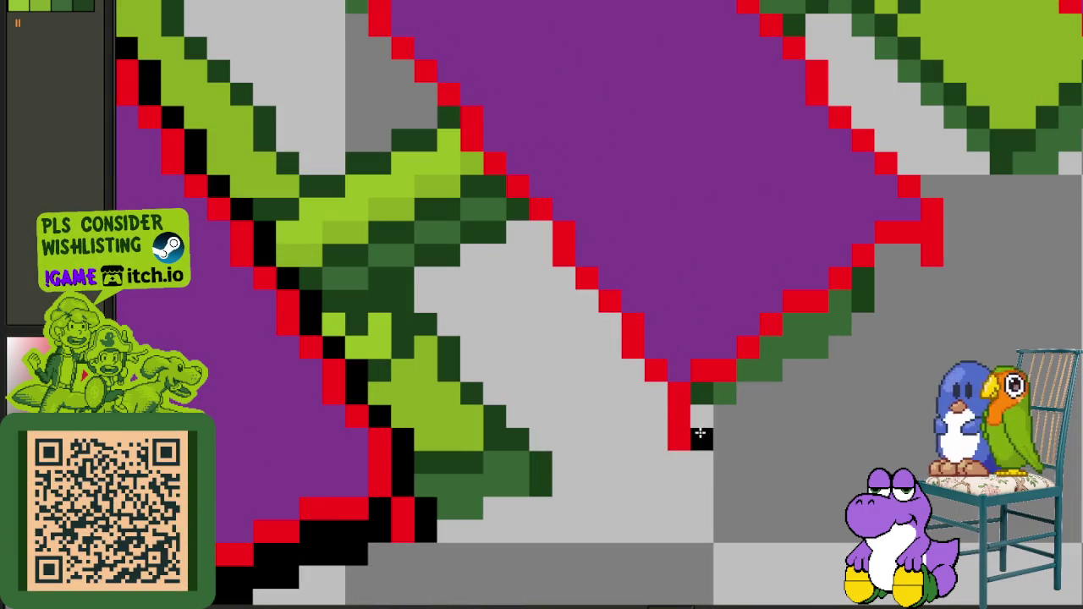